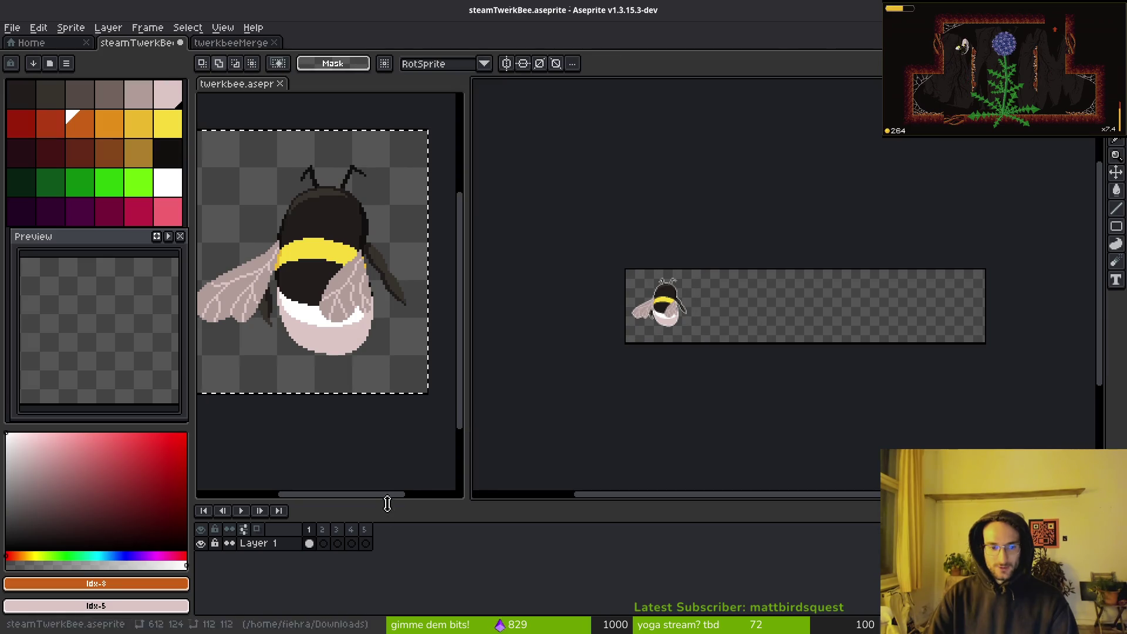
# Discard the pending paste and place the merged bee file beside the banner, closing the original twerkbee file
pyautogui.press('Escape')
pyautogui.press('m')
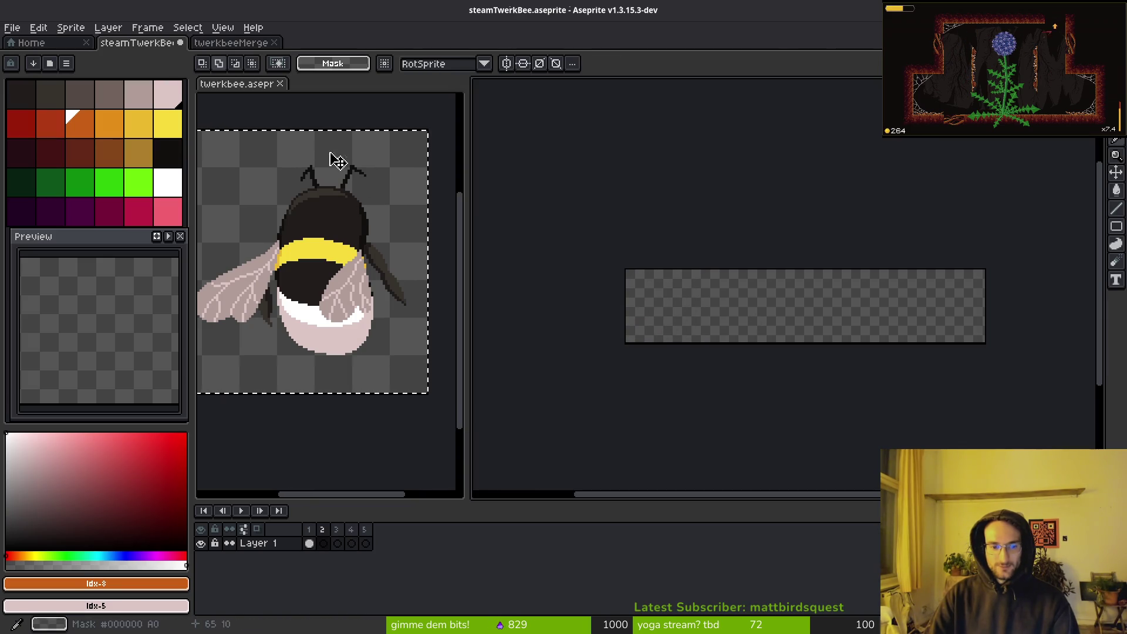
pyautogui.moveTo(238, 47); pyautogui.dragTo(282, 83)
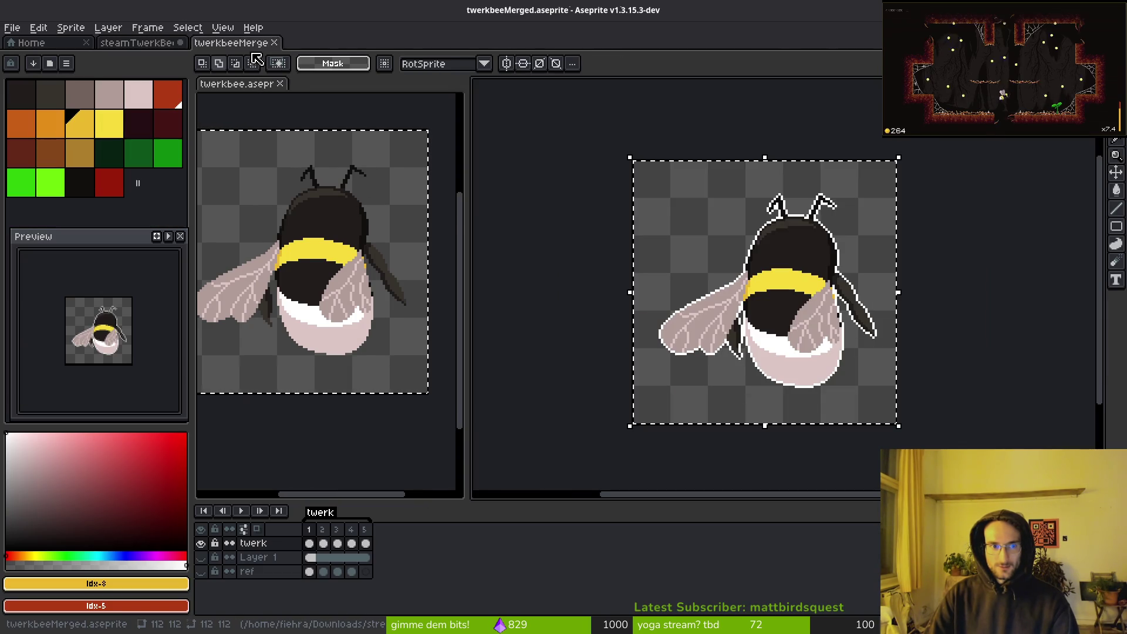
pyautogui.moveTo(235, 44)
pyautogui.mouseDown()
pyautogui.moveTo(332, 96)
pyautogui.moveTo(257, 107)
pyautogui.mouseUp()
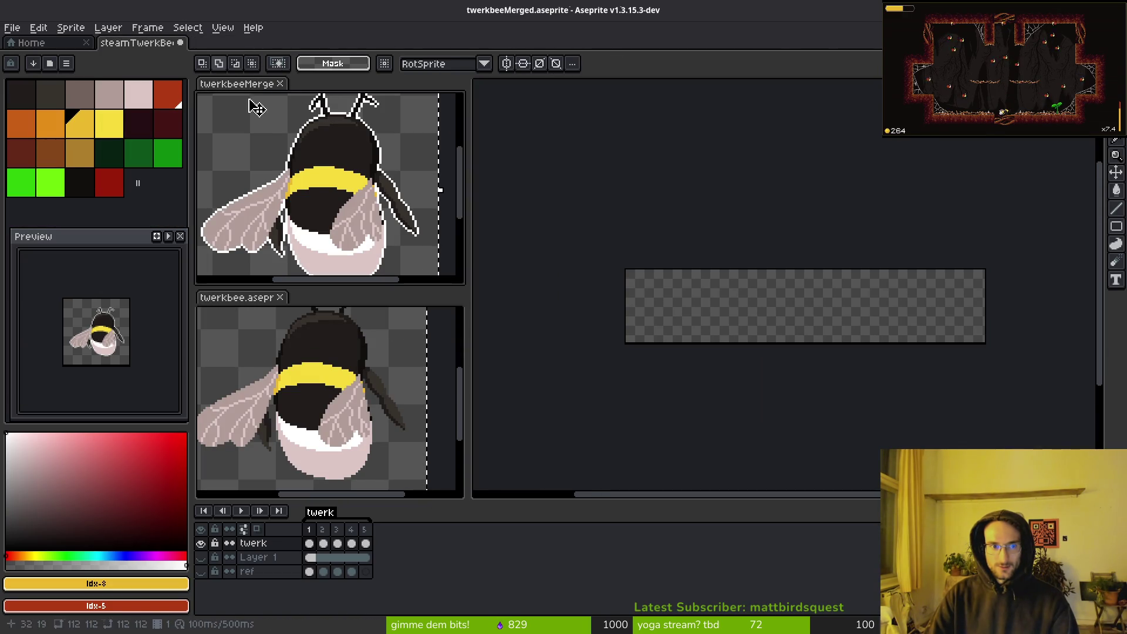
pyautogui.click(281, 298)
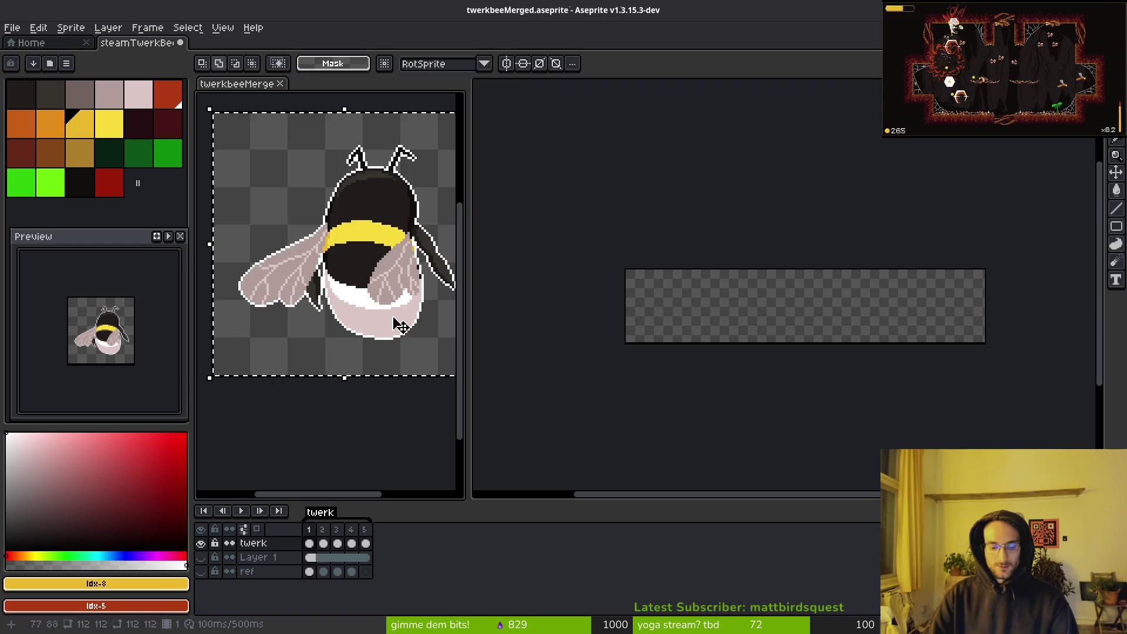
pyautogui.scroll(-3, 400, 325)
pyautogui.press('.')
# Paste the first bee frames into the matching banner frames and commit each one
pyautogui.click(762, 325)
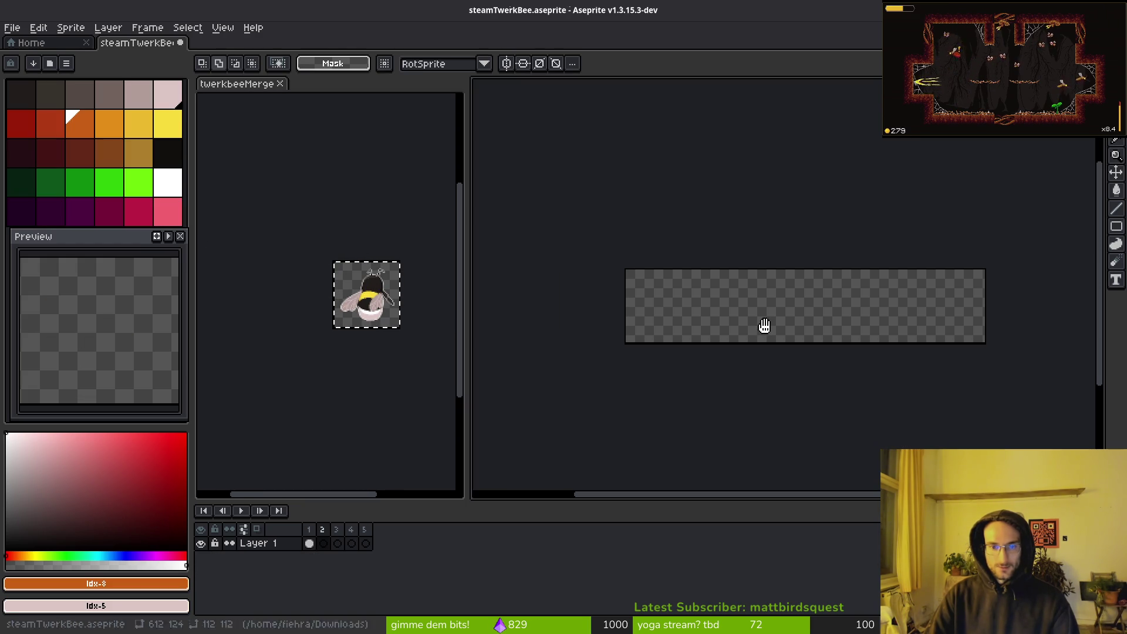
pyautogui.hotkey('ctrl', 'v')
pyautogui.press('Escape')
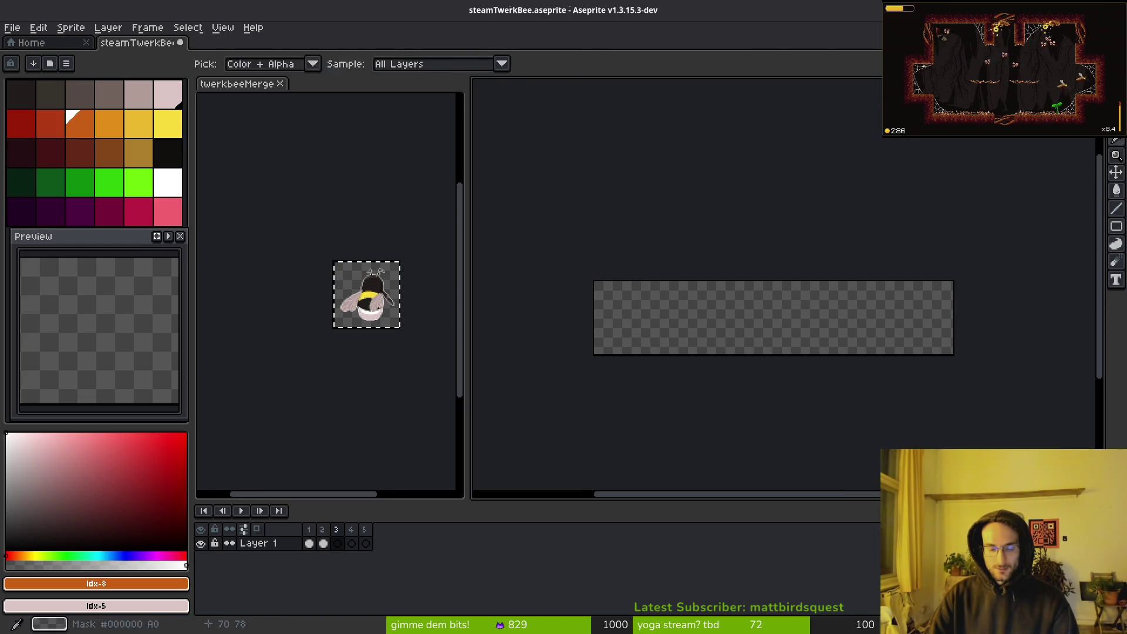
pyautogui.click(294, 307)
pyautogui.click(687, 329)
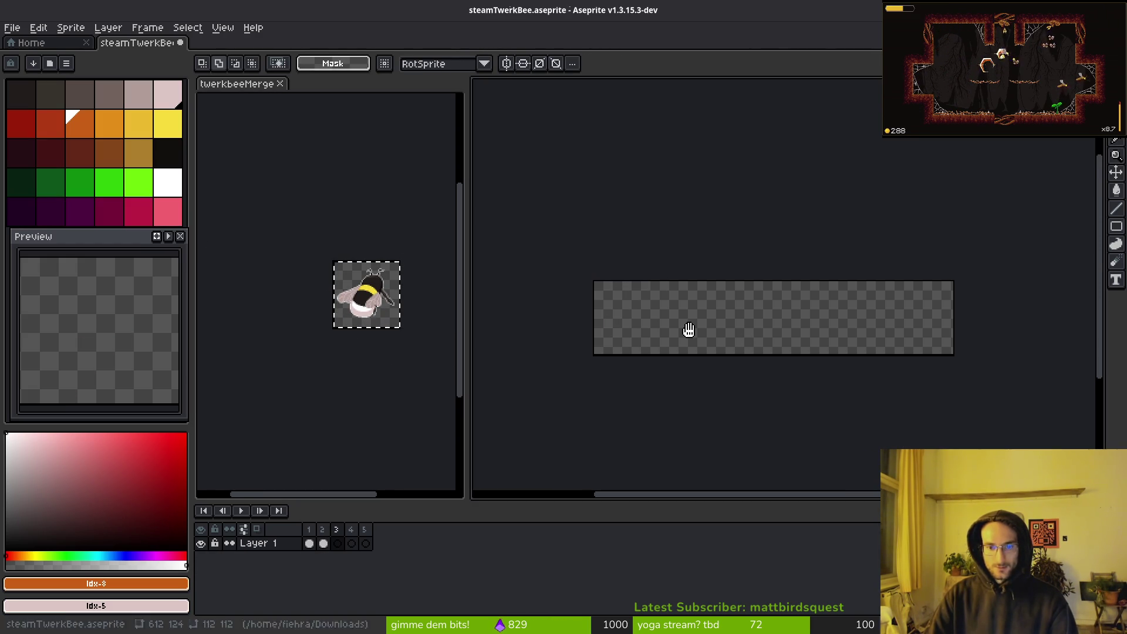
pyautogui.hotkey('ctrl', 'v')
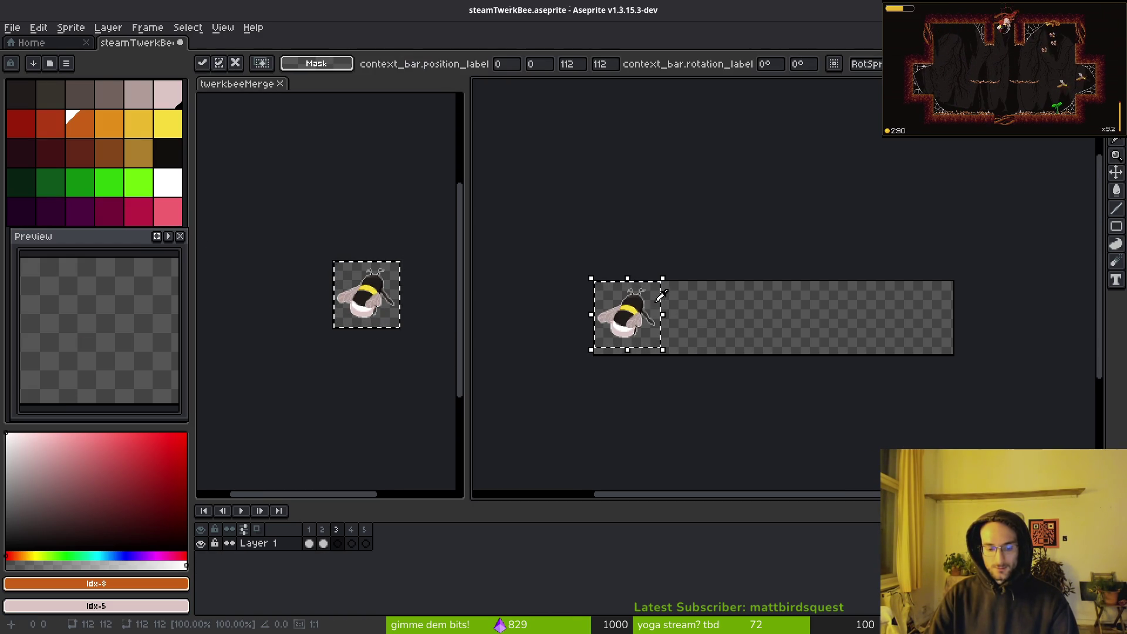
pyautogui.press('Escape')
# Paste the fourth bee frame into the banner and commit it in place
pyautogui.click(399, 303)
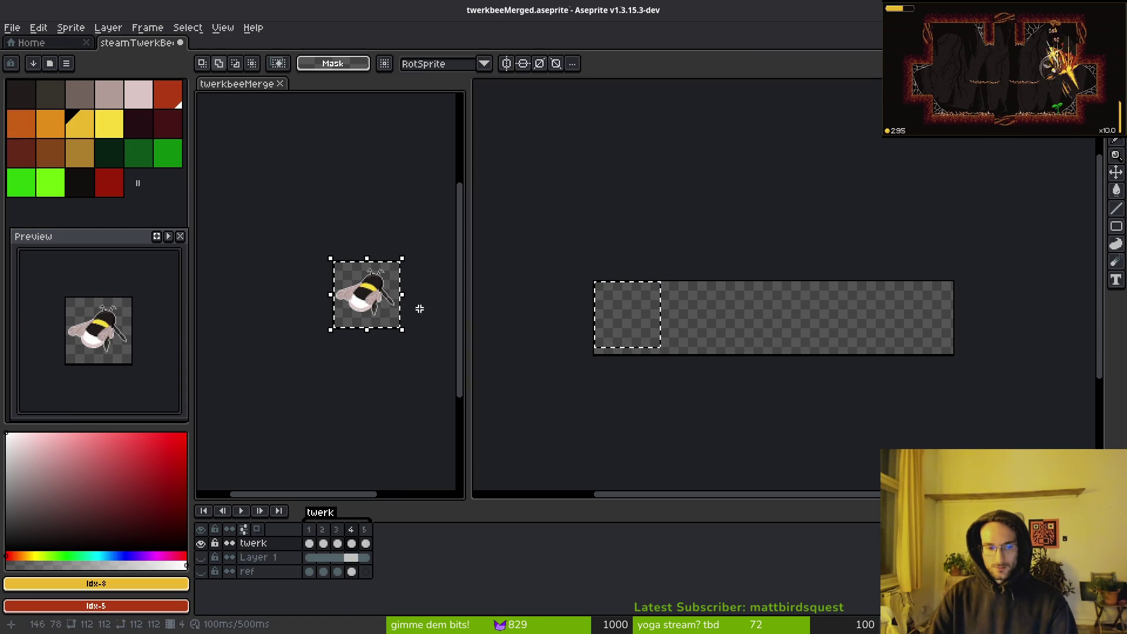
pyautogui.click(687, 329)
pyautogui.hotkey('ctrl', 'v')
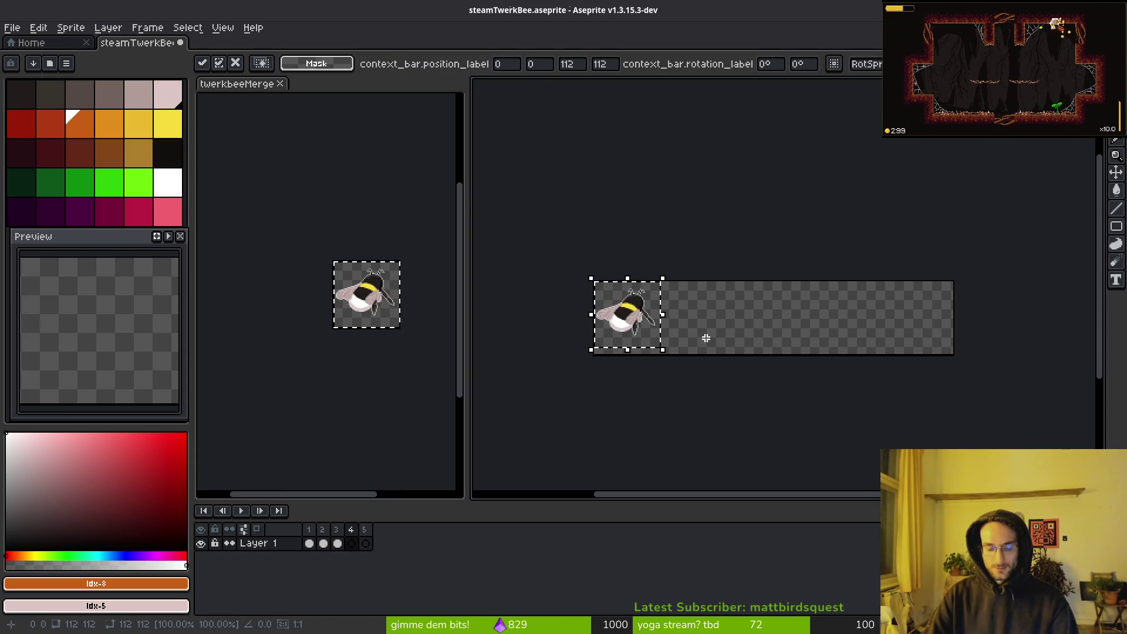
pyautogui.scroll(5, 706, 338)
pyautogui.scroll(-5, 687, 320)
pyautogui.press('Return')
pyautogui.scroll(1, 675, 352)
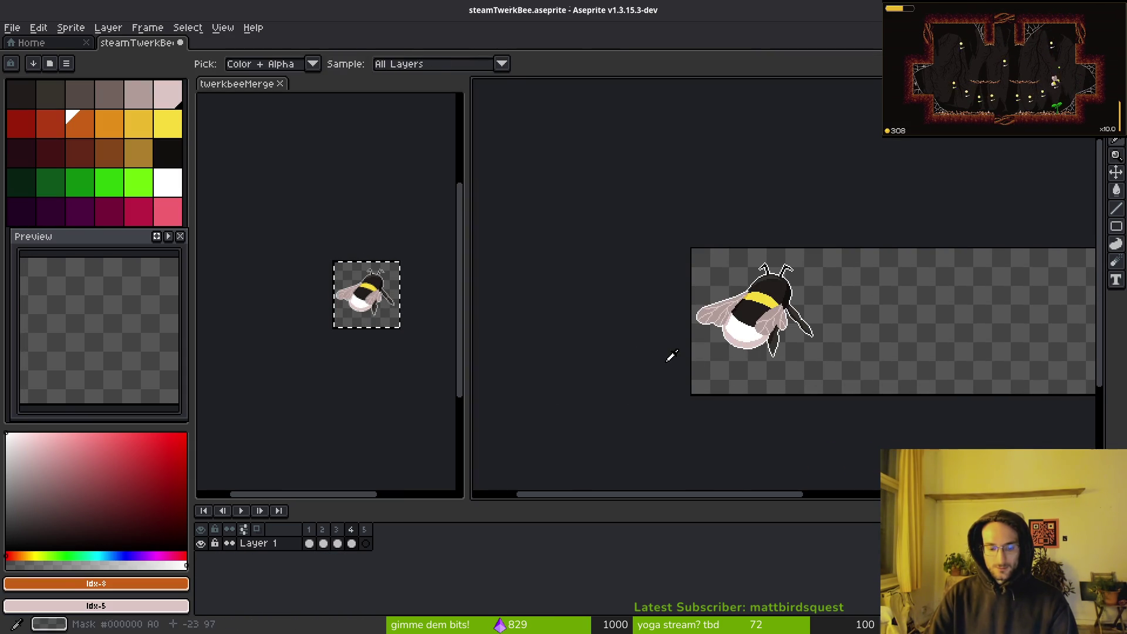
pyautogui.hotkey('ctrl', 'z')
# Paste the last bee frame into the banner, commit it, and play the animation
pyautogui.click(378, 322)
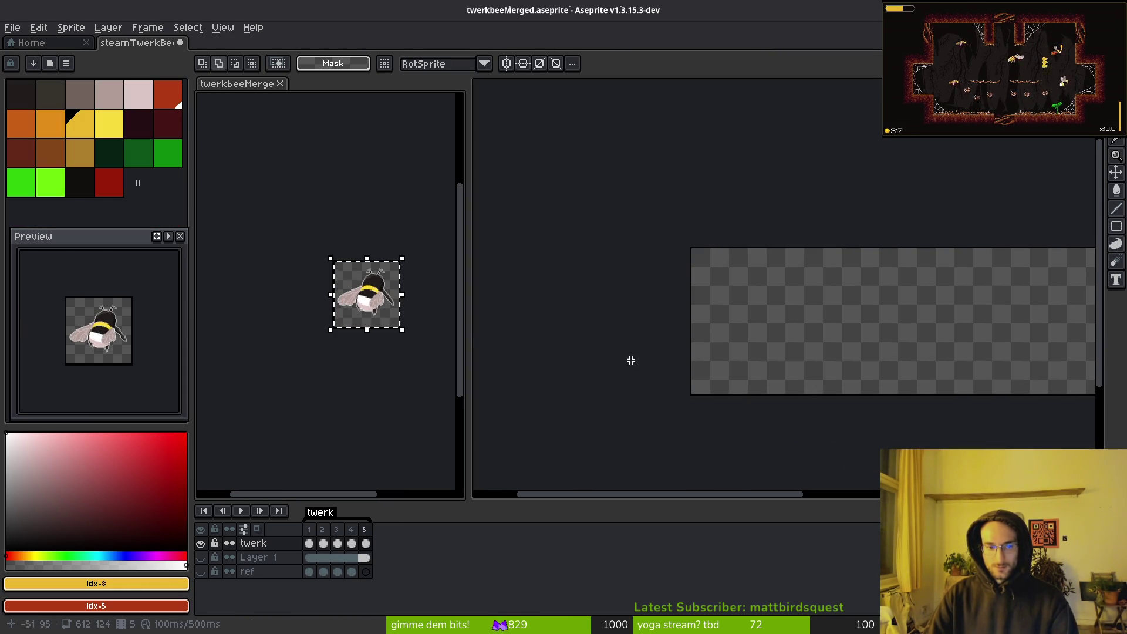
pyautogui.click(921, 350)
pyautogui.hotkey('ctrl', 'v')
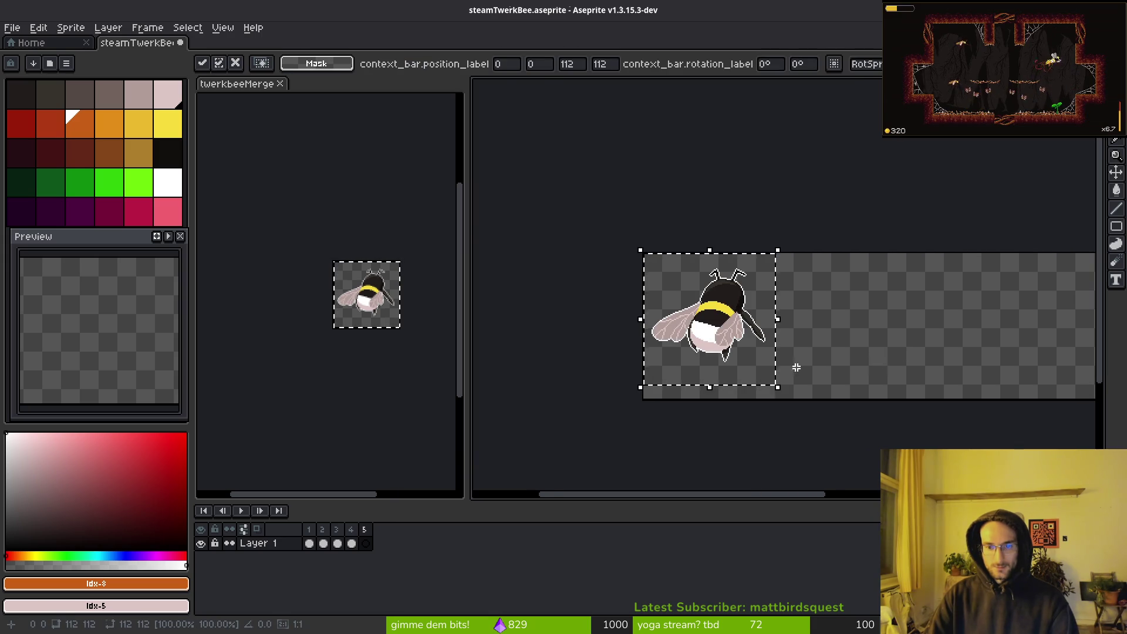
pyautogui.press('Return')
pyautogui.hscroll(1, 786, 361)
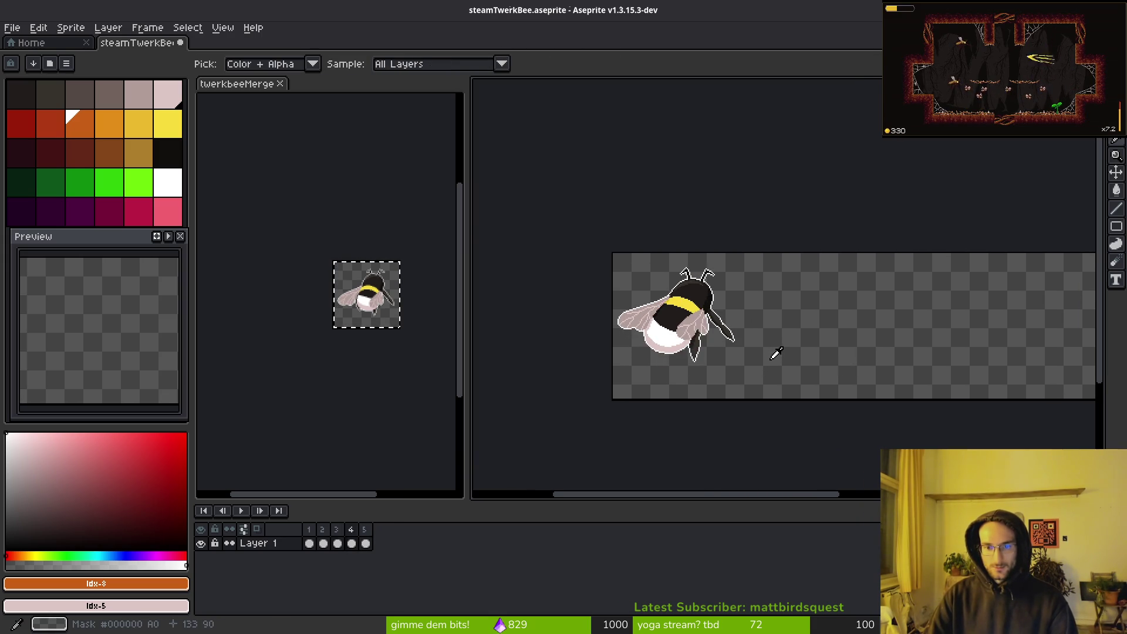
pyautogui.press('Return')
pyautogui.press('m')
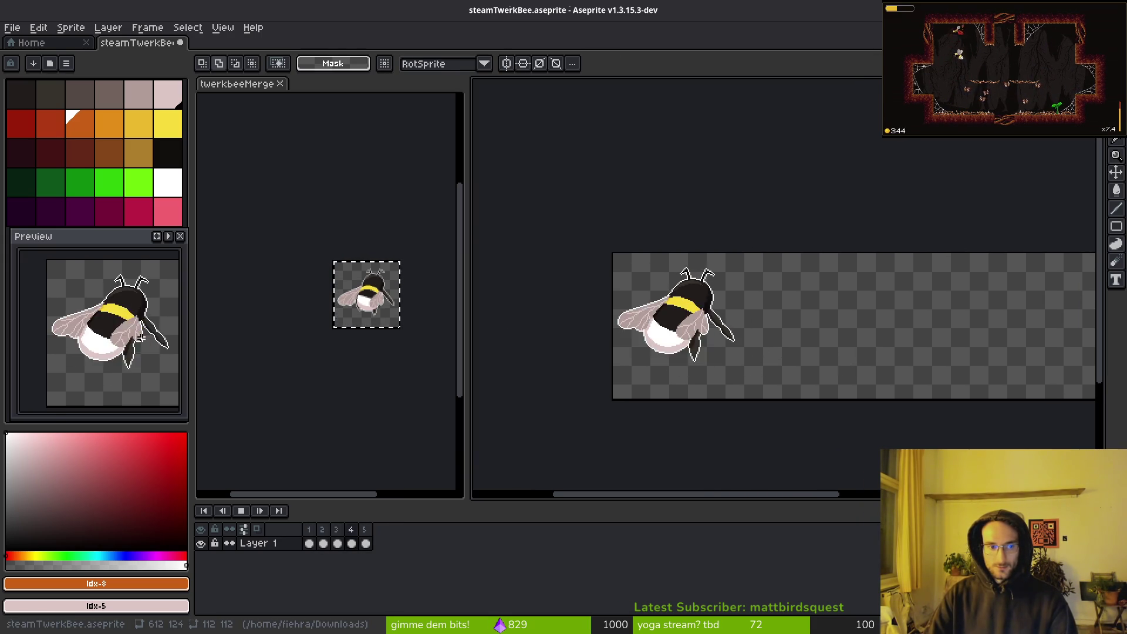
# Stop playback and bucket-fill the bee's white belly bright green on frame 5
pyautogui.scroll(-1, 721, 360)
pyautogui.scroll(3, 722, 360)
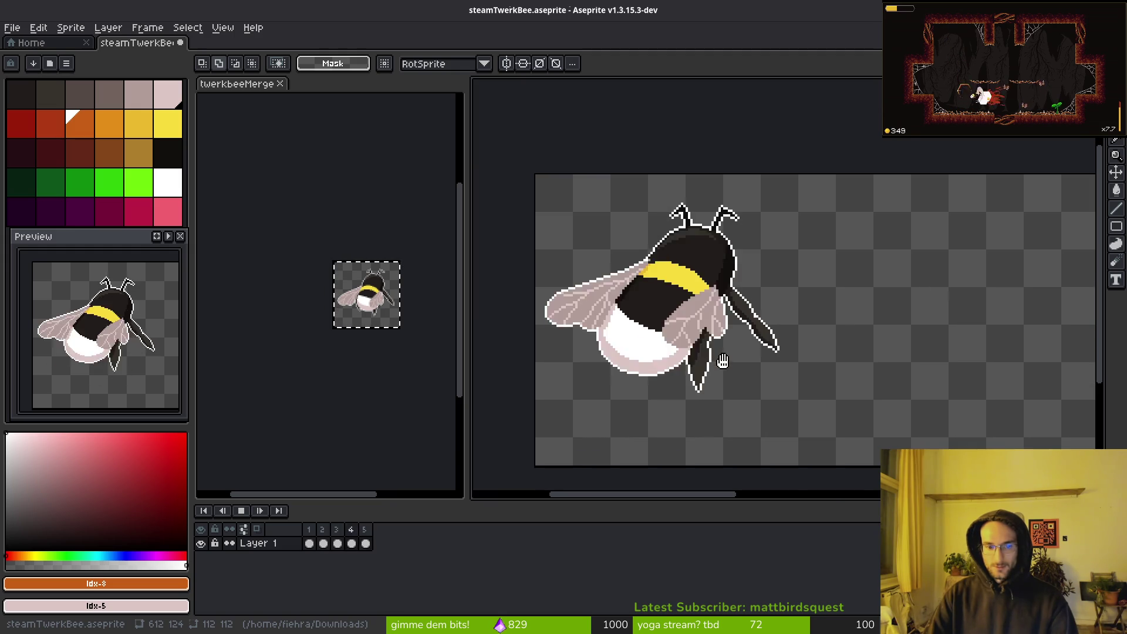
pyautogui.press('Return')
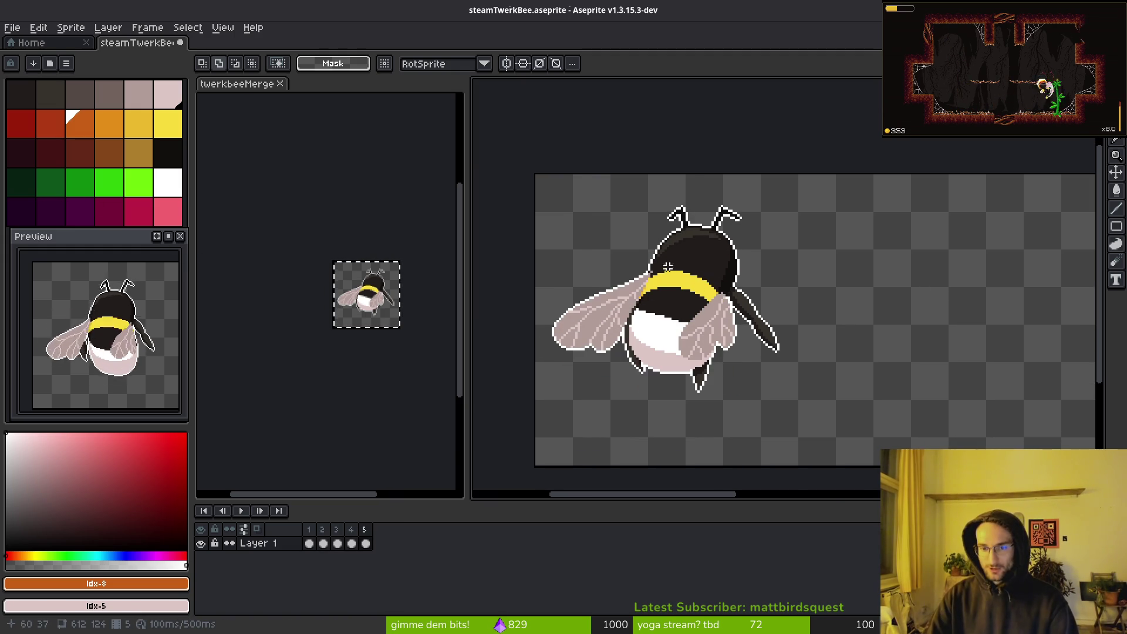
pyautogui.scroll(3, 668, 267)
pyautogui.click(139, 182)
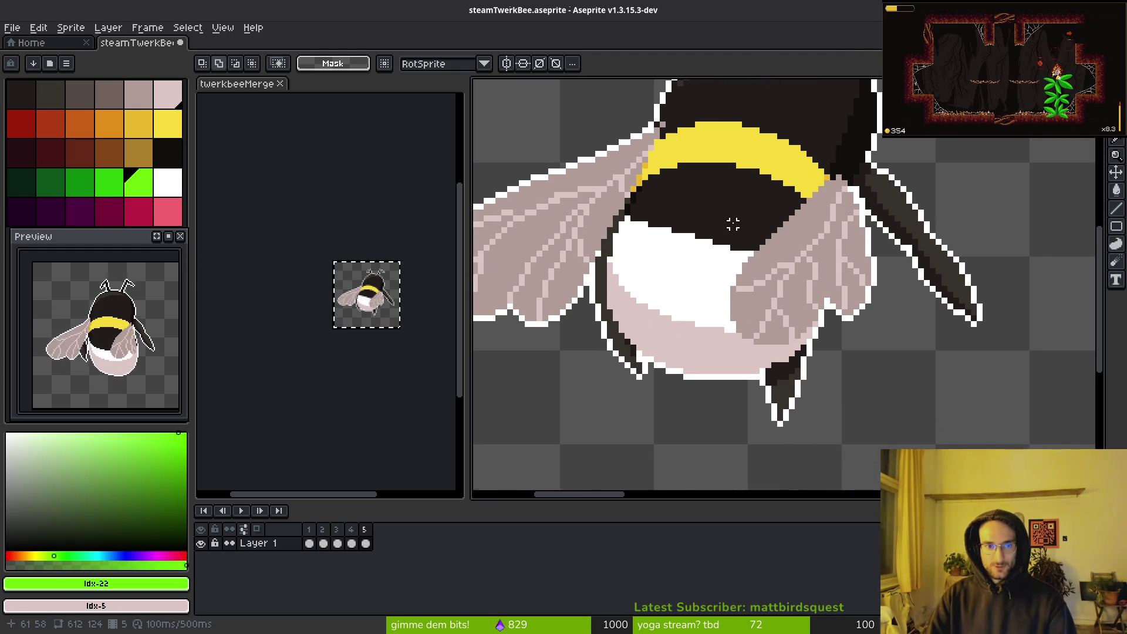
pyautogui.press('g')
pyautogui.click(693, 276)
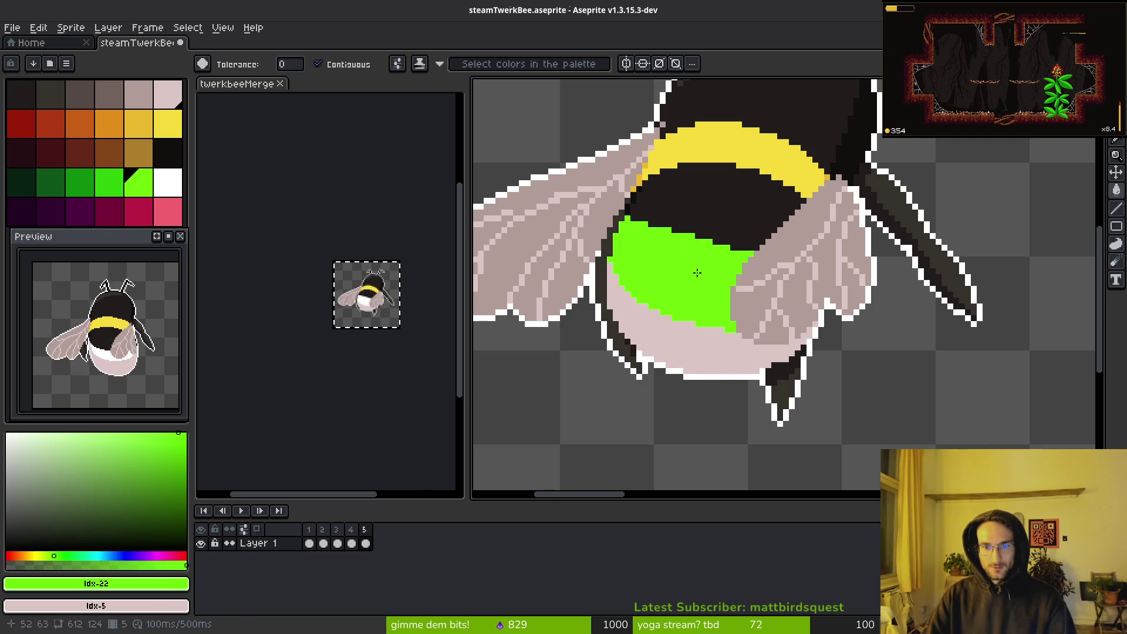
pyautogui.scroll(-2, 734, 287)
pyautogui.scroll(3, 734, 286)
# Magic-wand select a patch beside the belly, then glance at the Steam store page
pyautogui.press('w')
pyautogui.click(649, 320)
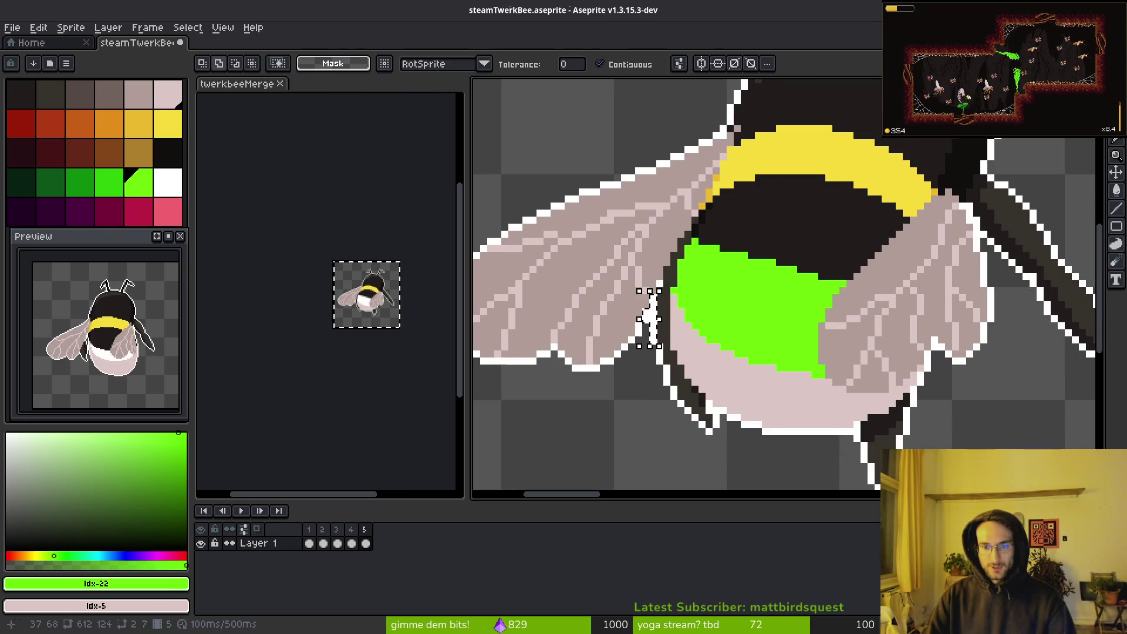
pyautogui.scroll(-2, 758, 326)
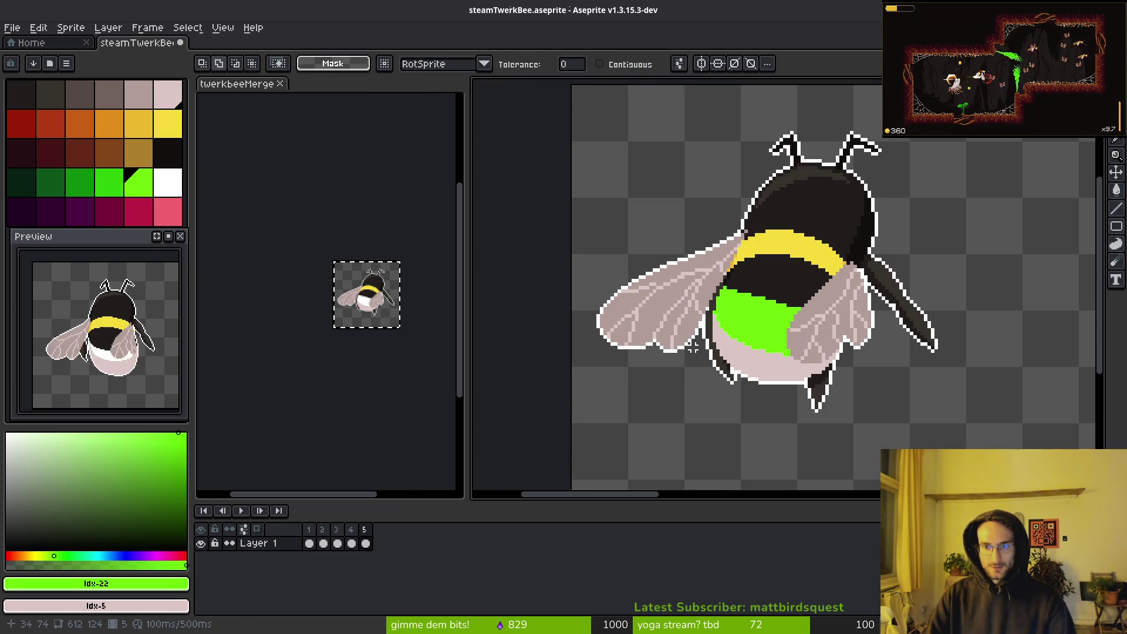
pyautogui.hotkey('alt', 'Tab')
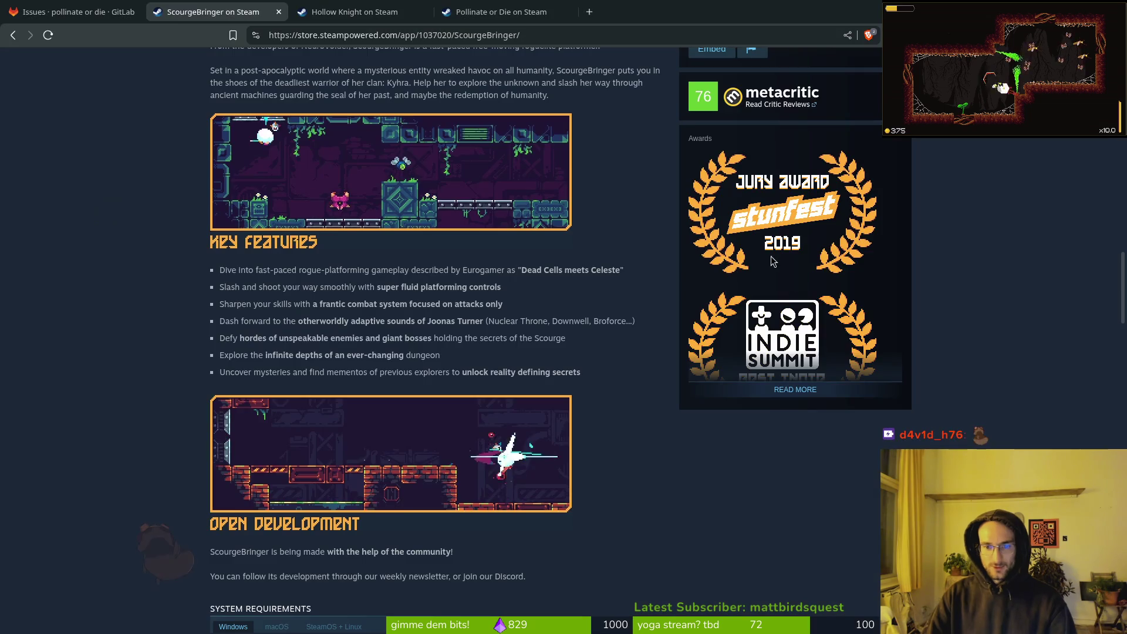
pyautogui.scroll(-3, 534, 422)
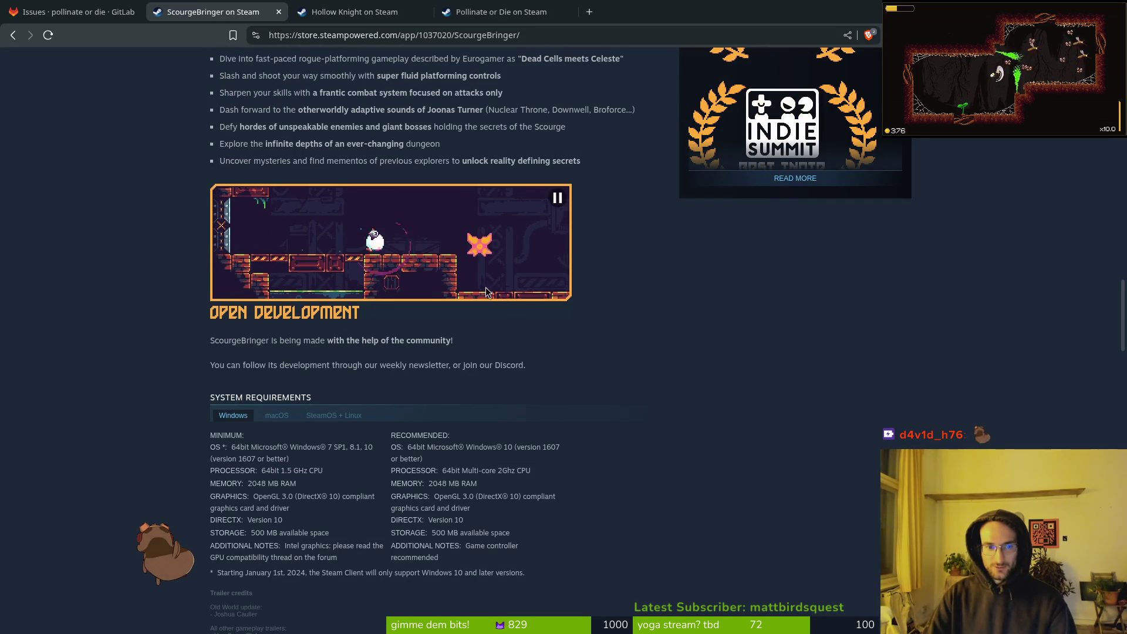
pyautogui.scroll(7, 477, 293)
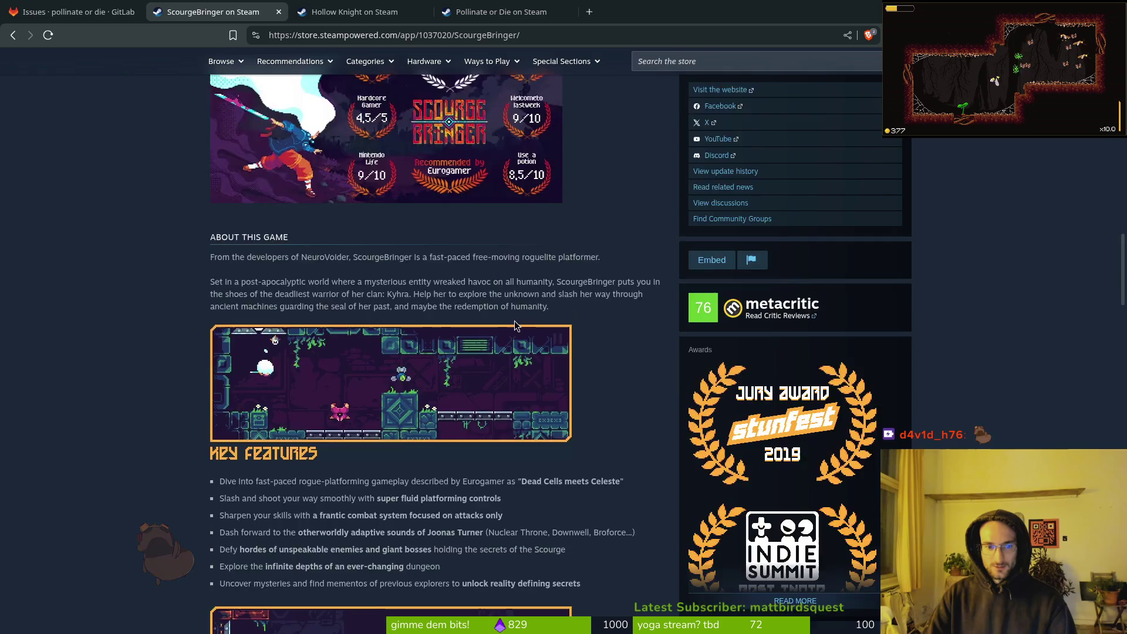
pyautogui.hotkey('alt', 'Tab')
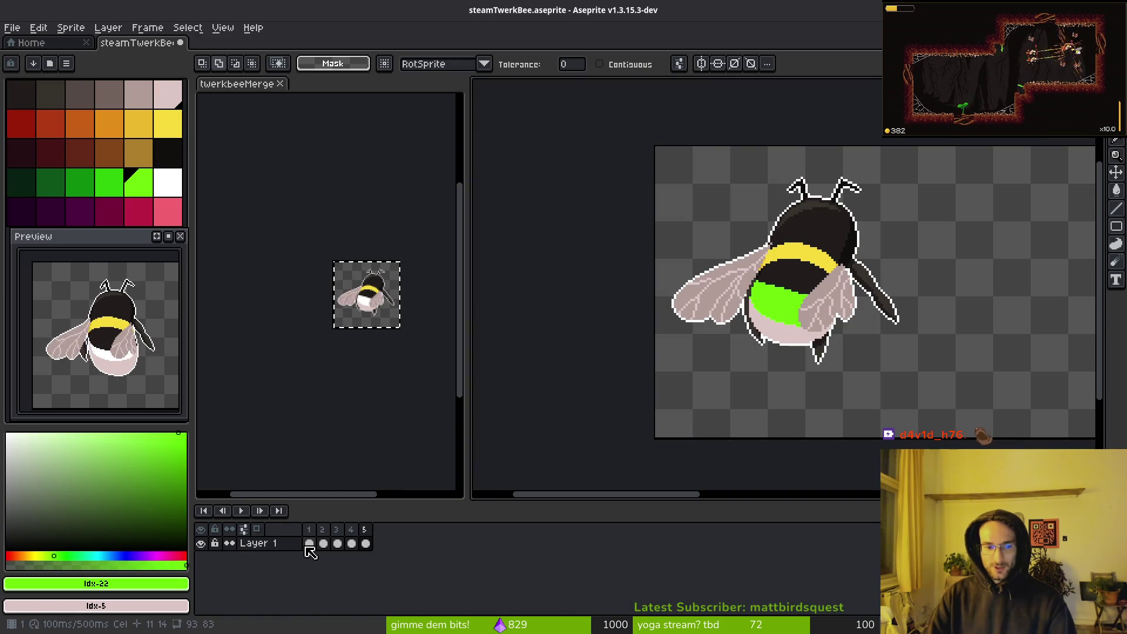
# Add Layer 2 above Layer 1, then hide it and move to frame 5
pyautogui.click(307, 545)
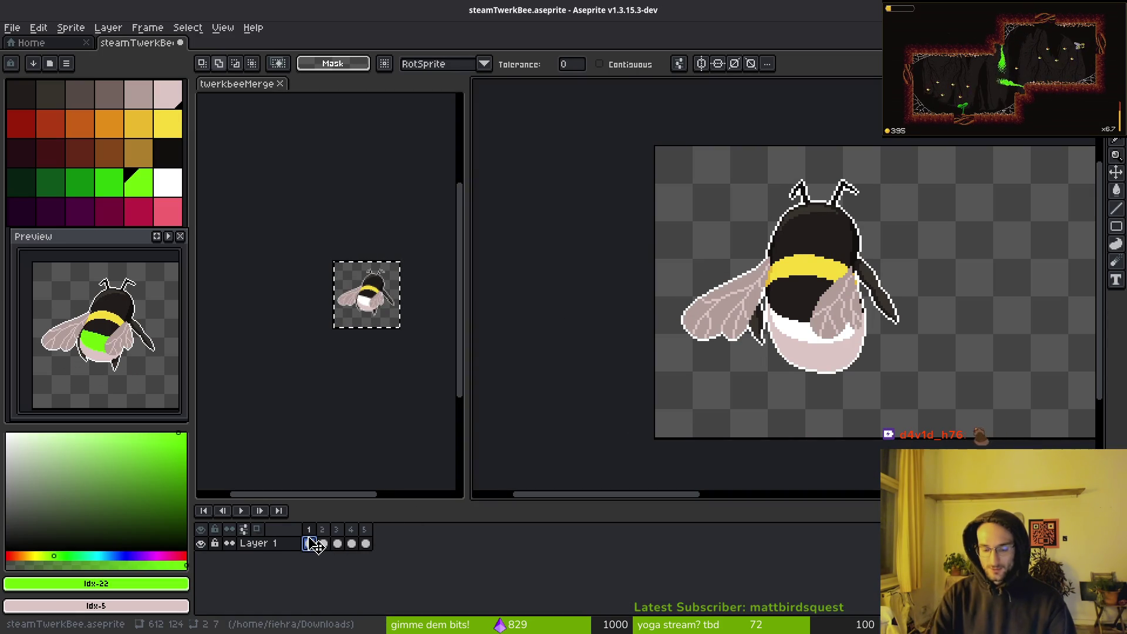
pyautogui.hotkey('shift', 'n')
pyautogui.moveTo(315, 555)
pyautogui.mouseDown()
pyautogui.moveTo(364, 558)
pyautogui.moveTo(317, 542)
pyautogui.mouseUp()
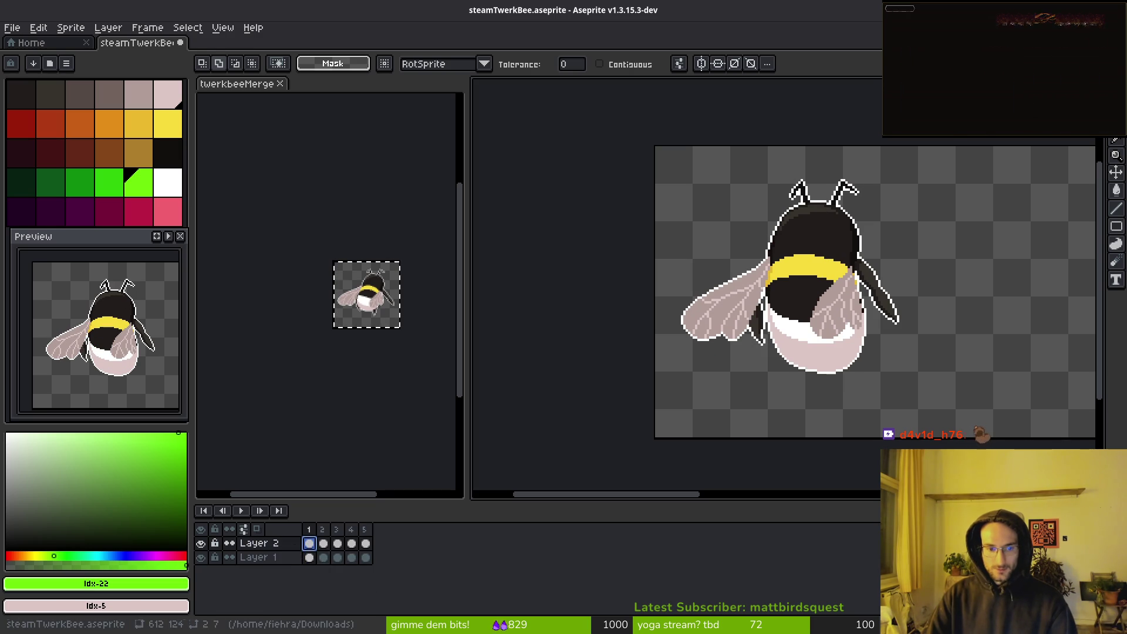
pyautogui.click(310, 557)
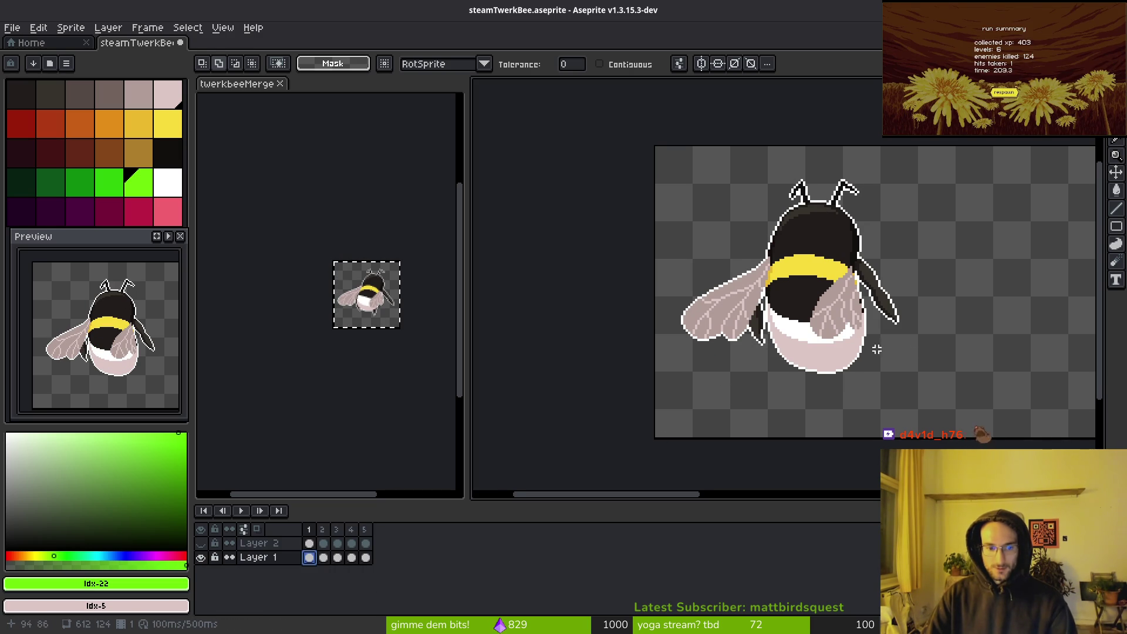
pyautogui.scroll(3, 733, 351)
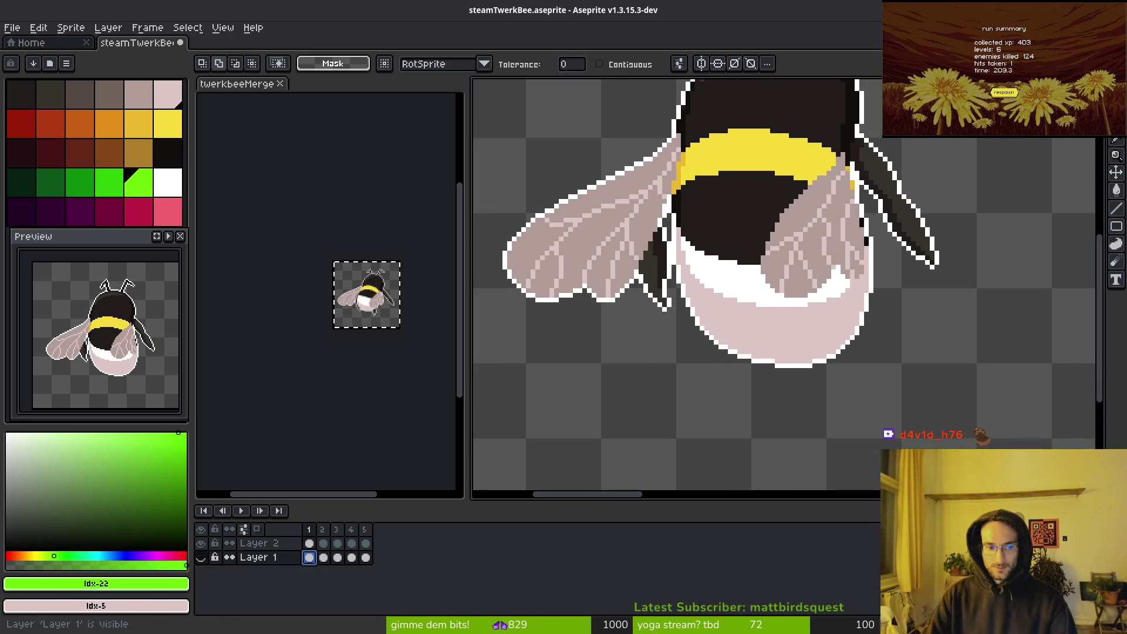
pyautogui.click(201, 543)
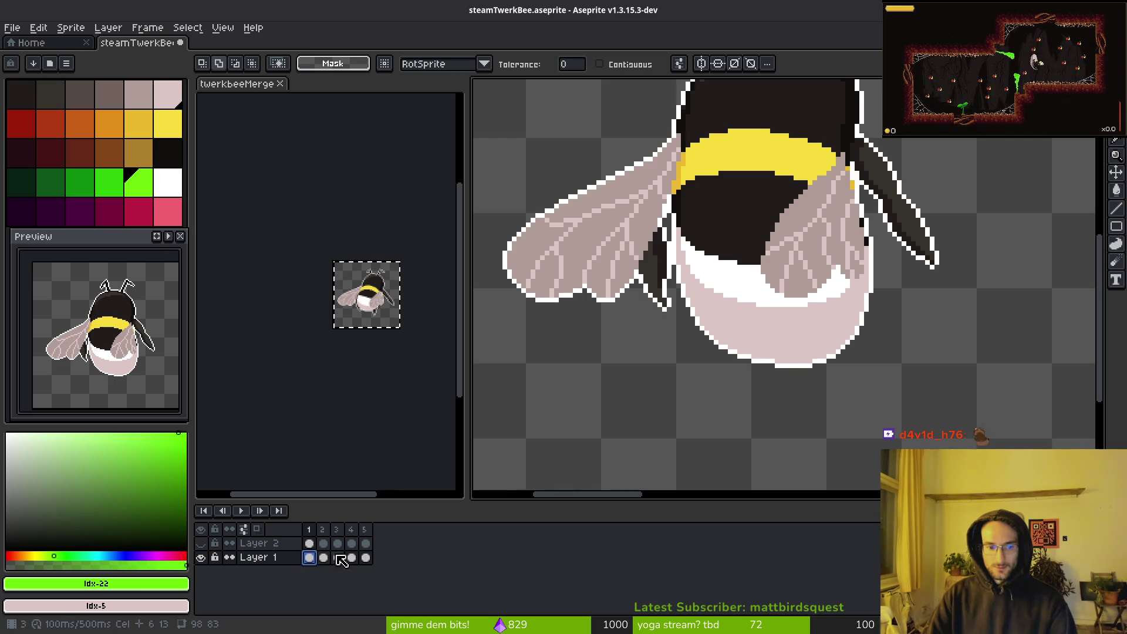
pyautogui.press('Right')
pyautogui.press('Right')
pyautogui.press('Right')
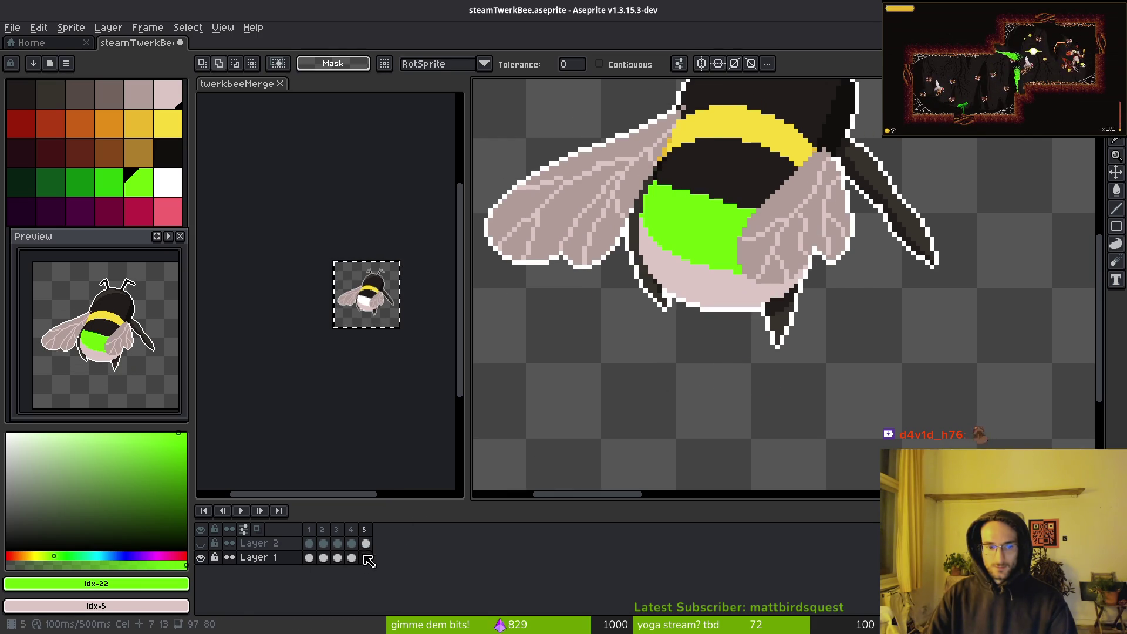
# Fill the bee's white belly band green on frame 1 with the Paint Bucket
pyautogui.moveTo(698, 225); pyautogui.dragTo(719, 243)
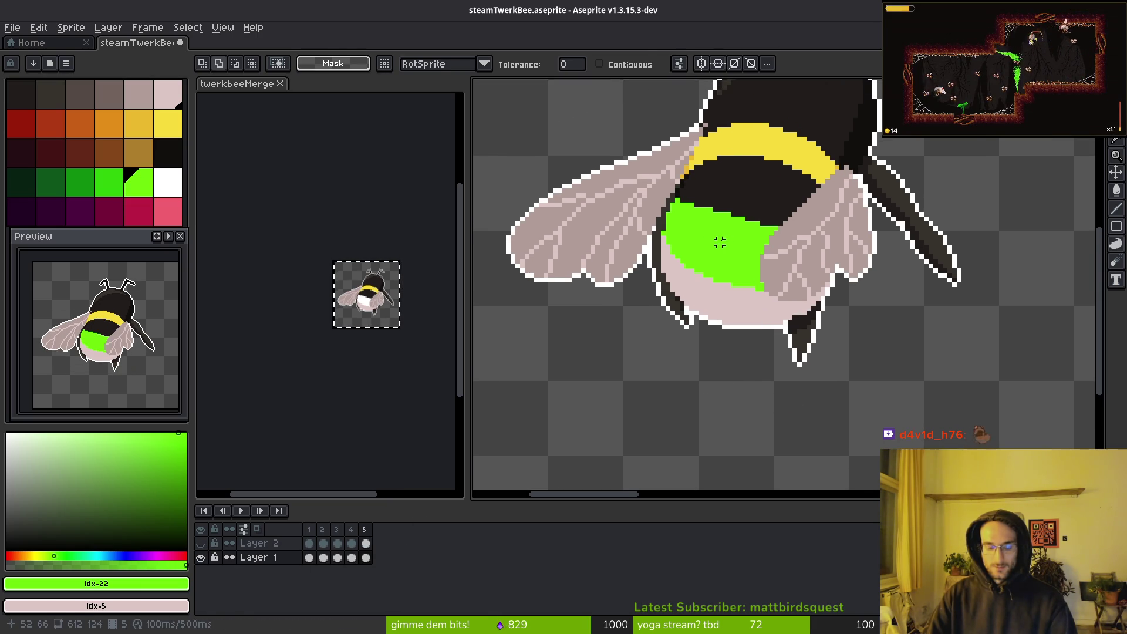
pyautogui.press('g')
pyautogui.press('Left')
pyautogui.press('Left')
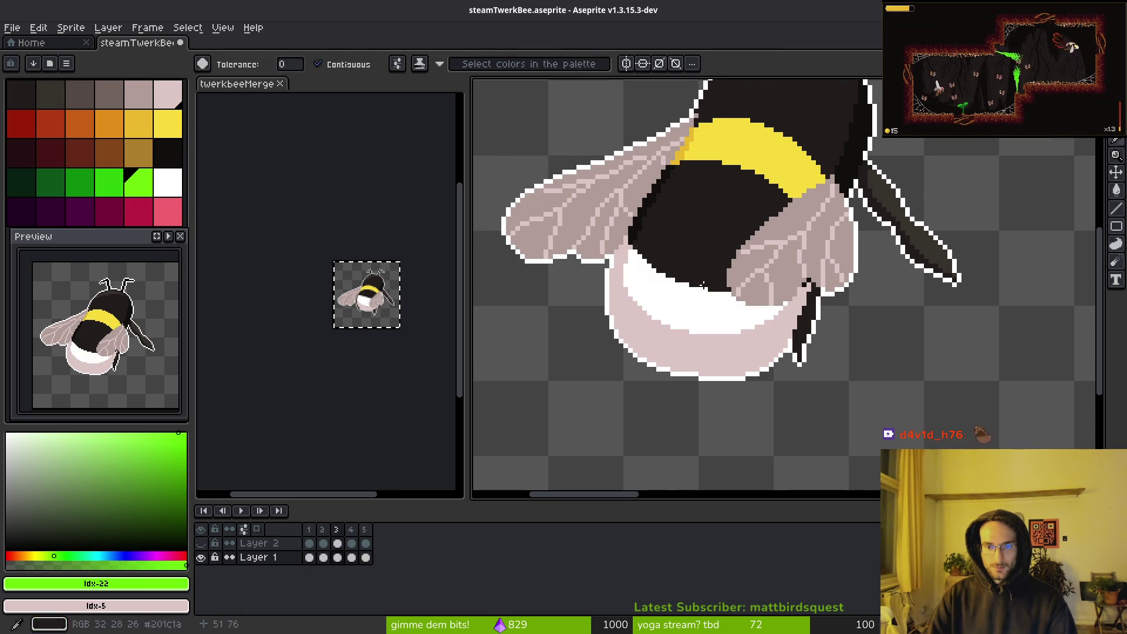
pyautogui.press('Return')
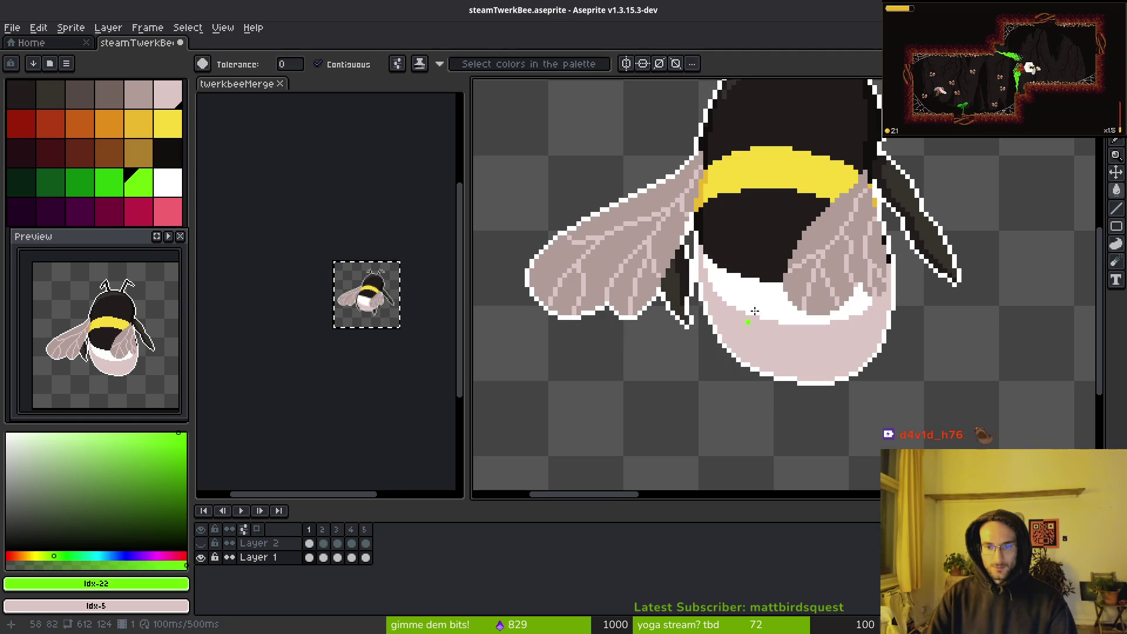
pyautogui.click(759, 313)
pyautogui.scroll(-3, 771, 306)
pyautogui.scroll(2, 603, 182)
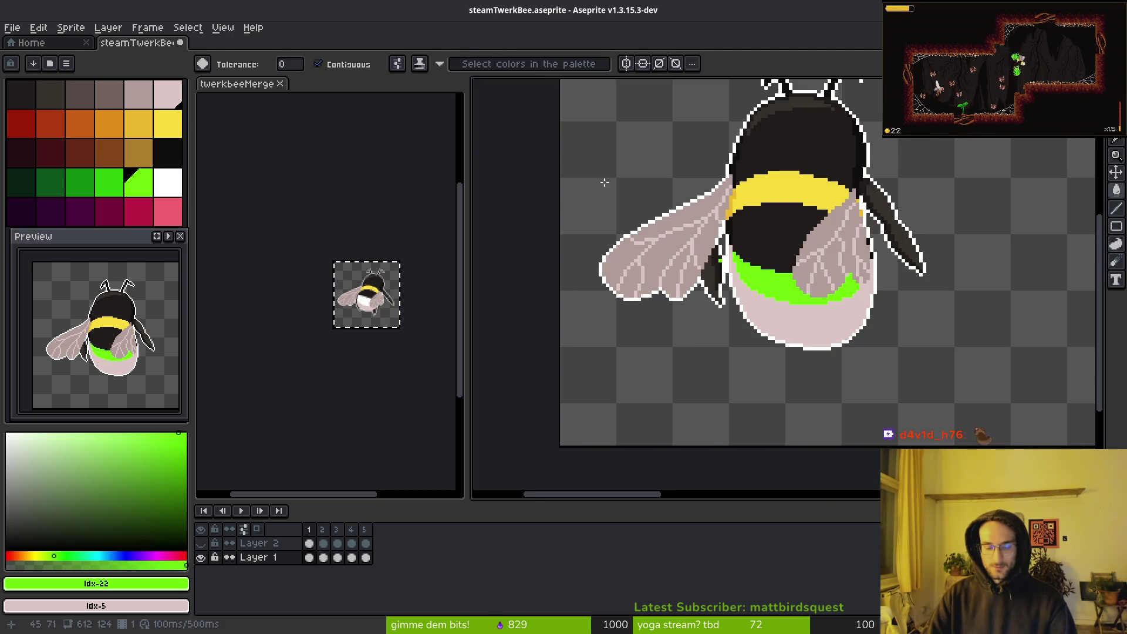
# Magic-wand select the bee, deselect, and save steamTwerkBee.aseprite
pyautogui.press('w')
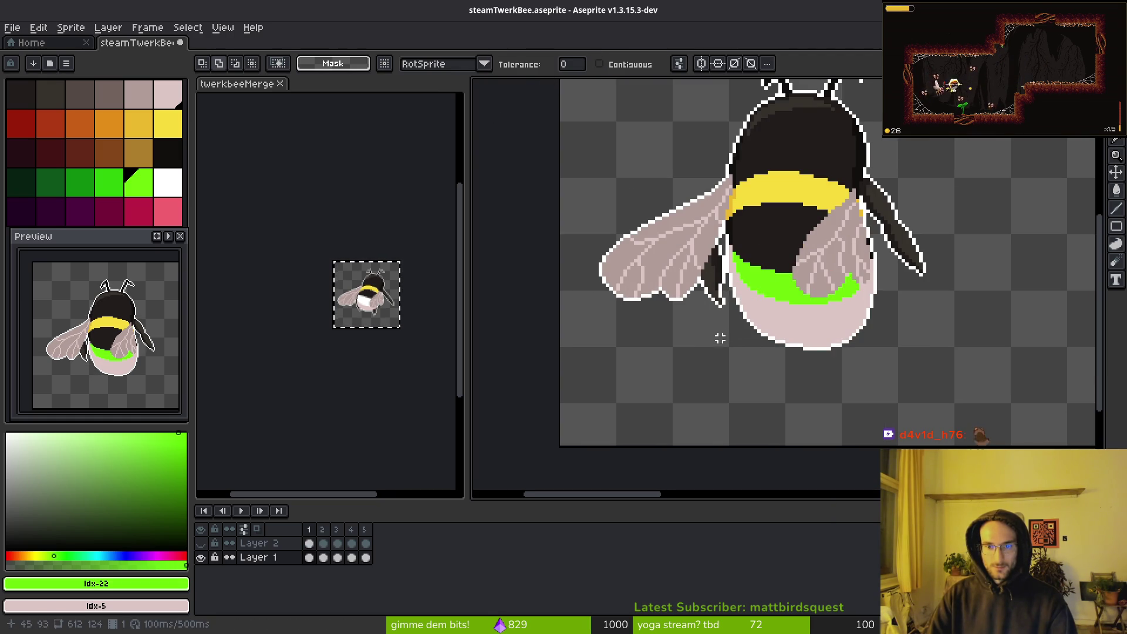
pyautogui.scroll(3, 717, 334)
pyautogui.click(704, 95)
pyautogui.scroll(-1, 830, 234)
pyautogui.scroll(-1, 749, 403)
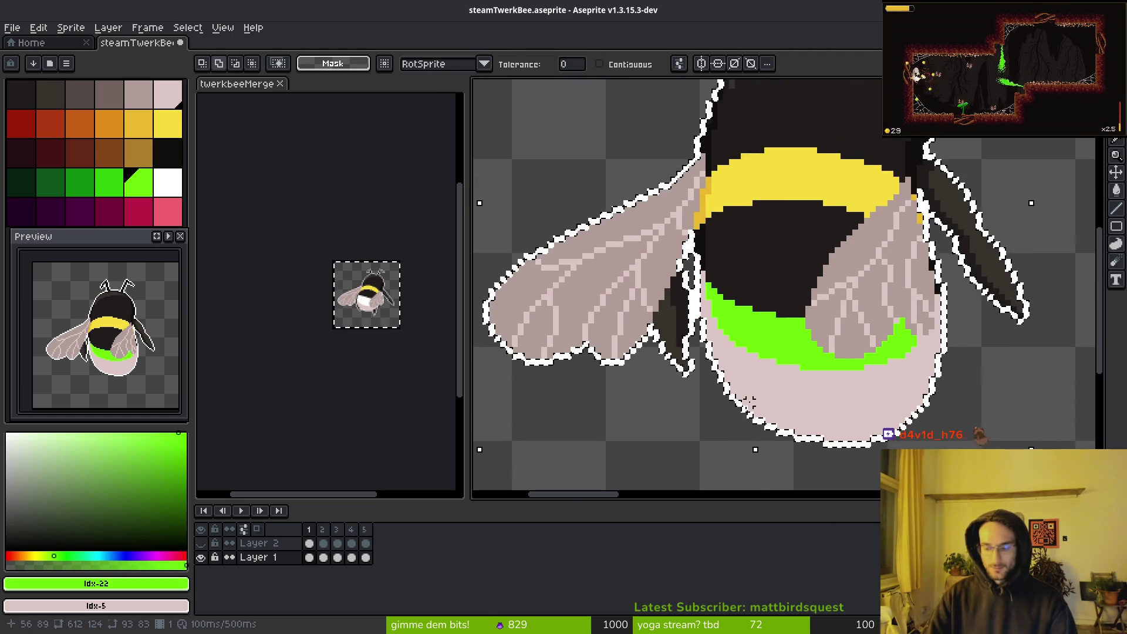
pyautogui.hotkey('ctrl', 'd')
pyautogui.scroll(-2, 713, 361)
pyautogui.hotkey('ctrl', 's')
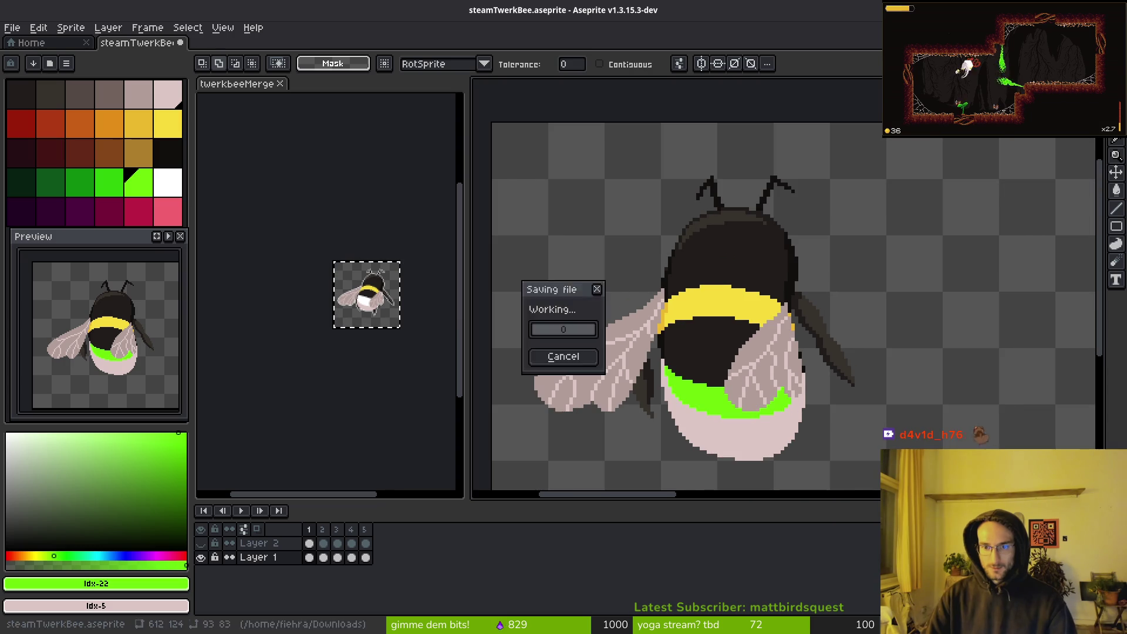
pyautogui.press('.')
pyautogui.scroll(3, 697, 406)
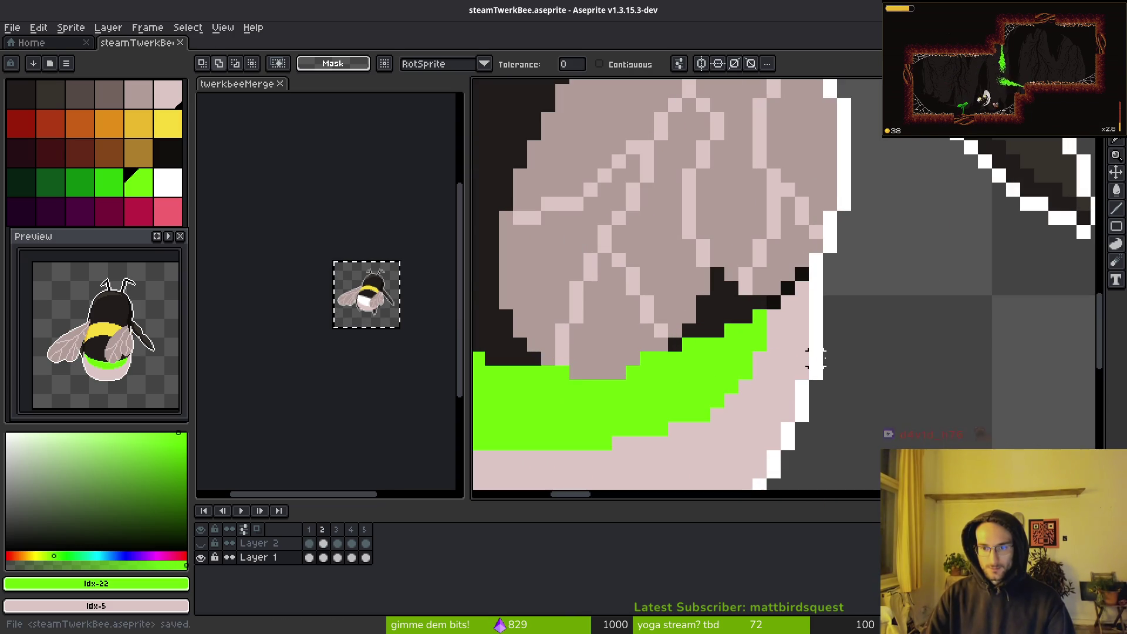
# Delete the white outline pixels around the bee on frames 2 and 3
pyautogui.click(814, 359)
pyautogui.press('Delete')
pyautogui.press('.')
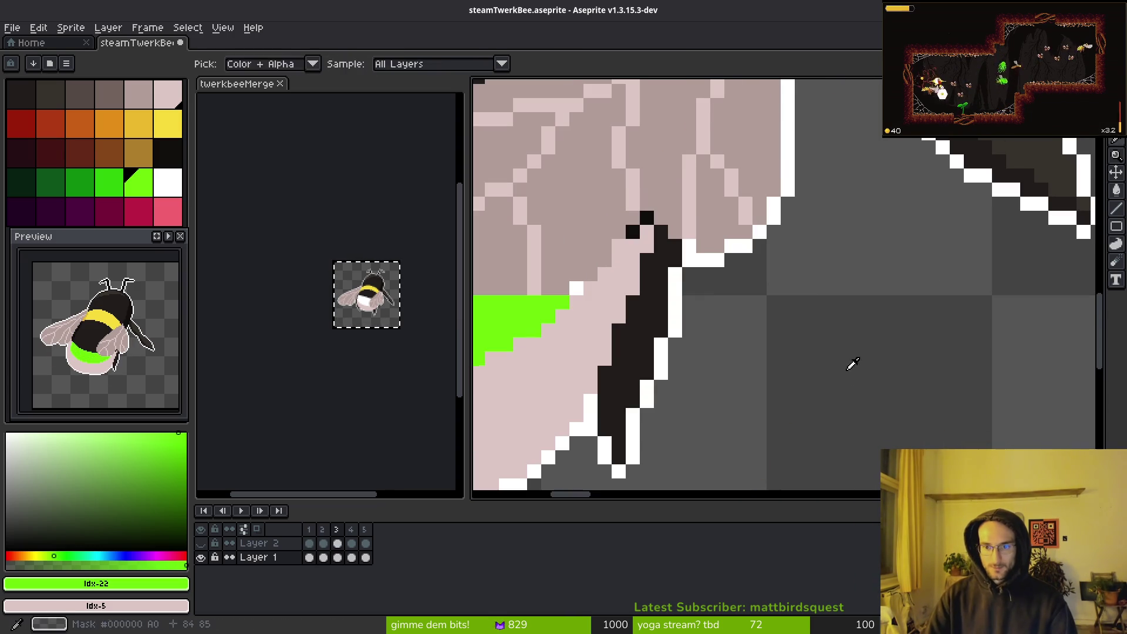
pyautogui.click(689, 261)
pyautogui.press('Delete')
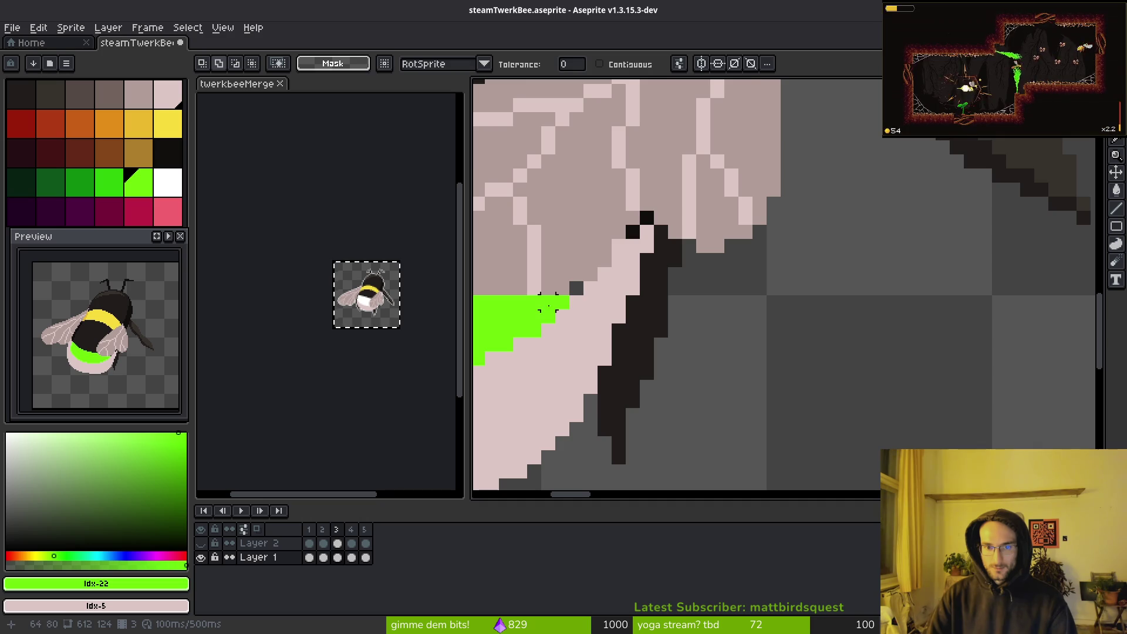
pyautogui.press('.')
pyautogui.press(',')
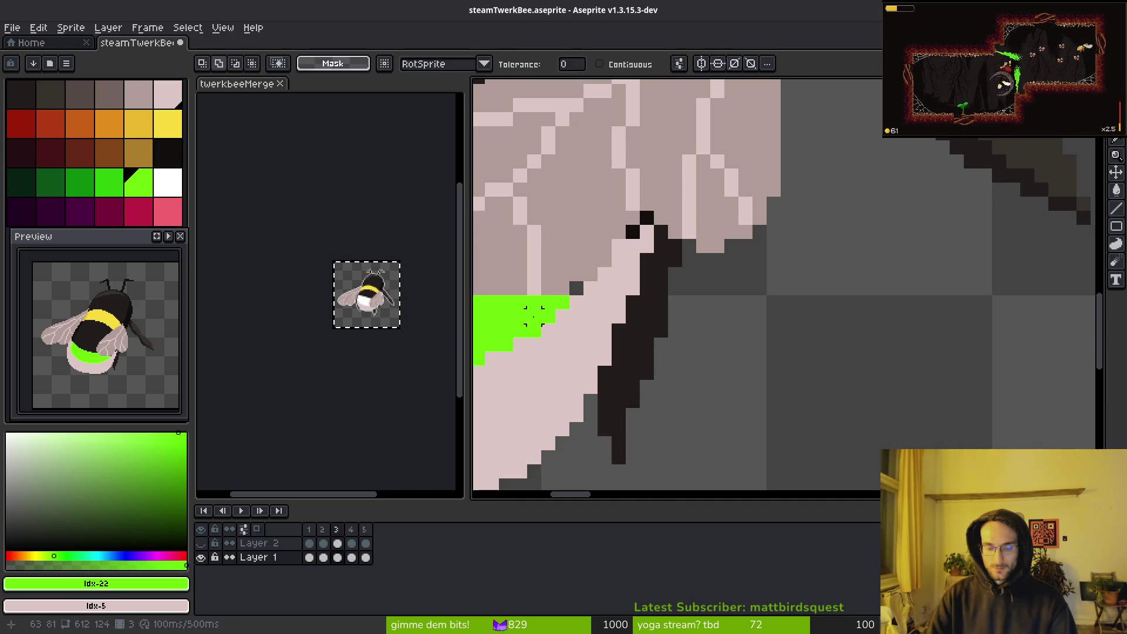
# Patch the wing gap on frame 3 with a green pixel using the Pencil
pyautogui.press('b')
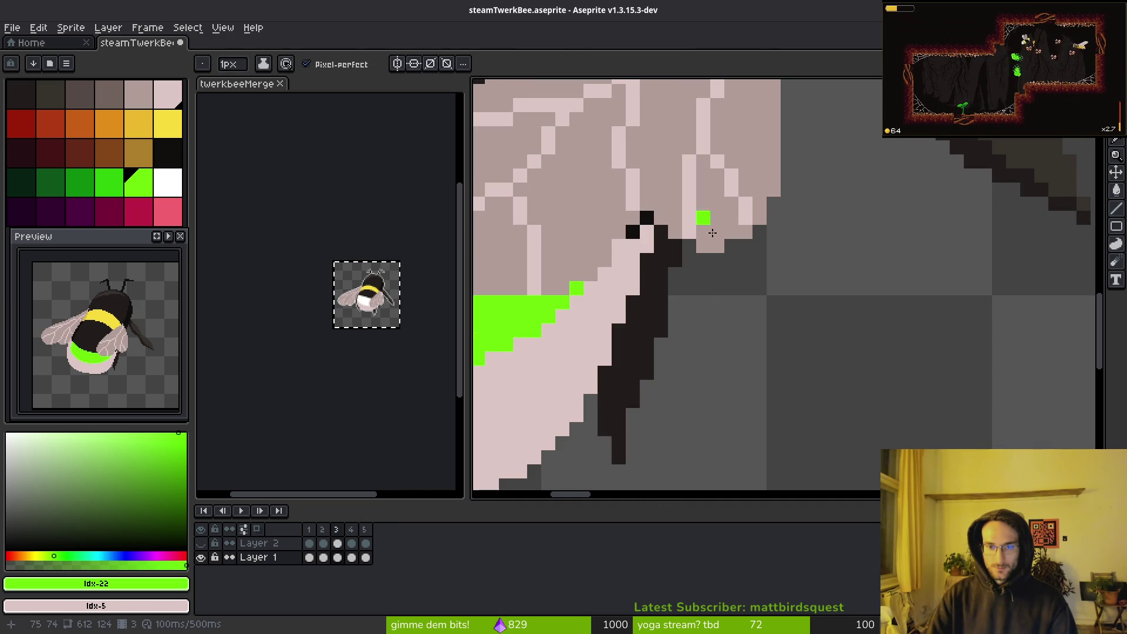
pyautogui.scroll(-2, 712, 233)
pyautogui.scroll(3, 719, 284)
pyautogui.click(719, 246)
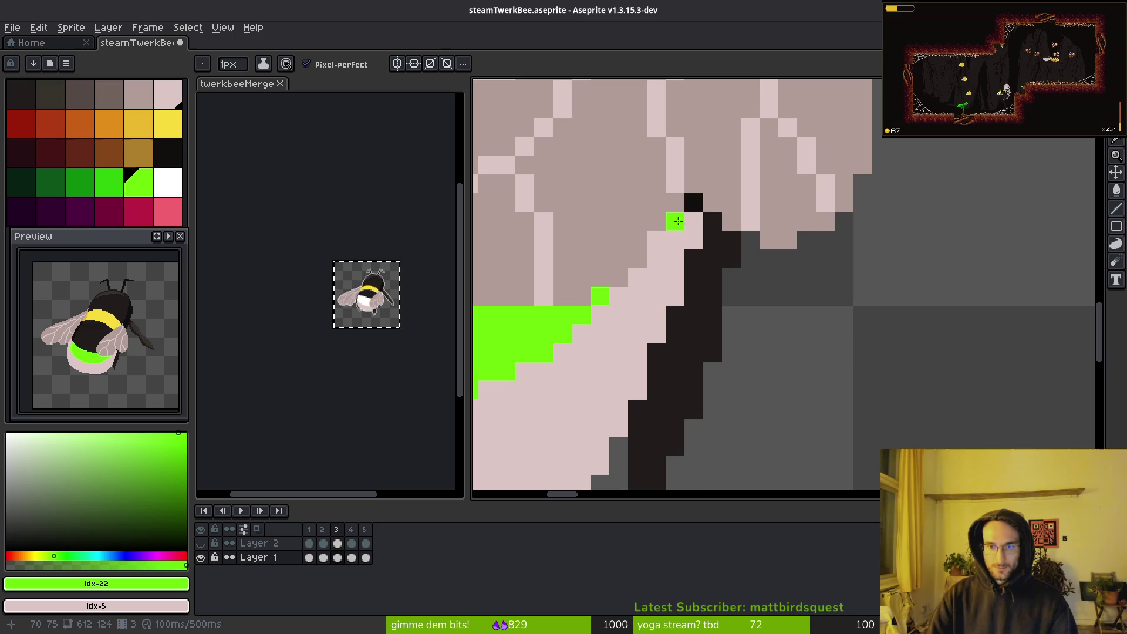
pyautogui.scroll(-2, 774, 250)
pyautogui.press('i')
pyautogui.press(',')
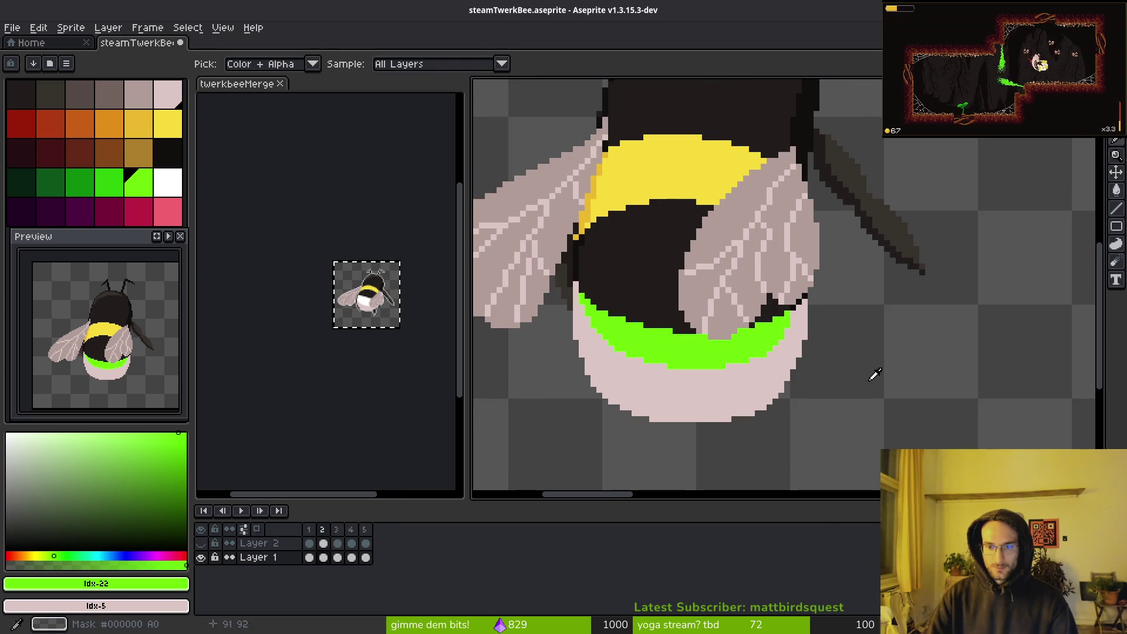
# Delete the white outline on frames 4 and 5 and clear the selection
pyautogui.press('.')
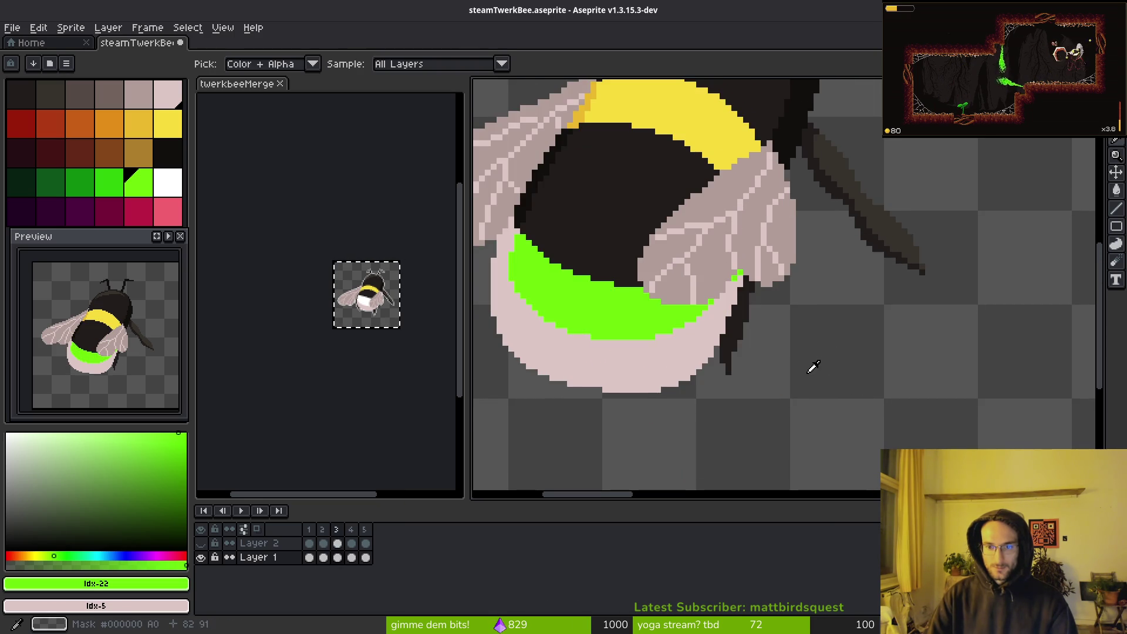
pyautogui.press('.')
pyautogui.press('b')
pyautogui.press('w')
pyautogui.click(757, 293)
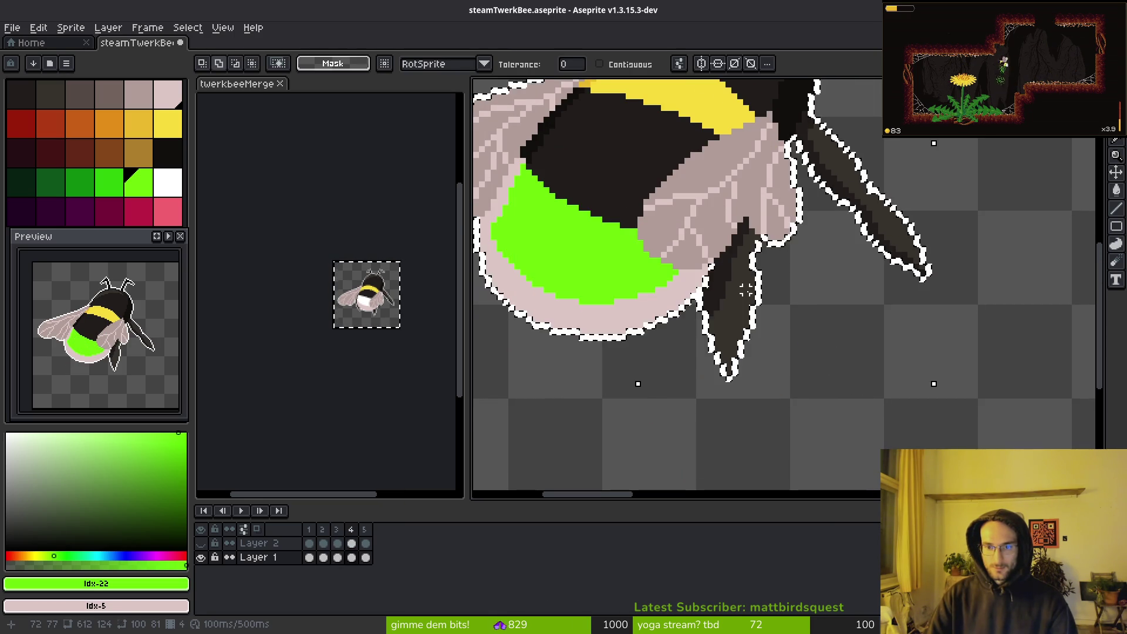
pyautogui.press('Delete')
pyautogui.press('.')
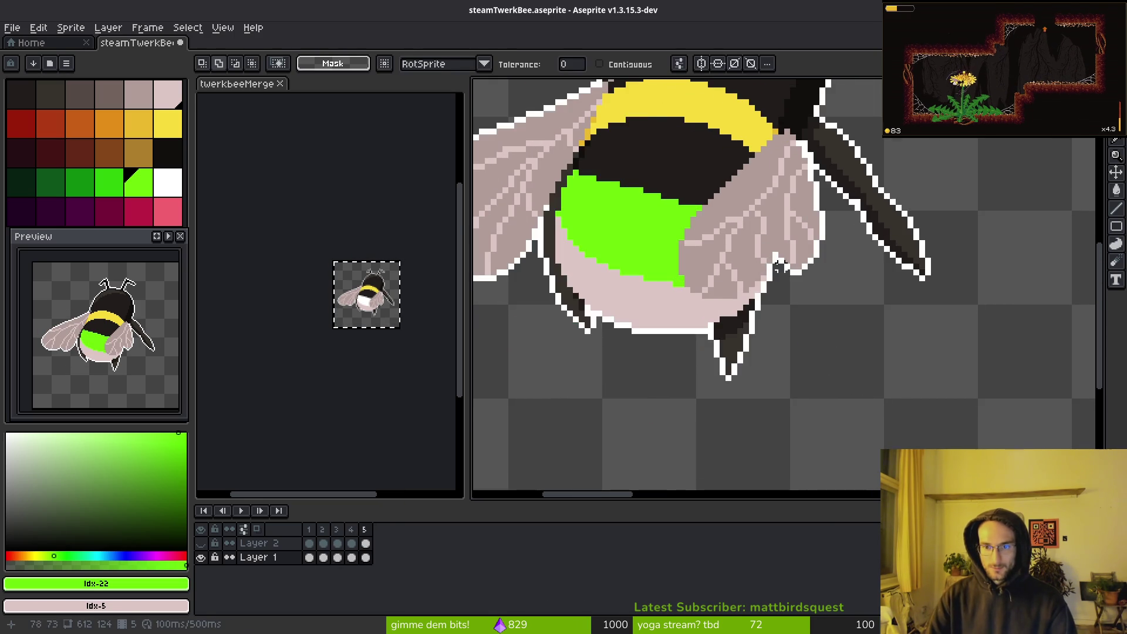
pyautogui.scroll(5, 746, 290)
pyautogui.click(745, 290)
pyautogui.press('Delete')
pyautogui.hotkey('ctrl', 'd')
# Play the animation to review all five frames
pyautogui.press('.')
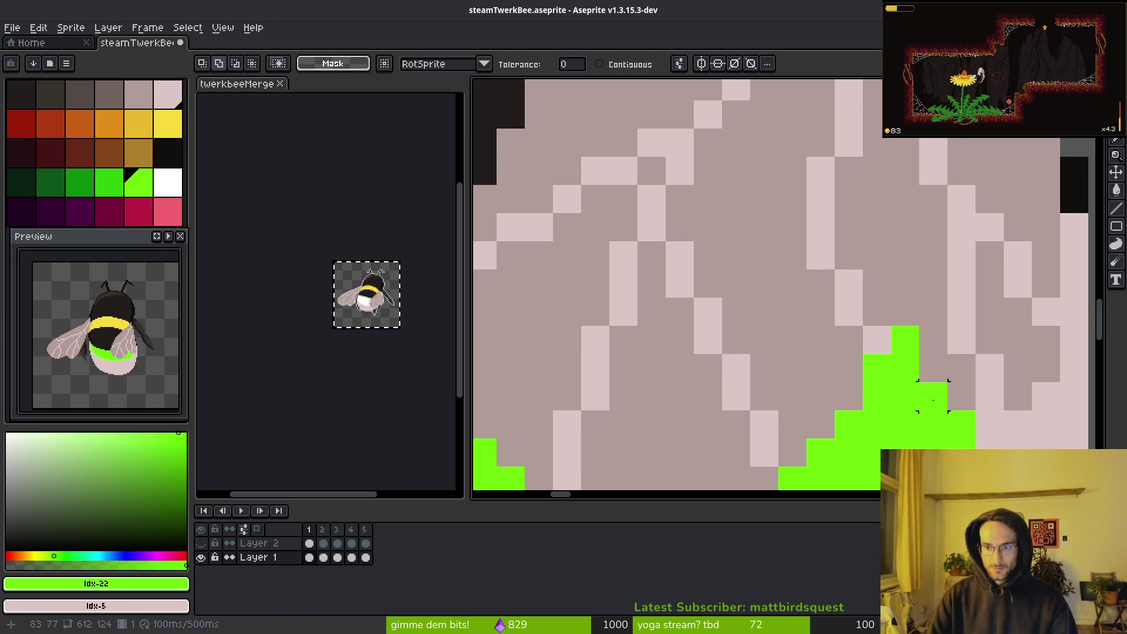
pyautogui.scroll(-5, 934, 399)
pyautogui.press('.')
pyautogui.press('i')
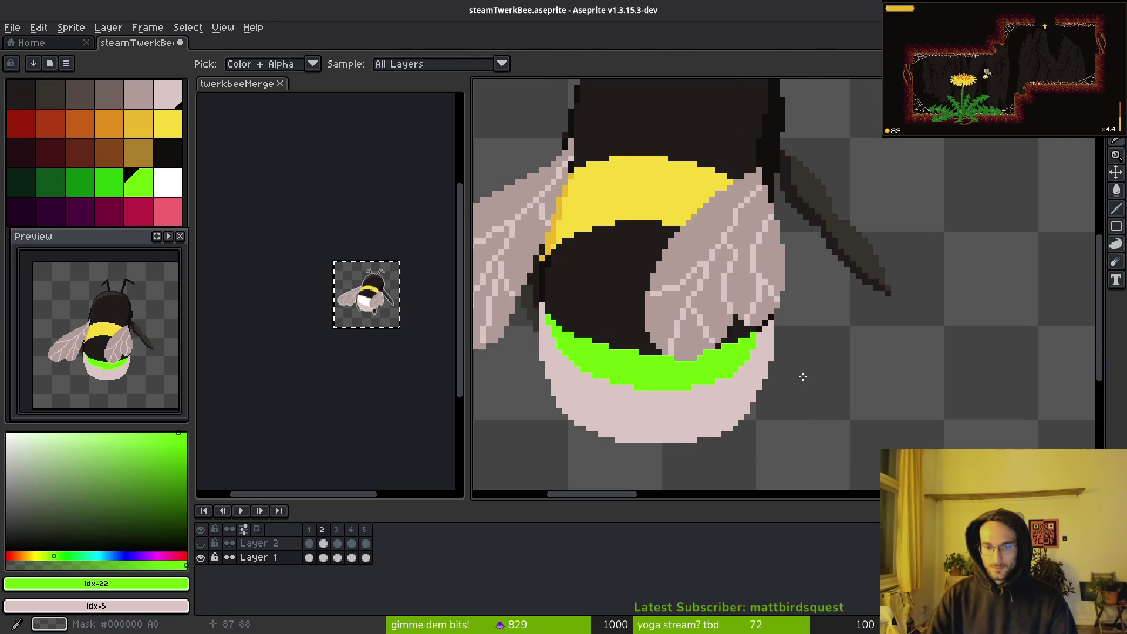
pyautogui.press('Return')
pyautogui.press('w')
pyautogui.scroll(-4, 791, 347)
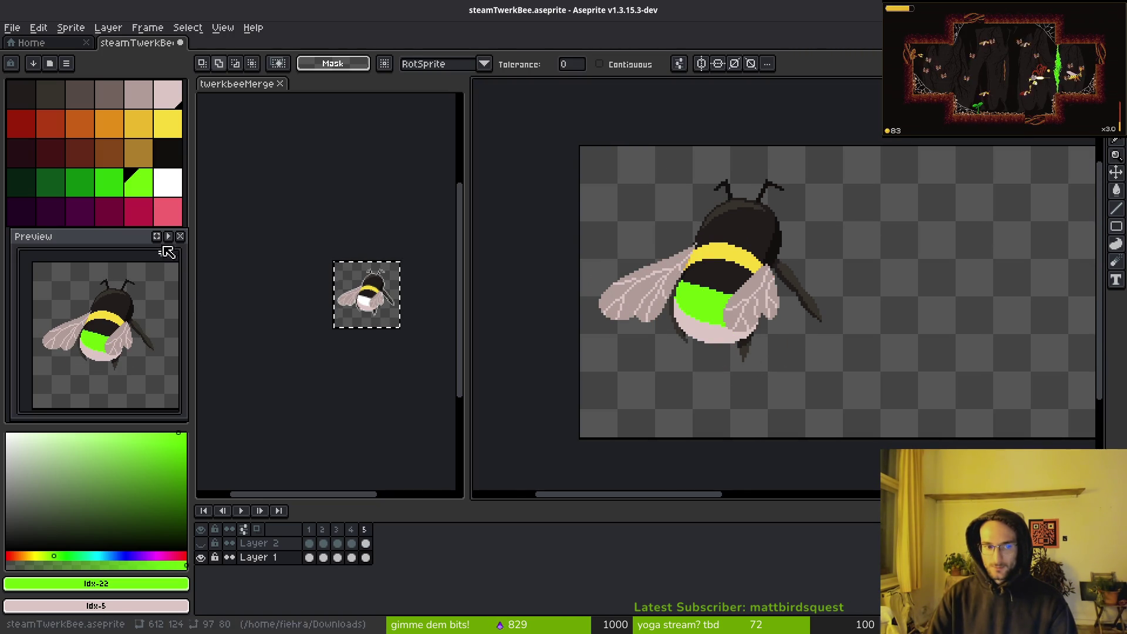
pyautogui.scroll(6, 782, 350)
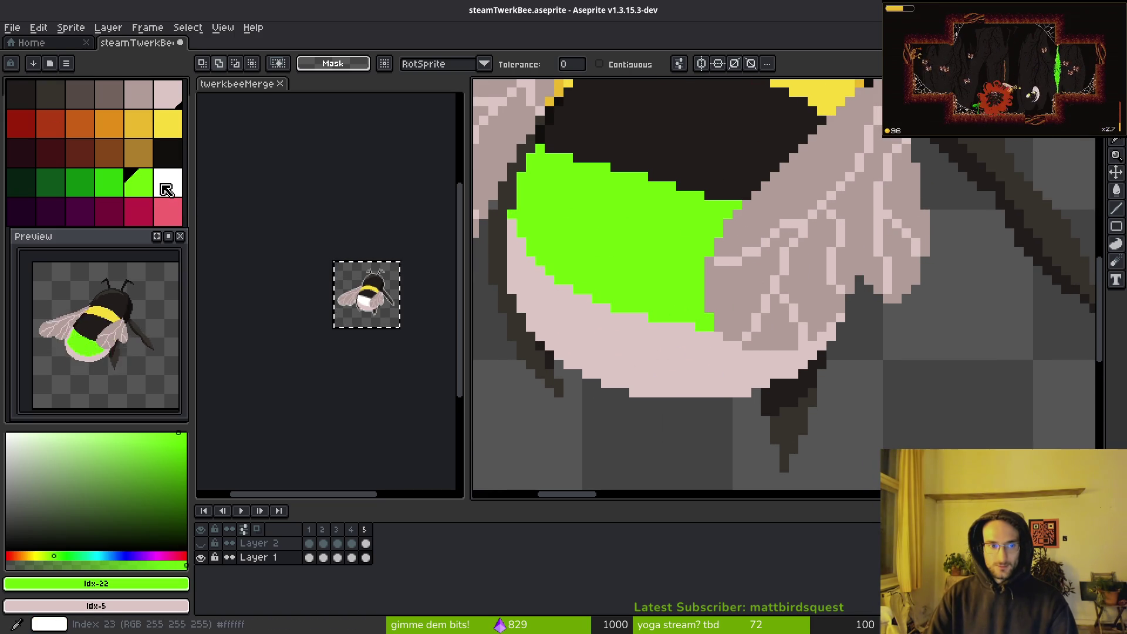
# Bucket-fill the bee's green abdomen white on frames 5, 1 and 2
pyautogui.press(']')
pyautogui.moveTo(659, 333); pyautogui.dragTo(717, 382)
pyautogui.press('g')
pyautogui.click(729, 370)
pyautogui.press('.')
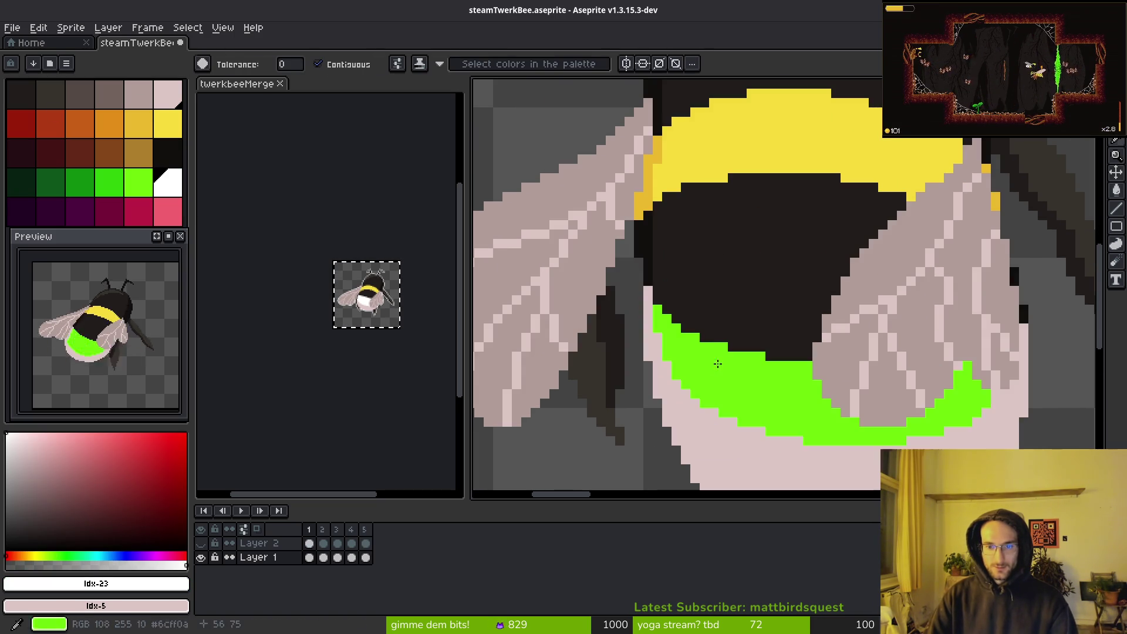
pyautogui.click(768, 382)
pyautogui.press('.')
pyautogui.click(705, 467)
# Fill frame 3's green abdomen and its leftover green pixel white
pyautogui.press('.')
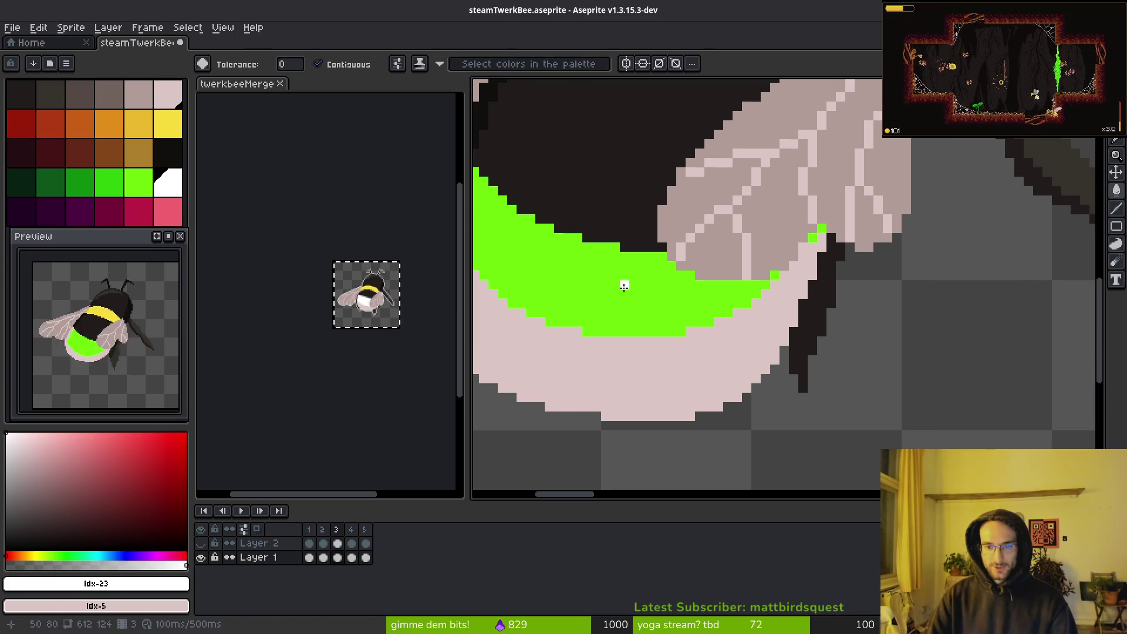
pyautogui.click(621, 285)
pyautogui.scroll(3, 717, 269)
pyautogui.click(720, 261)
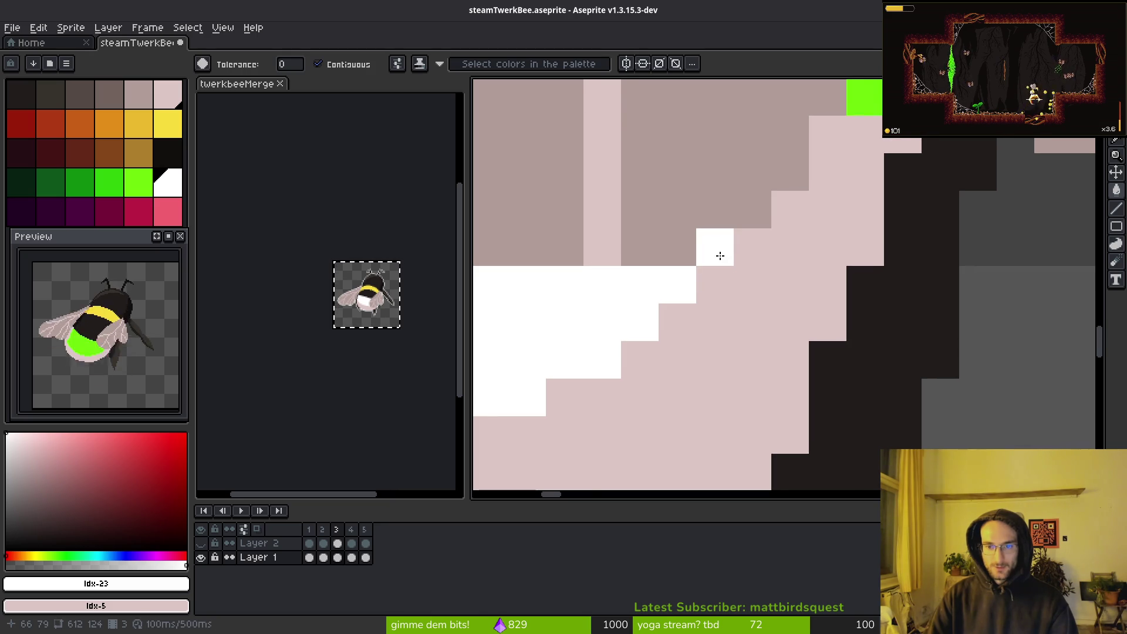
pyautogui.scroll(4, 801, 228)
pyautogui.scroll(-6, 810, 320)
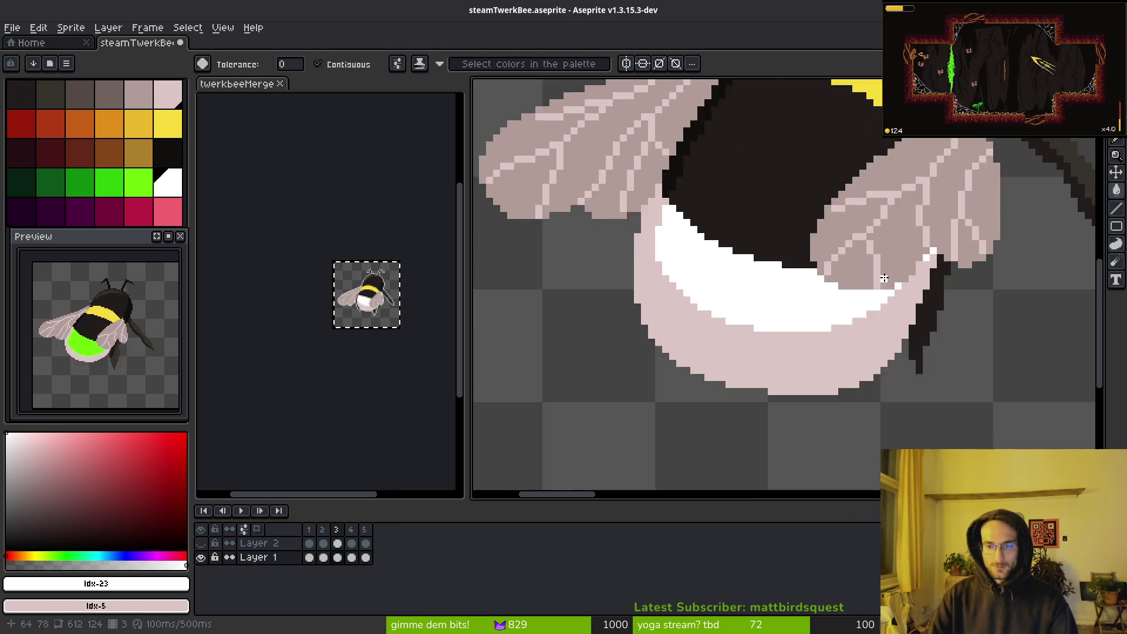
pyautogui.press('.')
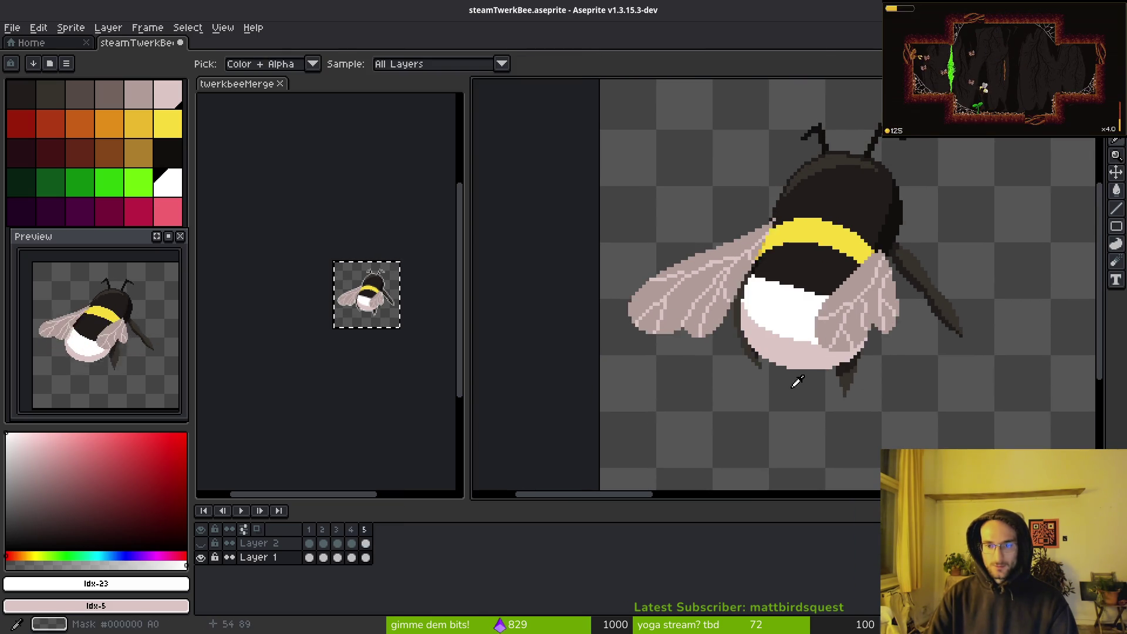
pyautogui.press(',')
pyautogui.scroll(-5, 771, 369)
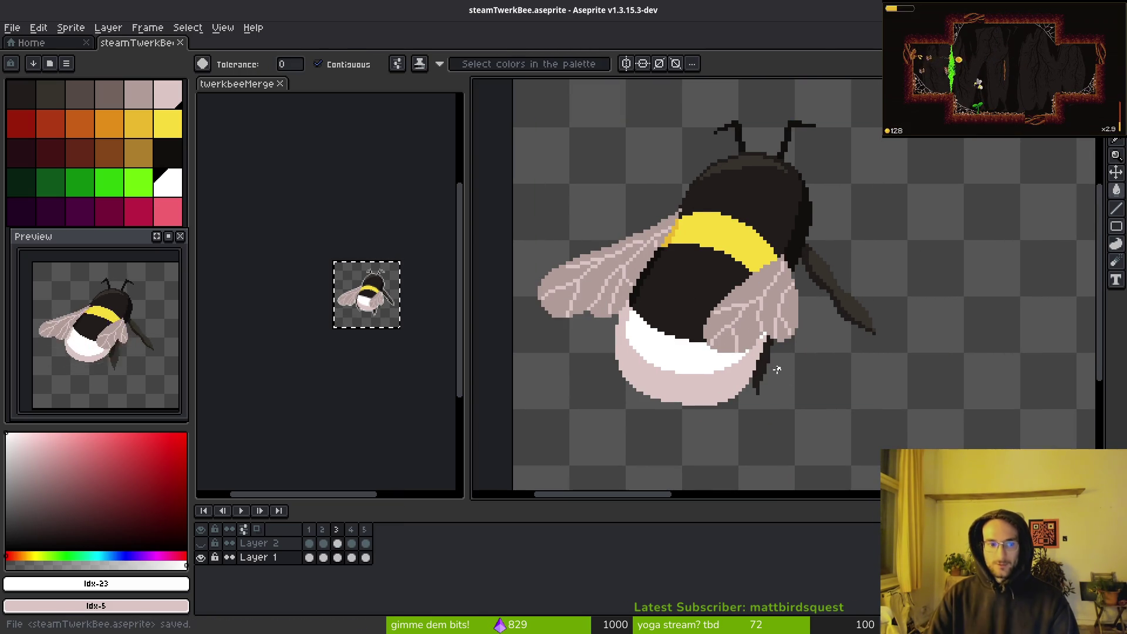
# Select the bee across frames 1–5, move it to the strip's right end, and save
pyautogui.press('m')
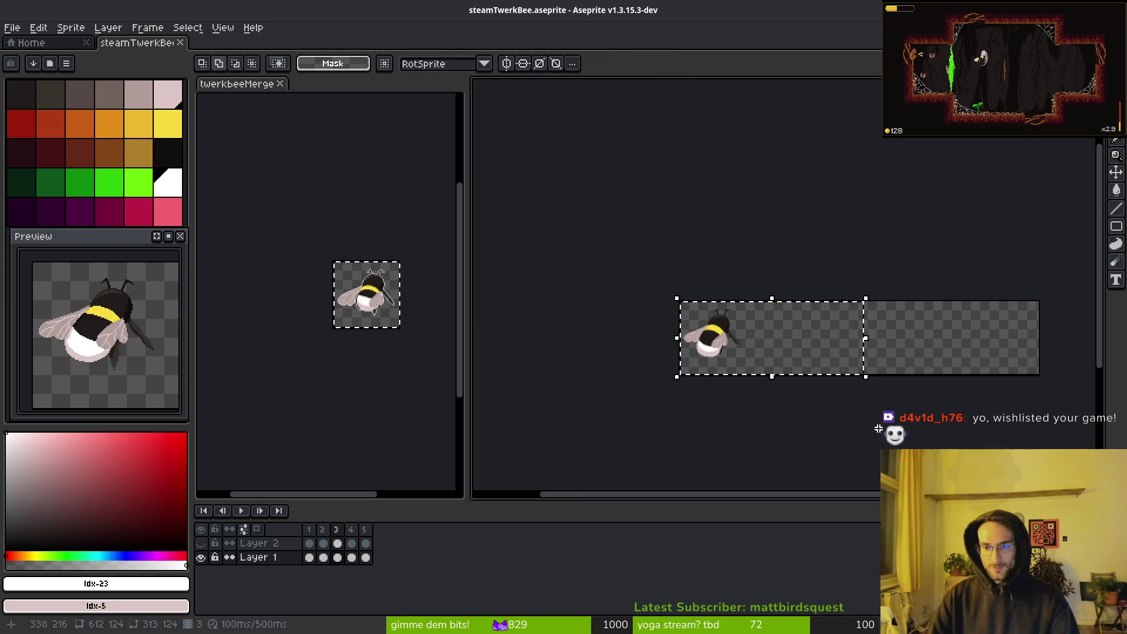
pyautogui.hscroll(2, 692, 382)
pyautogui.moveTo(619, 299); pyautogui.dragTo(767, 373)
pyautogui.moveTo(317, 561); pyautogui.dragTo(437, 560)
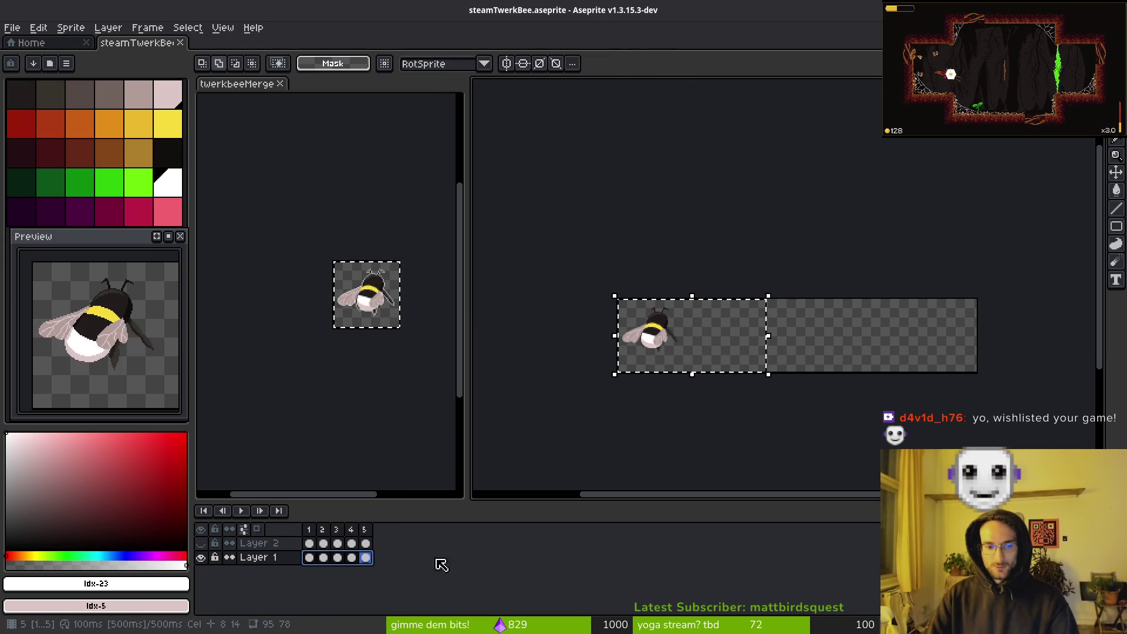
pyautogui.moveTo(669, 343)
pyautogui.mouseDown()
pyautogui.moveTo(937, 346)
pyautogui.moveTo(944, 332)
pyautogui.mouseUp()
pyautogui.scroll(3, 941, 348)
pyautogui.scroll(-5, 947, 342)
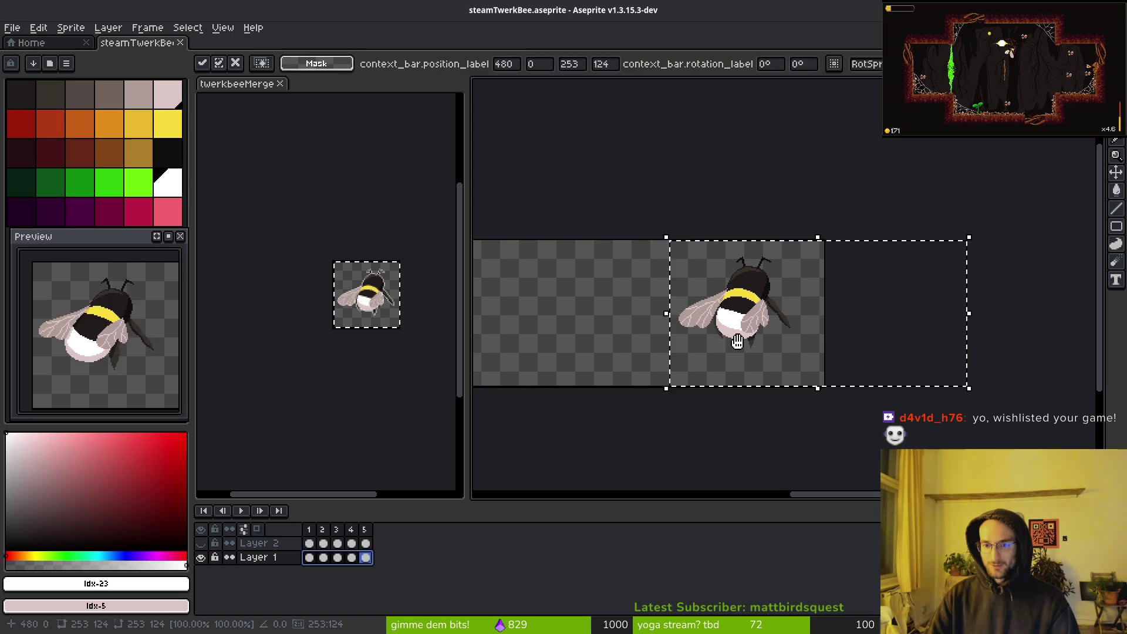
pyautogui.hotkey('ctrl', 's')
# Switch to the eyedropper, check the browser window, and return to Aseprite
pyautogui.moveTo(744, 352)
pyautogui.mouseDown()
pyautogui.moveTo(801, 363)
pyautogui.moveTo(747, 342)
pyautogui.mouseUp()
pyautogui.press('i')
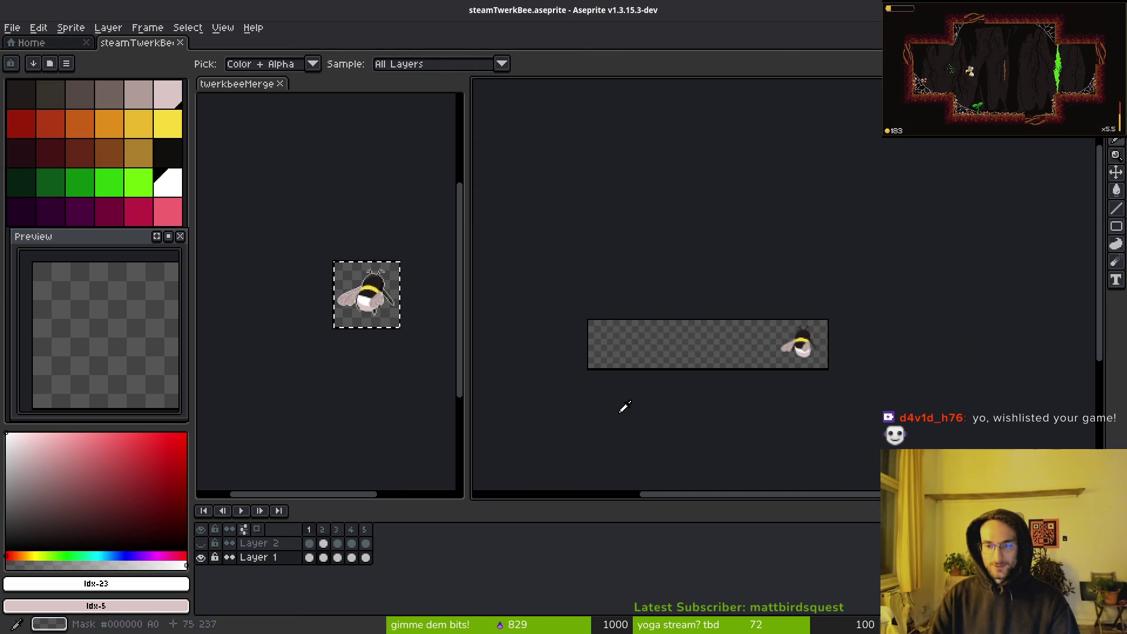
pyautogui.scroll(4, 699, 354)
pyautogui.scroll(-2, 789, 336)
pyautogui.hotkey('alt', 'Tab')
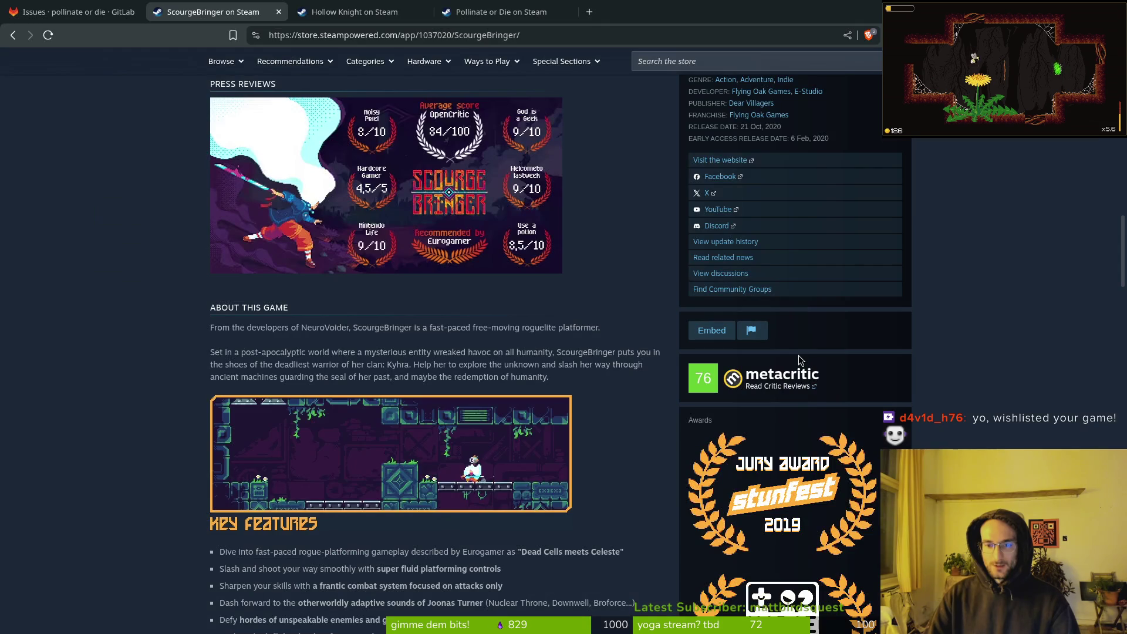
pyautogui.scroll(-5, 743, 327)
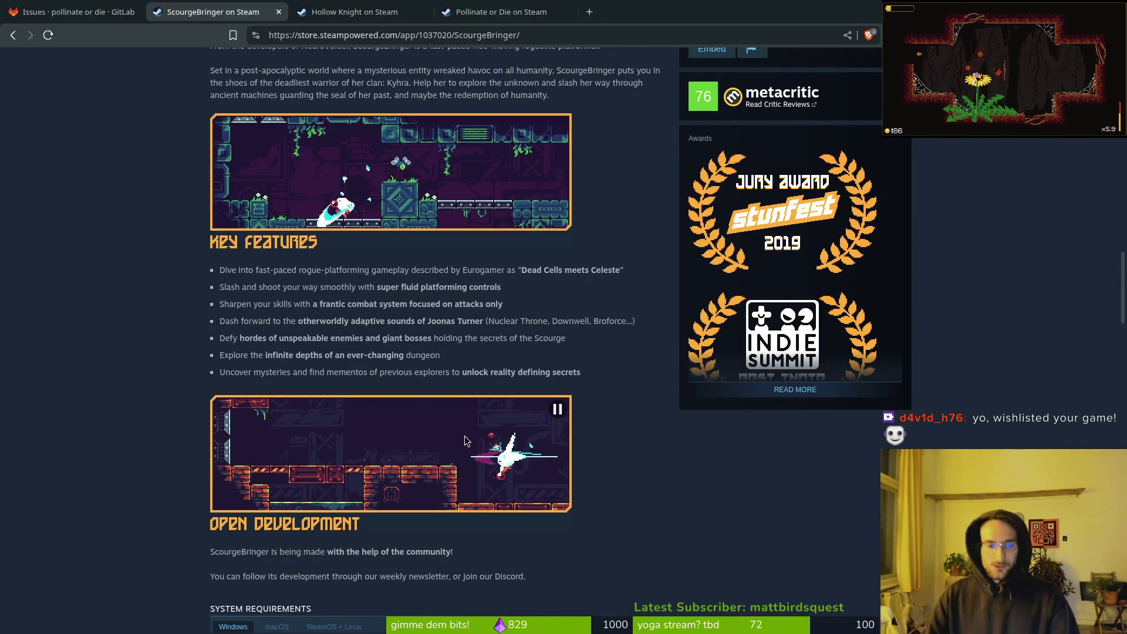
pyautogui.hotkey('alt', 'Tab')
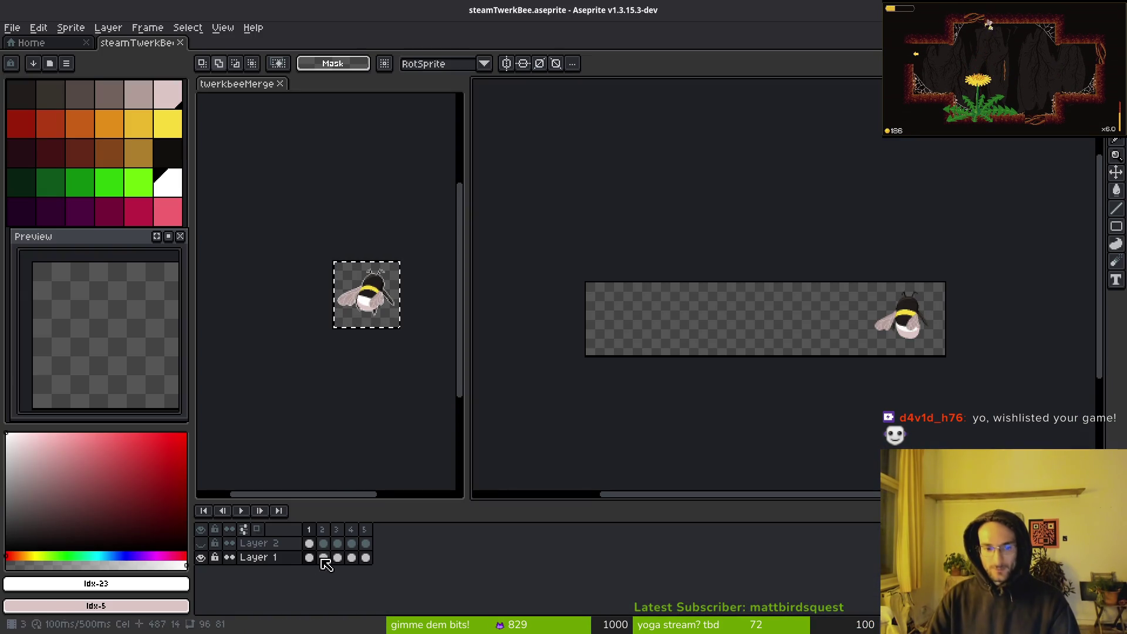
# Play the animation, then test a white Paint Bucket fill around the bee and undo it
pyautogui.moveTo(710, 363); pyautogui.dragTo(673, 385)
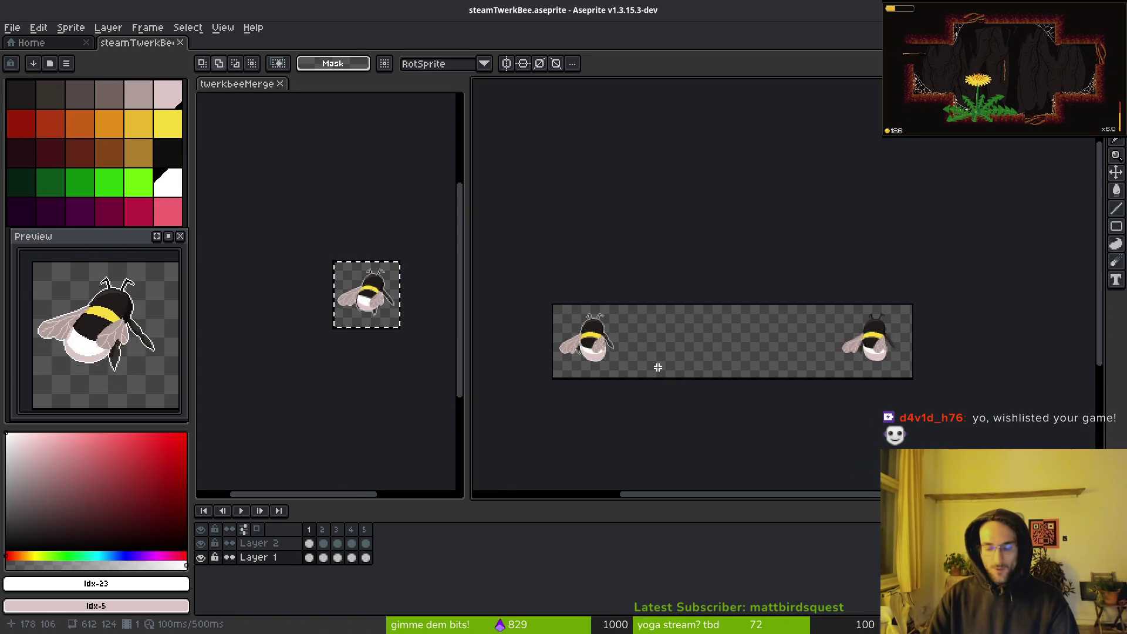
pyautogui.press('Return')
pyautogui.scroll(-2, 637, 325)
pyautogui.scroll(5, 570, 318)
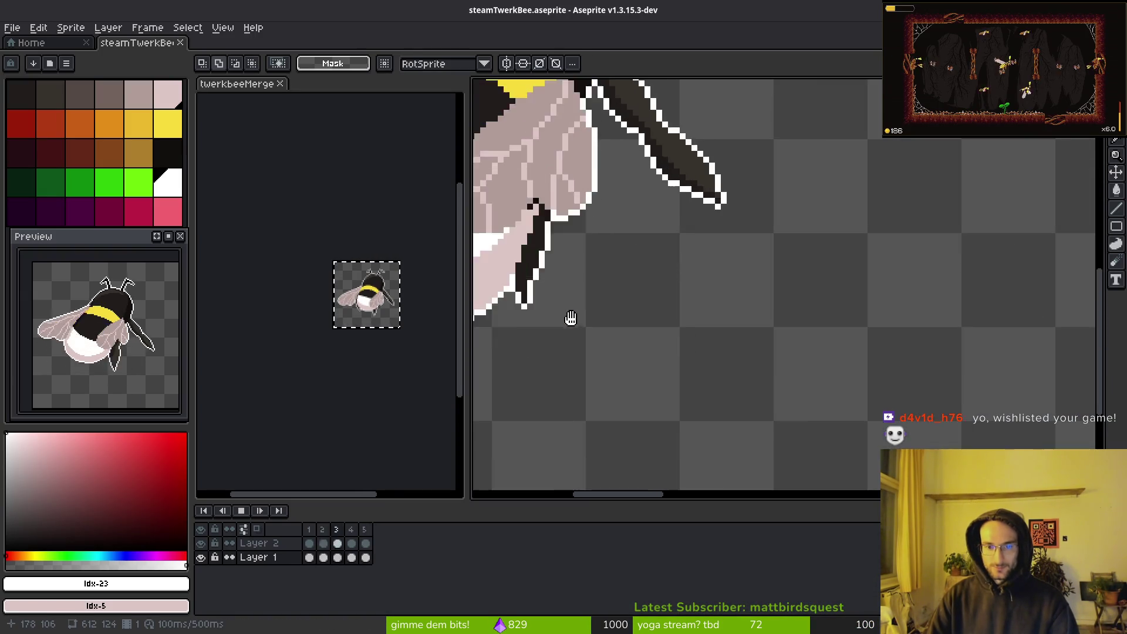
pyautogui.press('Return')
pyautogui.press('g')
pyautogui.click(699, 367)
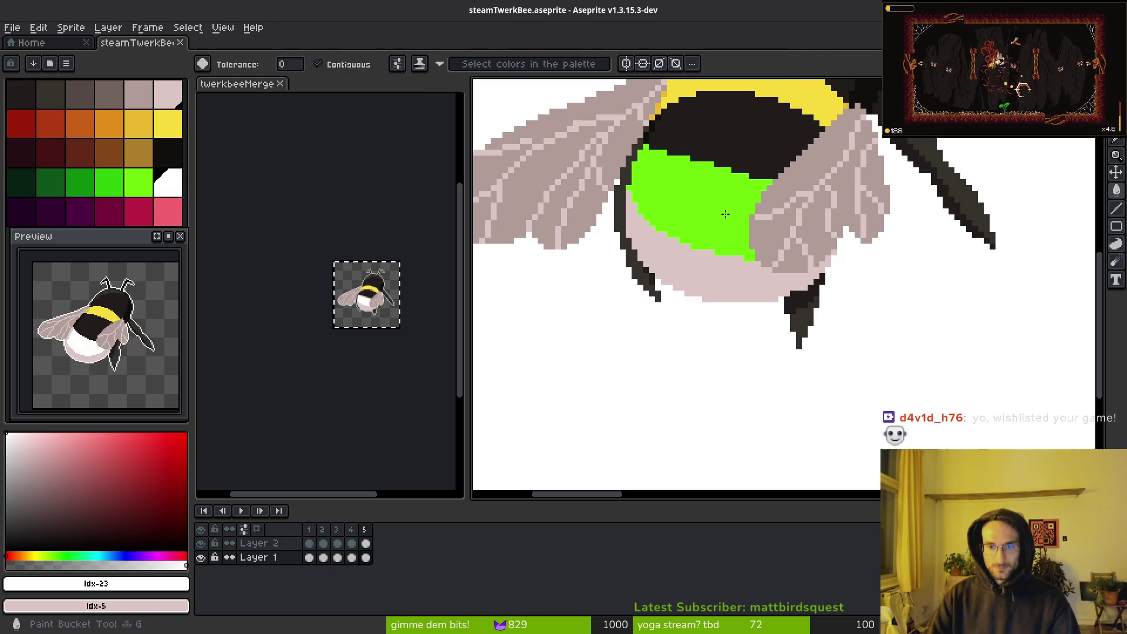
pyautogui.hotkey('ctrl', 'z')
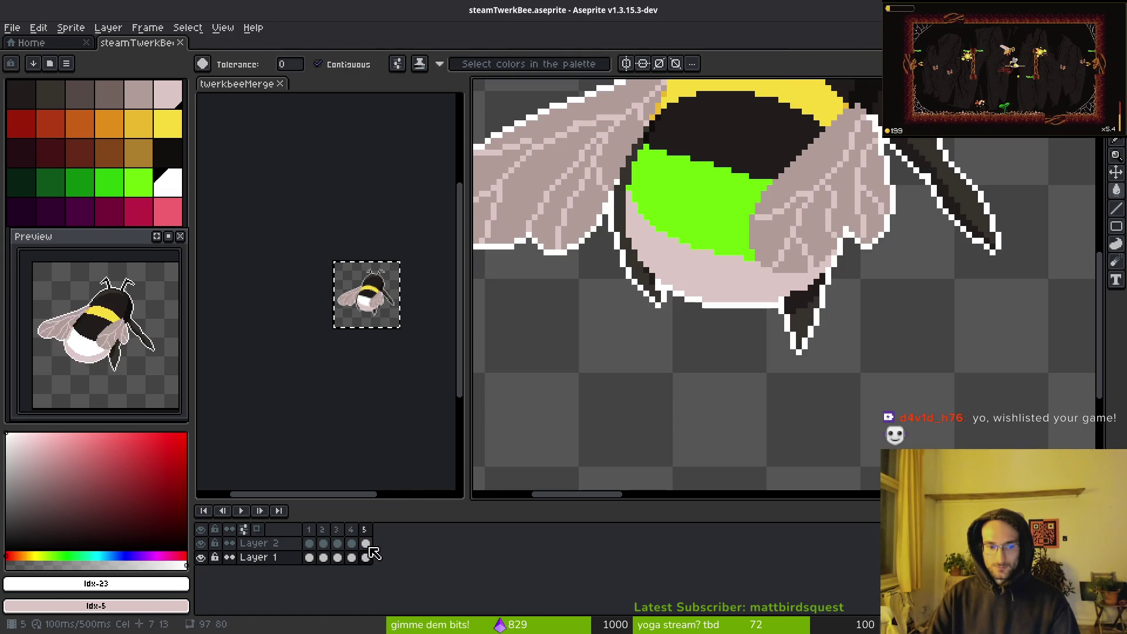
# Test-fill the bee's dark top area and undo it, toggling the timeline panel
pyautogui.click(718, 122)
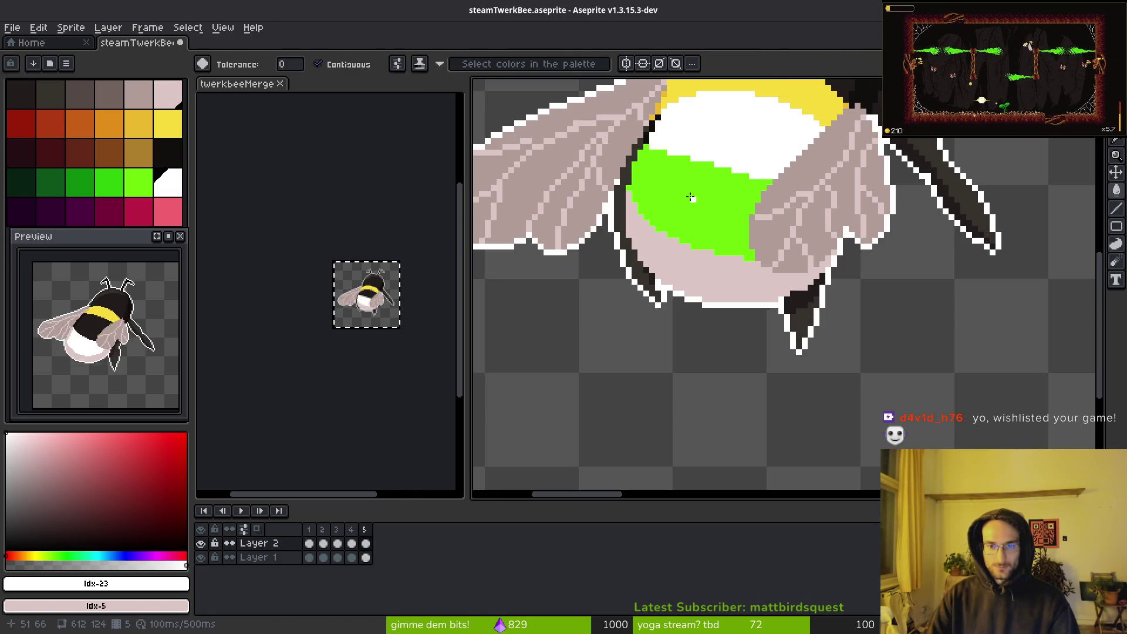
pyautogui.press('Tab')
pyautogui.hotkey('ctrl', 'z')
pyautogui.press('Tab')
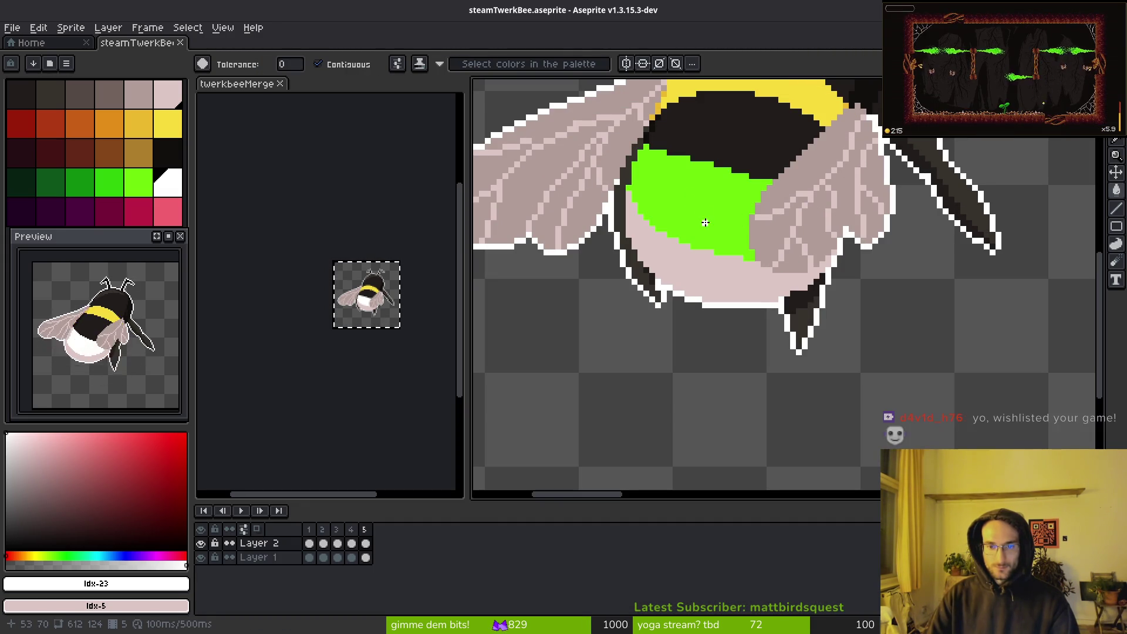
pyautogui.hotkey('ctrl', 'z')
pyautogui.scroll(-5, 704, 222)
pyautogui.press('i')
pyautogui.scroll(4, 793, 295)
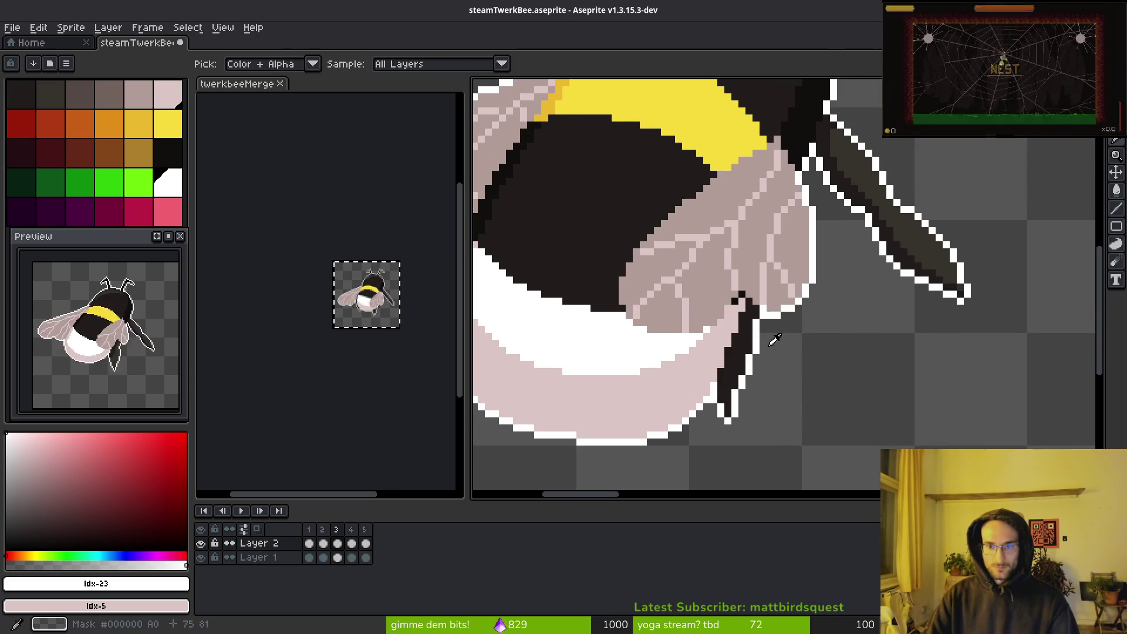
# Step through the animation frames, checking the bee on frames 5 and 3
pyautogui.press('w')
pyautogui.scroll(3, 732, 309)
pyautogui.scroll(-3, 792, 284)
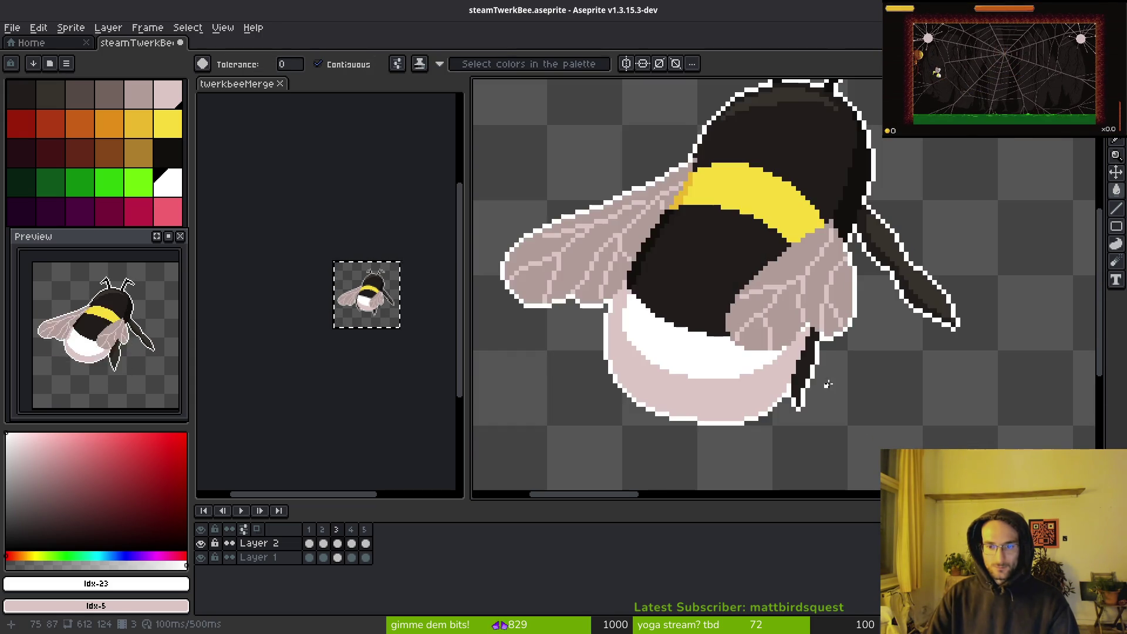
pyautogui.press('i')
pyautogui.press('Right')
pyautogui.press('Right')
pyautogui.press('Right')
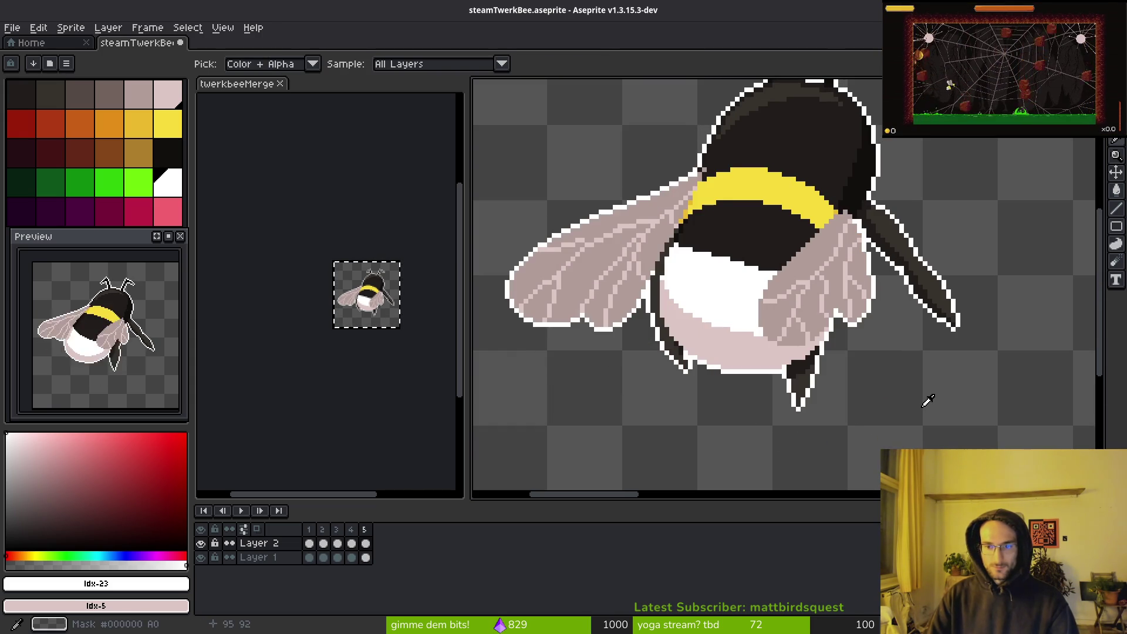
pyautogui.press('Left')
pyautogui.press('Left')
pyautogui.press('w')
pyautogui.press('Tab')
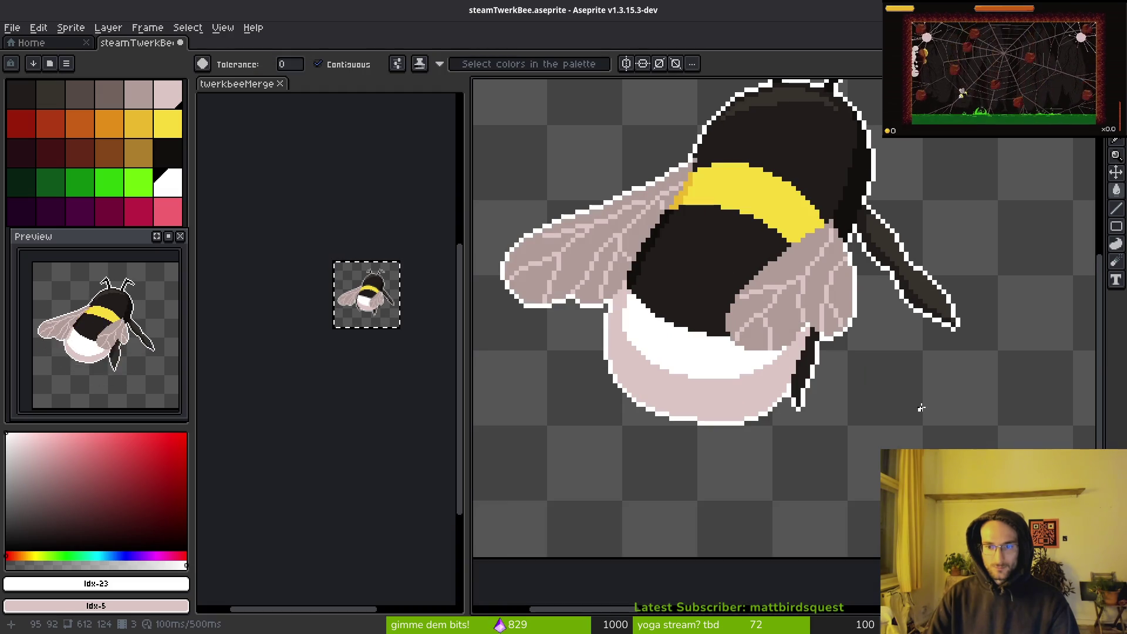
pyautogui.press('Tab')
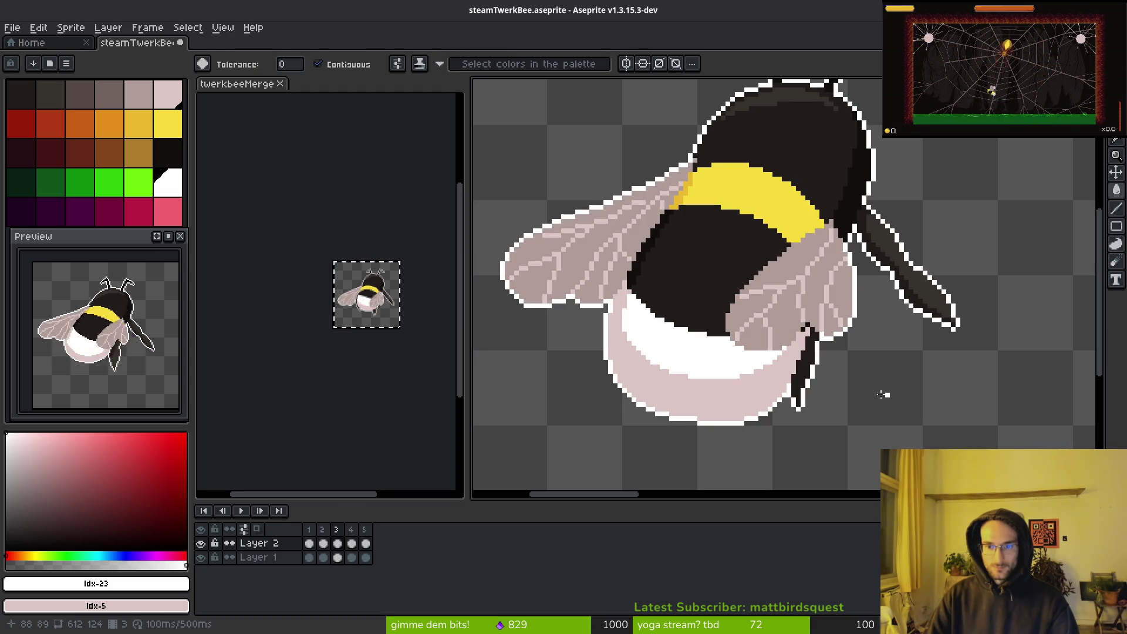
# Pick the pale pink from the bee's body and return to the first frame
pyautogui.scroll(2, 803, 330)
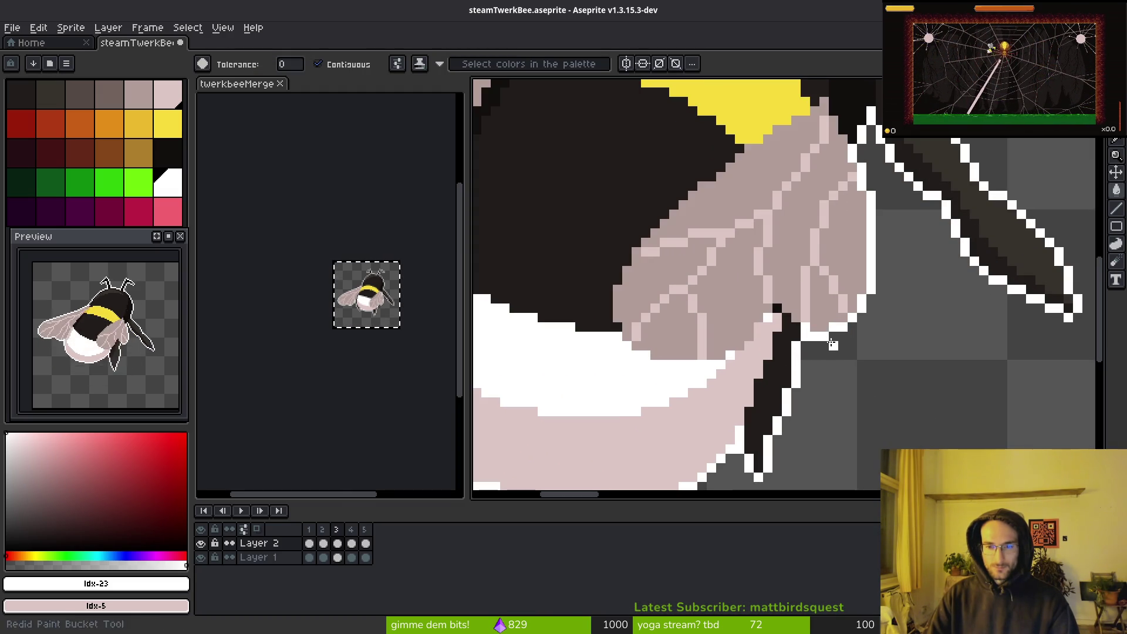
pyautogui.scroll(-3, 842, 345)
pyautogui.scroll(3, 758, 297)
pyautogui.keyDown('alt'); pyautogui.click(758, 298); pyautogui.keyUp('alt')
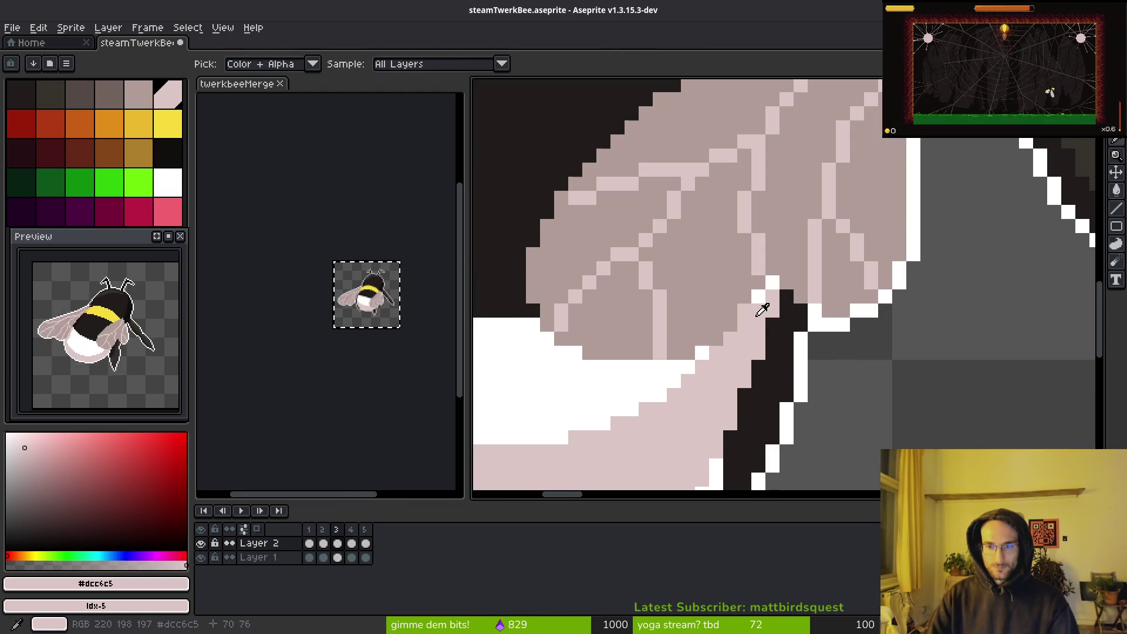
pyautogui.scroll(-3, 868, 397)
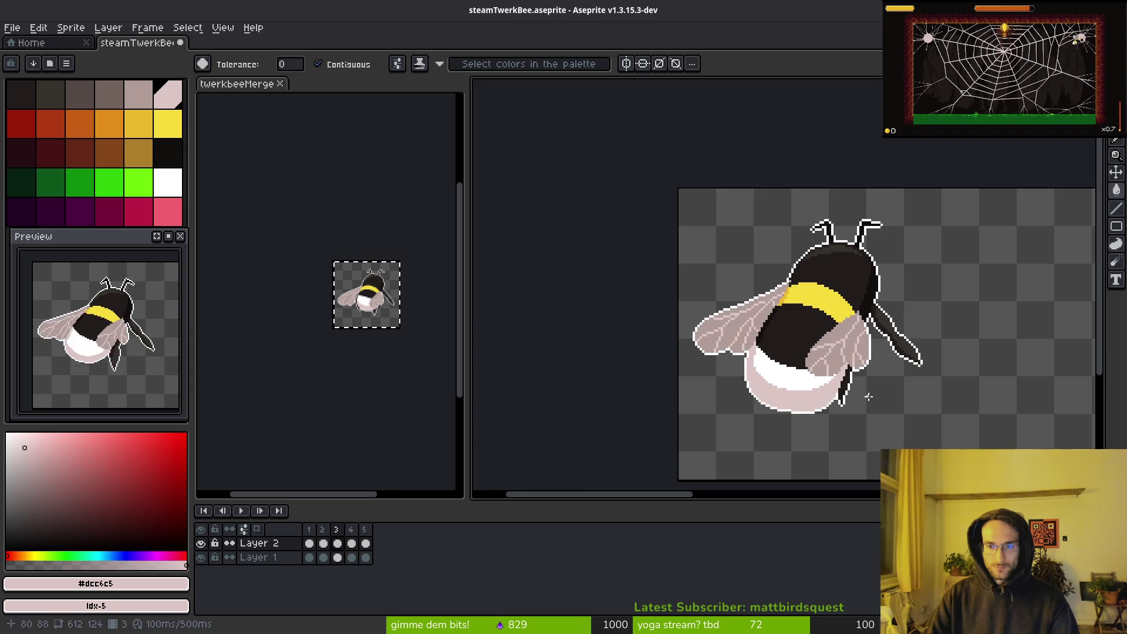
pyautogui.scroll(2, 898, 387)
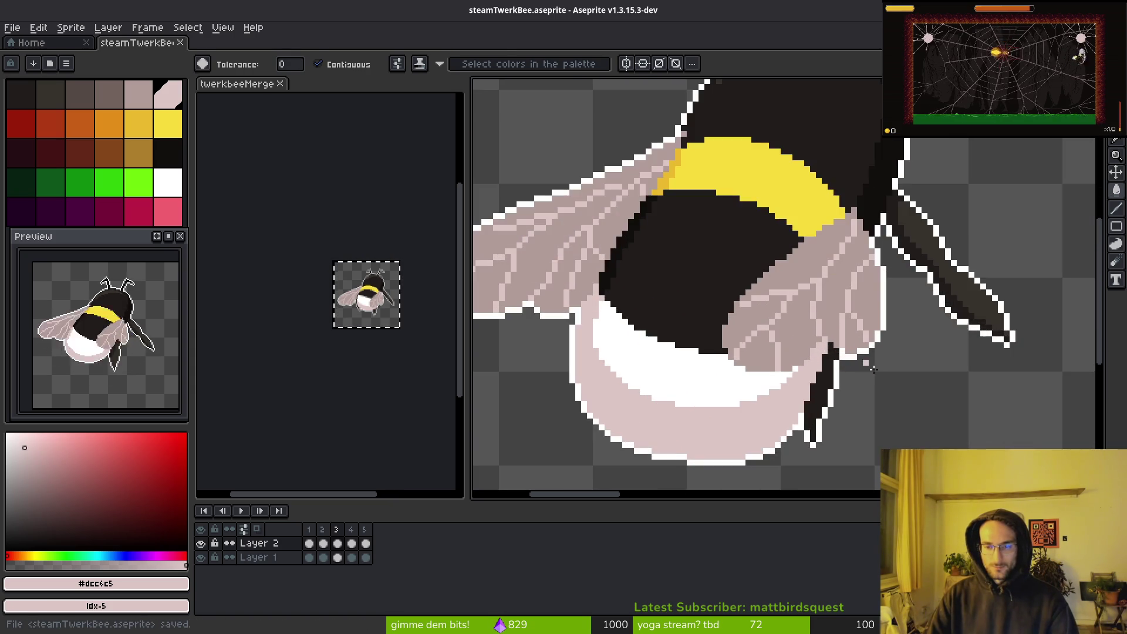
pyautogui.press('Left')
pyautogui.press('Left')
# Stop the playback and pan so both bees at the strip's edges are visible
pyautogui.moveTo(908, 404)
pyautogui.mouseDown()
pyautogui.moveTo(790, 346)
pyautogui.moveTo(669, 368)
pyautogui.mouseUp()
pyautogui.press('Return')
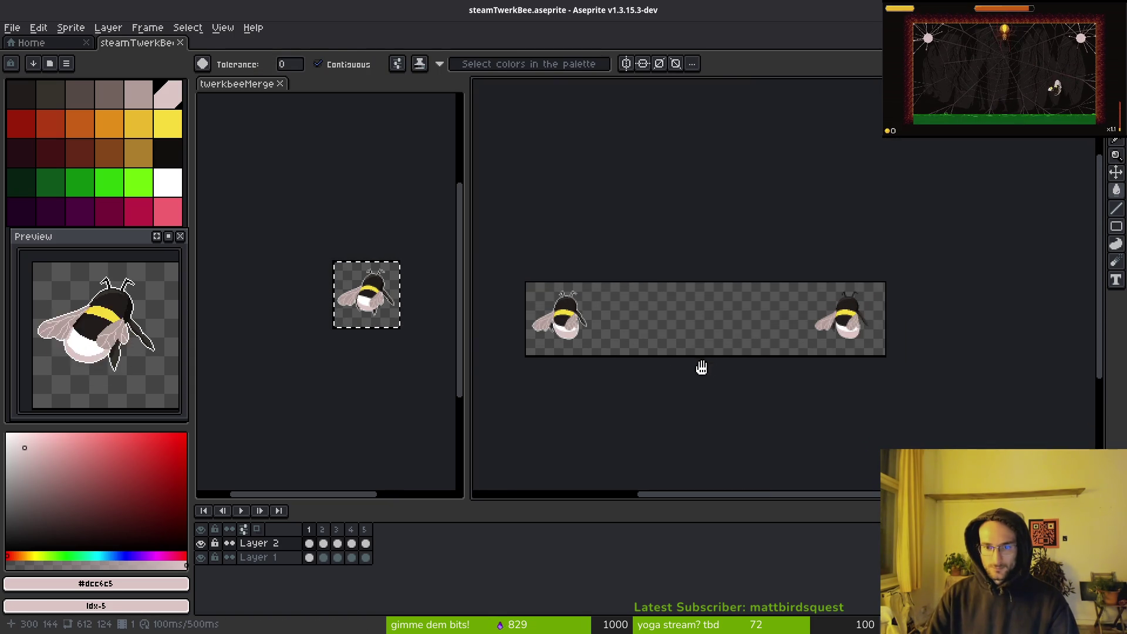
pyautogui.scroll(3, 701, 367)
pyautogui.scroll(-1, 723, 384)
pyautogui.moveTo(696, 367); pyautogui.dragTo(751, 371)
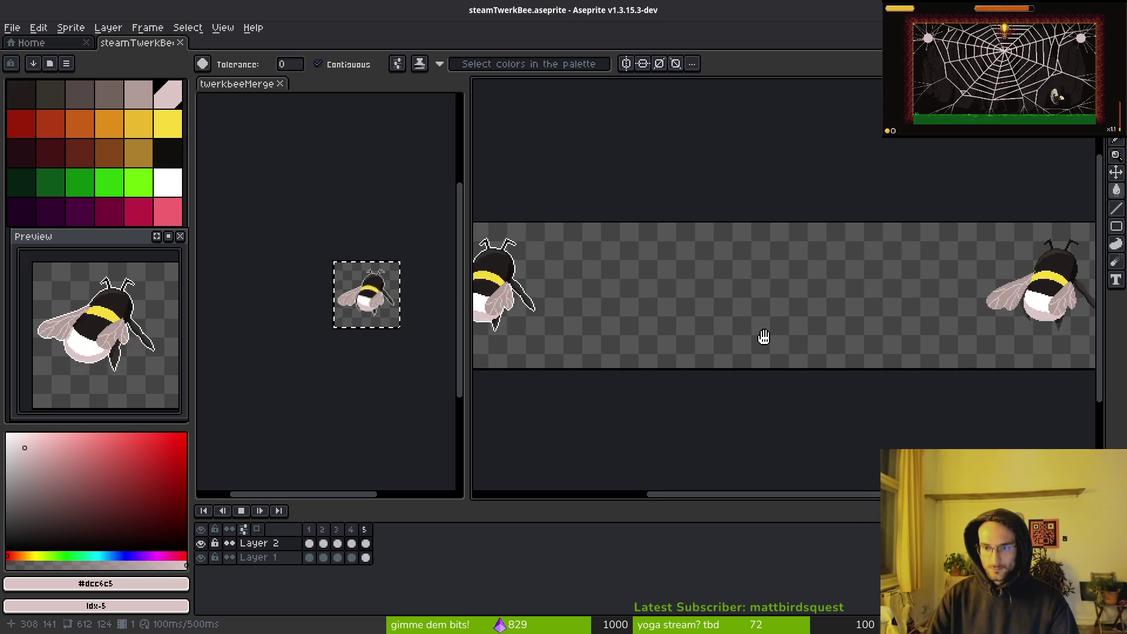
pyautogui.scroll(-2, 765, 334)
pyautogui.scroll(2, 779, 333)
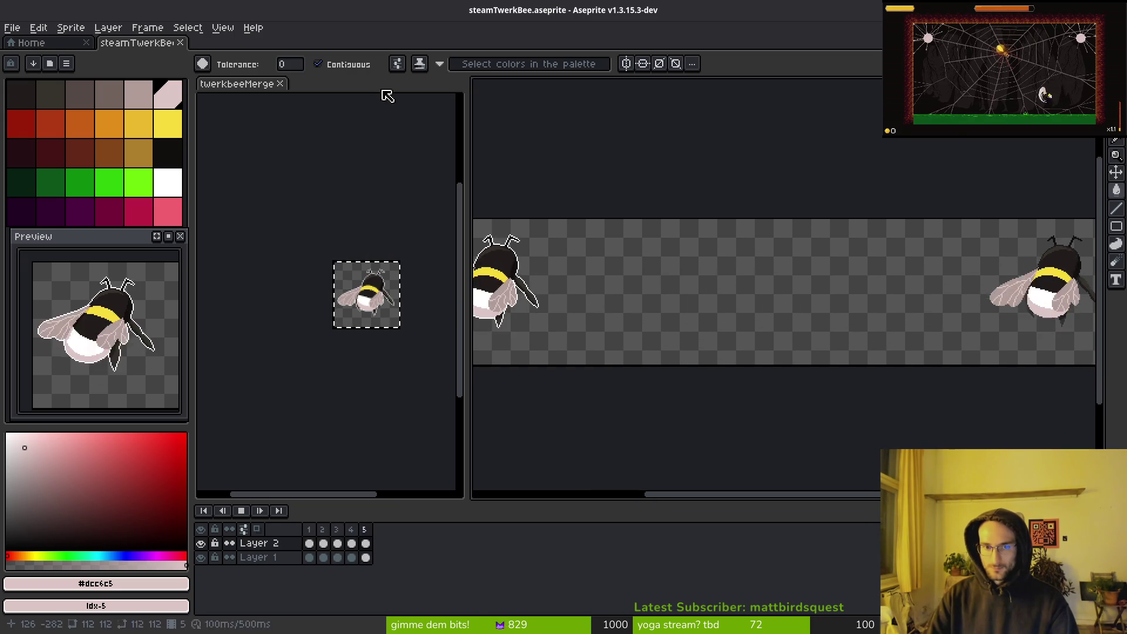
# Close the twerkbeeMerge document view, centre the left bee, and hide both bee layers
pyautogui.click(280, 83)
pyautogui.moveTo(632, 289); pyautogui.dragTo(603, 307)
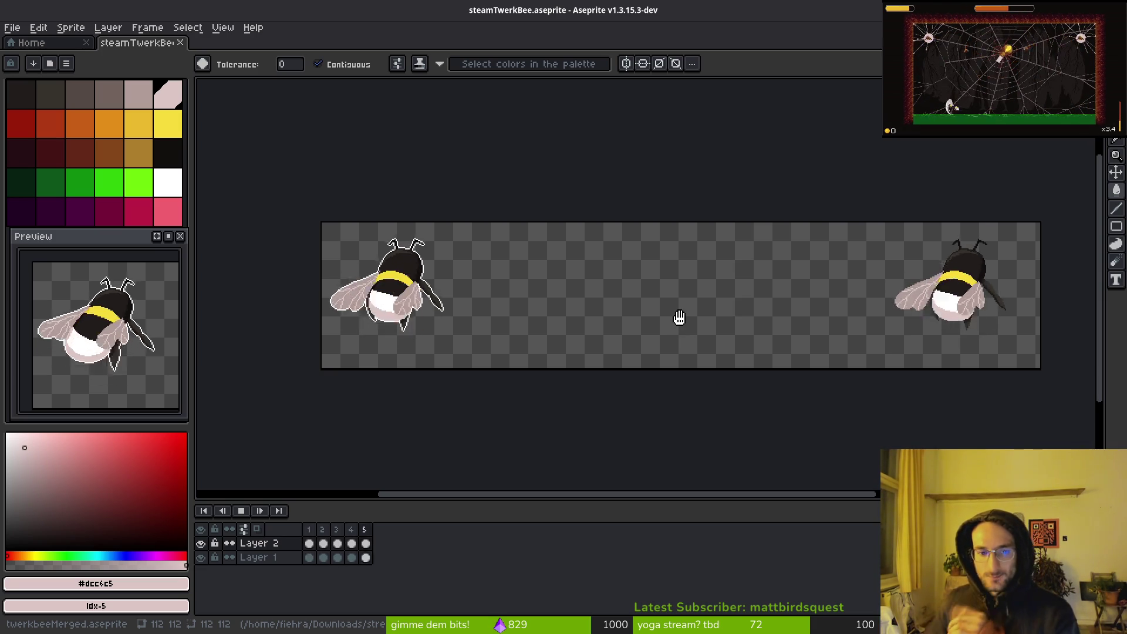
pyautogui.scroll(2, 693, 315)
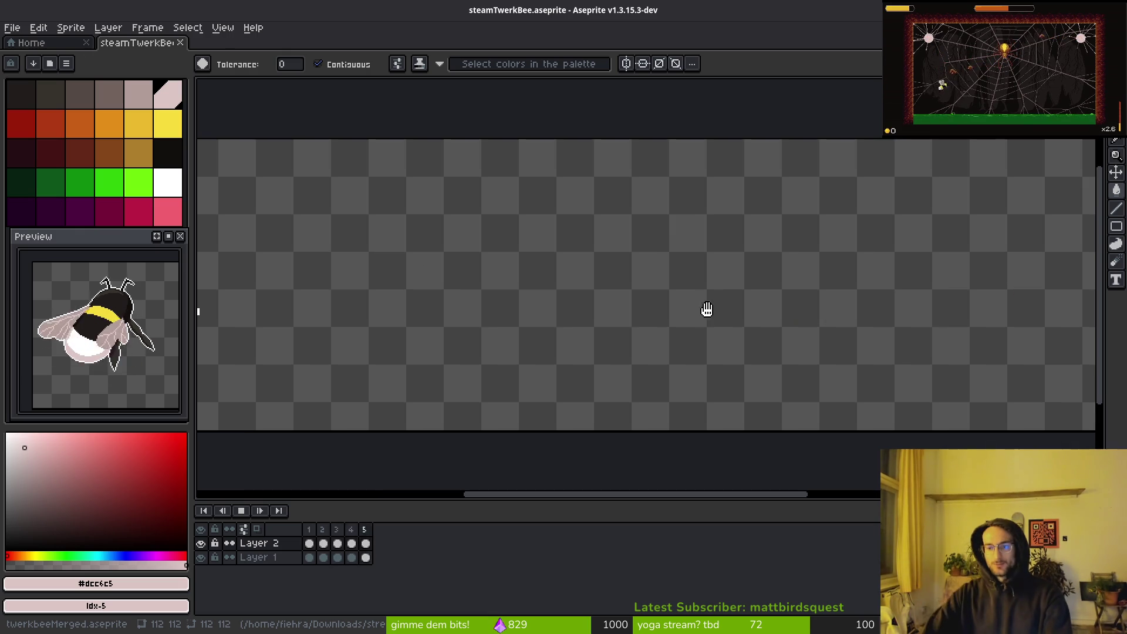
pyautogui.scroll(-4, 644, 330)
pyautogui.scroll(5, 594, 335)
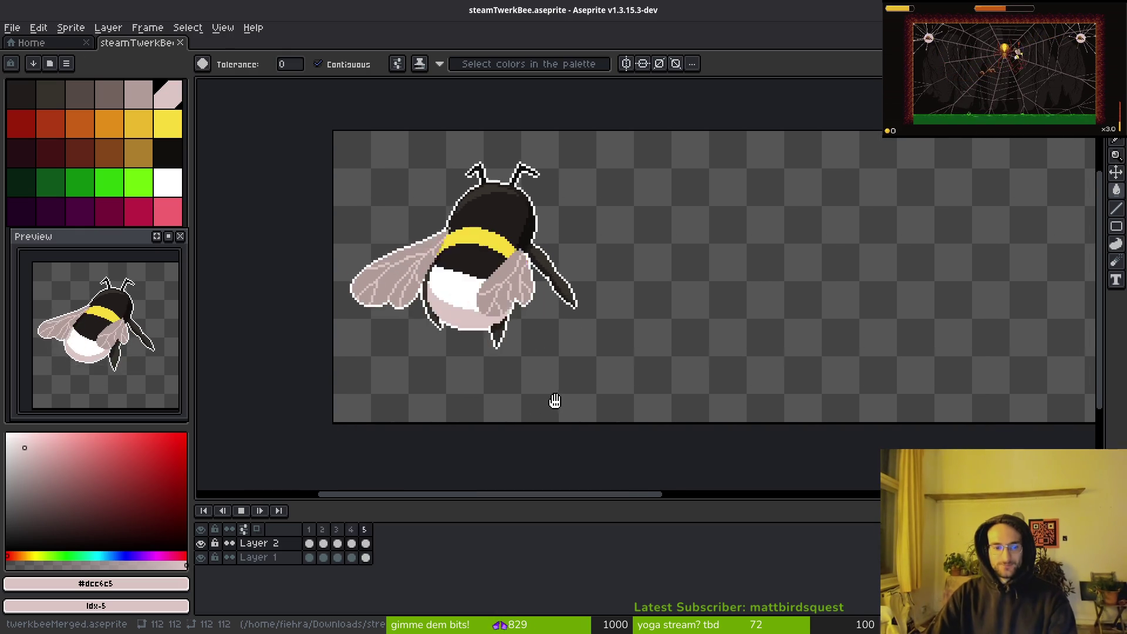
pyautogui.moveTo(554, 399); pyautogui.dragTo(512, 387)
pyautogui.moveTo(201, 556); pyautogui.dragTo(201, 543)
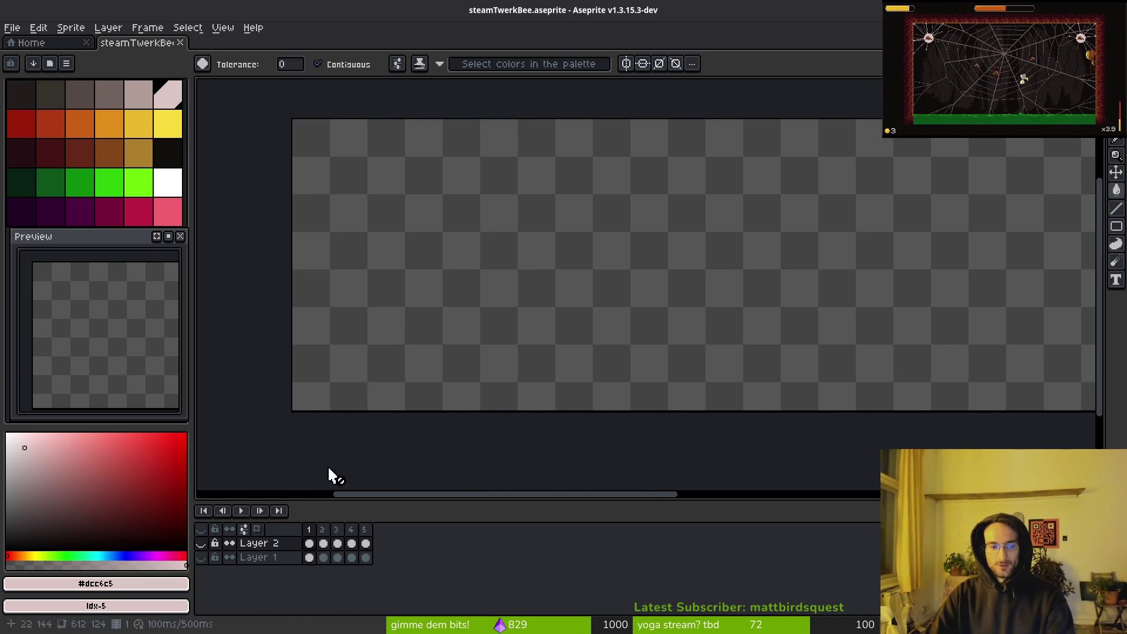
pyautogui.scroll(-3, 606, 342)
pyautogui.scroll(4, 621, 358)
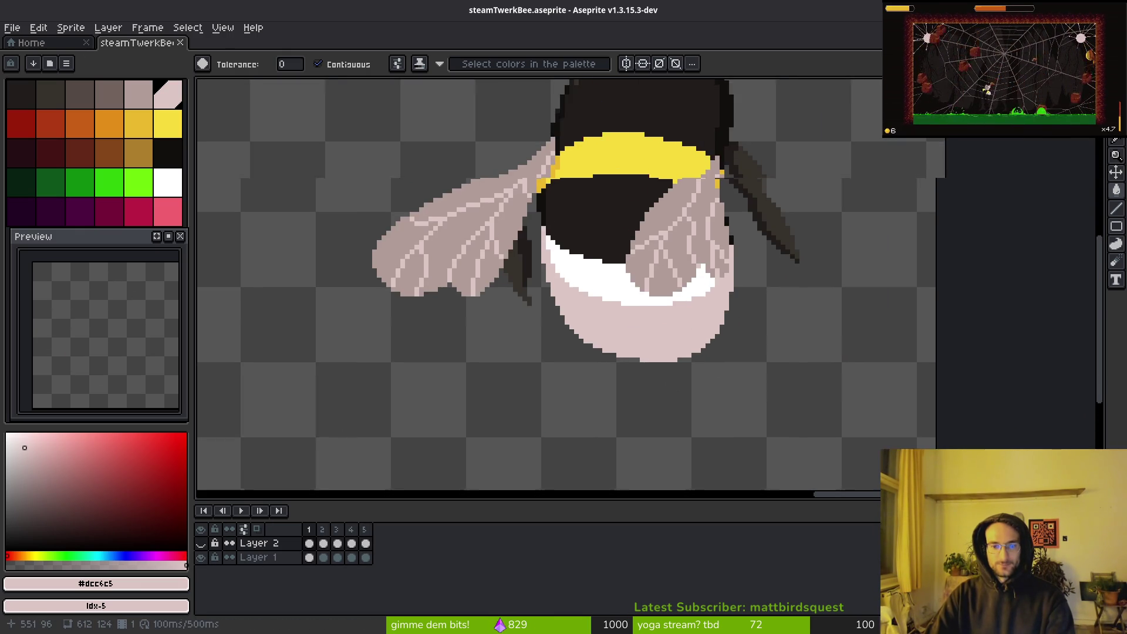
pyautogui.scroll(-1, 528, 340)
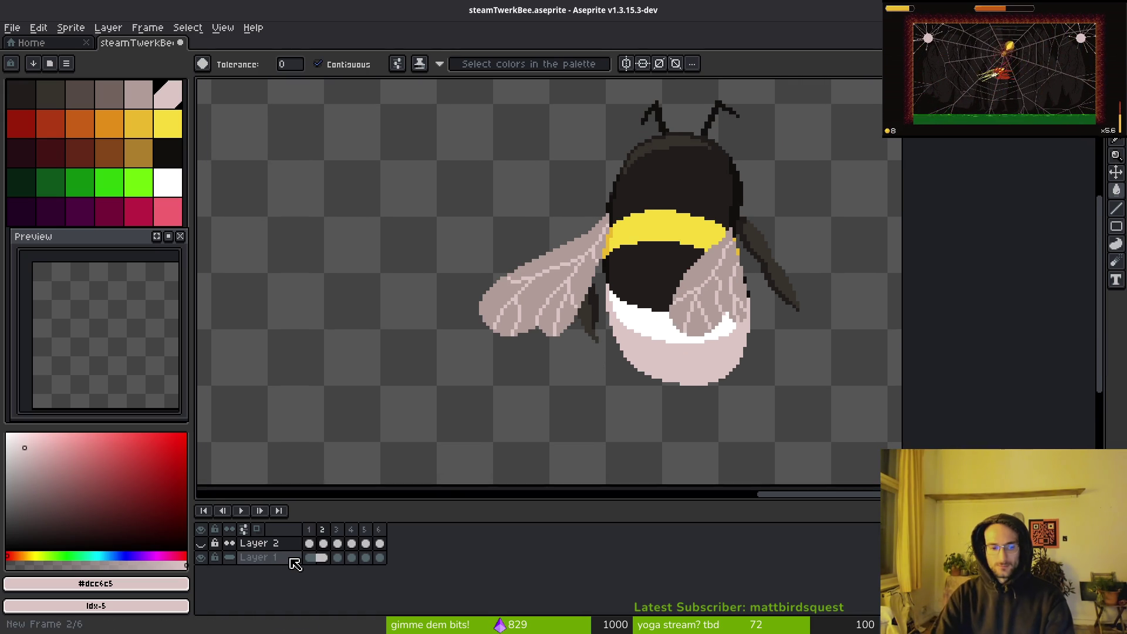
# Add a new Layer 3, move Layer 1's five frame cels into it, and delete hidden Layer 2
pyautogui.hotkey('shift', 'n')
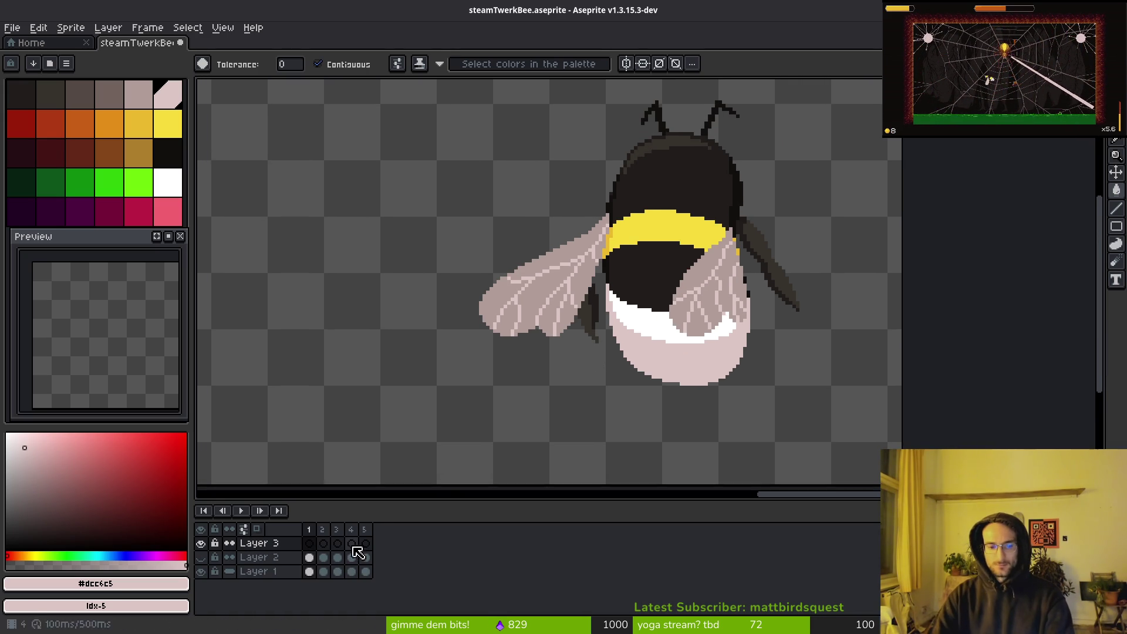
pyautogui.moveTo(298, 556)
pyautogui.mouseDown()
pyautogui.moveTo(264, 572)
pyautogui.moveTo(267, 543)
pyautogui.mouseUp()
pyautogui.click(273, 575)
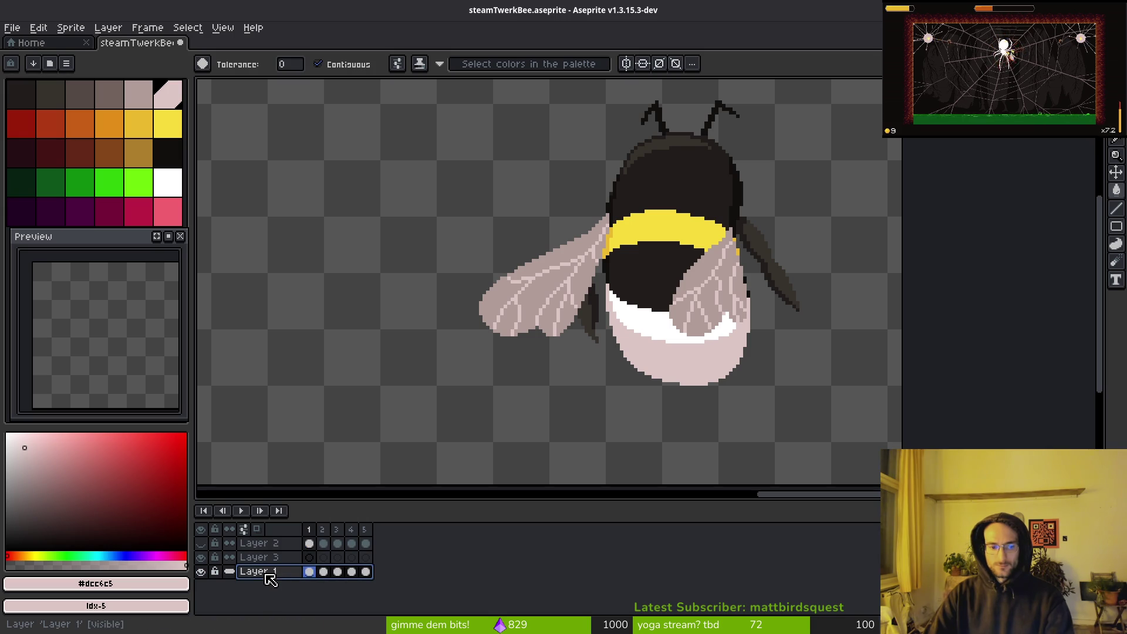
pyautogui.click(310, 574)
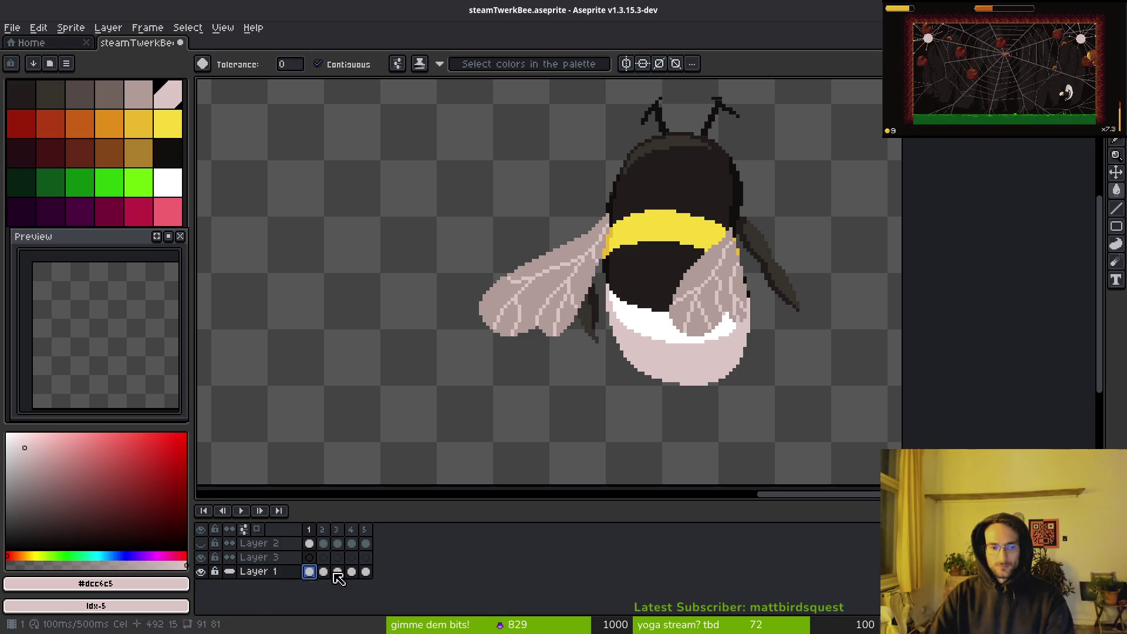
pyautogui.keyDown('shift'); pyautogui.click(367, 573); pyautogui.keyUp('shift')
pyautogui.moveTo(366, 572); pyautogui.dragTo(309, 558)
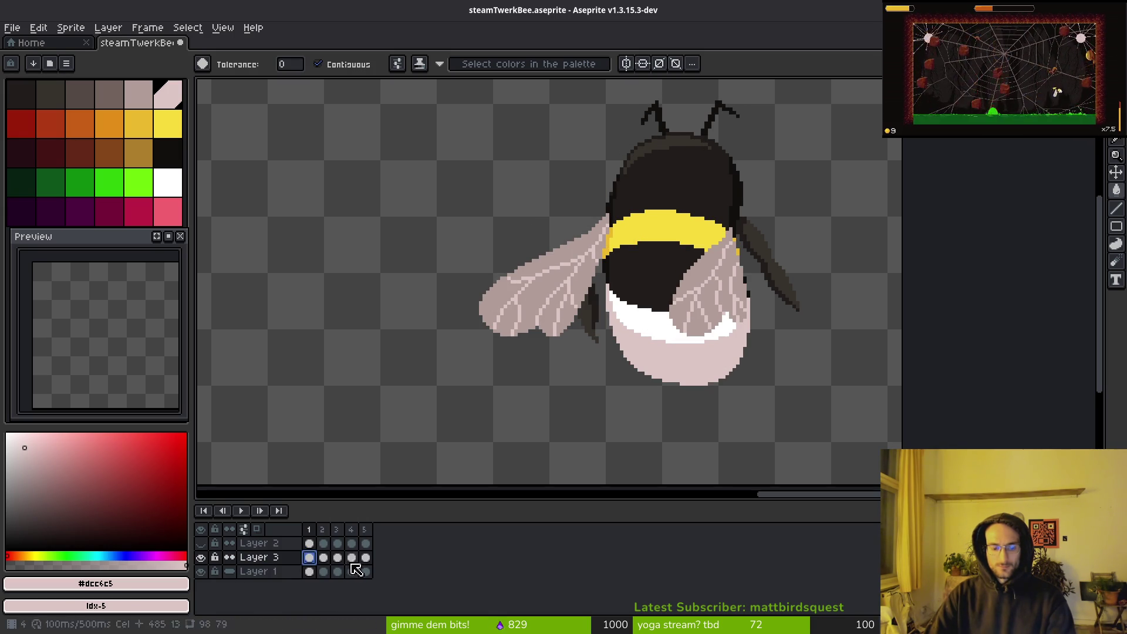
pyautogui.click(247, 546)
pyautogui.press('Delete')
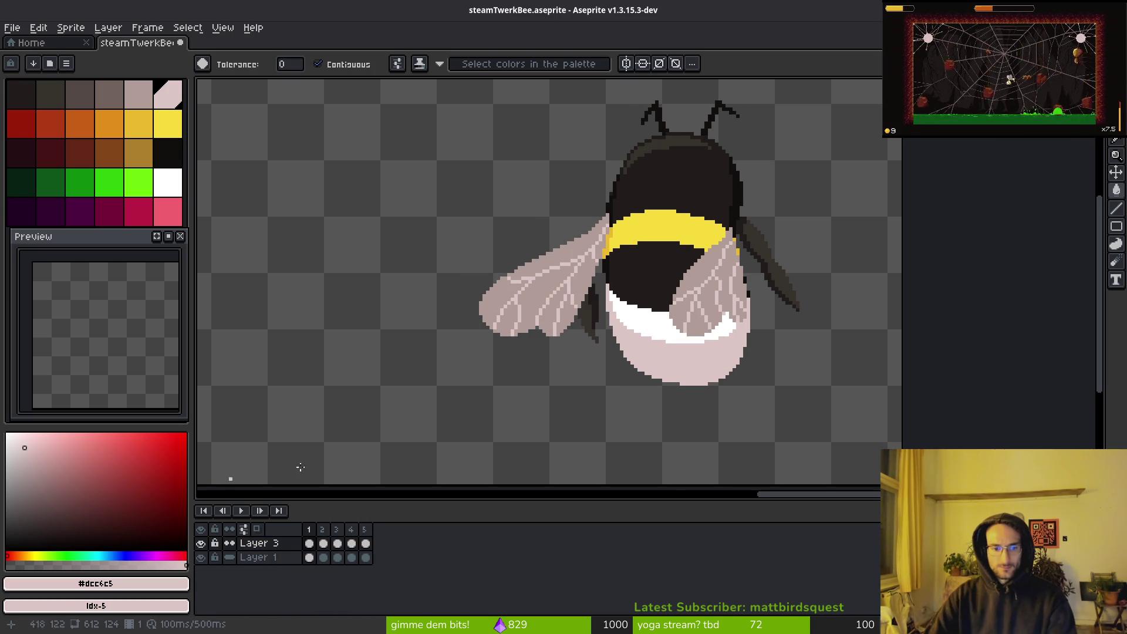
# Marquee the Layer 3 bee, move it to the banner's left end, and save the file
pyautogui.scroll(-5, 661, 406)
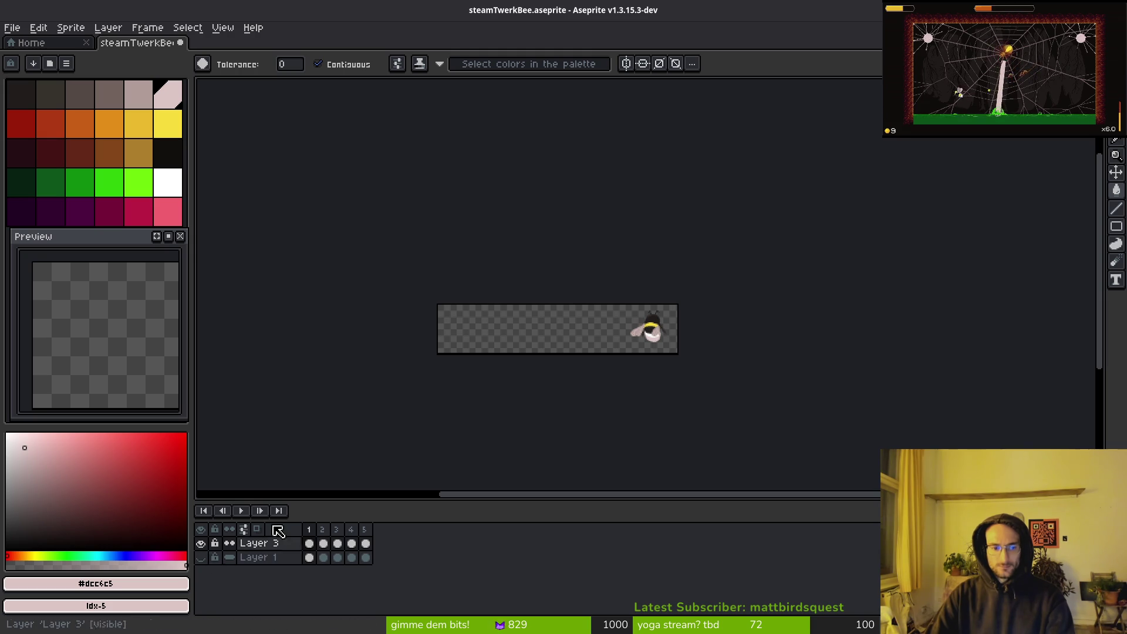
pyautogui.scroll(5, 667, 323)
pyautogui.scroll(-4, 667, 322)
pyautogui.press('m')
pyautogui.moveTo(479, 268); pyautogui.dragTo(772, 415)
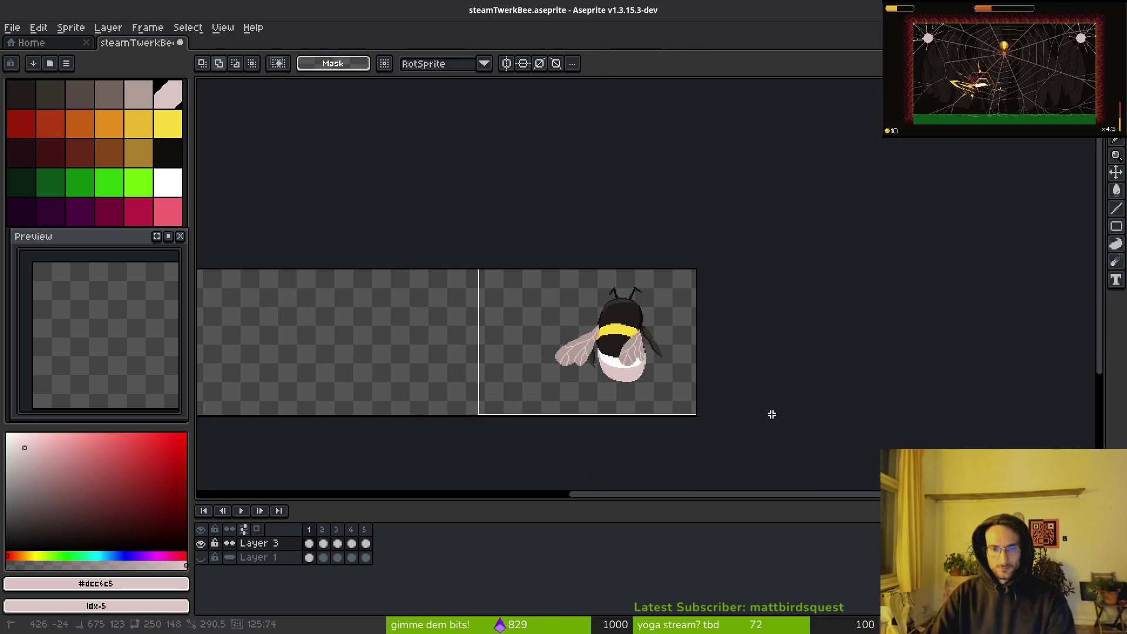
pyautogui.moveTo(538, 373); pyautogui.dragTo(726, 338)
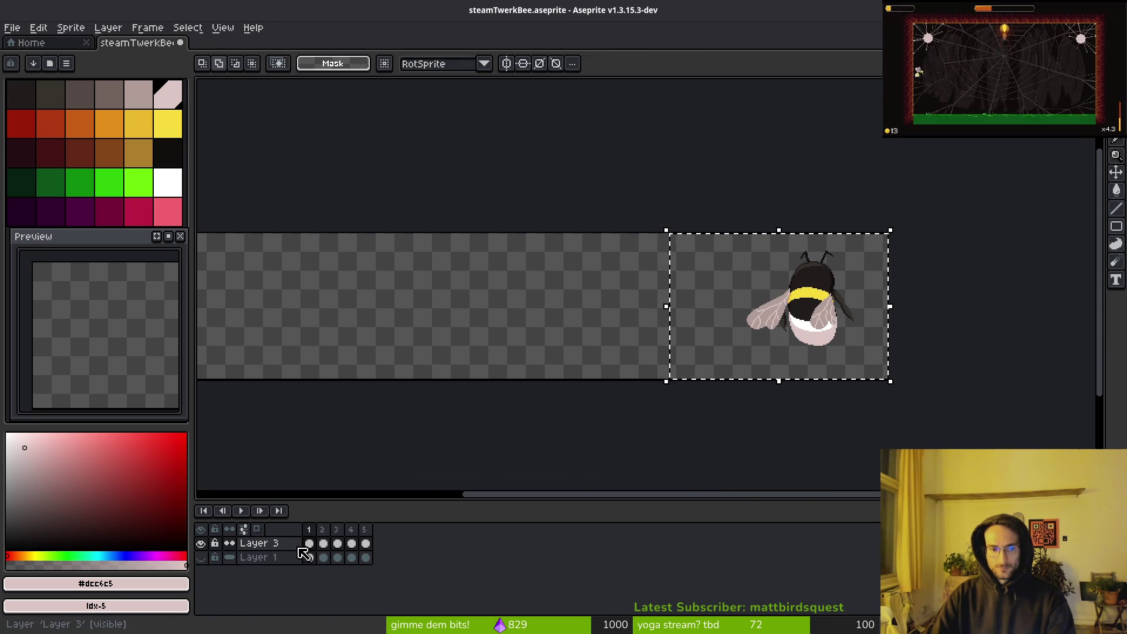
pyautogui.click(365, 542)
pyautogui.hscroll(-5, 843, 319)
pyautogui.moveTo(1053, 325)
pyautogui.mouseDown()
pyautogui.moveTo(626, 352)
pyautogui.moveTo(494, 327)
pyautogui.mouseUp()
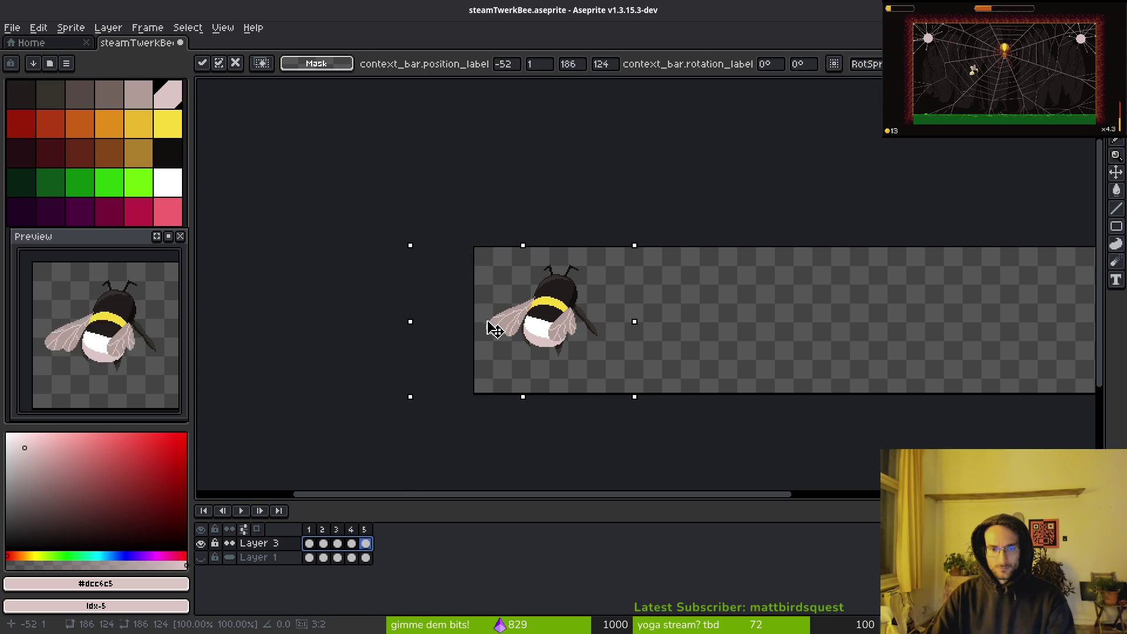
pyautogui.press('i')
pyautogui.hotkey('ctrl', 's')
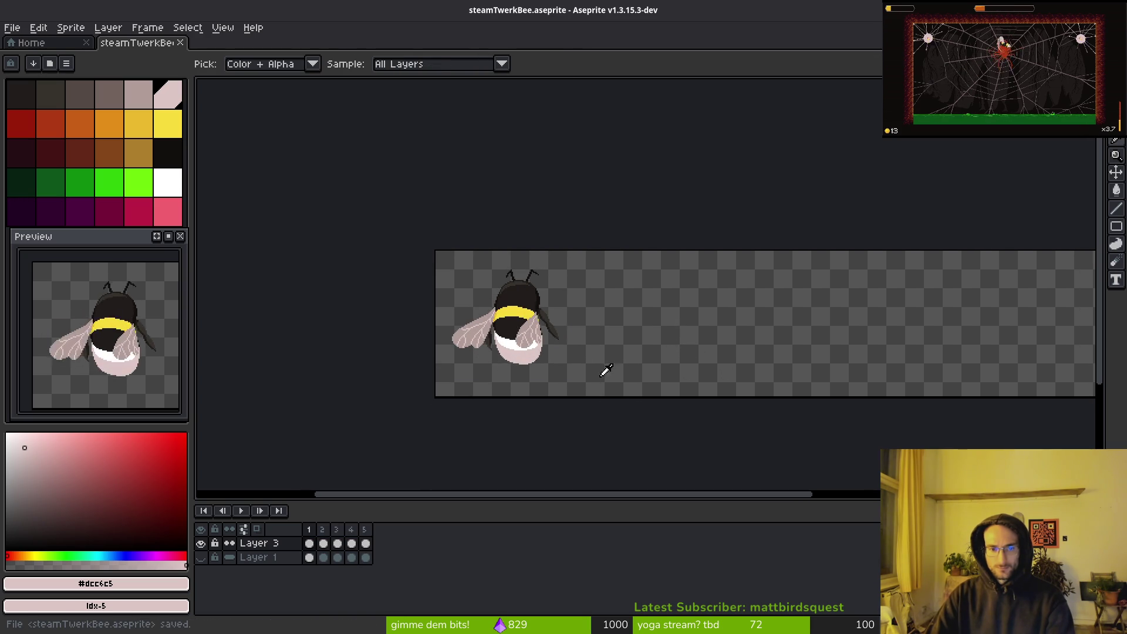
# Switch back to rectangular selection and select Layer 1's first frame
pyautogui.press('m')
pyautogui.hscroll(2, 557, 378)
pyautogui.click(309, 557)
# Show Layer 1, hide Layer 3, and mirror the right bee across frames 1–5, shifting it right
pyautogui.click(200, 557)
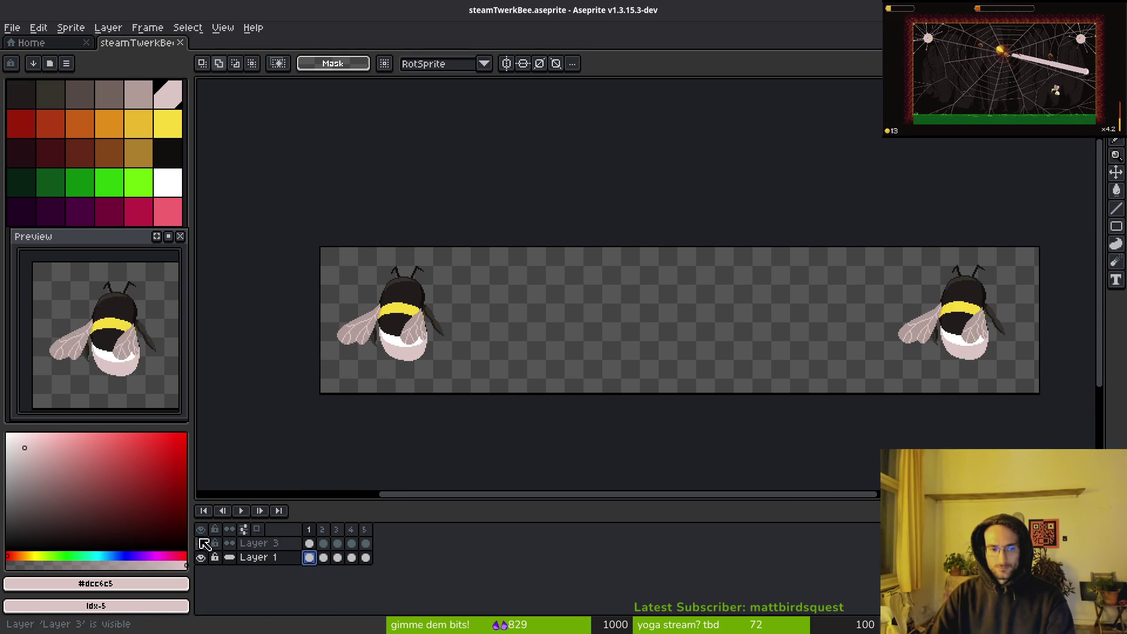
pyautogui.click(201, 543)
pyautogui.hscroll(5, 479, 261)
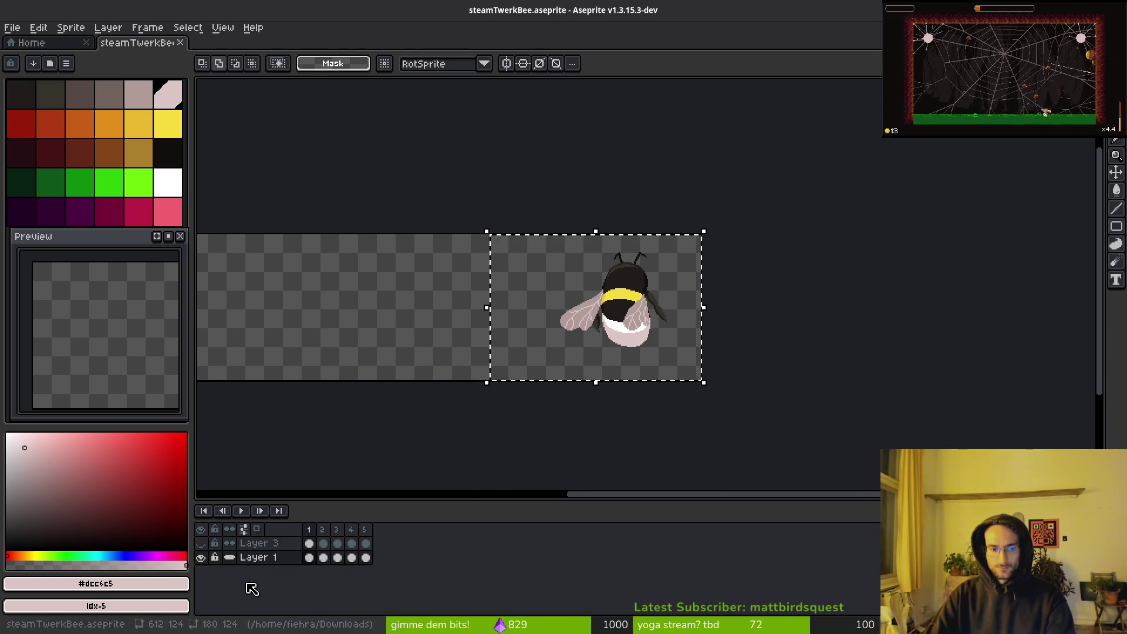
pyautogui.moveTo(309, 559); pyautogui.dragTo(388, 563)
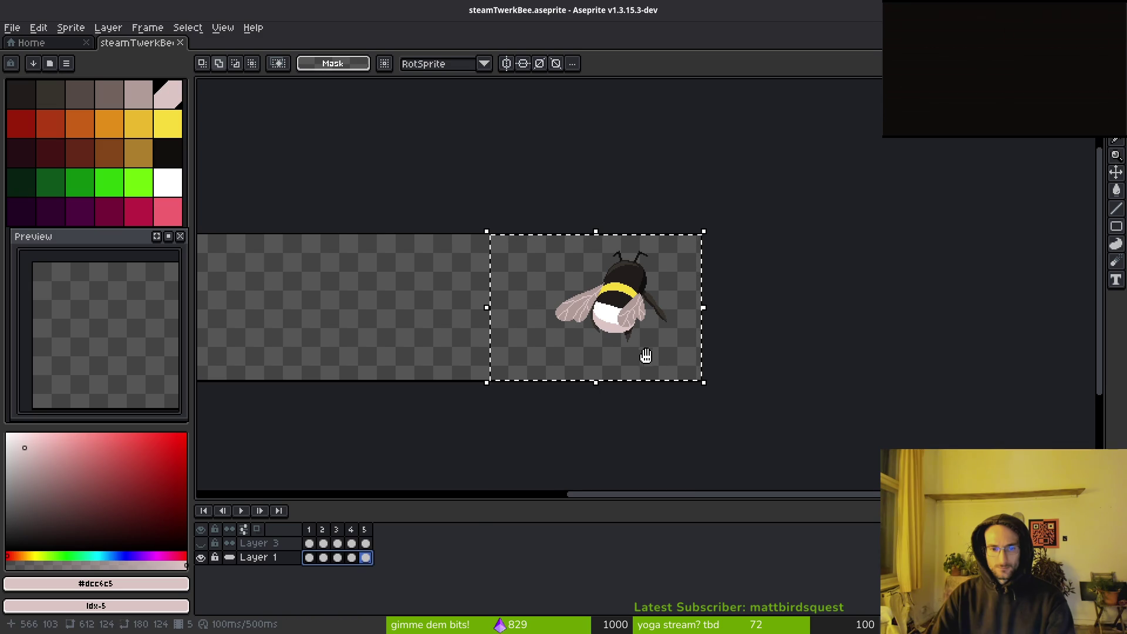
pyautogui.moveTo(652, 370); pyautogui.dragTo(644, 372)
pyautogui.hotkey('shift', 'h')
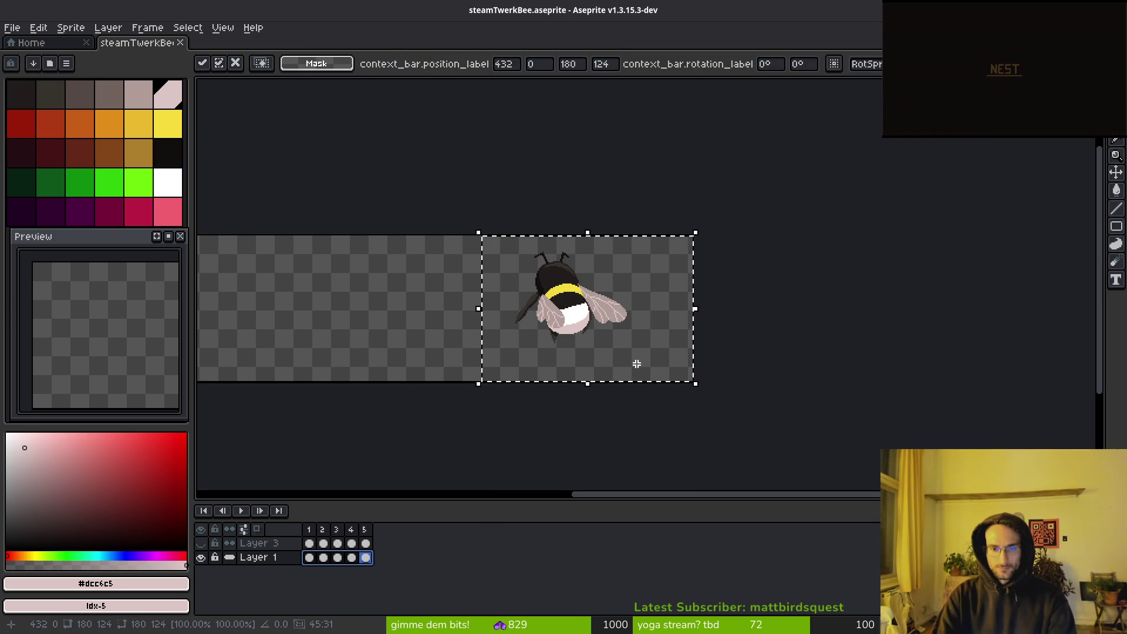
pyautogui.moveTo(583, 317); pyautogui.dragTo(624, 316)
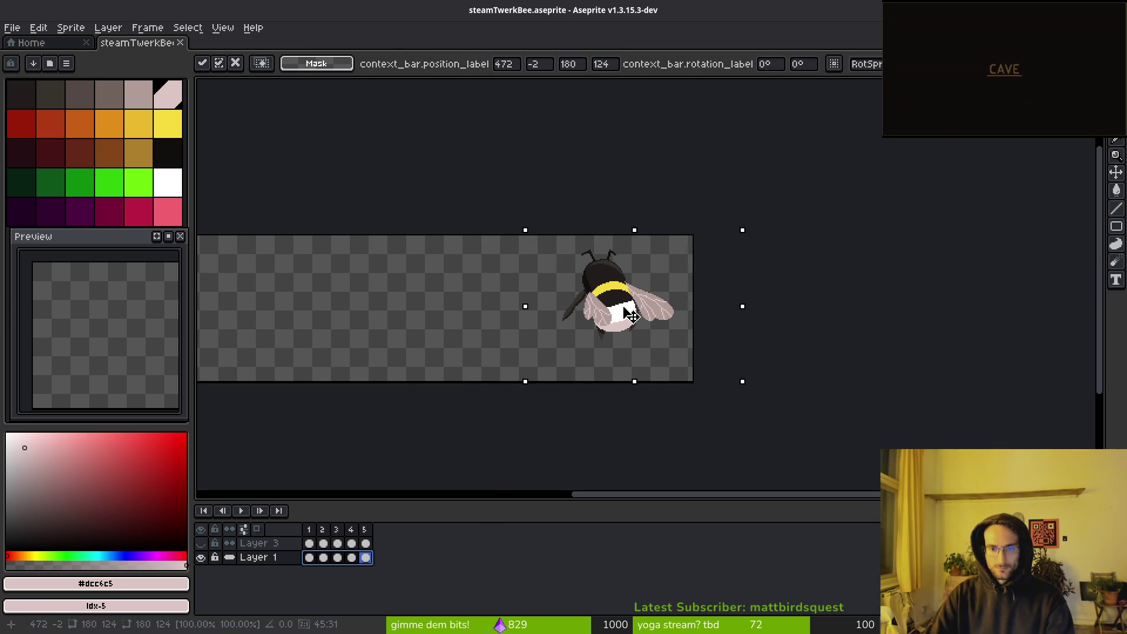
pyautogui.hotkey('ctrl', 'd')
# Check frame 2, show Layer 3 again, and play the animation with both bees flanking the banner
pyautogui.press('Left')
pyautogui.press('Left')
pyautogui.press('Left')
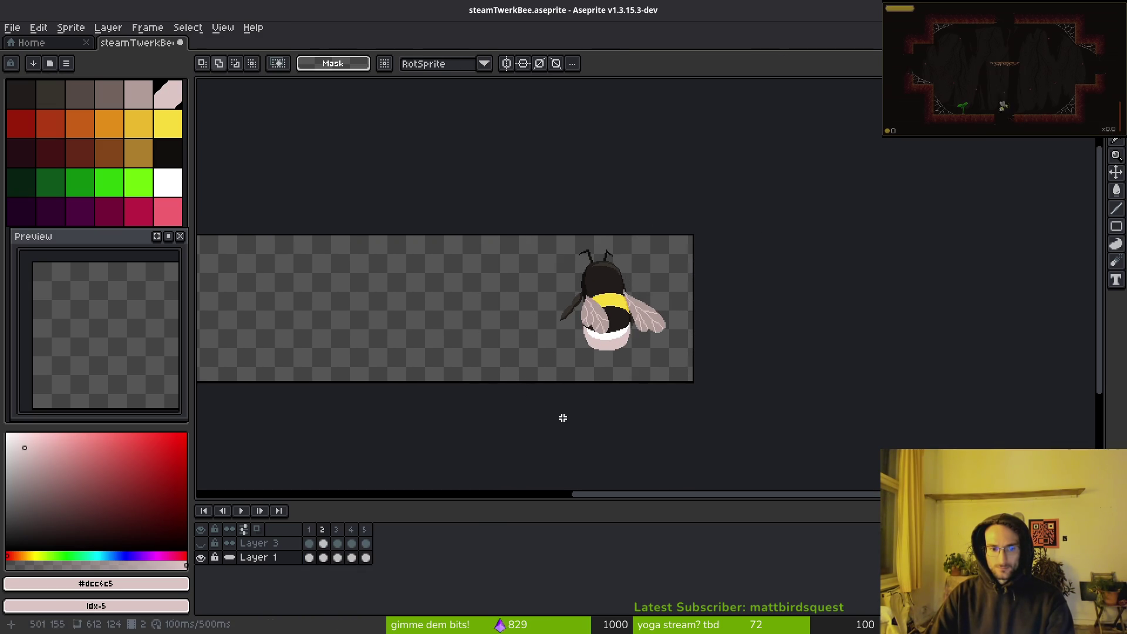
pyautogui.scroll(-4, 639, 375)
pyautogui.scroll(2, 627, 383)
pyautogui.moveTo(628, 384); pyautogui.dragTo(678, 346)
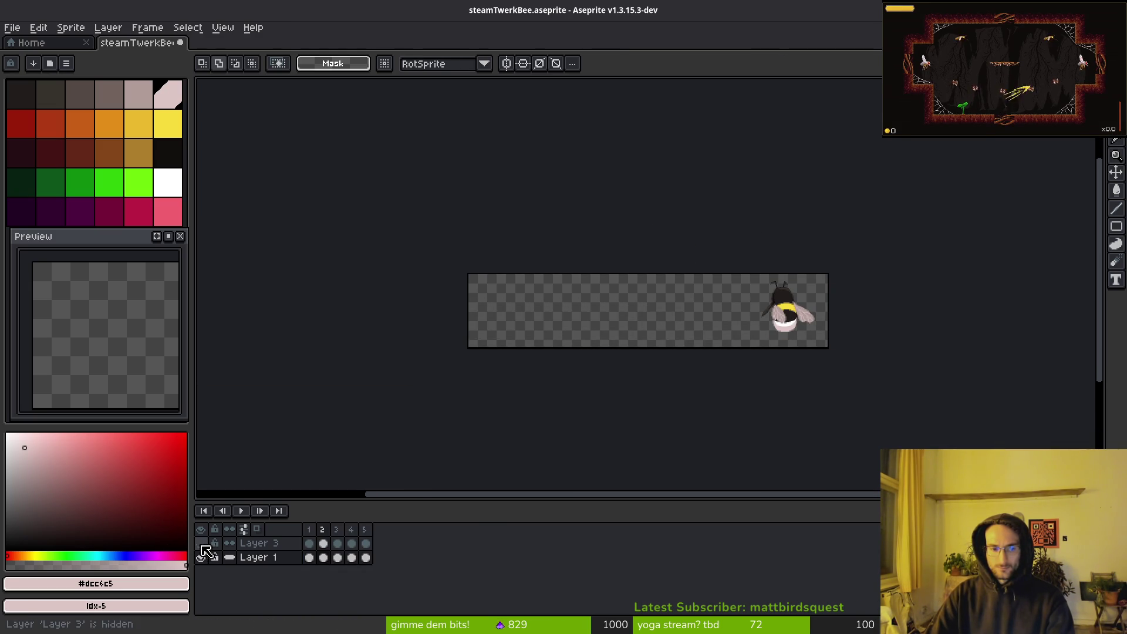
pyautogui.click(201, 543)
pyautogui.press('Return')
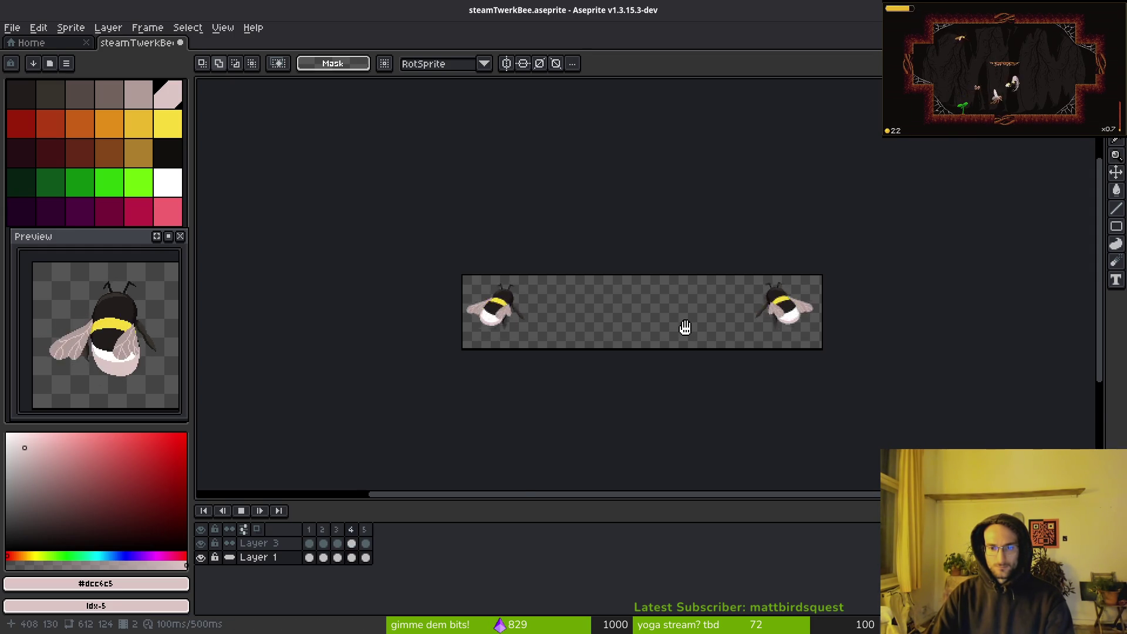
pyautogui.scroll(1, 685, 327)
pyautogui.hscroll(-1, 672, 327)
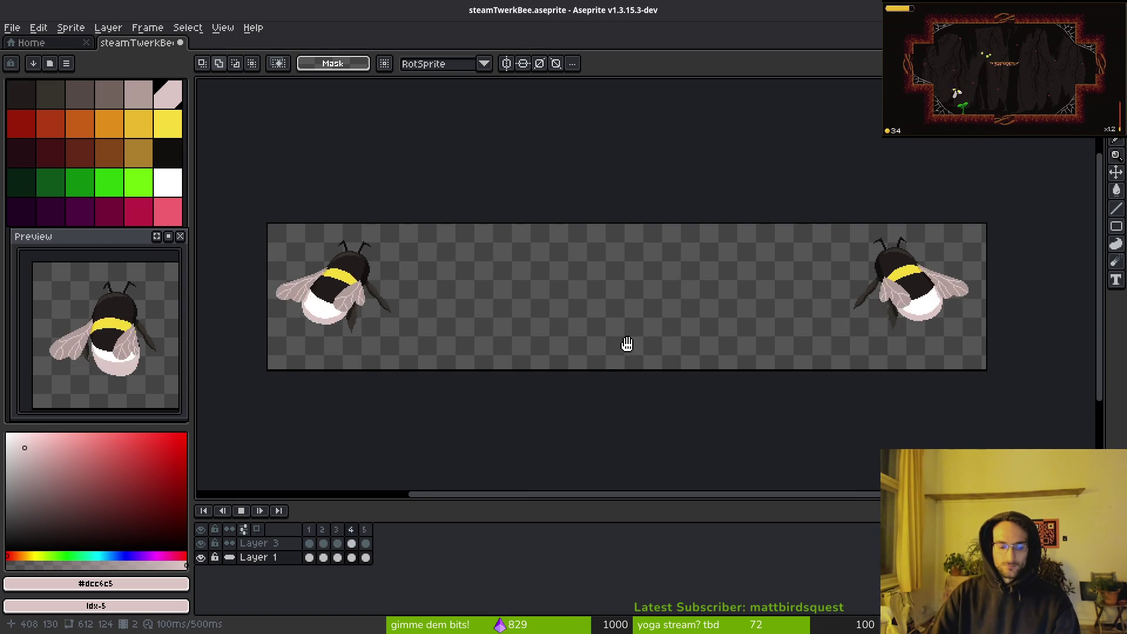
pyautogui.hotkey('ctrl', 'z')
pyautogui.hotkey('ctrl', 'z')
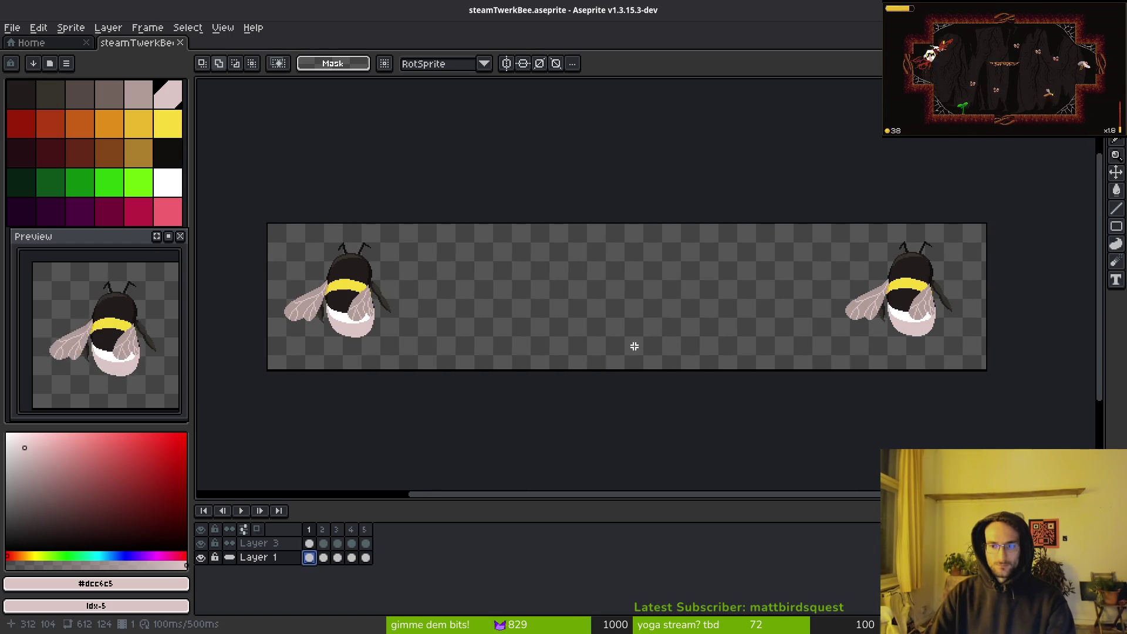
# Select the left bee's area on Layer 3, including its frame 5 cel
pyautogui.moveTo(264, 221); pyautogui.dragTo(536, 421)
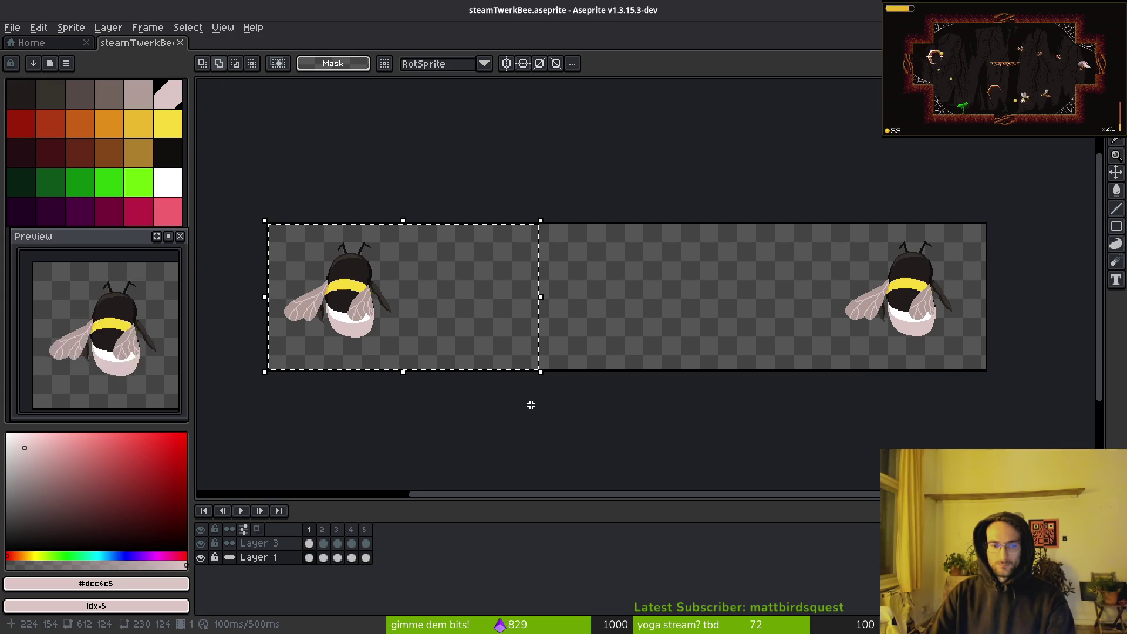
pyautogui.click(397, 437)
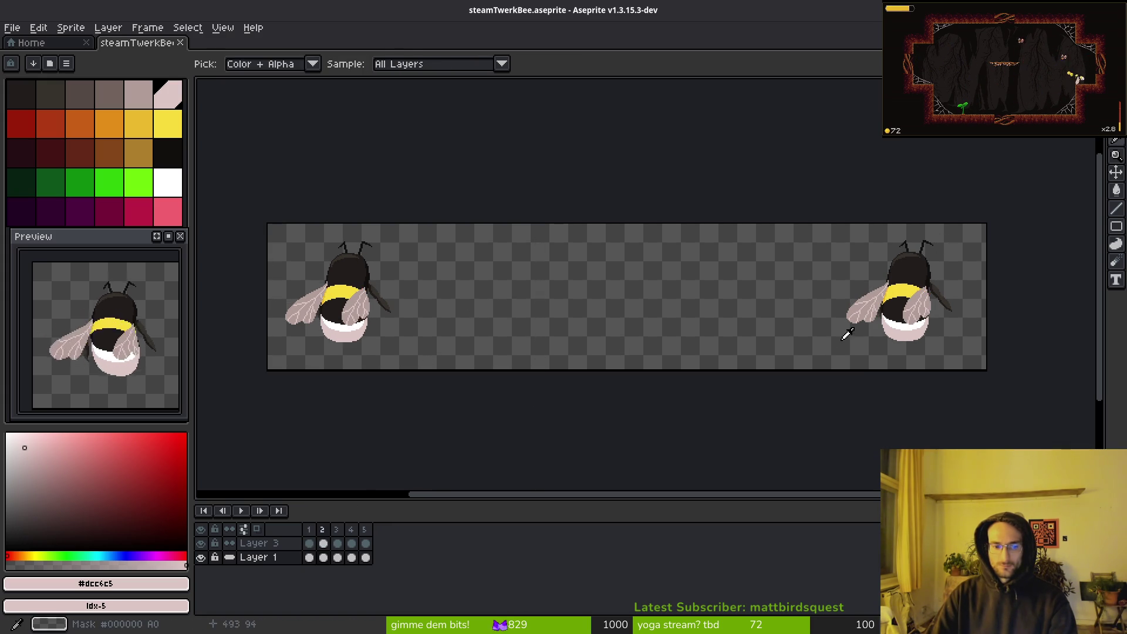
pyautogui.moveTo(264, 220); pyautogui.dragTo(530, 420)
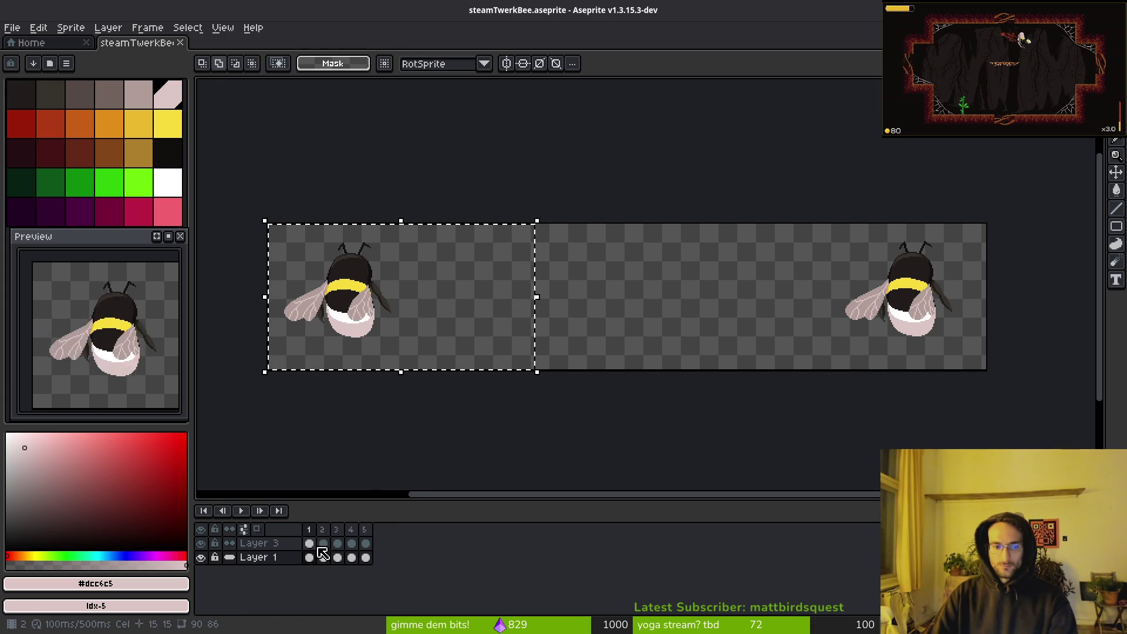
pyautogui.click(365, 544)
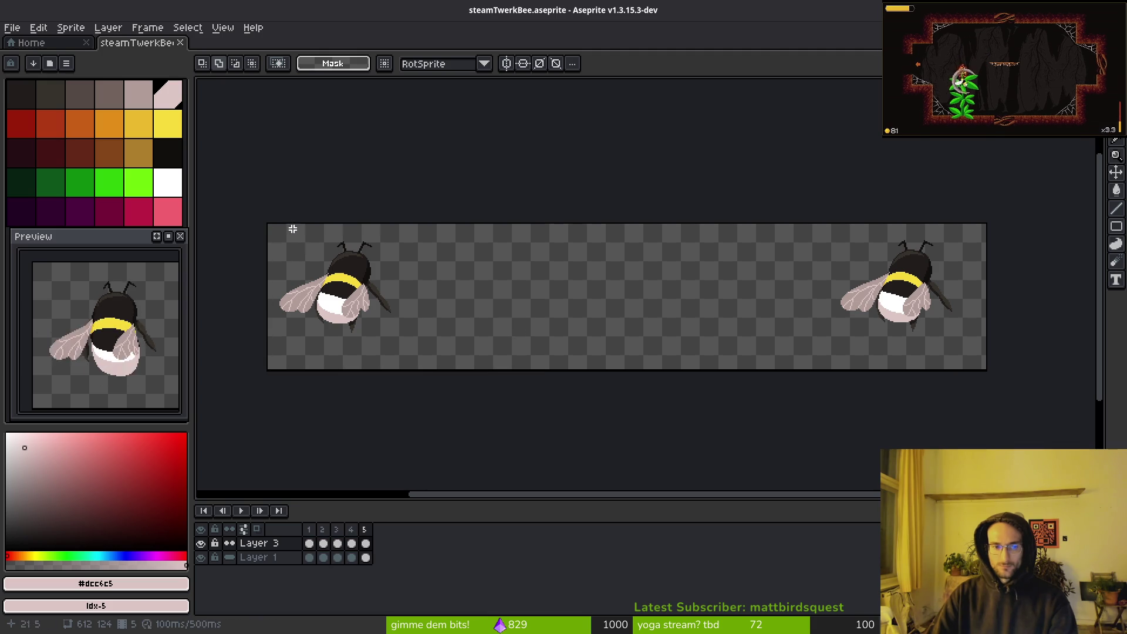
pyautogui.moveTo(441, 224)
pyautogui.mouseDown()
pyautogui.moveTo(444, 411)
pyautogui.moveTo(403, 463)
pyautogui.mouseUp()
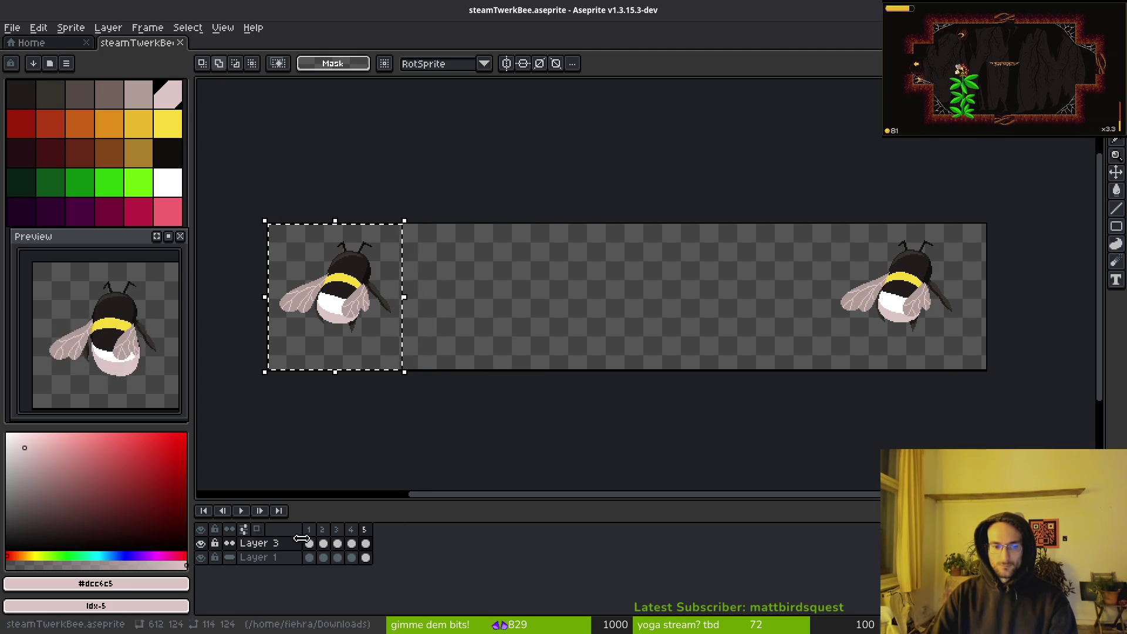
pyautogui.click(366, 544)
# Flip the left bee horizontally, nudge it right, apply, and play the animation
pyautogui.hotkey('shift', 'h')
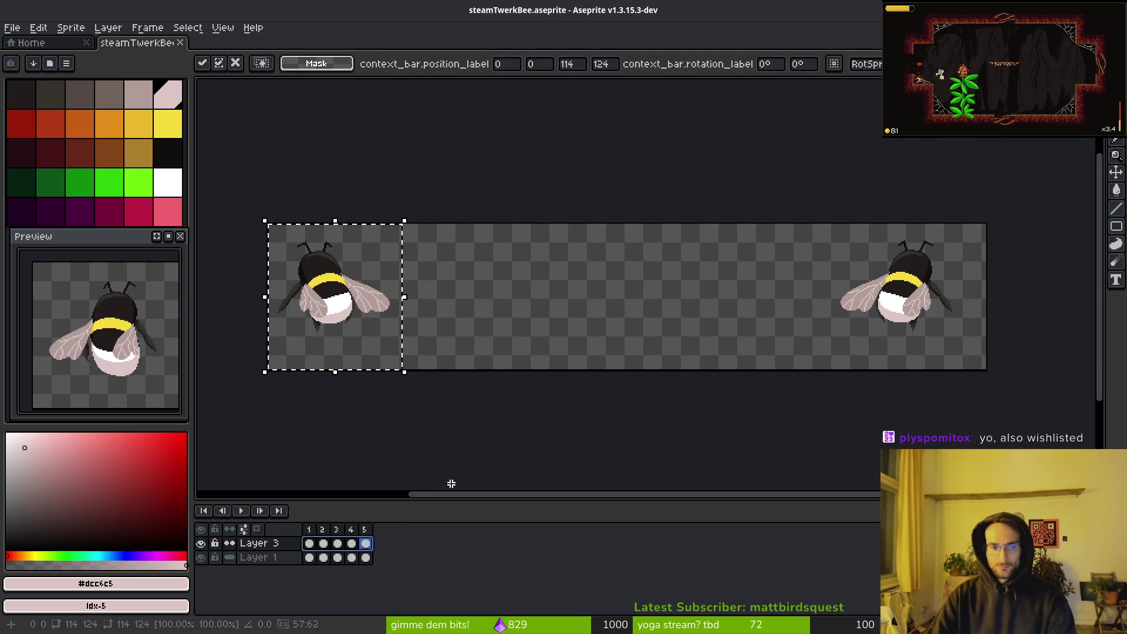
pyautogui.scroll(2, 313, 261)
pyautogui.moveTo(352, 302); pyautogui.dragTo(405, 302)
pyautogui.scroll(-3, 619, 299)
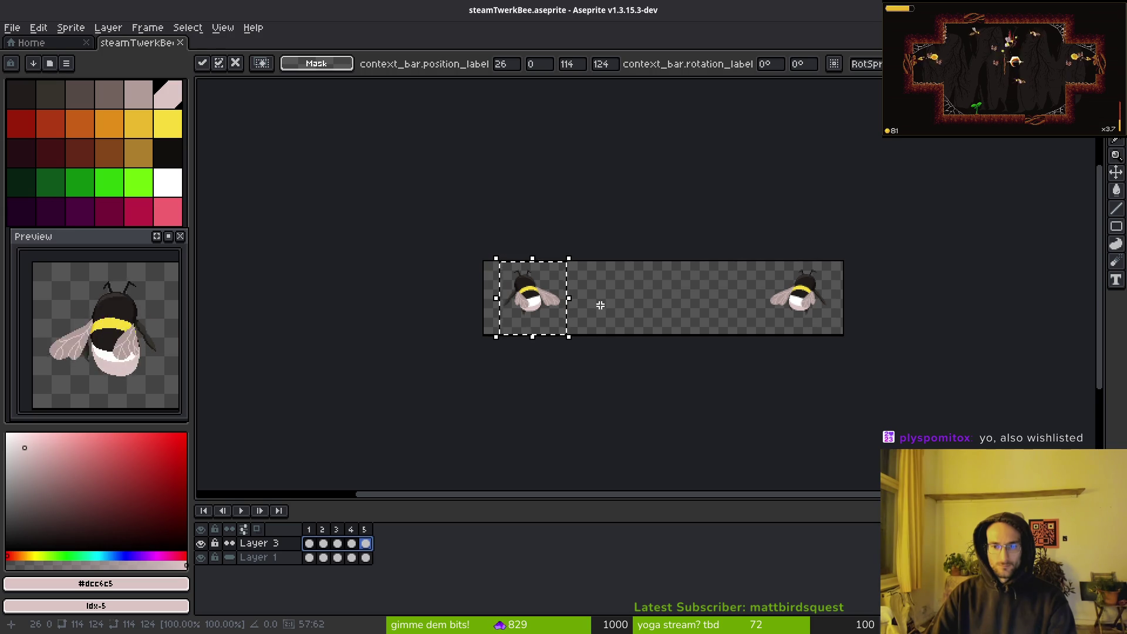
pyautogui.scroll(1, 600, 304)
pyautogui.hotkey('ctrl', 'd')
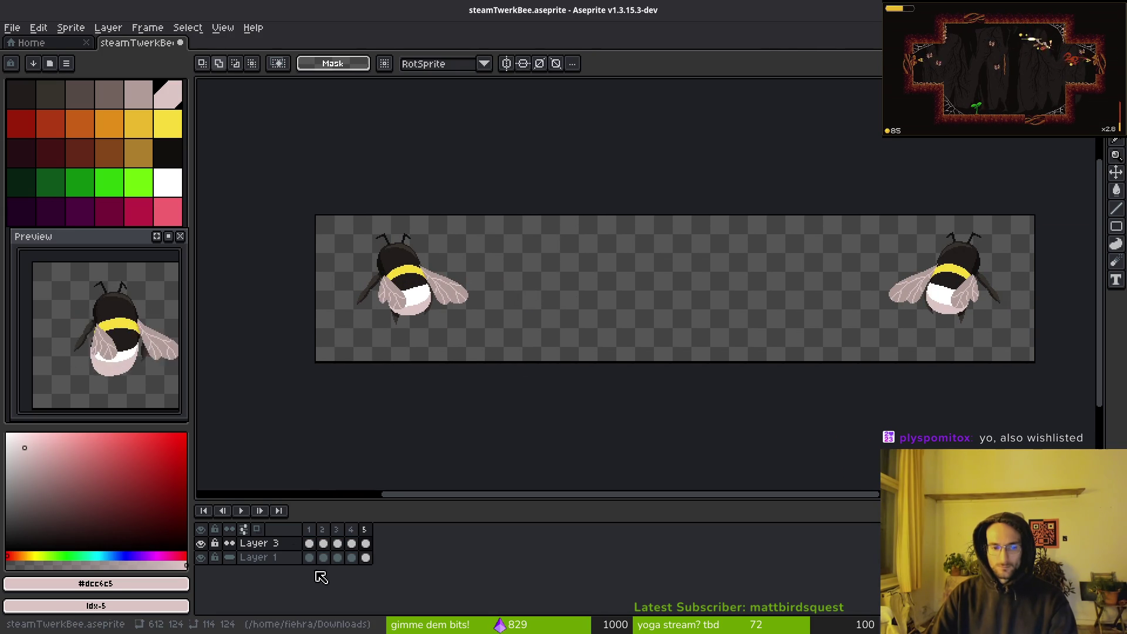
pyautogui.press('Return')
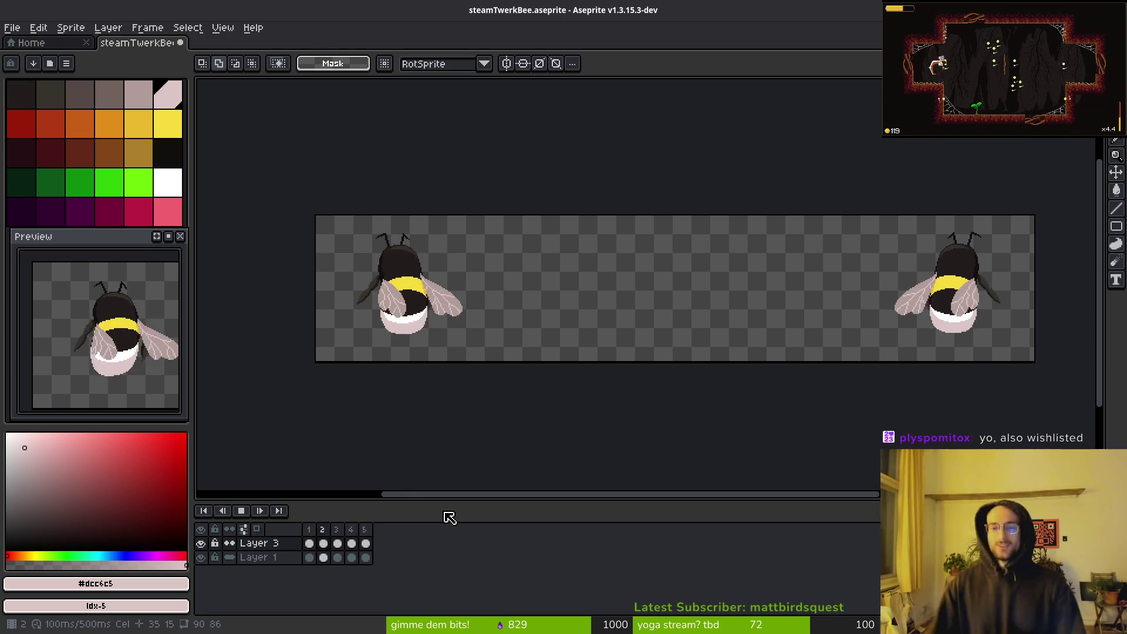
# Add a new Layer 4 for the lettering above Layer 3 and save the file
pyautogui.scroll(-2, 654, 388)
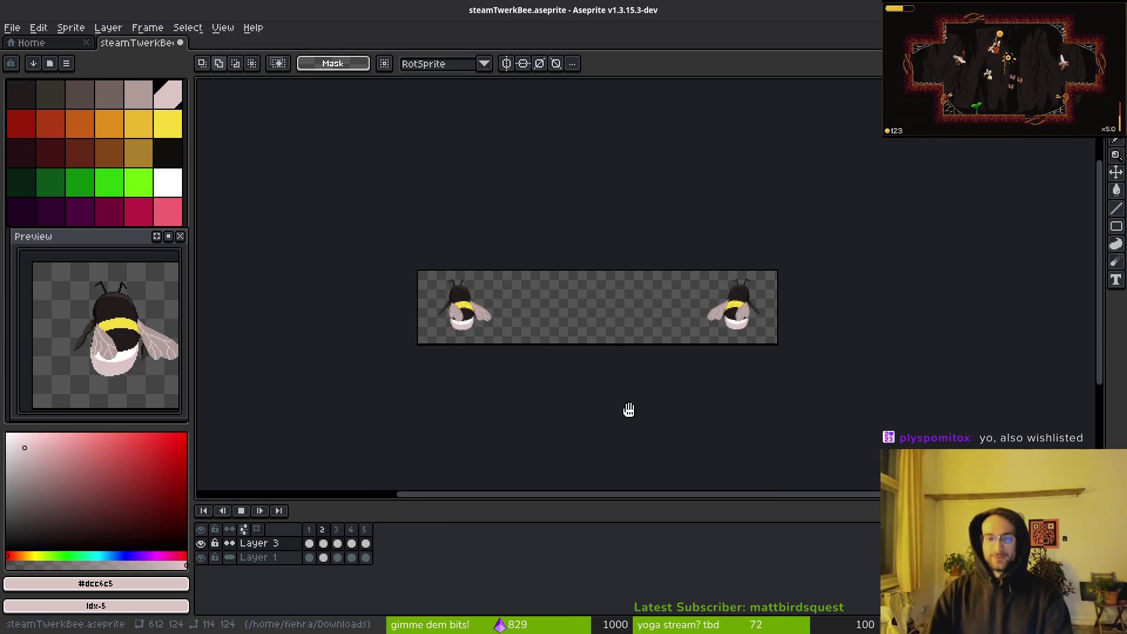
pyautogui.moveTo(628, 409)
pyautogui.mouseDown()
pyautogui.moveTo(589, 395)
pyautogui.moveTo(636, 393)
pyautogui.mouseUp()
pyautogui.scroll(3, 678, 316)
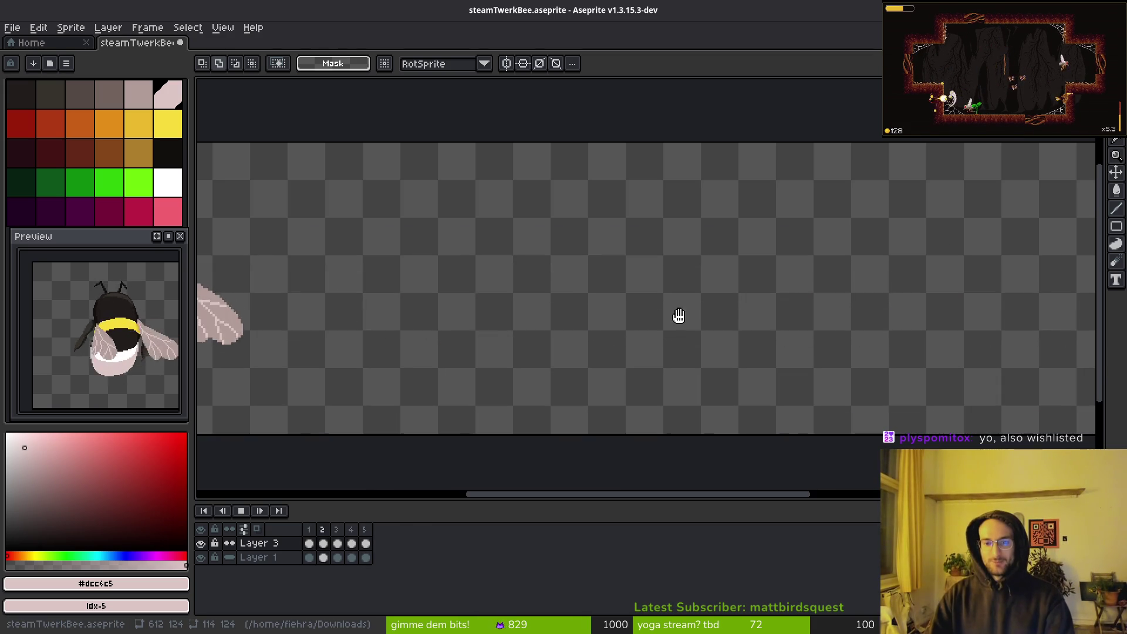
pyautogui.click(251, 557)
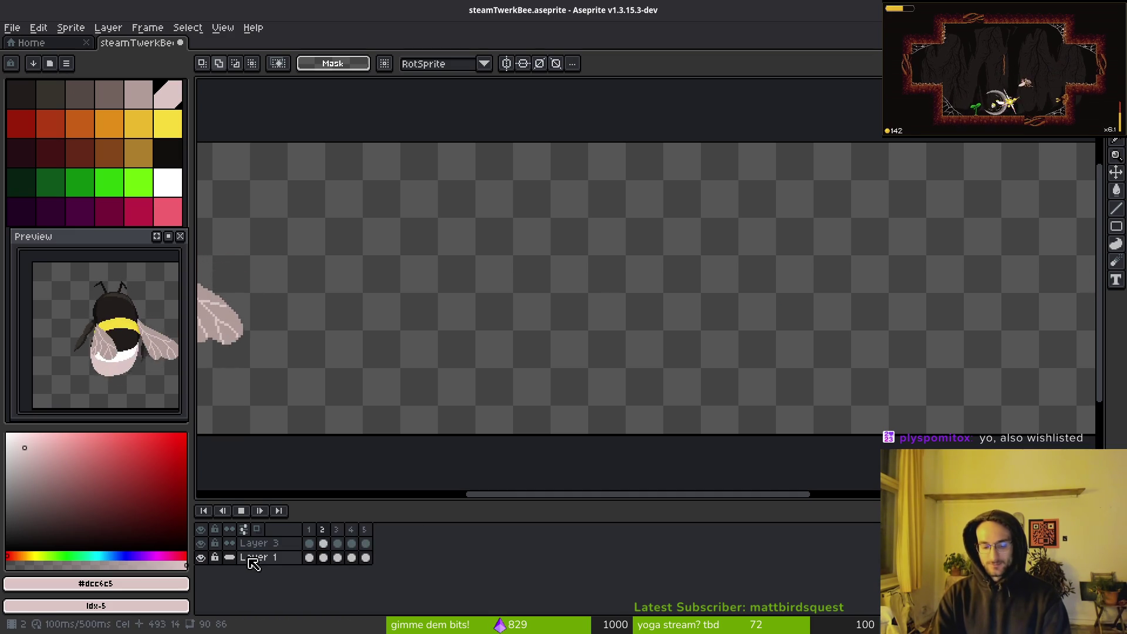
pyautogui.hotkey('shift', 'n')
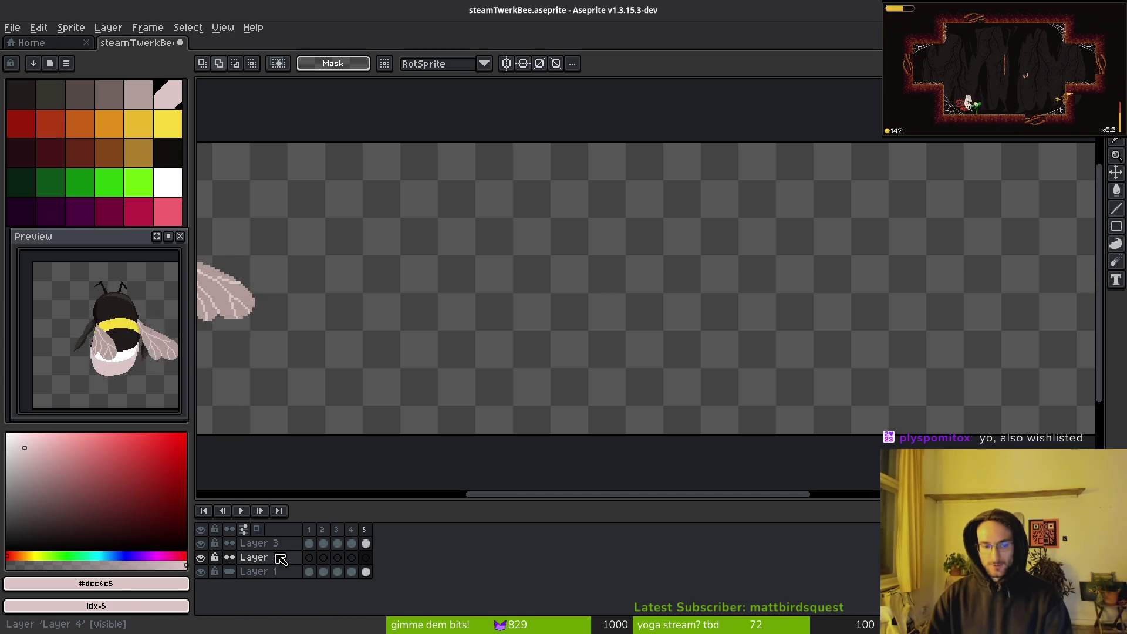
pyautogui.moveTo(280, 559)
pyautogui.mouseDown()
pyautogui.moveTo(290, 571)
pyautogui.moveTo(294, 543)
pyautogui.mouseUp()
pyautogui.hotkey('ctrl', 's')
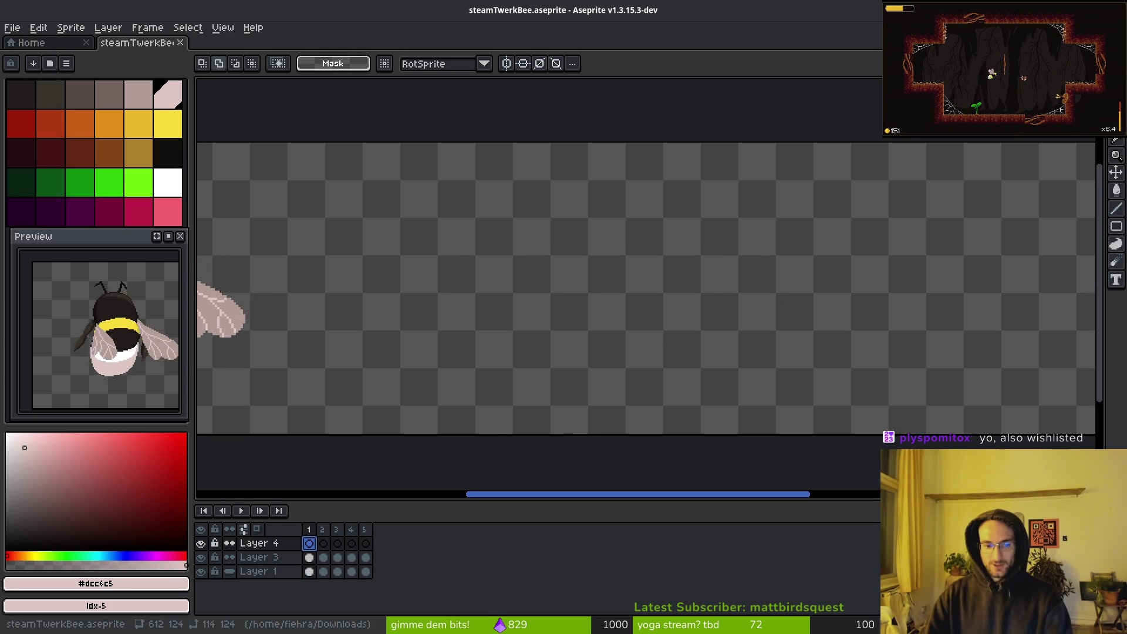
# Return to the steamTwerkBee sprite and set up freehand drawing with yellow as the colour
pyautogui.scroll(-3, 592, 293)
pyautogui.scroll(3, 517, 302)
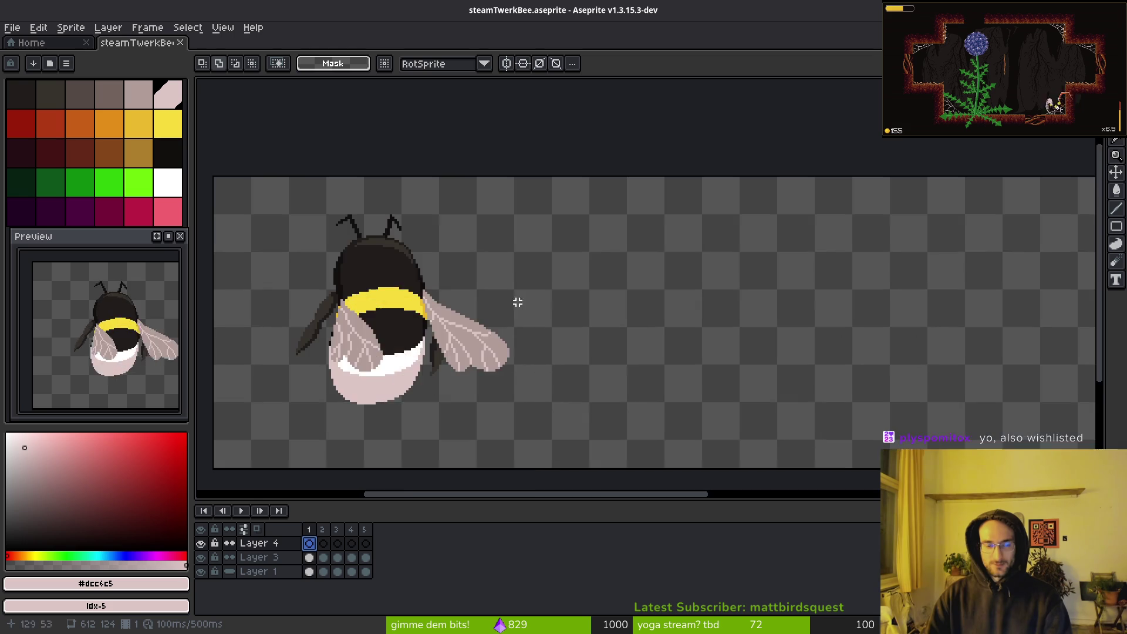
pyautogui.hscroll(4, 510, 293)
pyautogui.click(56, 50)
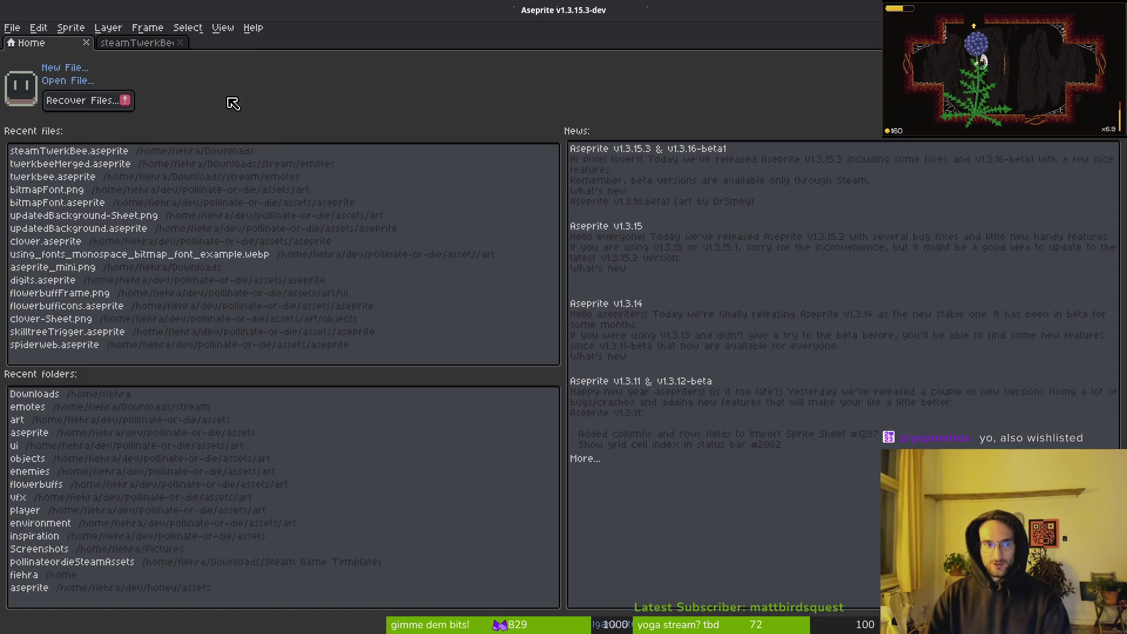
pyautogui.click(138, 43)
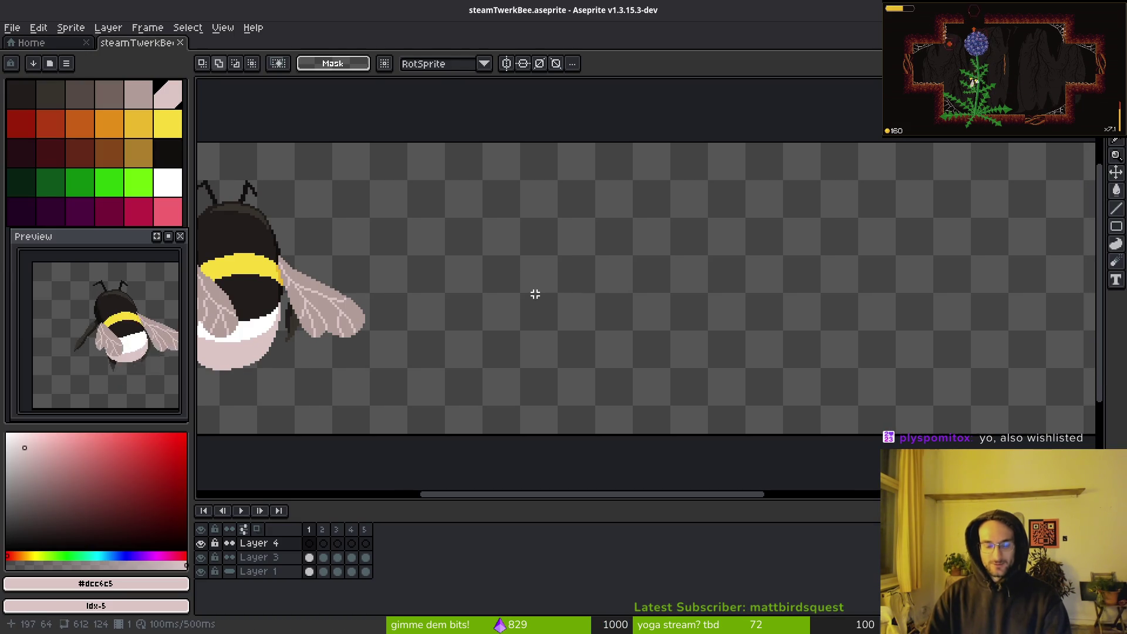
pyautogui.press('f')
pyautogui.click(157, 127)
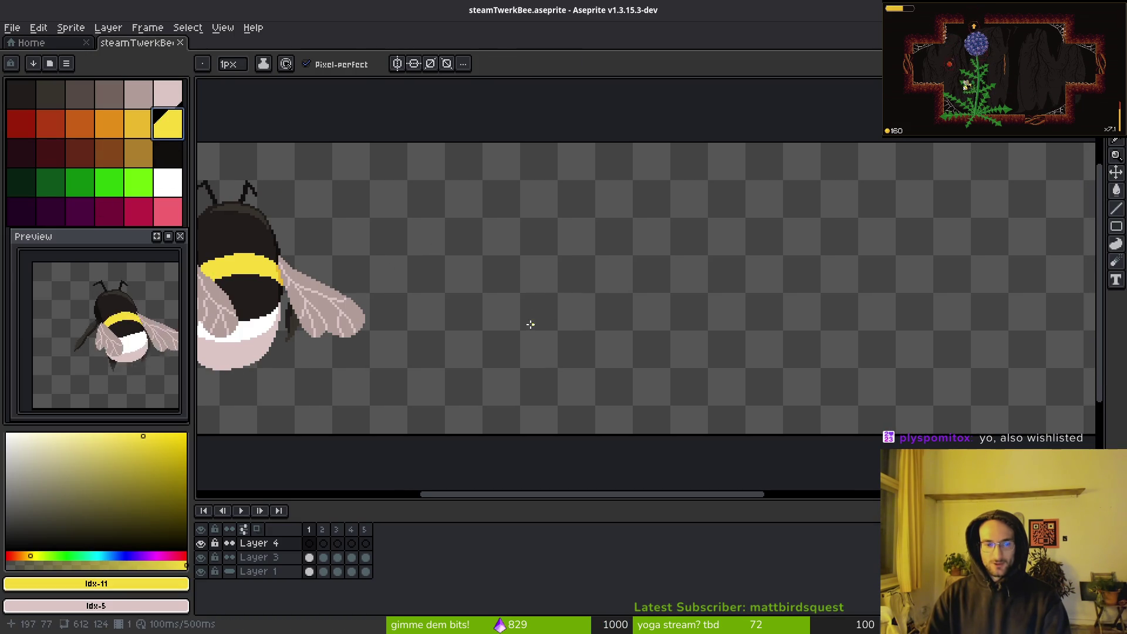
# Thicken the brush to 5px and paint a short yellow test stroke beside the left bee
pyautogui.scroll(-1, 527, 300)
pyautogui.hscroll(2, 531, 279)
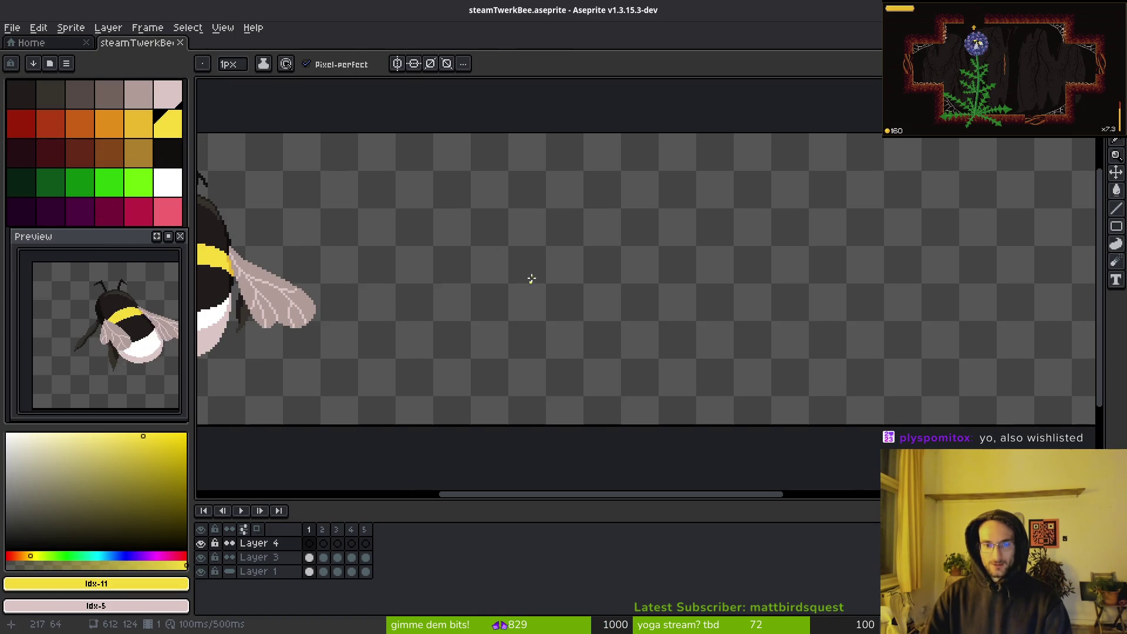
pyautogui.scroll(-2, 610, 295)
pyautogui.press('+')
pyautogui.press('+')
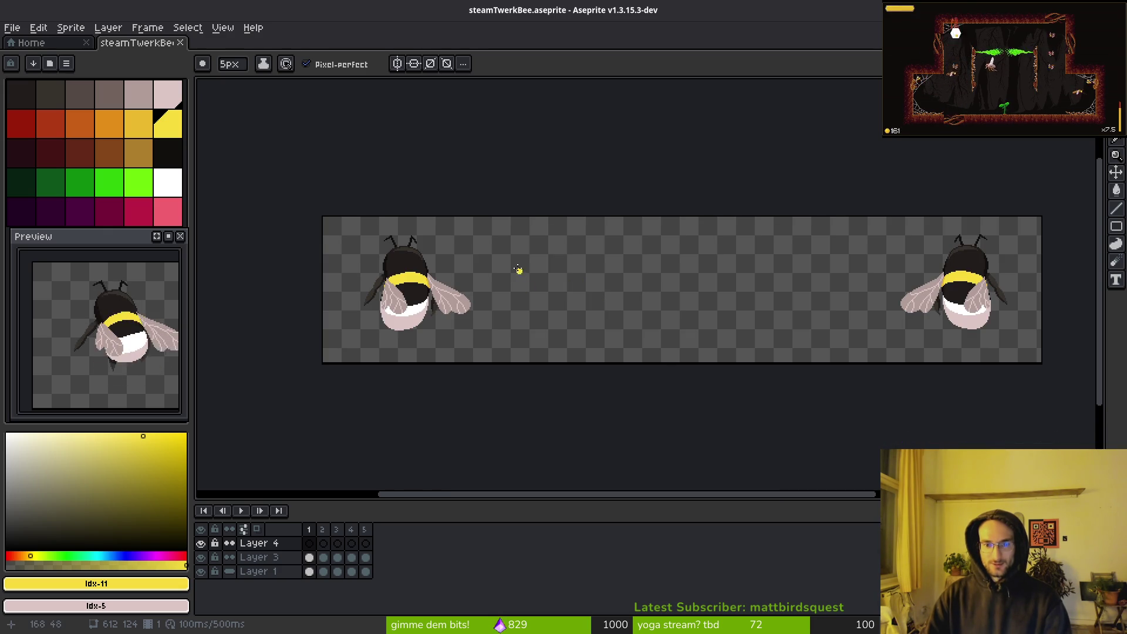
pyautogui.scroll(2, 518, 270)
pyautogui.scroll(-2, 672, 310)
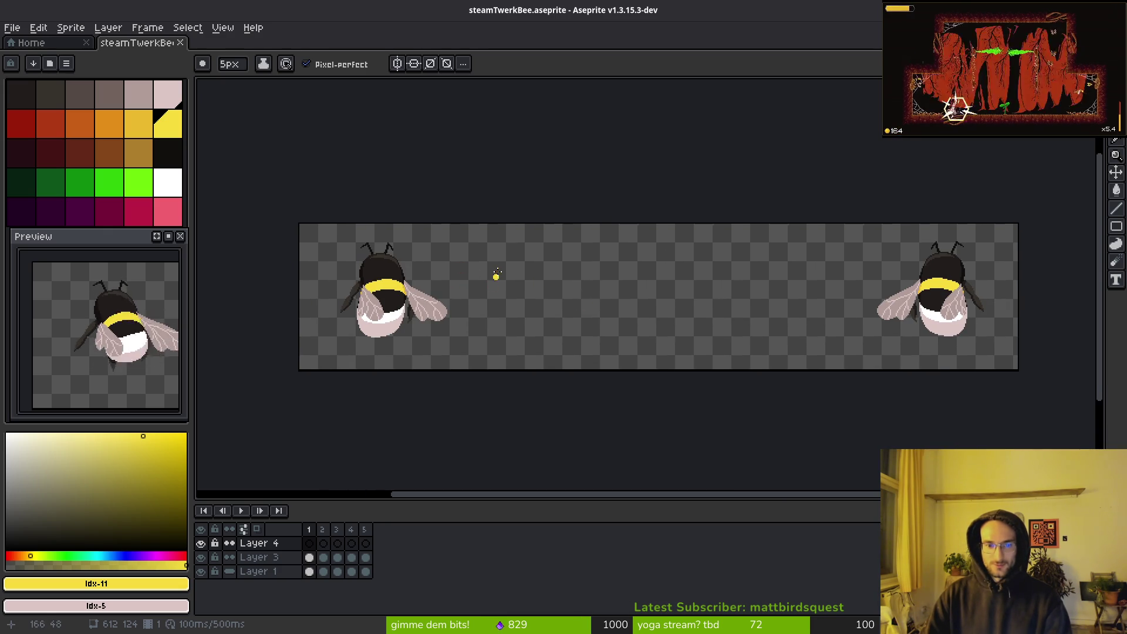
pyautogui.moveTo(489, 271); pyautogui.dragTo(489, 280)
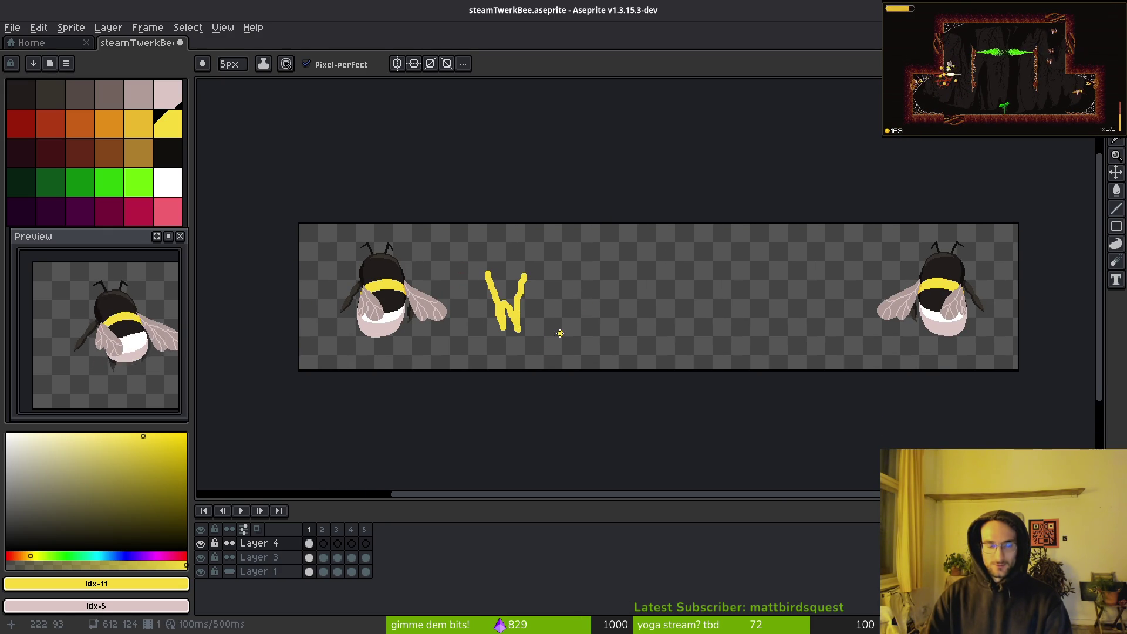
# Undo the test W, then hand-letter a yellow W and I with the Pencil
pyautogui.hotkey('ctrl', 'z')
pyautogui.scroll(3, 496, 296)
pyautogui.scroll(-1, 586, 317)
pyautogui.moveTo(510, 201); pyautogui.dragTo(525, 269)
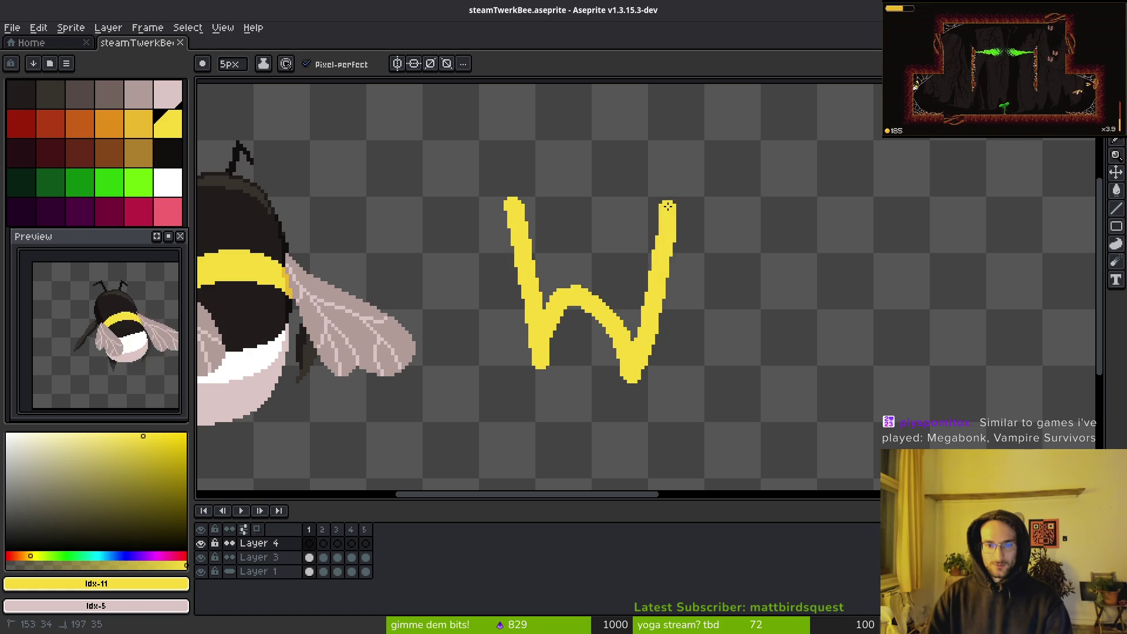
pyautogui.hscroll(4, 664, 264)
pyautogui.moveTo(627, 211); pyautogui.dragTo(627, 373)
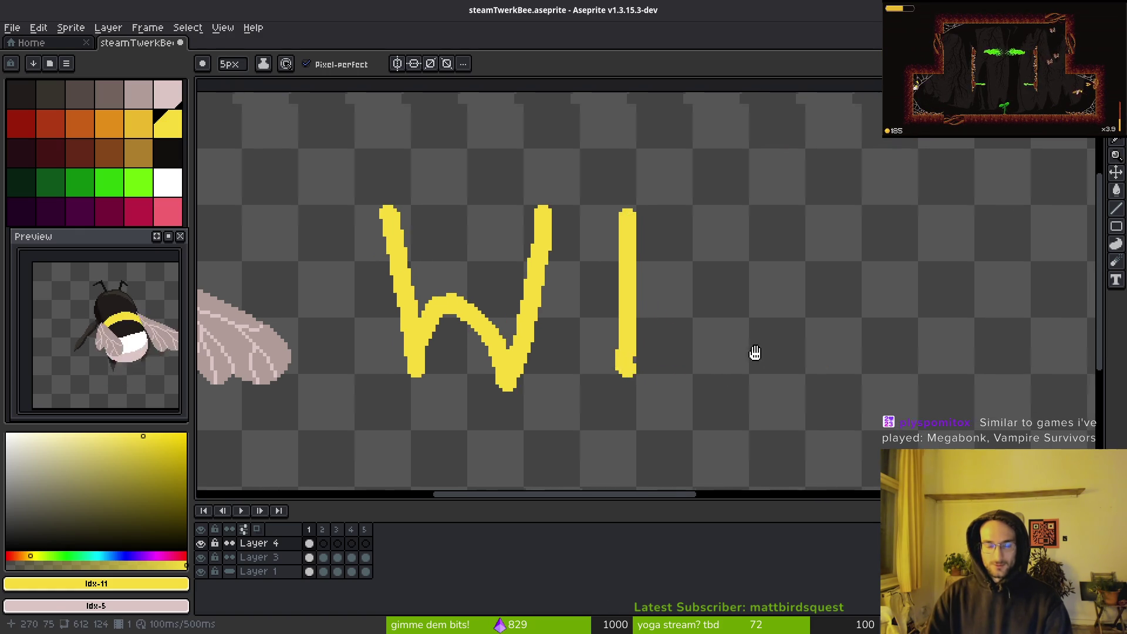
# Continue the word with the S, H, L and second I, panning between letters
pyautogui.moveTo(755, 352); pyautogui.dragTo(611, 314)
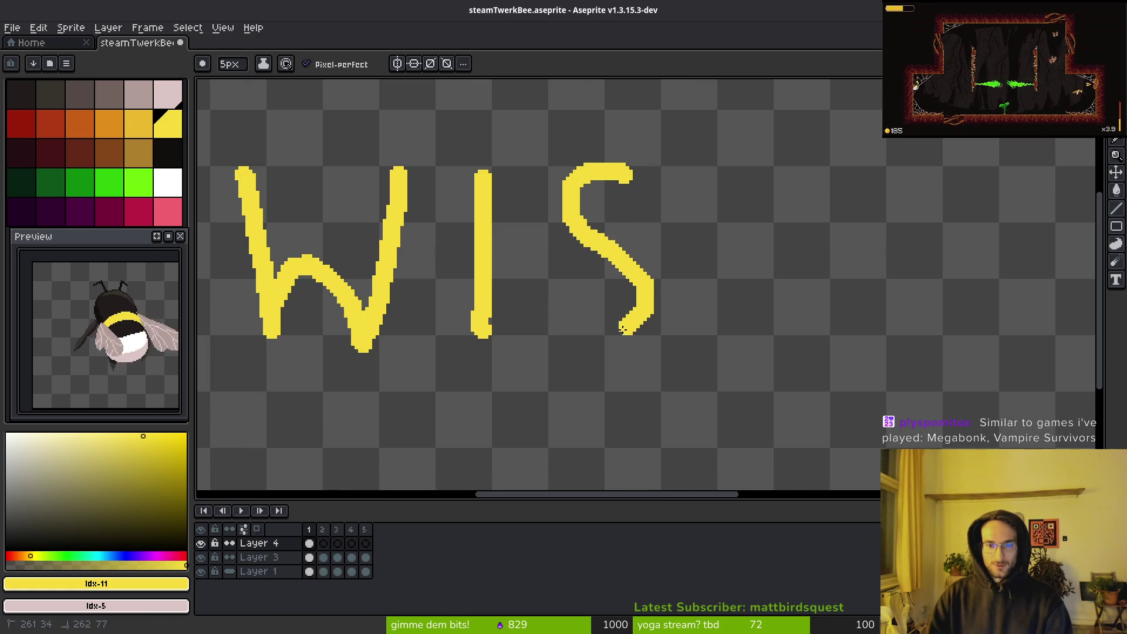
pyautogui.hscroll(3, 622, 310)
pyautogui.scroll(-1, 623, 310)
pyautogui.click(626, 202)
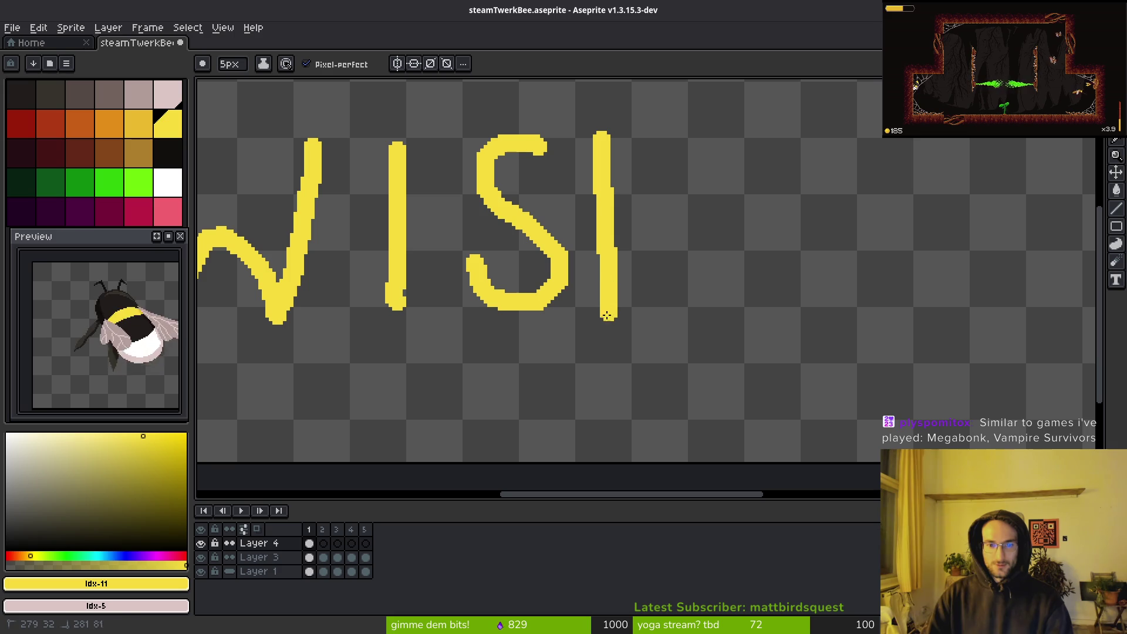
pyautogui.moveTo(686, 146); pyautogui.dragTo(681, 289)
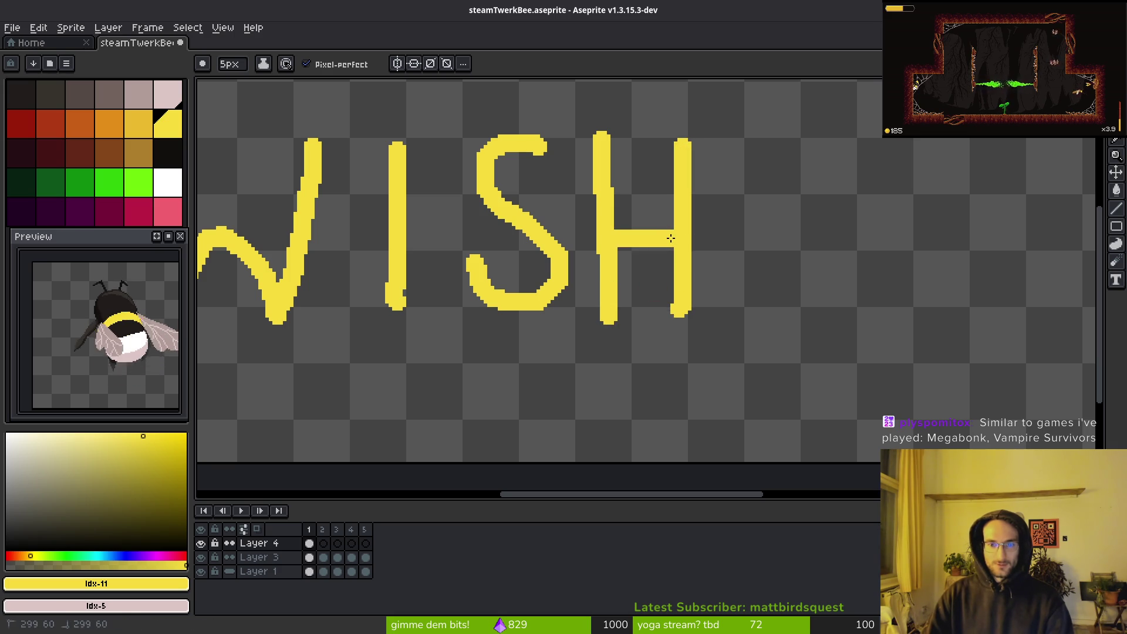
pyautogui.hscroll(4, 671, 238)
pyautogui.scroll(-1, 659, 272)
pyautogui.moveTo(653, 120); pyautogui.dragTo(638, 207)
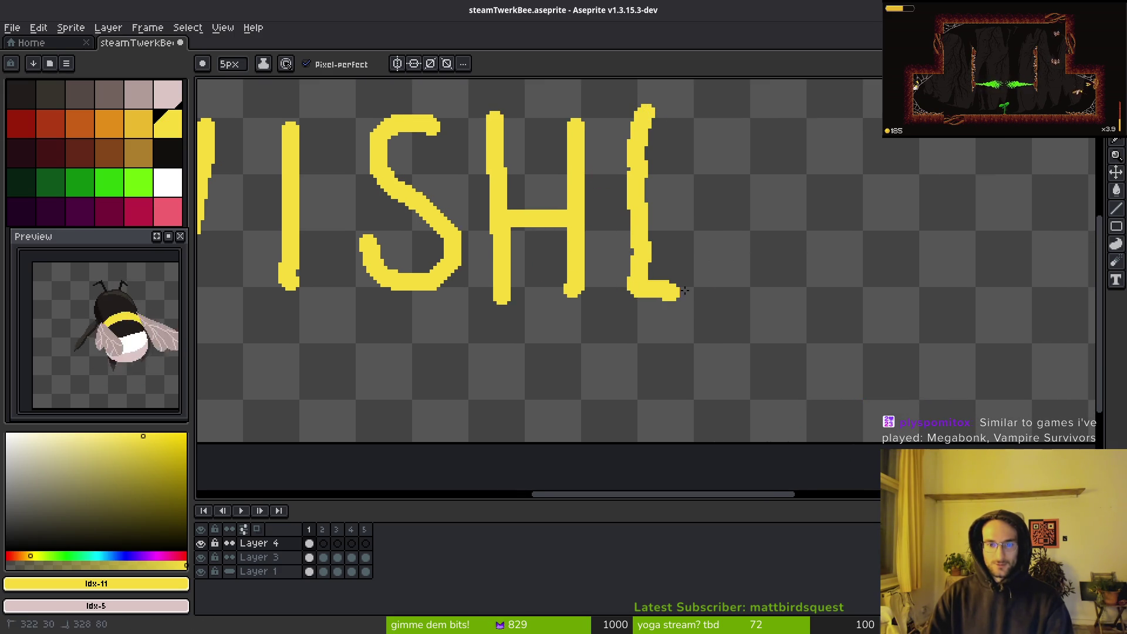
pyautogui.hscroll(2, 787, 256)
pyautogui.scroll(2, 787, 257)
pyautogui.moveTo(755, 164); pyautogui.dragTo(758, 344)
# Finish WISHLIST with the second S and a T with its crossbar
pyautogui.scroll(-3, 796, 289)
pyautogui.hscroll(2, 774, 274)
pyautogui.scroll(3, 774, 274)
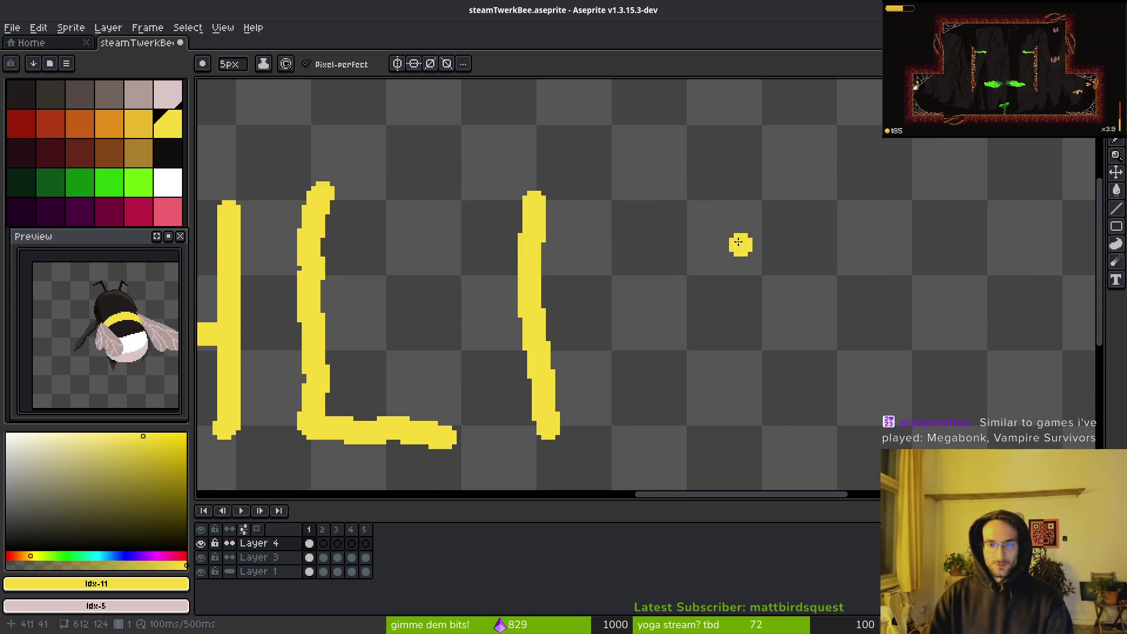
pyautogui.moveTo(761, 211)
pyautogui.mouseDown()
pyautogui.moveTo(722, 320)
pyautogui.moveTo(661, 411)
pyautogui.moveTo(605, 371)
pyautogui.mouseUp()
pyautogui.hscroll(5, 730, 334)
pyautogui.scroll(-2, 730, 335)
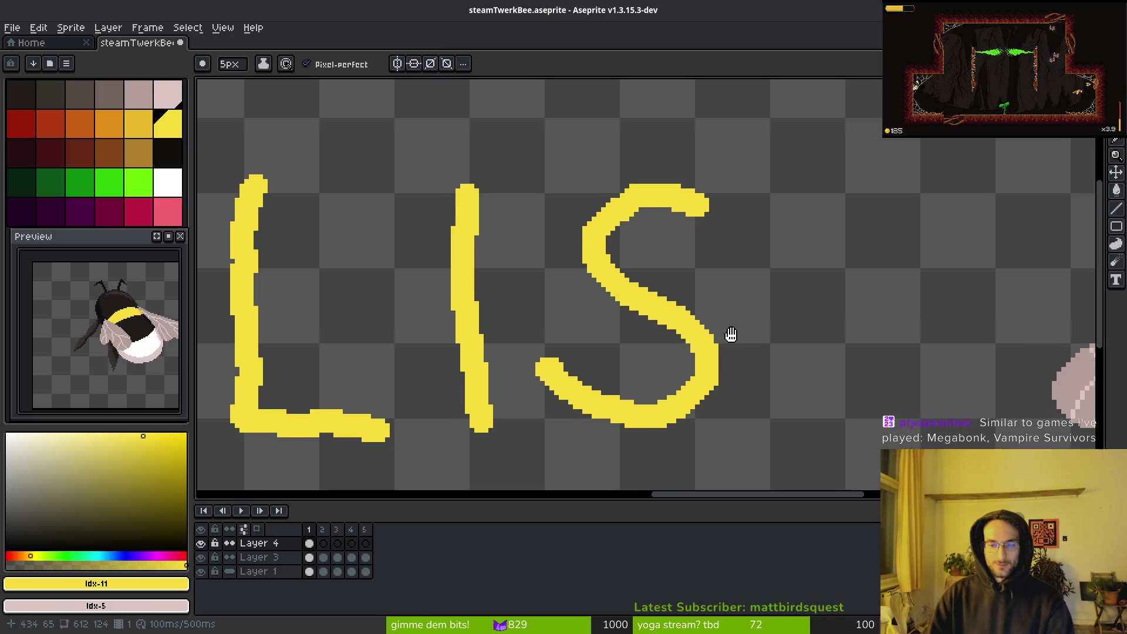
pyautogui.moveTo(785, 179); pyautogui.dragTo(792, 378)
pyautogui.moveTo(710, 159); pyautogui.dragTo(860, 170)
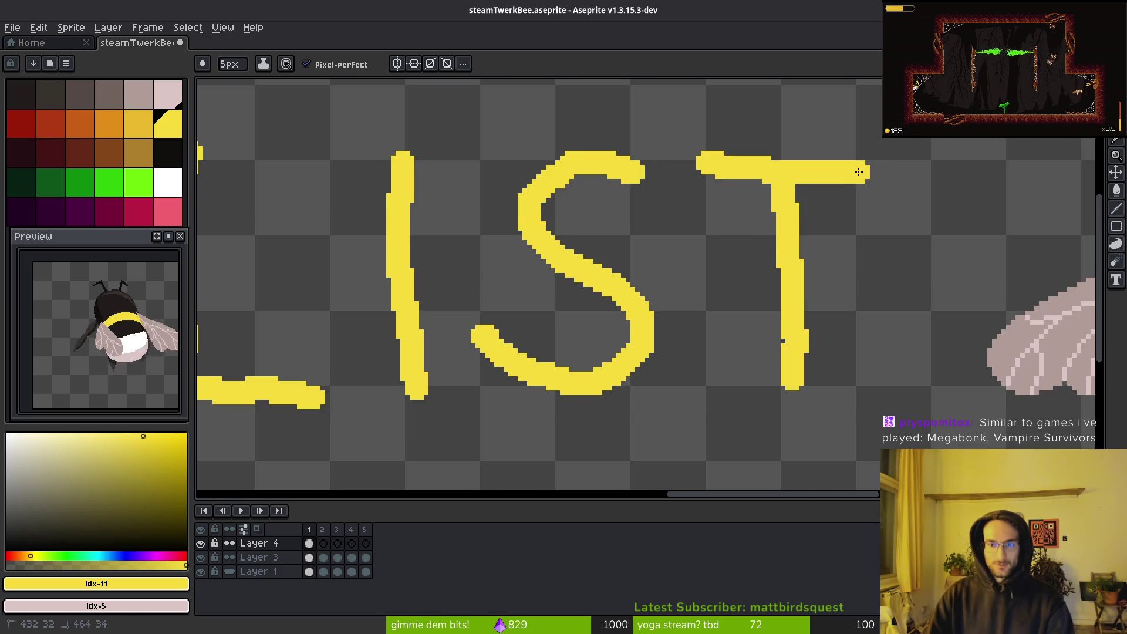
pyautogui.scroll(-5, 753, 358)
pyautogui.hscroll(-3, 704, 371)
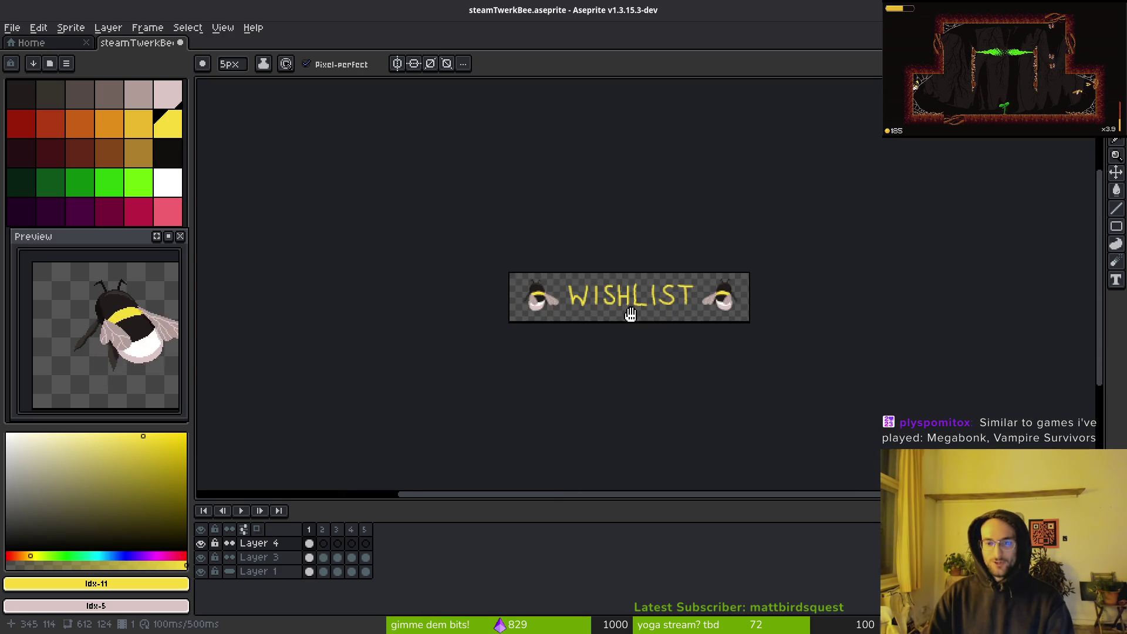
pyautogui.scroll(1, 671, 368)
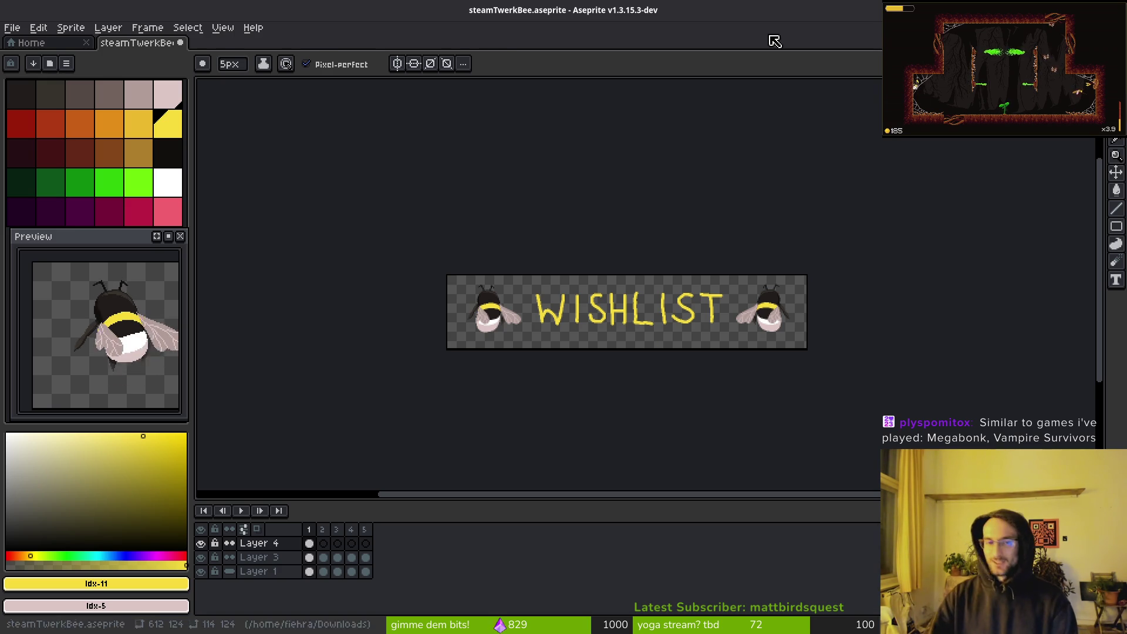
# Select the Eyedropper, then bring up the Pollinate or Die store page in the browser
pyautogui.press('i')
pyautogui.hotkey('alt', 'Tab')
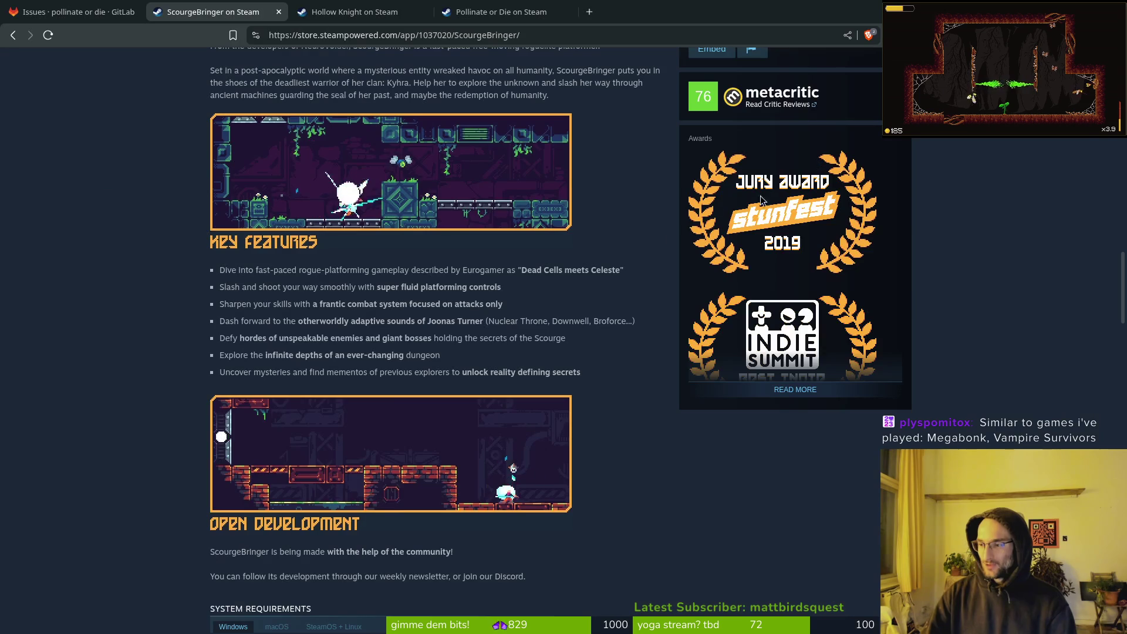
pyautogui.hotkey('ctrl', 'Tab')
pyautogui.hotkey('ctrl', 'Tab')
# Page the More Like This row forward twice
pyautogui.scroll(-5, 569, 278)
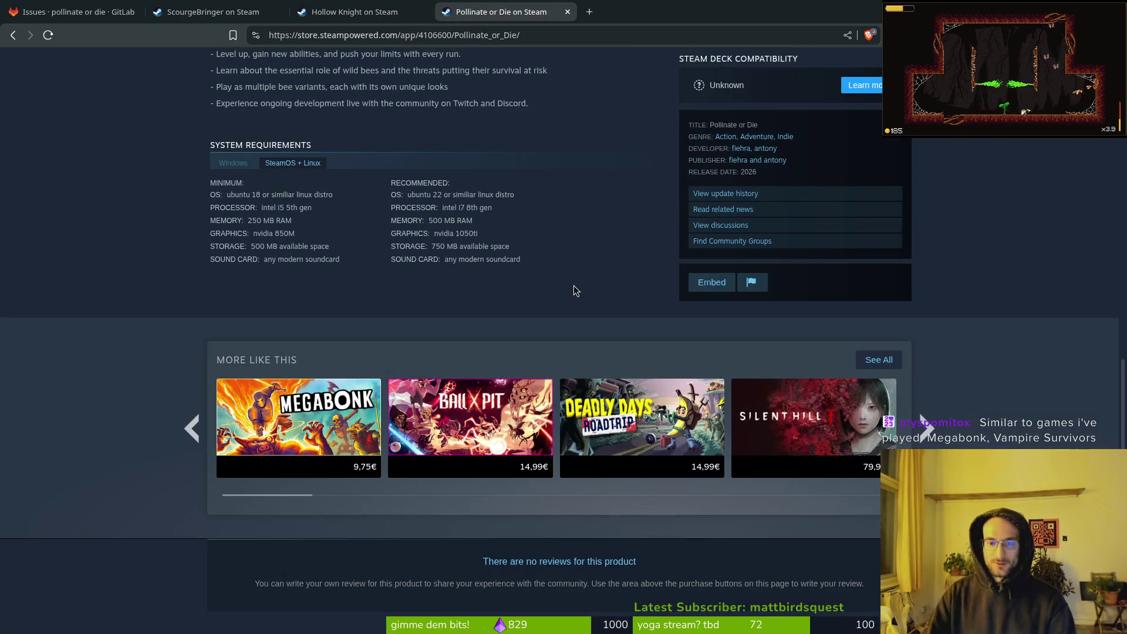
pyautogui.moveTo(770, 424)
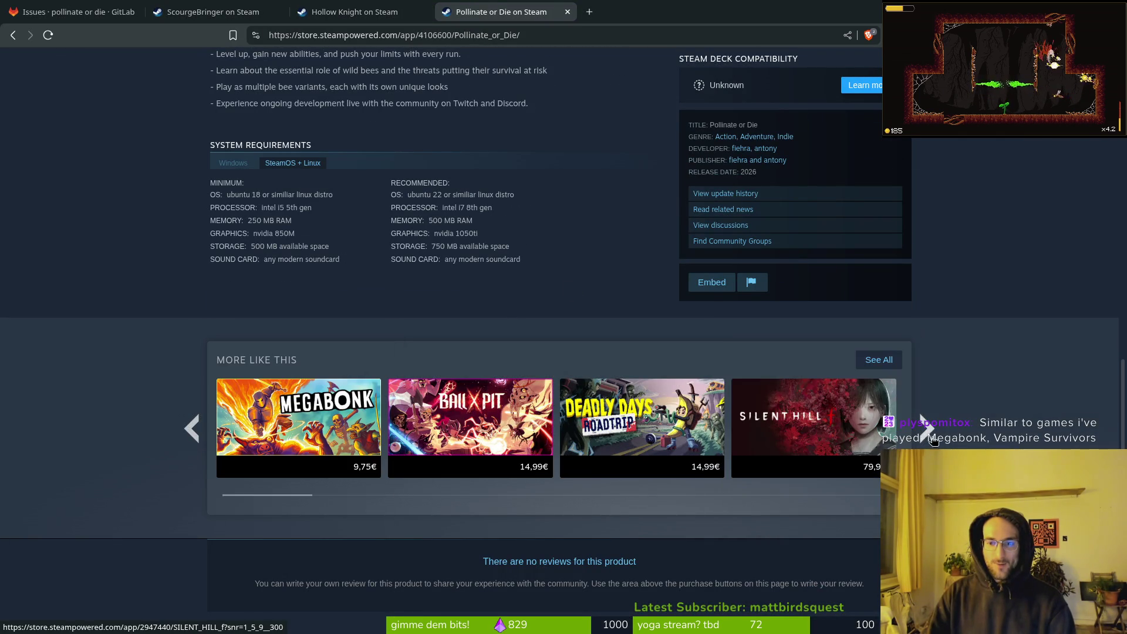
pyautogui.click(927, 430)
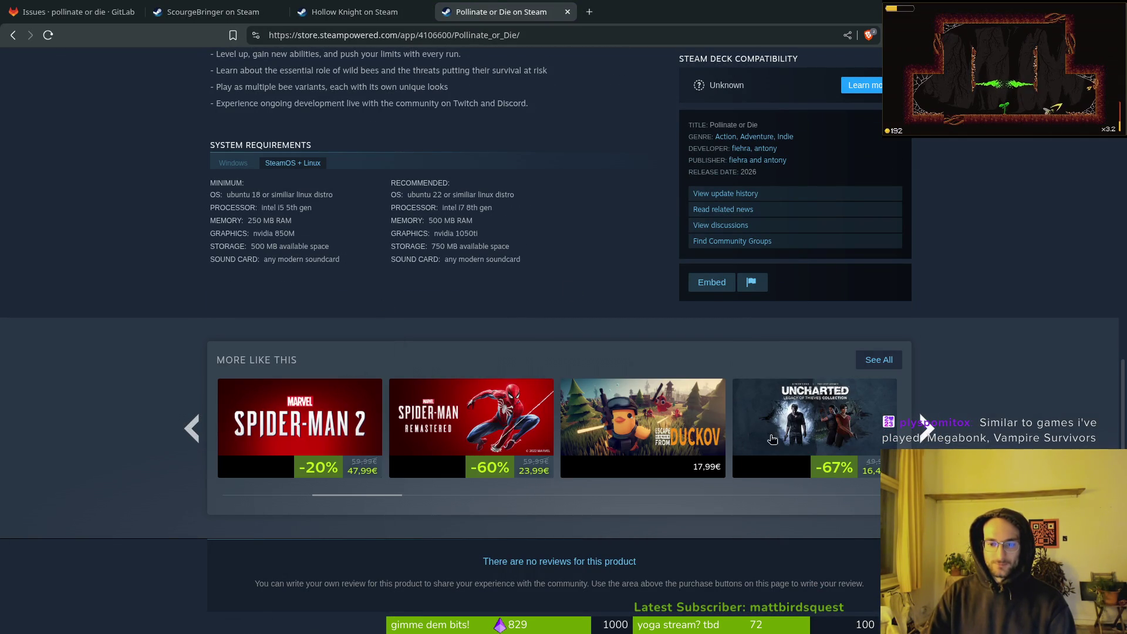
pyautogui.click(927, 429)
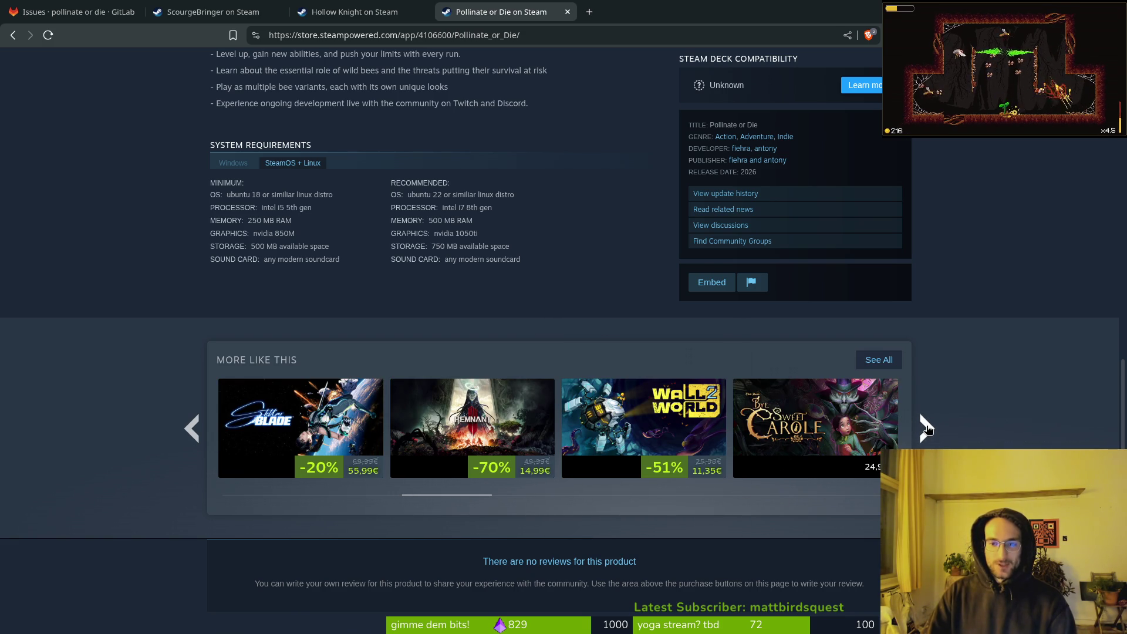
pyautogui.moveTo(880, 428)
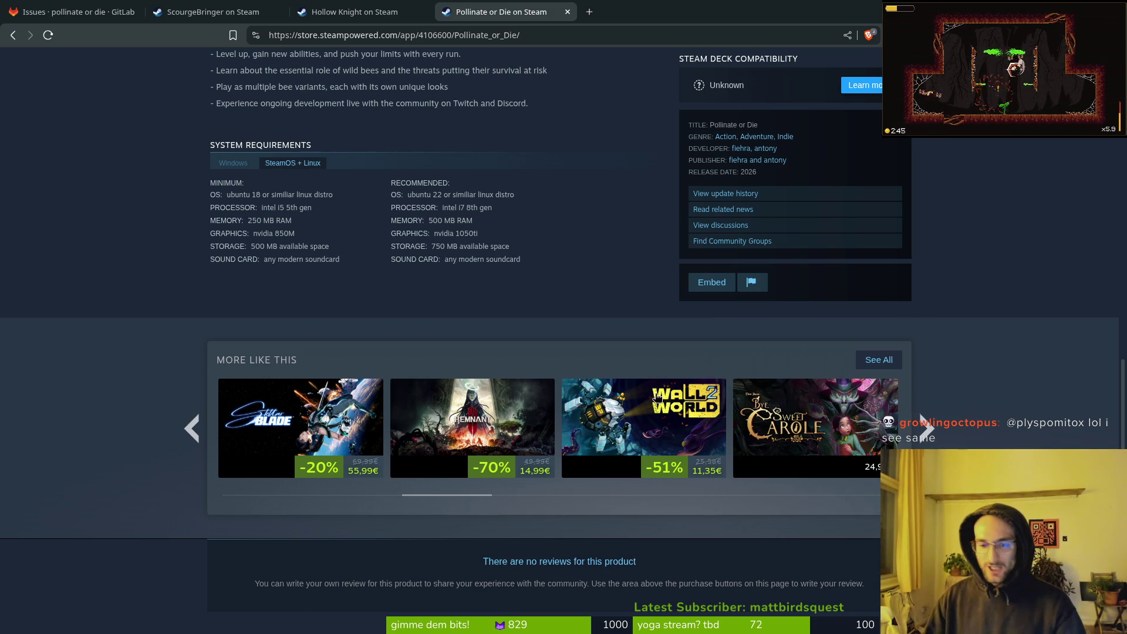
# Look over the Stellar Blade, REMNANT II, Wall World 2 and Bye Sweet Carole capsules, then scroll up
pyautogui.scroll(10, 656, 398)
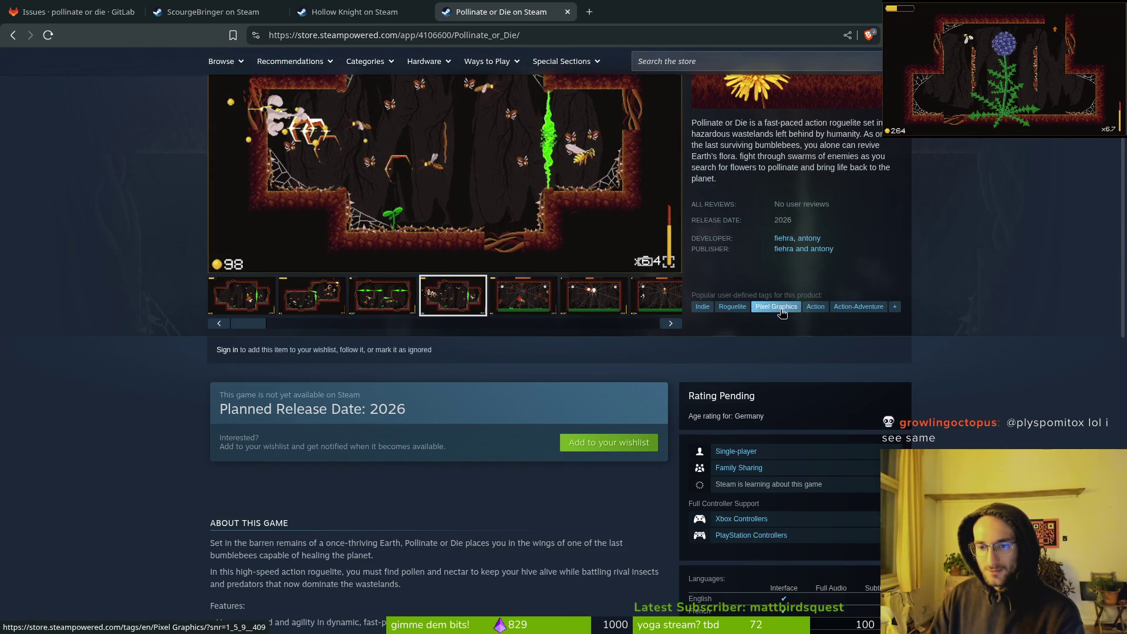
pyautogui.scroll(-10, 659, 466)
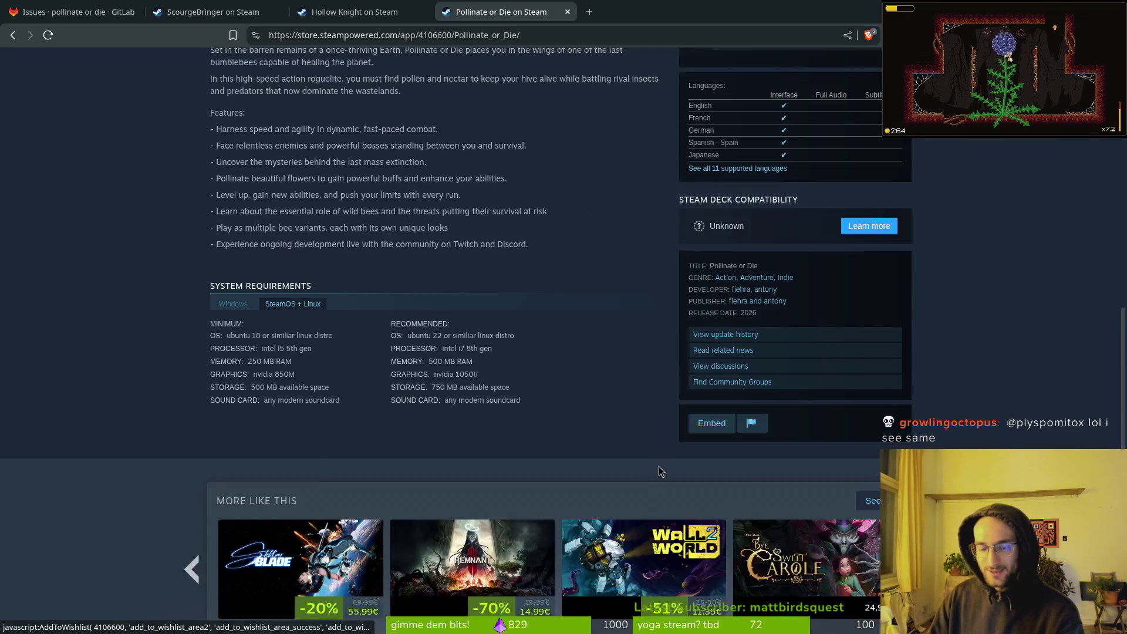
pyautogui.moveTo(298, 434)
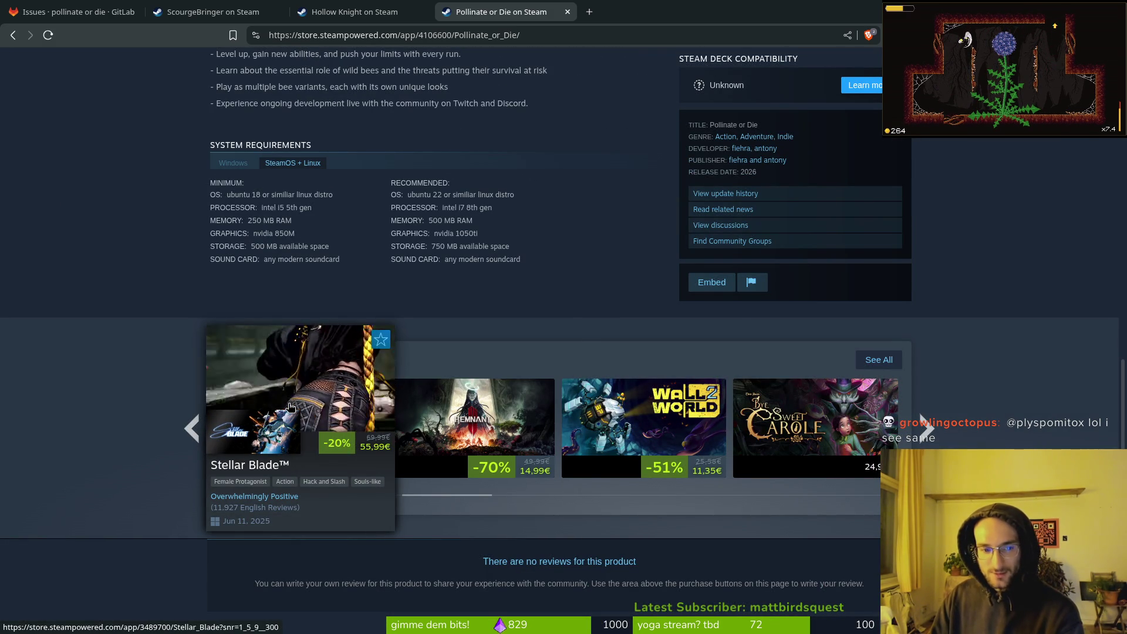
pyautogui.moveTo(488, 410)
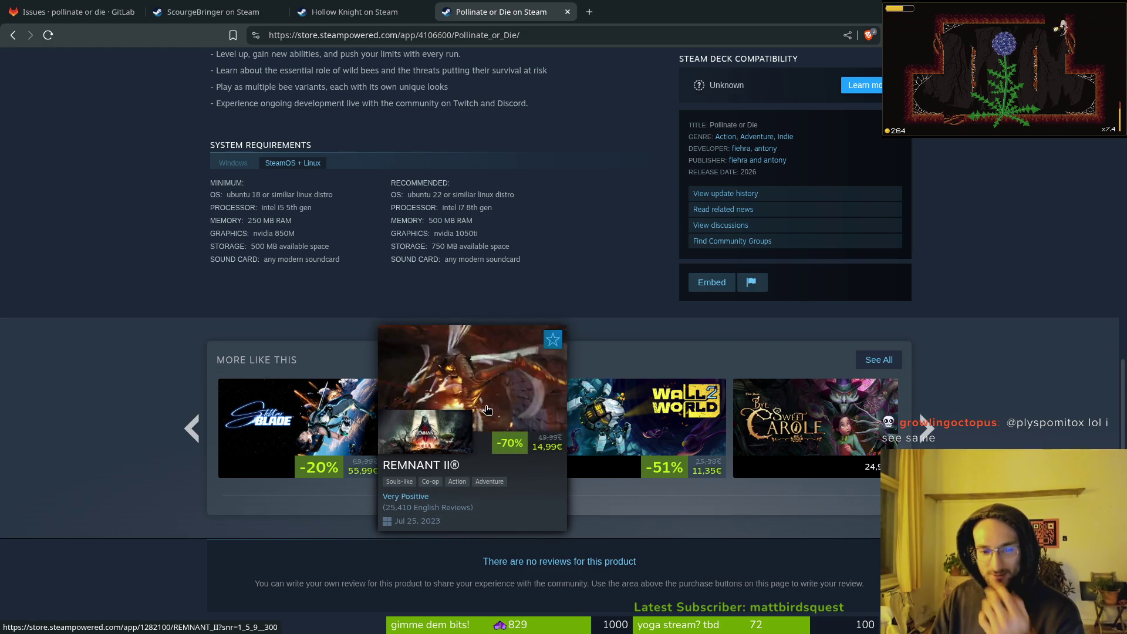
pyautogui.moveTo(401, 423)
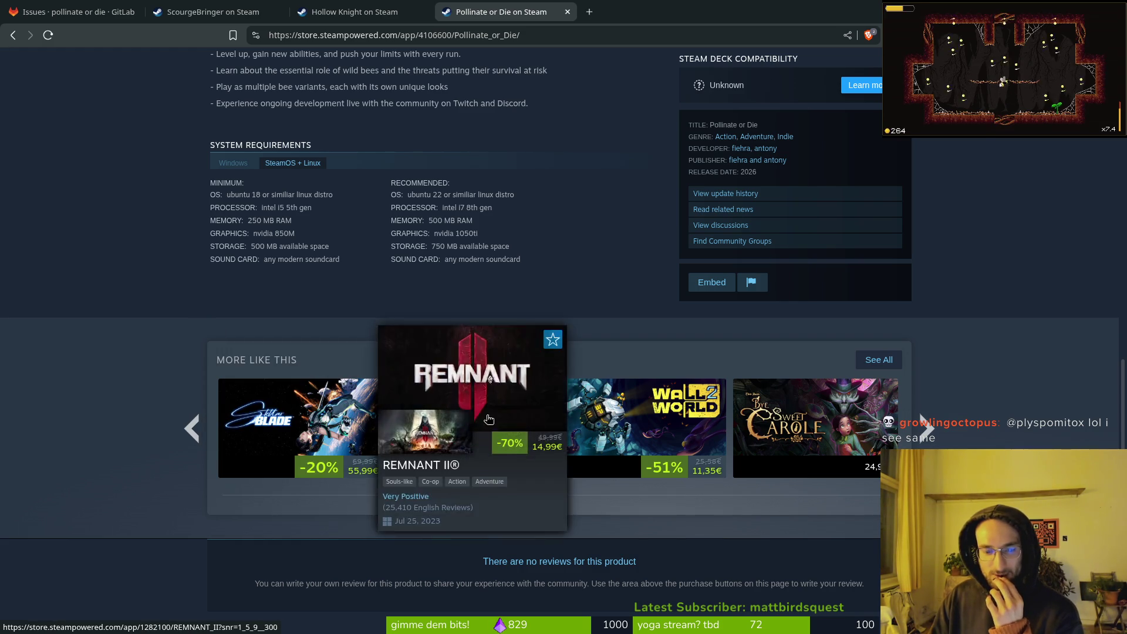
pyautogui.moveTo(811, 415)
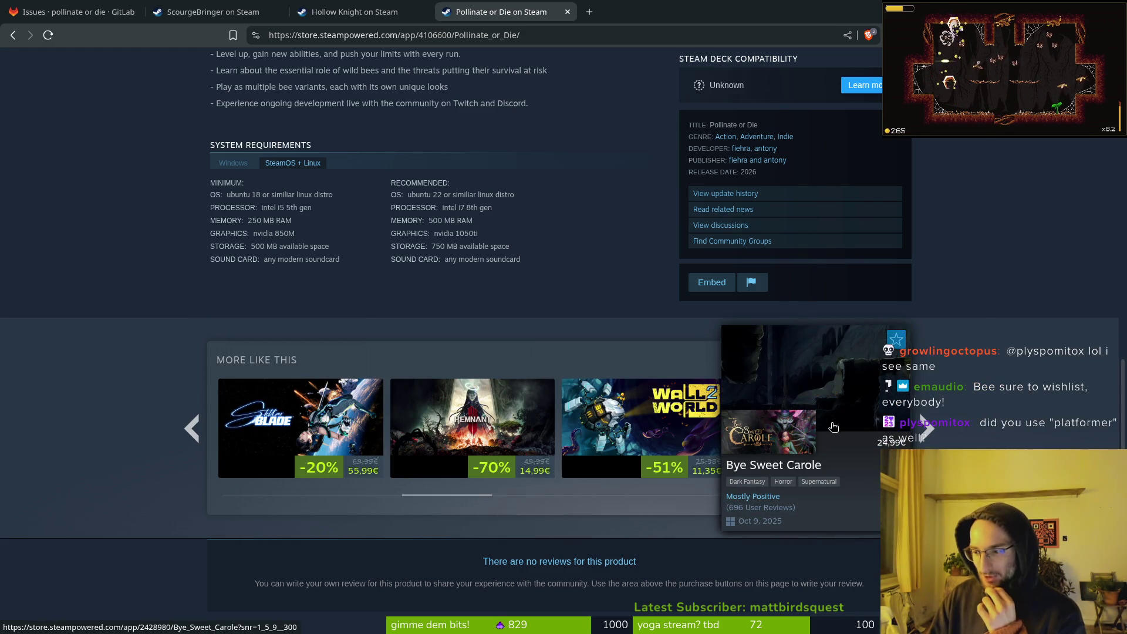
pyautogui.scroll(15, 968, 424)
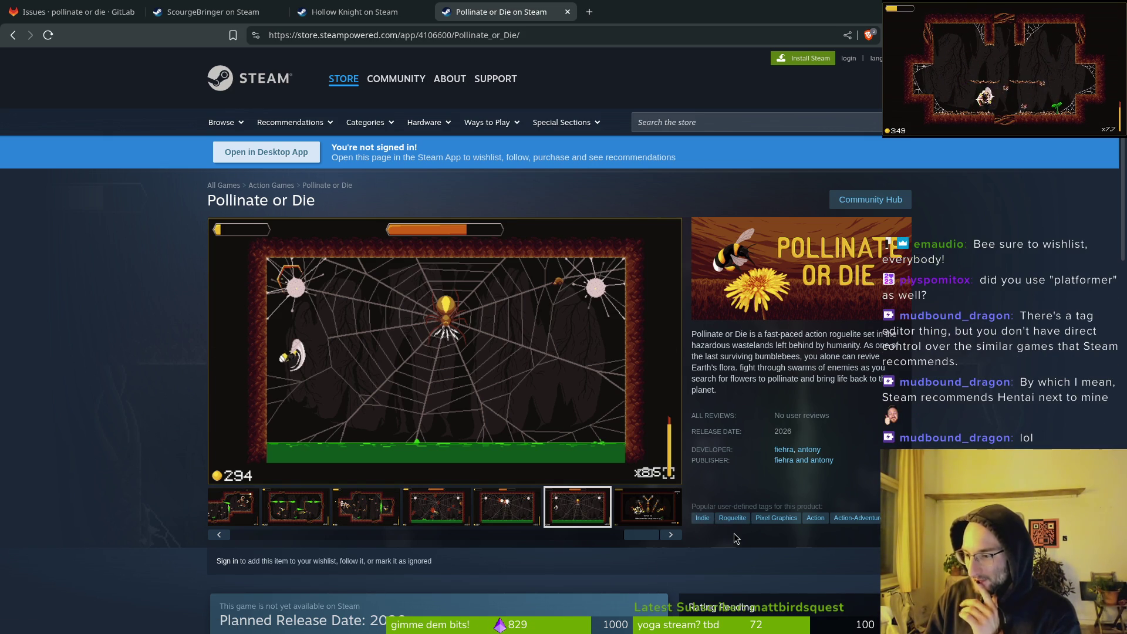
# Page the Pollinate or Die recommendations forward once more to Dead Space and Terraria
pyautogui.scroll(-12, 825, 559)
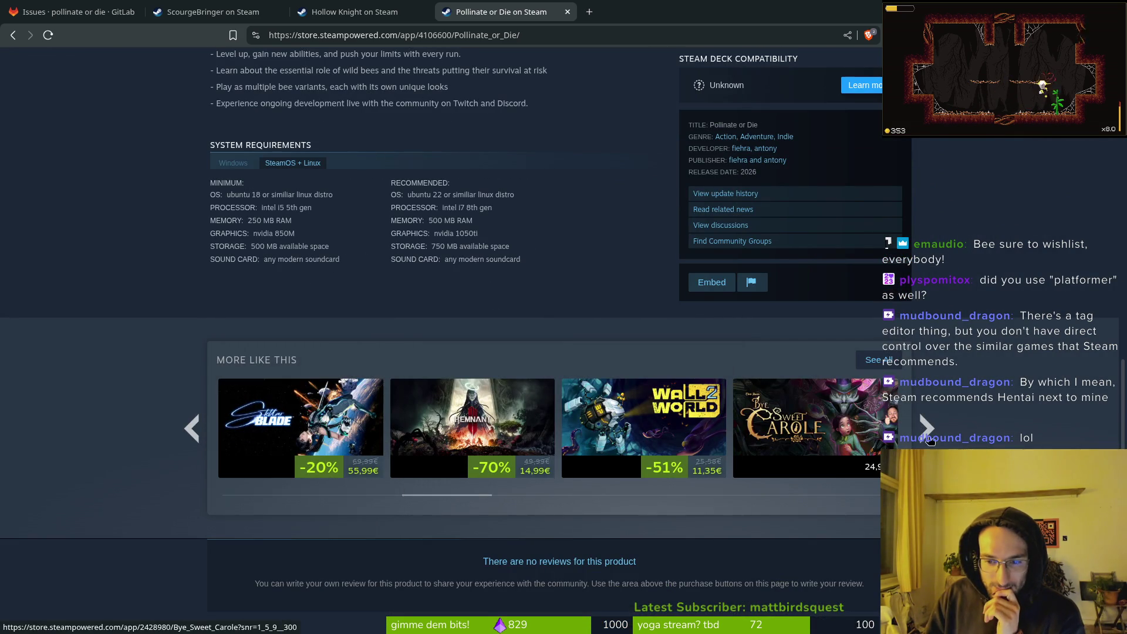
pyautogui.click(926, 427)
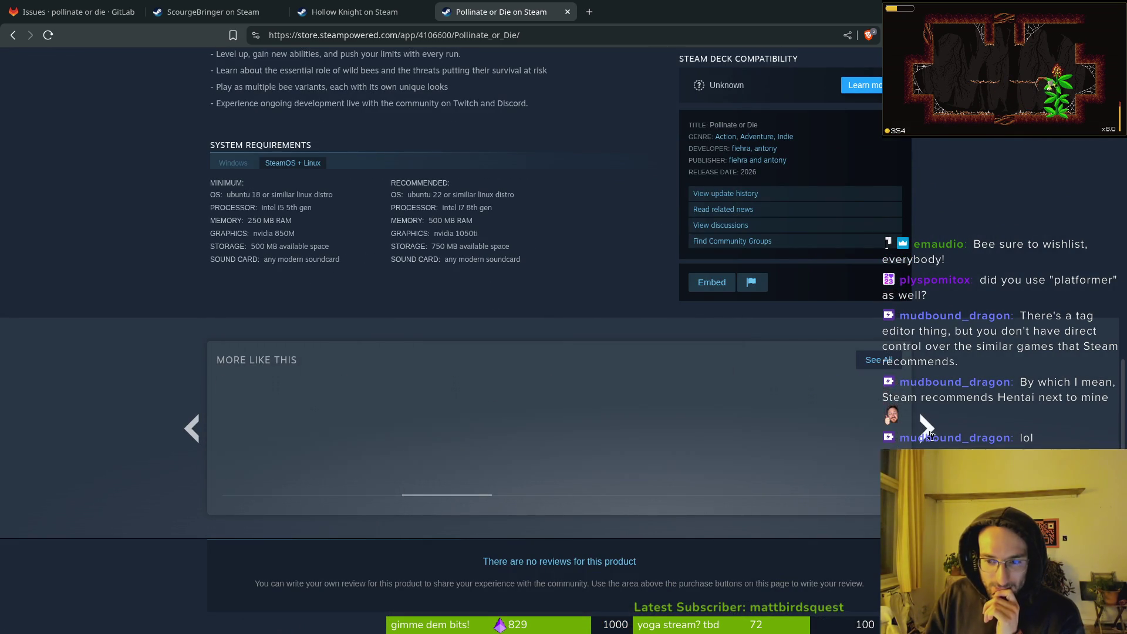
pyautogui.scroll(7, 454, 153)
# Switch to the ScourgeBringer page and scroll back up to its trailer
pyautogui.click(200, 12)
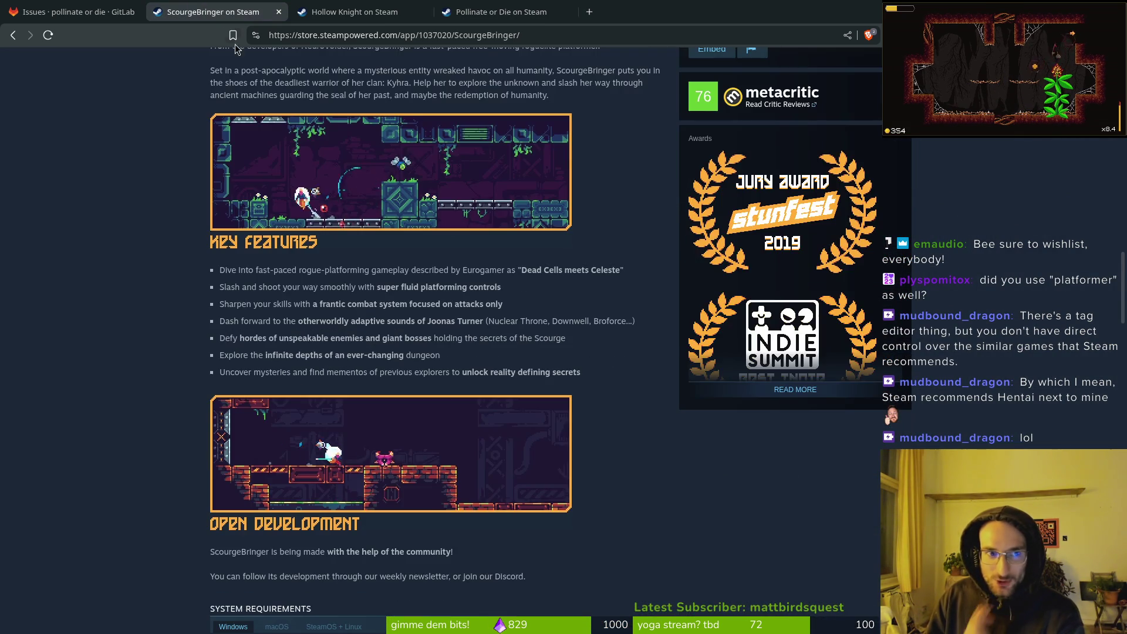
pyautogui.scroll(12, 849, 319)
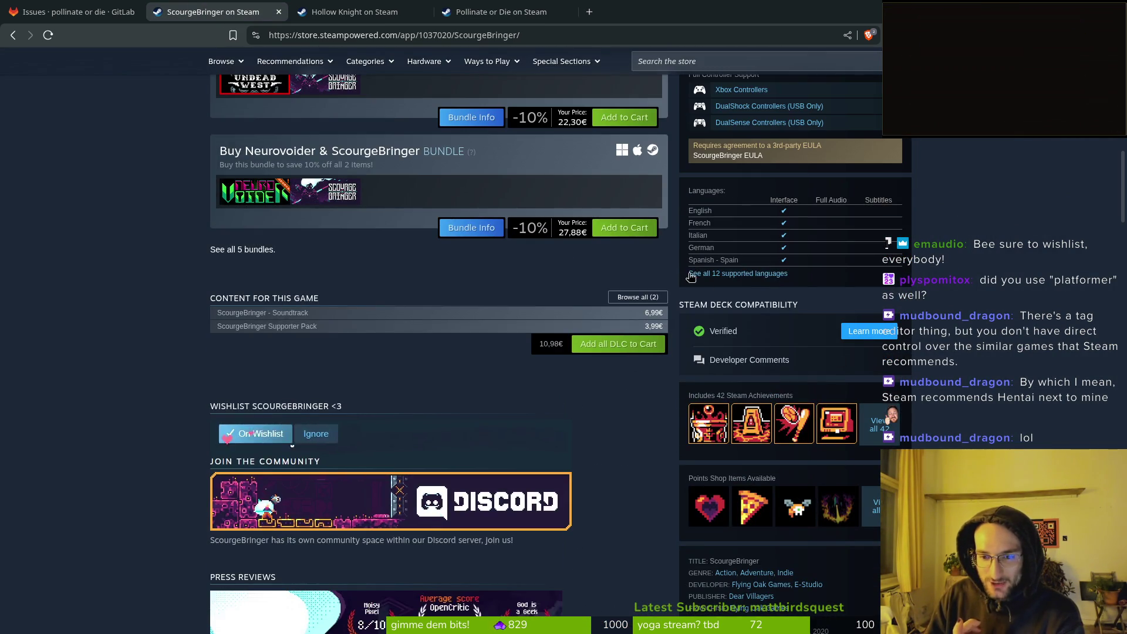
pyautogui.scroll(5, 483, 435)
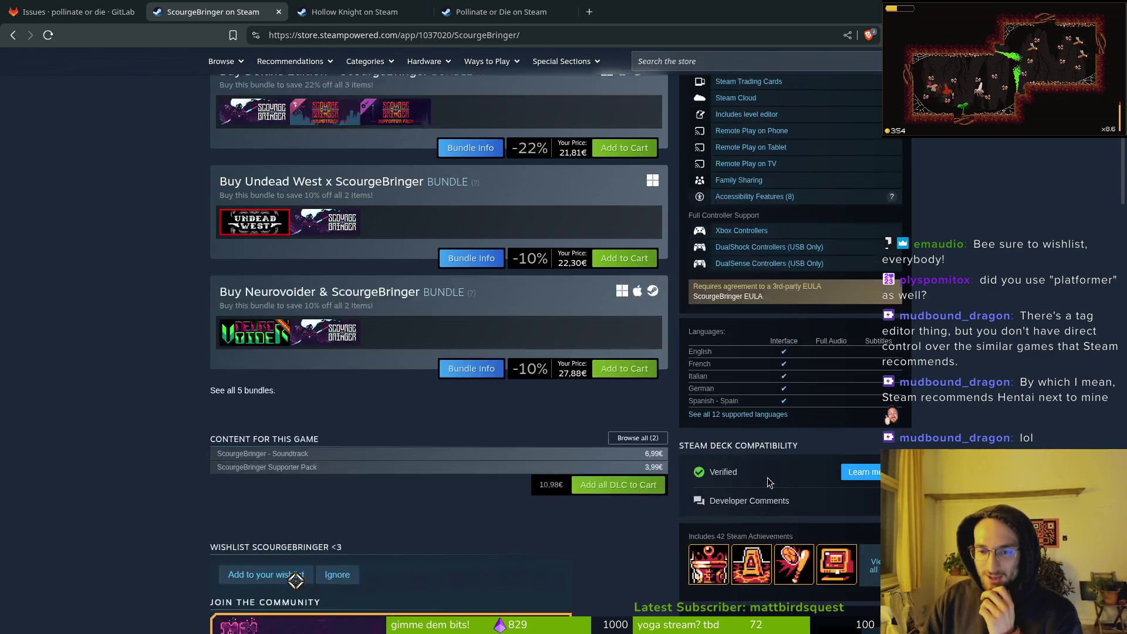
pyautogui.scroll(5, 787, 405)
pyautogui.scroll(-5, 785, 446)
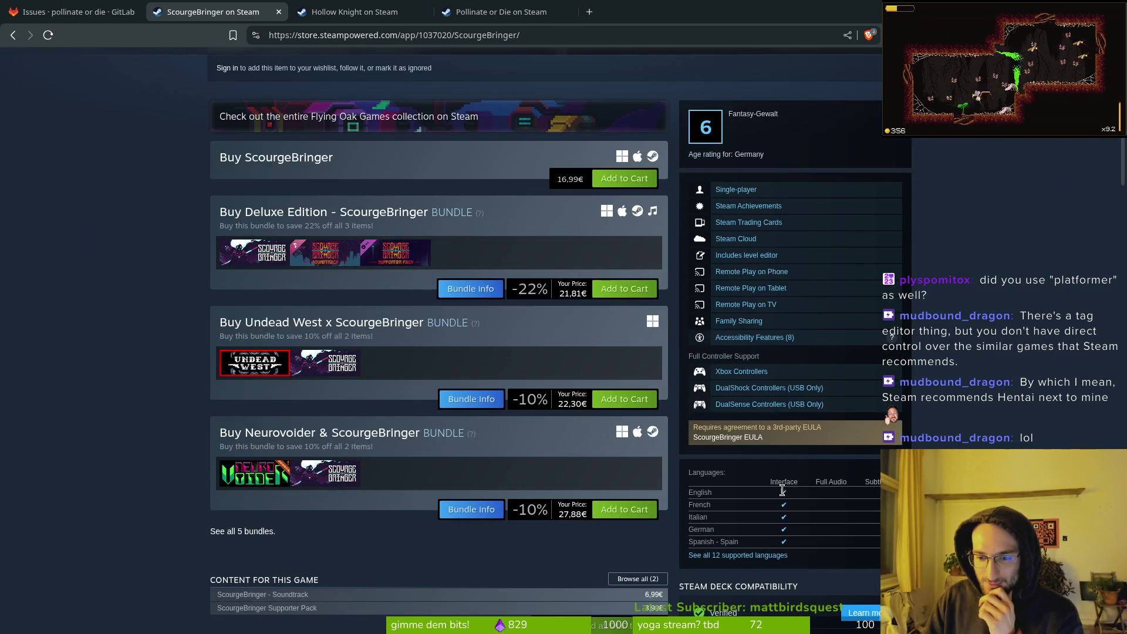
pyautogui.scroll(6, 784, 553)
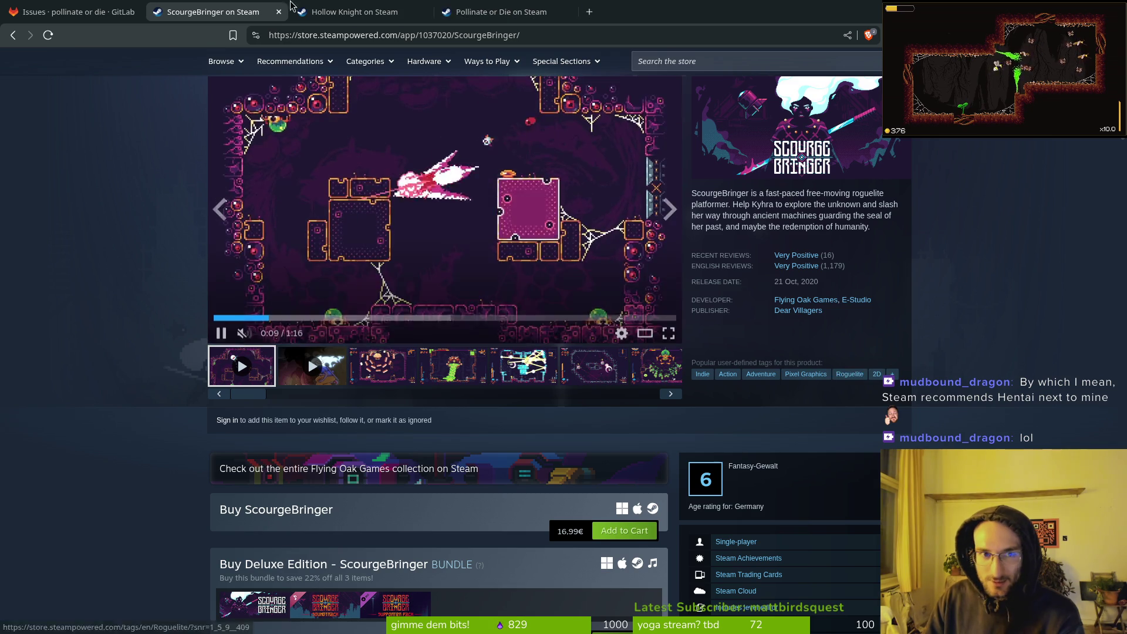
# Flip between the Pollinate or Die, ScourgeBringer and Hollow Knight tabs, ending on Pollinate or Die
pyautogui.click(501, 11)
pyautogui.scroll(4, 831, 291)
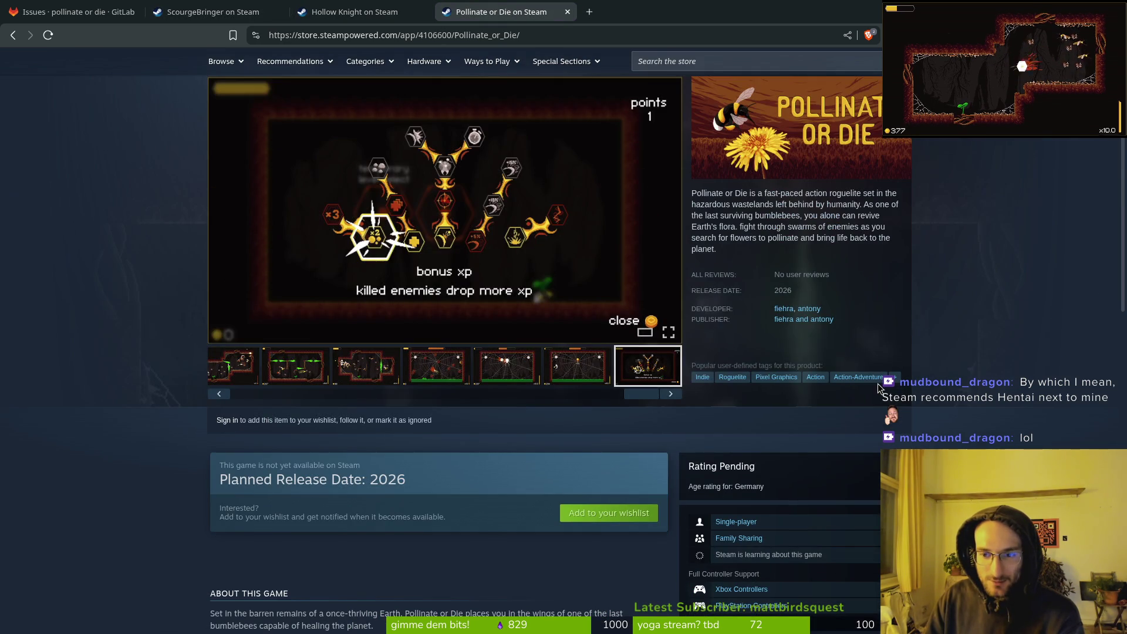
pyautogui.click(211, 12)
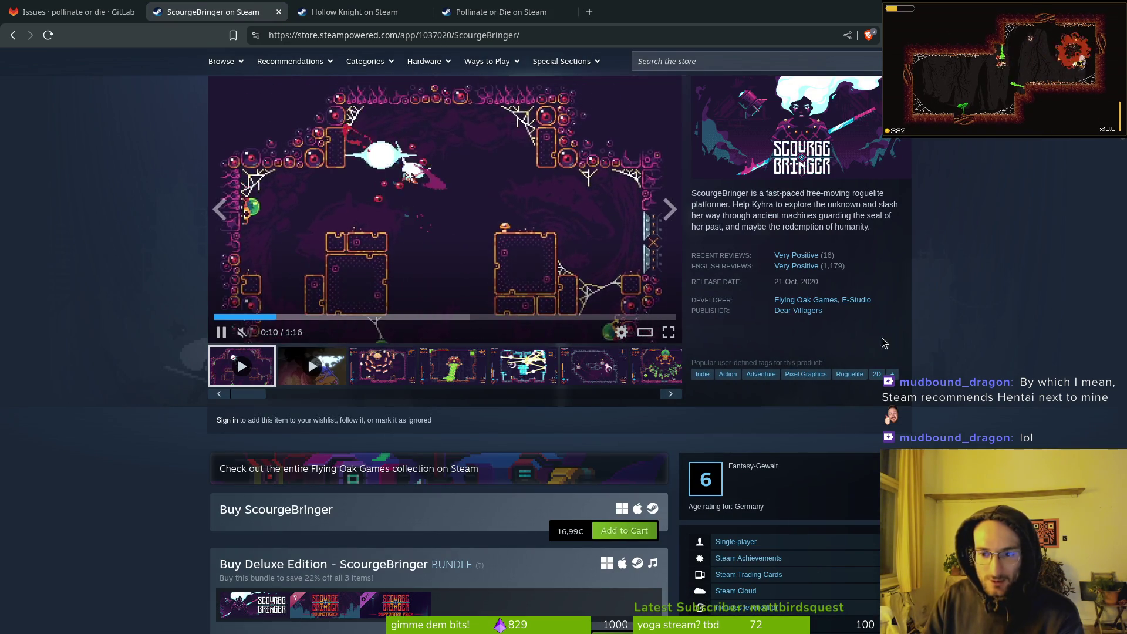
pyautogui.click(439, 7)
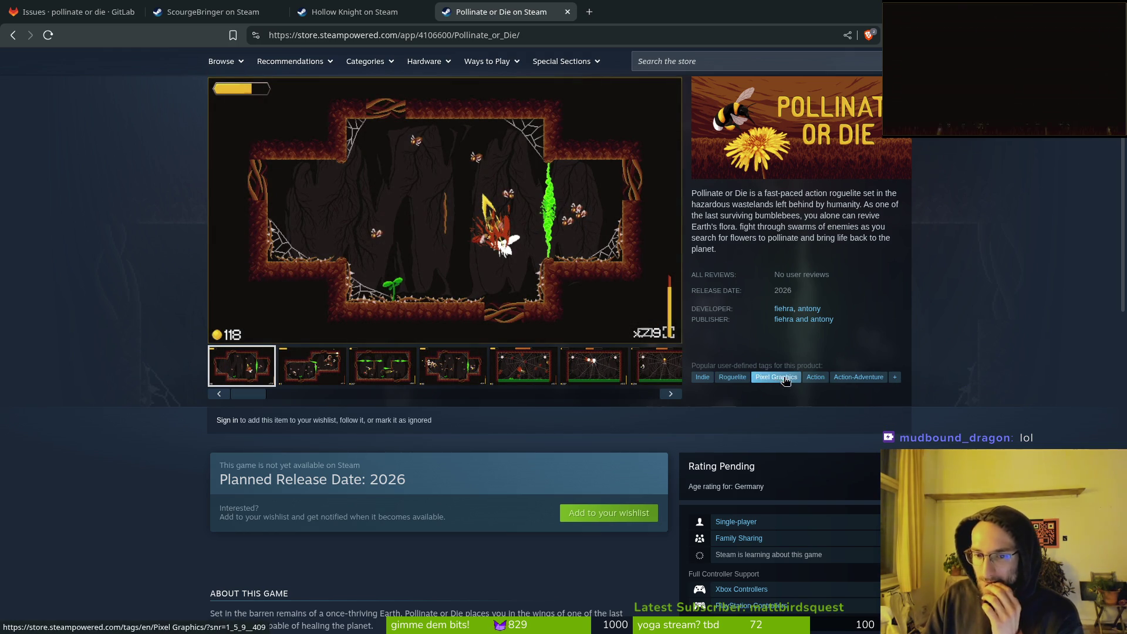
pyautogui.hotkey('ctrl', 'pageup')
pyautogui.hotkey('ctrl', 'pageup')
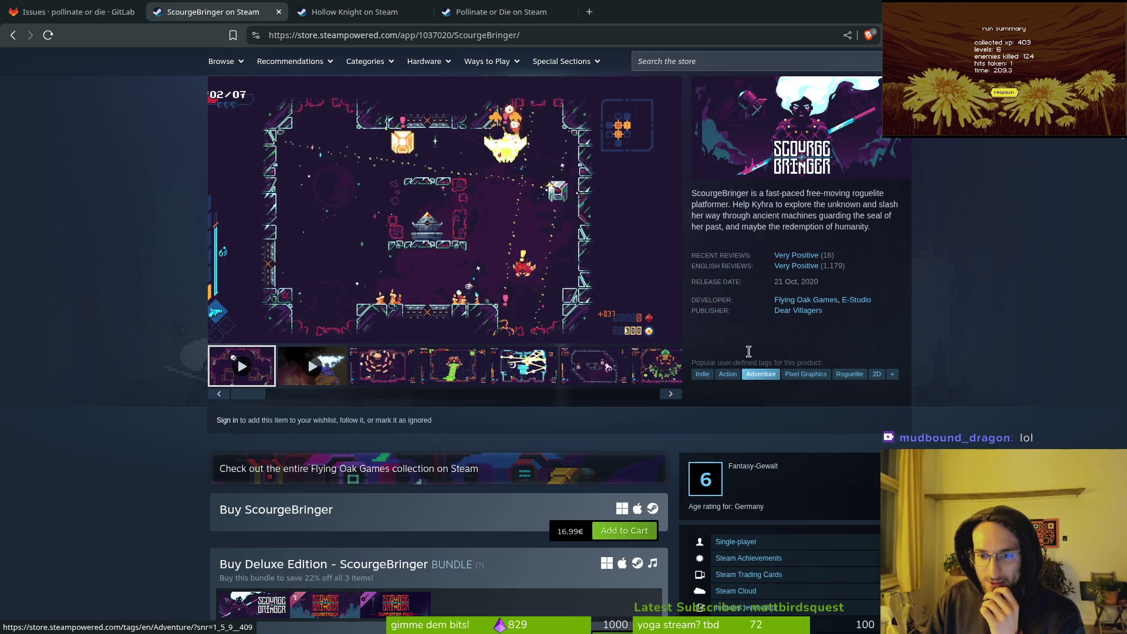
pyautogui.hotkey('ctrl', 'pagedown')
pyautogui.hotkey('ctrl', 'pagedown')
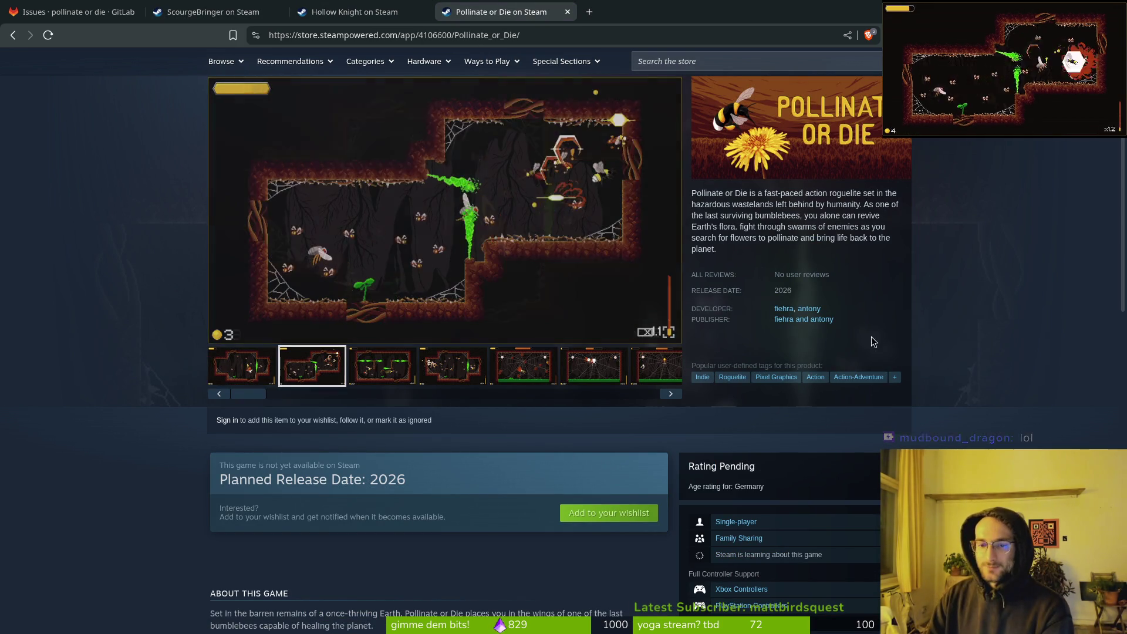
pyautogui.scroll(1, 875, 340)
pyautogui.click(359, 10)
pyautogui.scroll(7, 800, 239)
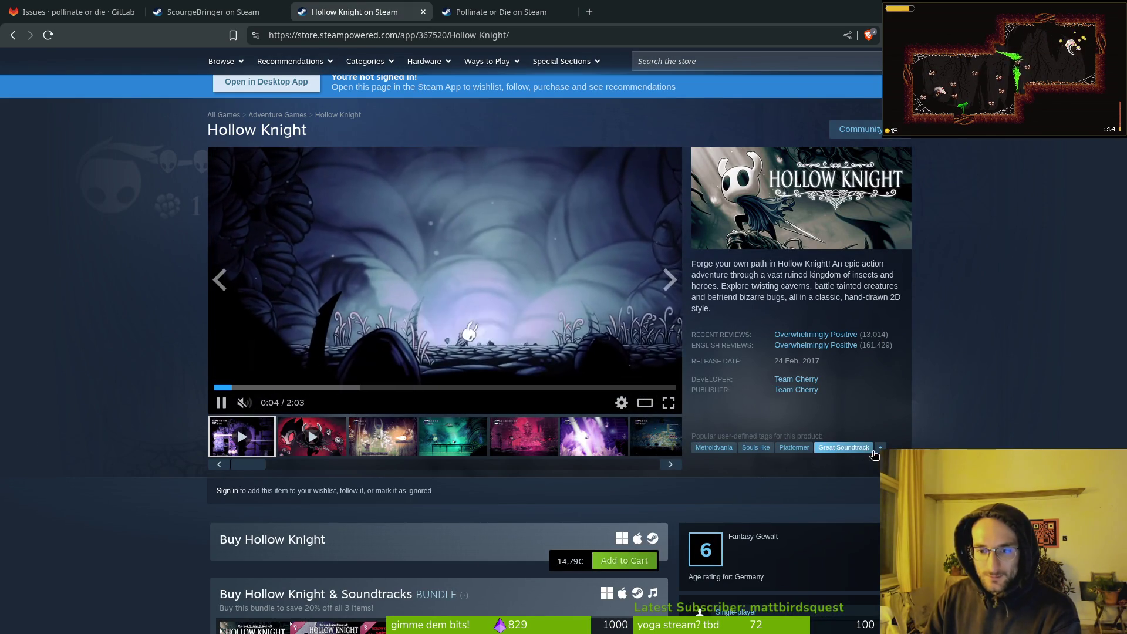
pyautogui.hotkey('ctrl', 'shift', 'Tab')
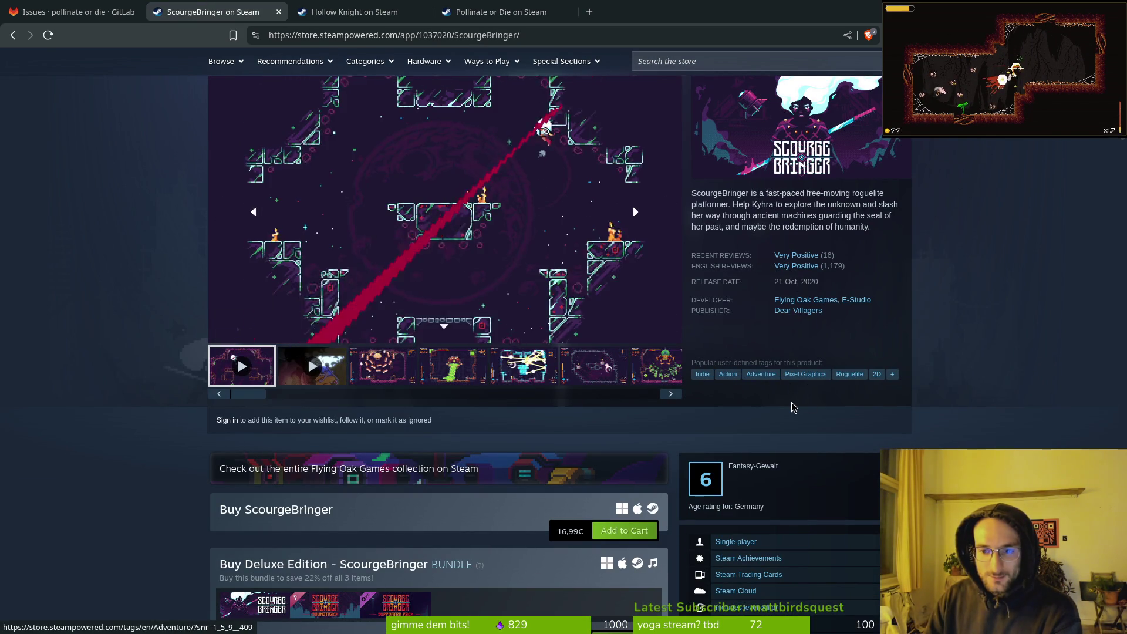
pyautogui.click(439, 7)
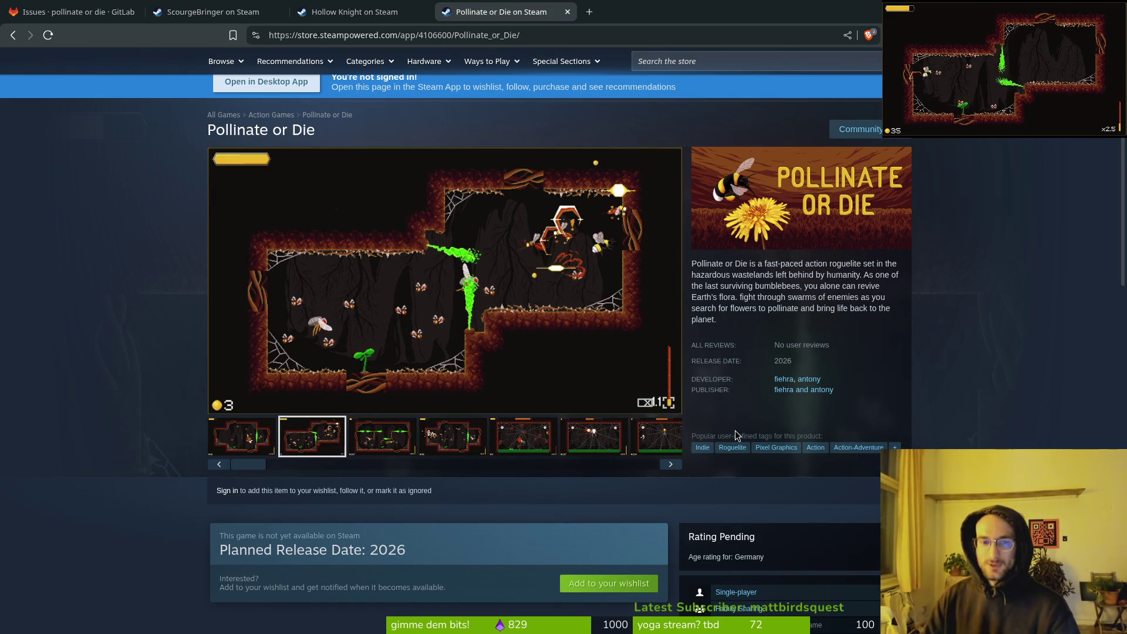
# Page More Like This to Assassin's Creed Shadows, Dave the Diver, Horizon and Haste, then scroll up
pyautogui.scroll(1, 180, 254)
pyautogui.scroll(-15, 205, 247)
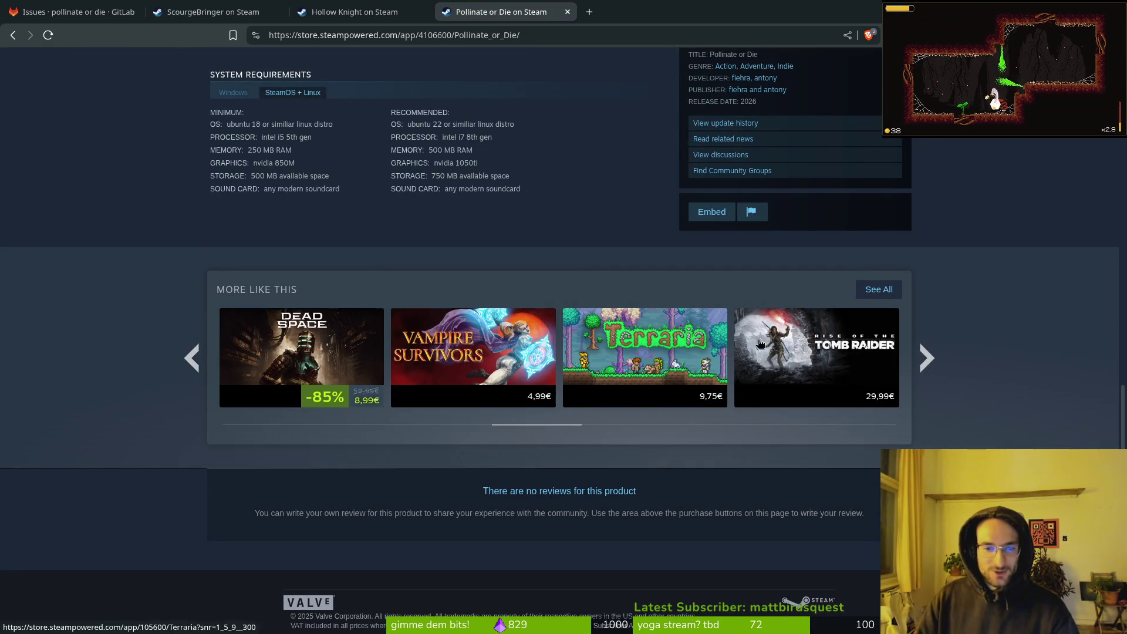
pyautogui.moveTo(314, 331)
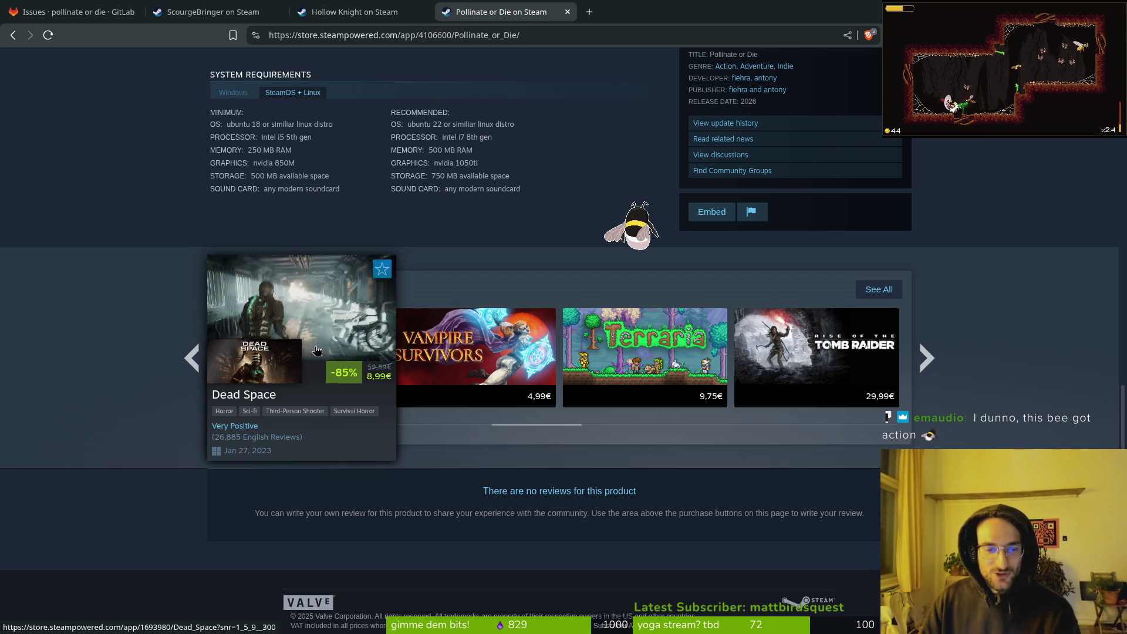
pyautogui.moveTo(518, 364)
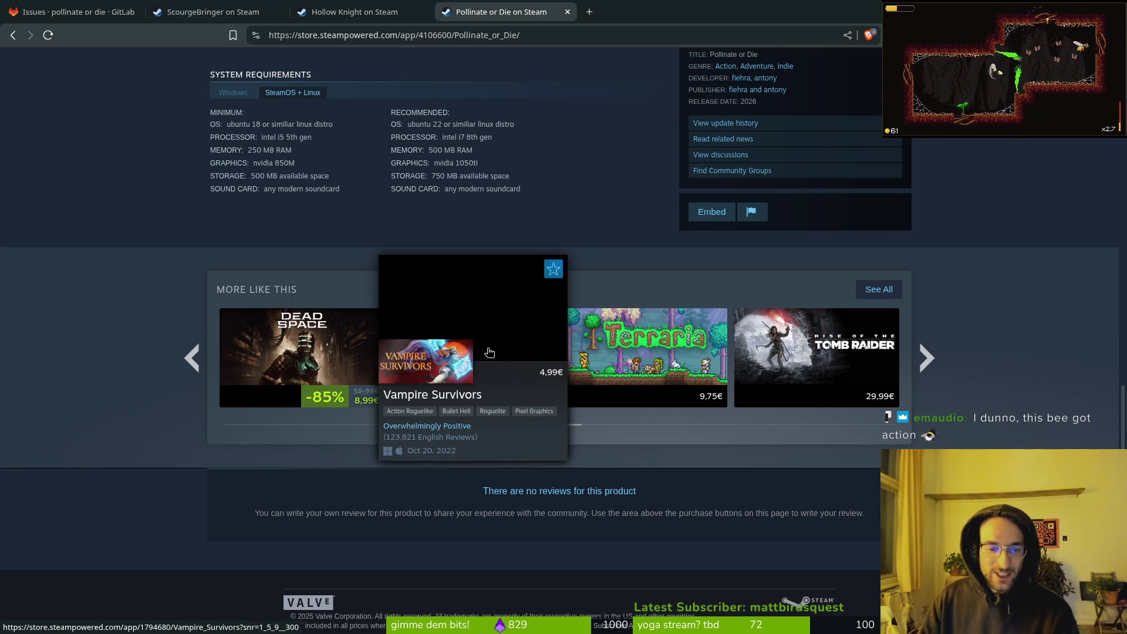
pyautogui.moveTo(668, 341)
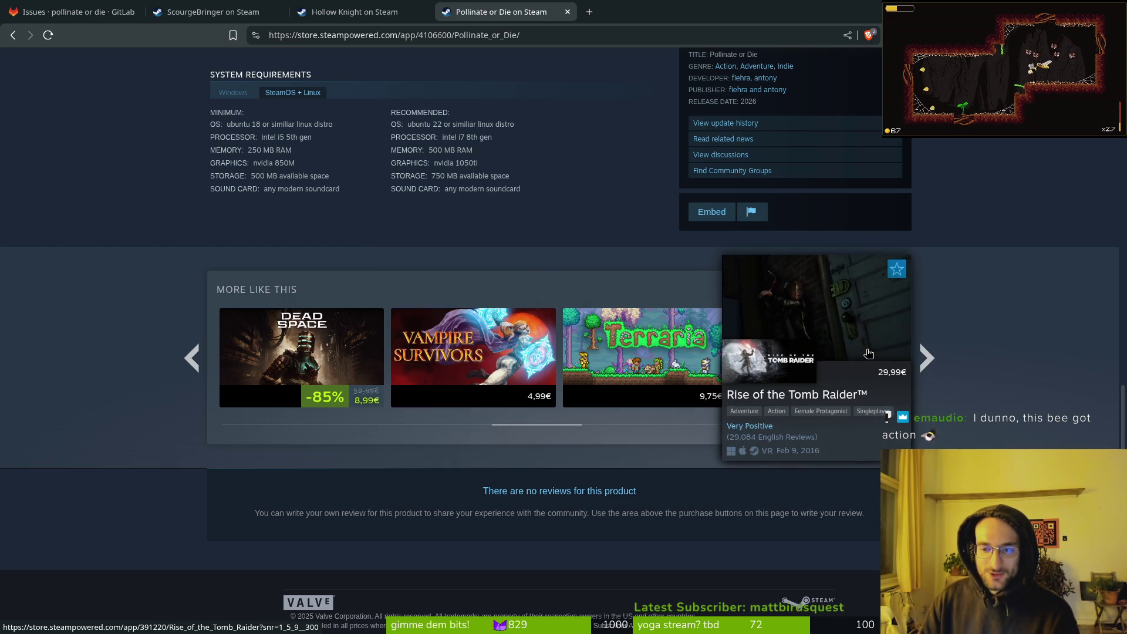
pyautogui.click(925, 360)
pyautogui.moveTo(333, 347)
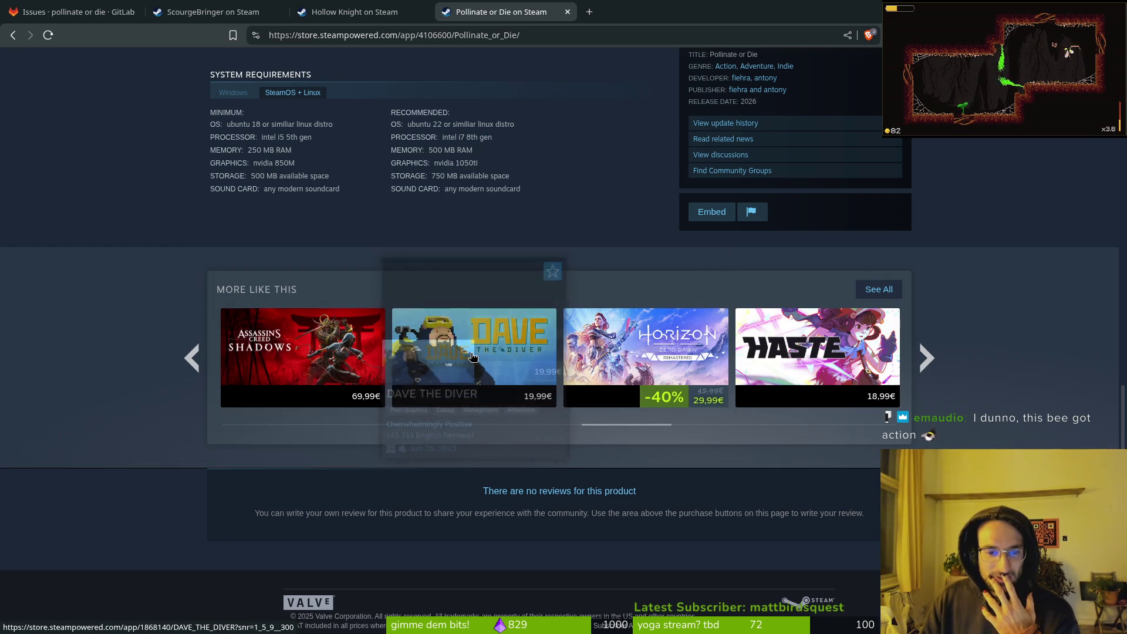
pyautogui.moveTo(727, 365)
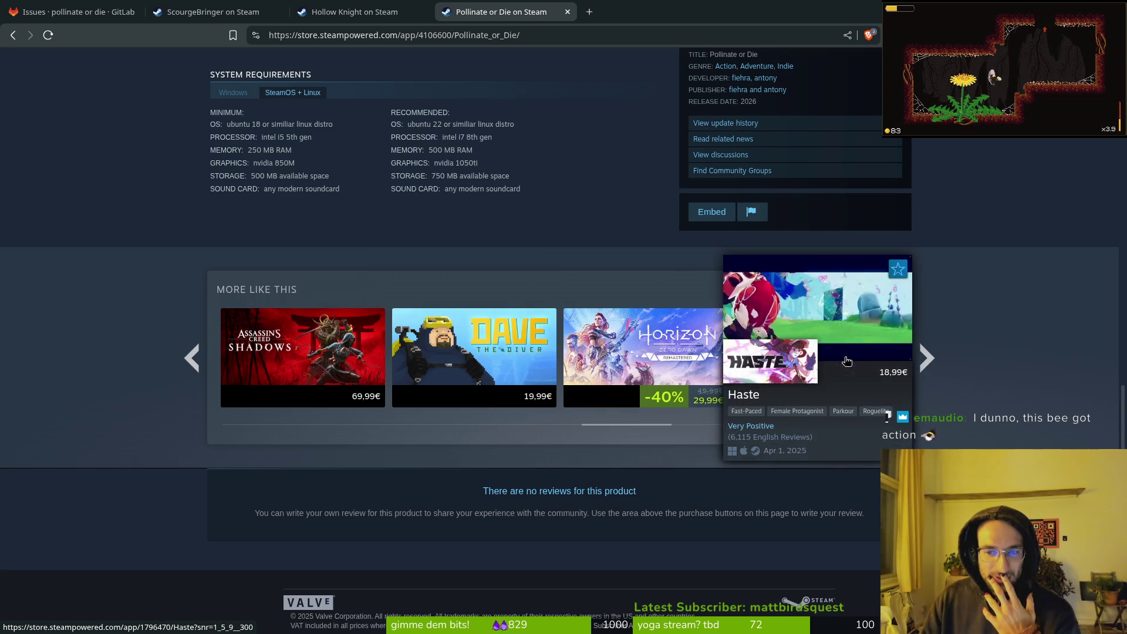
pyautogui.scroll(15, 628, 264)
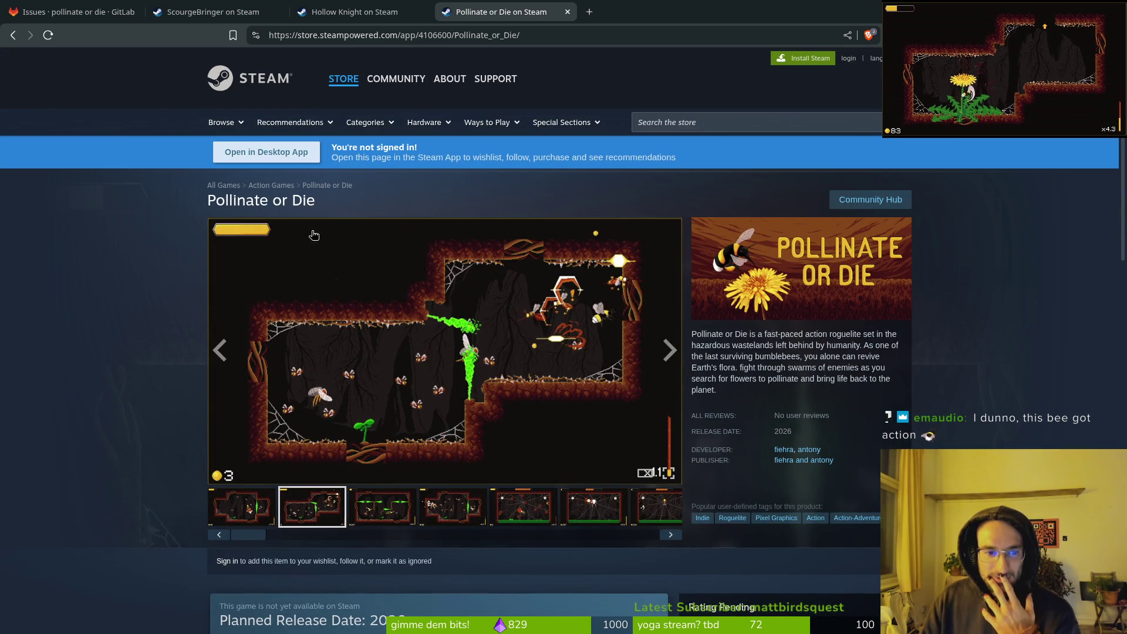
# Go to the ScourgeBringer page and scroll down to its More Like This games
pyautogui.click(211, 12)
pyautogui.scroll(-15, 633, 386)
pyautogui.scroll(-12, 559, 390)
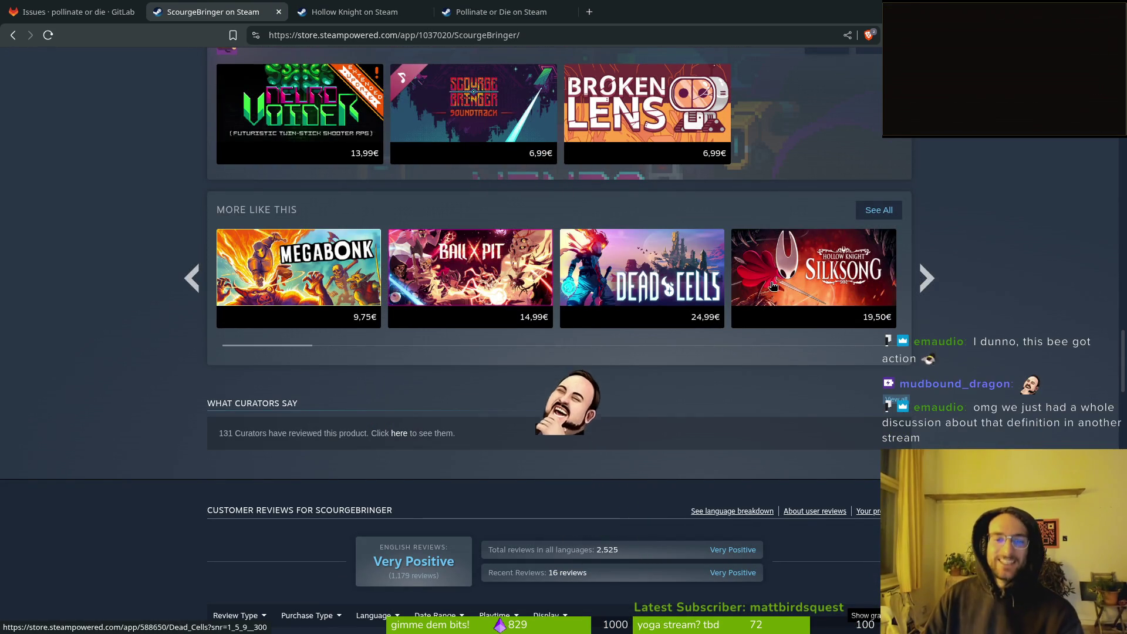
pyautogui.moveTo(274, 258)
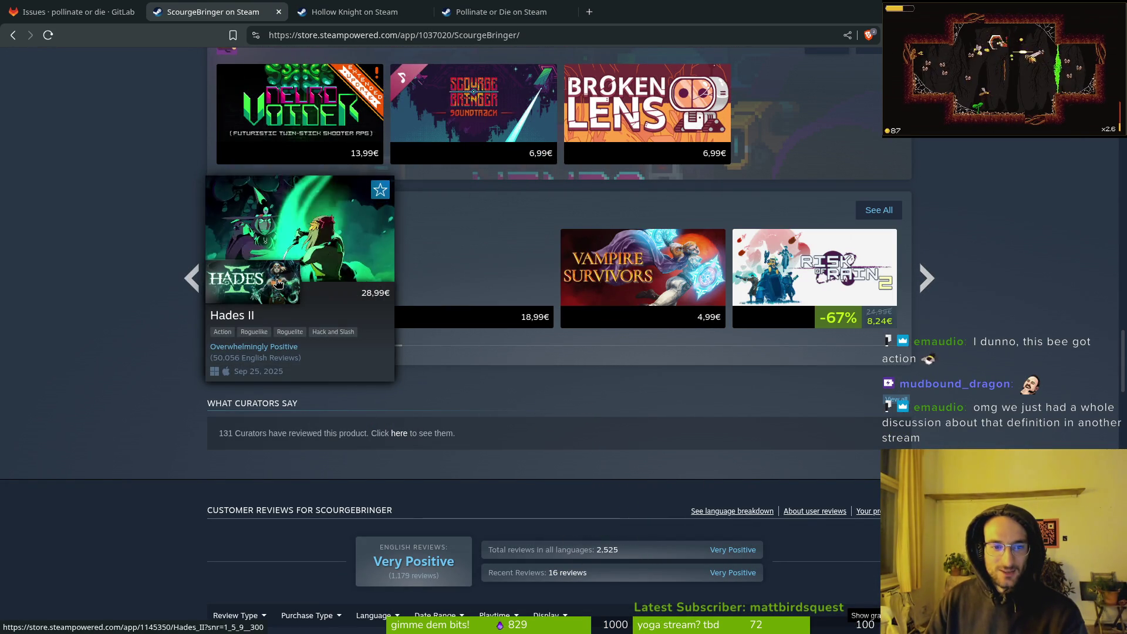
pyautogui.moveTo(588, 285)
pyautogui.moveTo(437, 267)
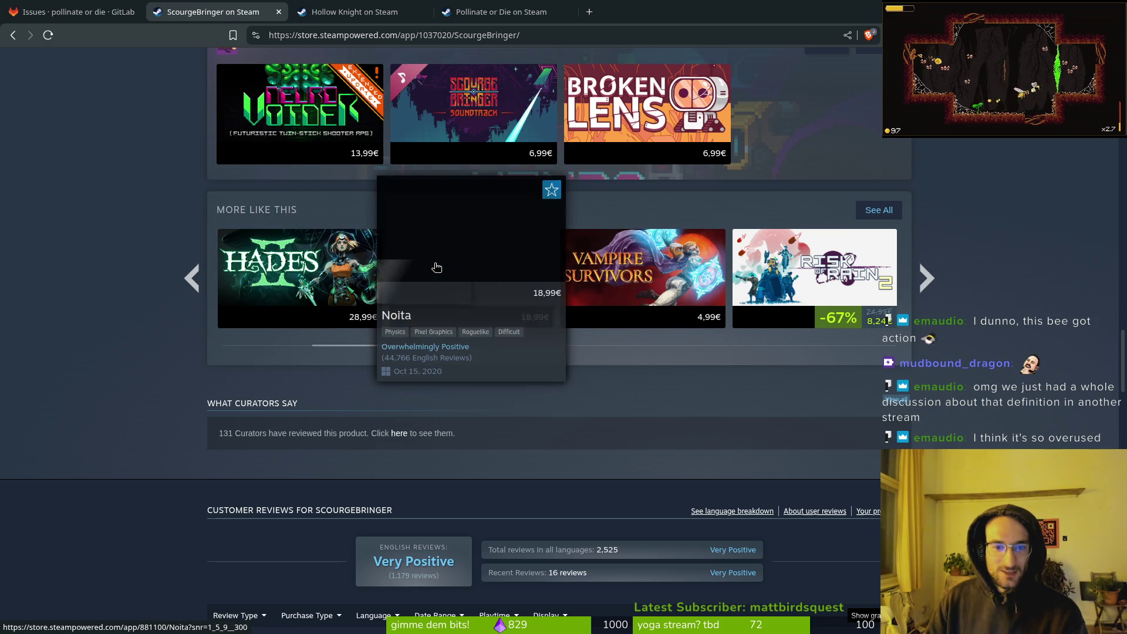
pyautogui.moveTo(792, 272)
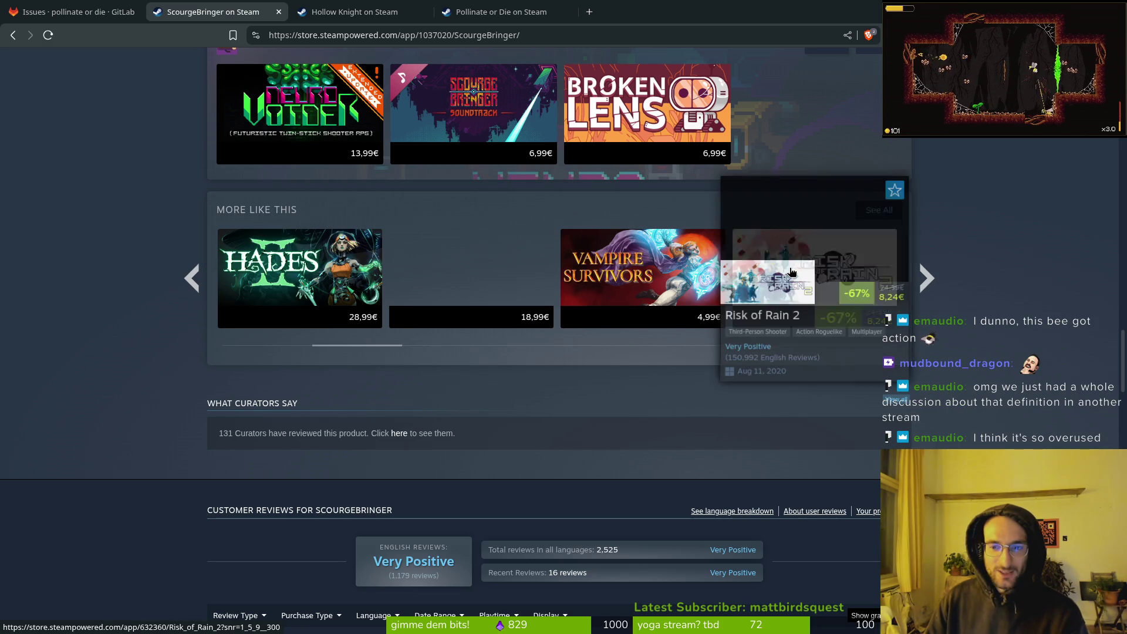
# Page the ScourgeBringer similar-games row forward three times
pyautogui.click(930, 281)
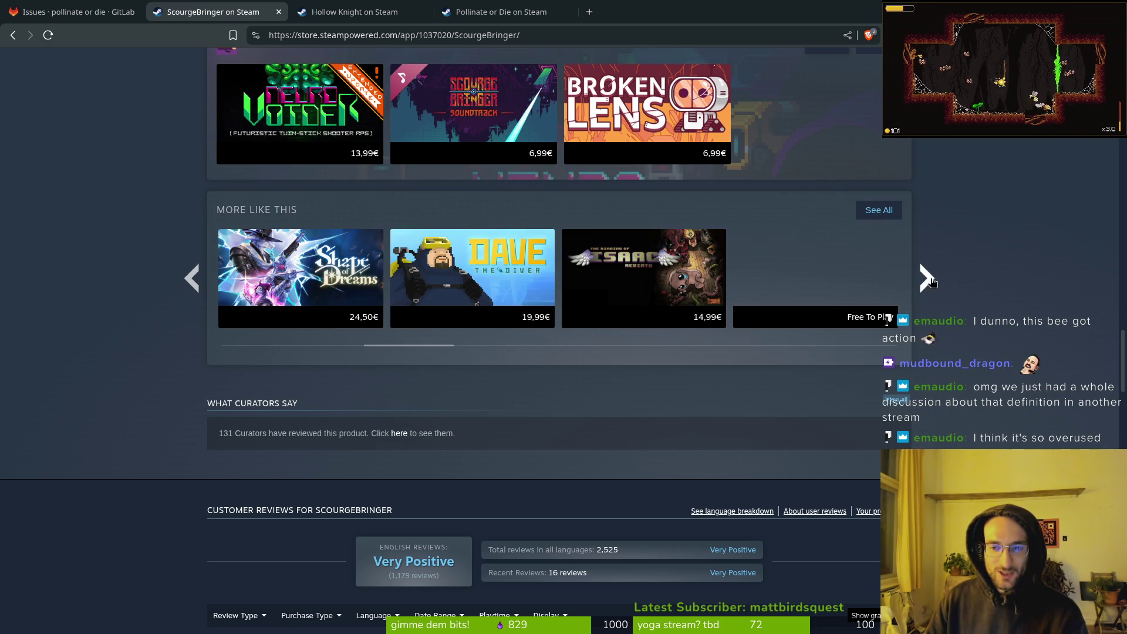
pyautogui.moveTo(309, 270)
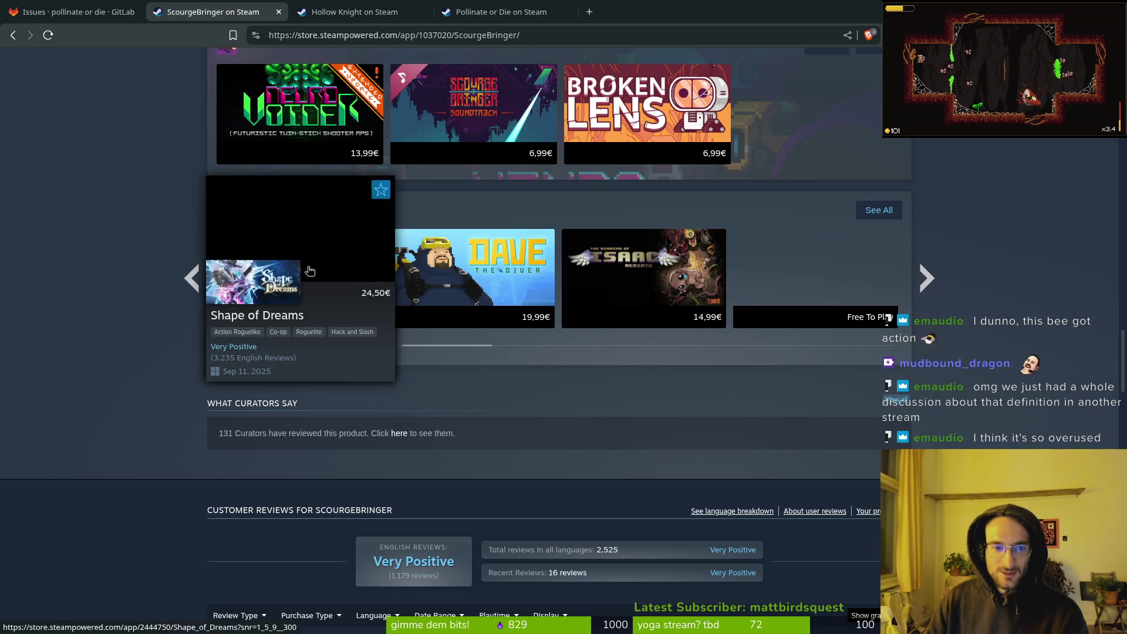
pyautogui.click(928, 278)
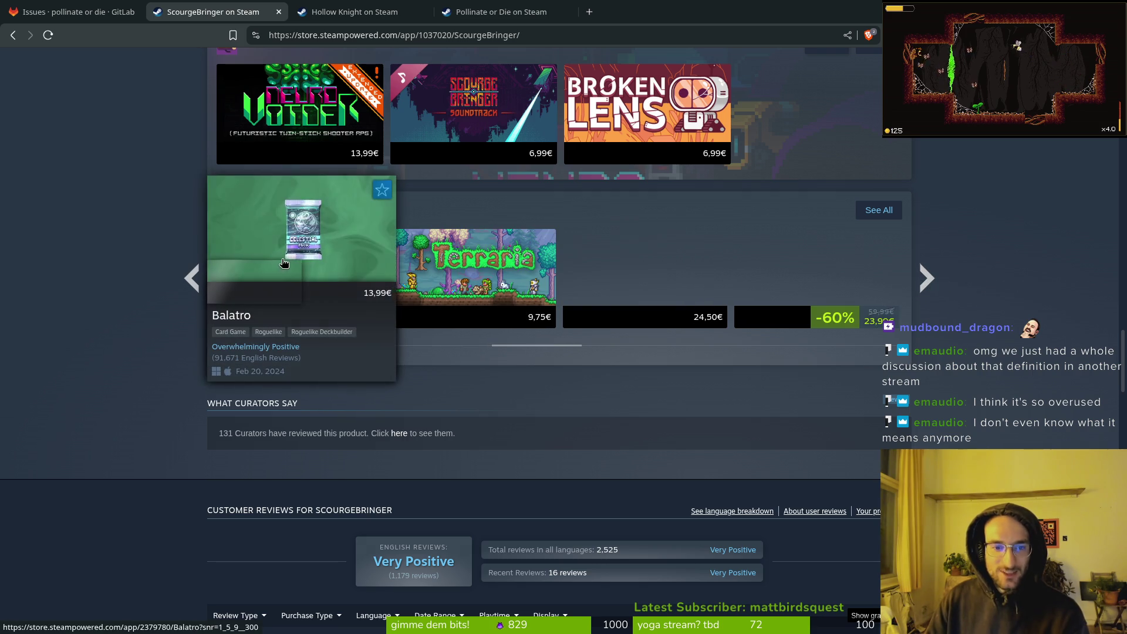
pyautogui.moveTo(660, 289)
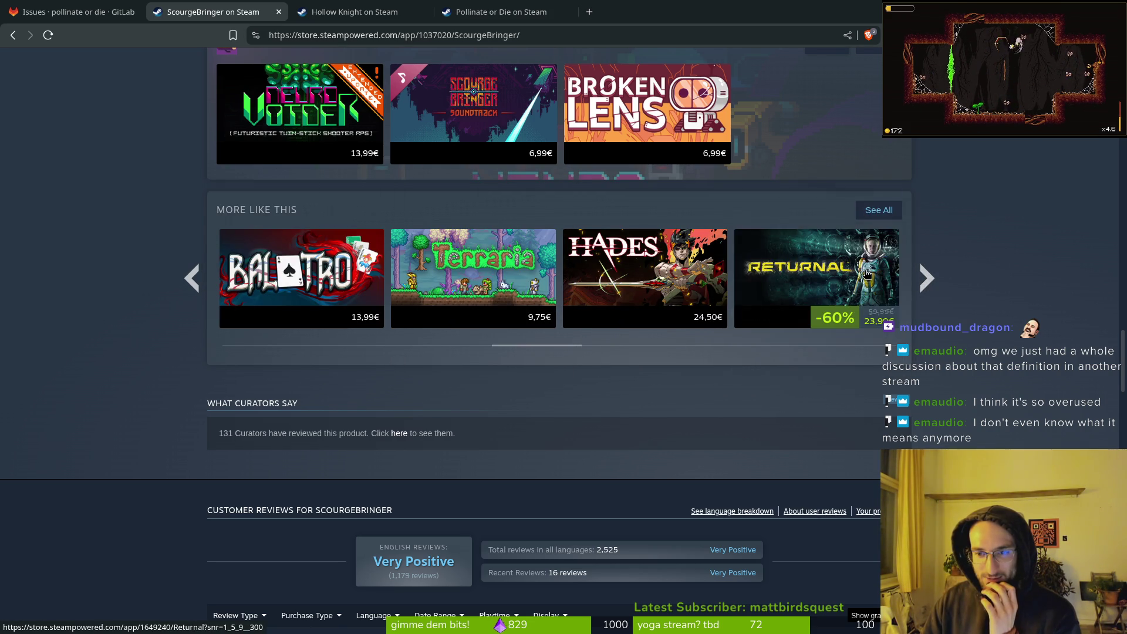
pyautogui.click(926, 286)
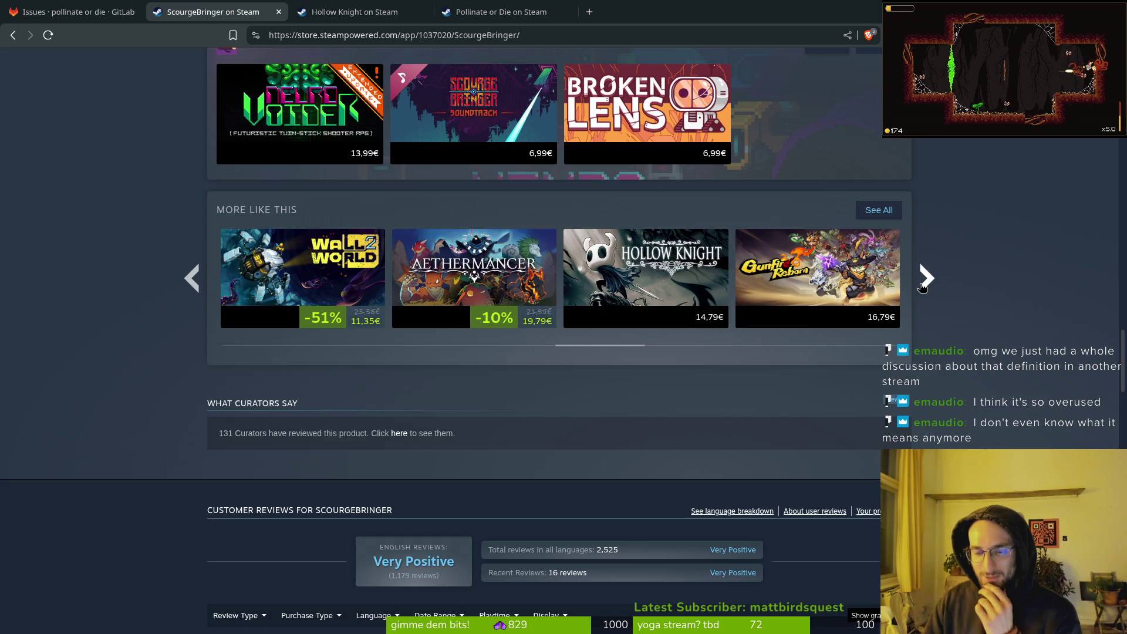
pyautogui.moveTo(425, 266)
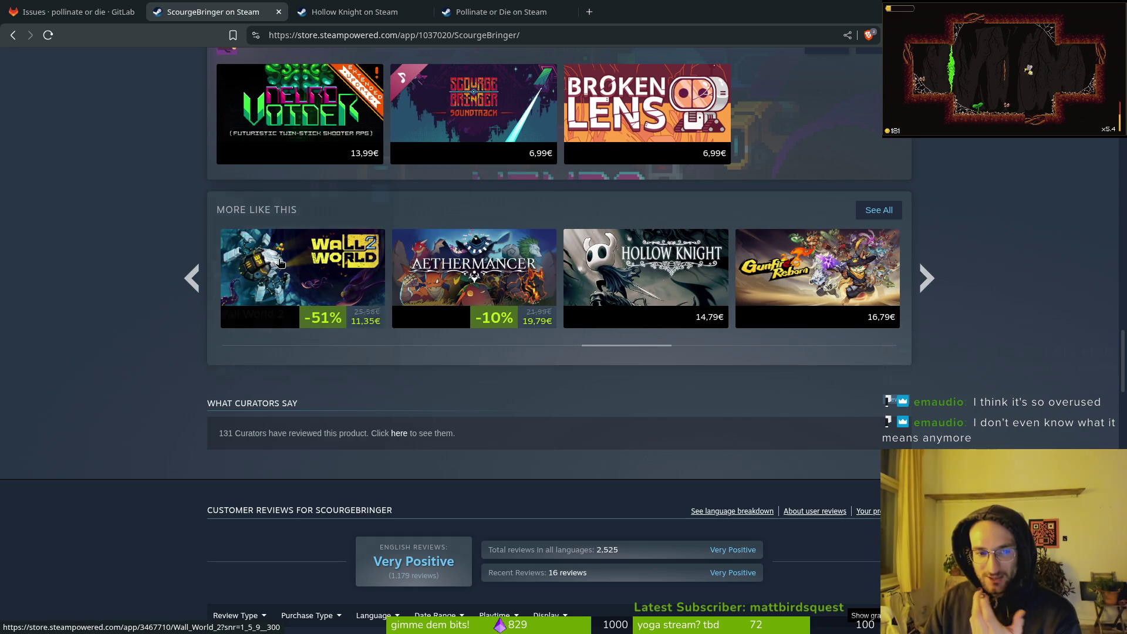
pyautogui.moveTo(790, 279)
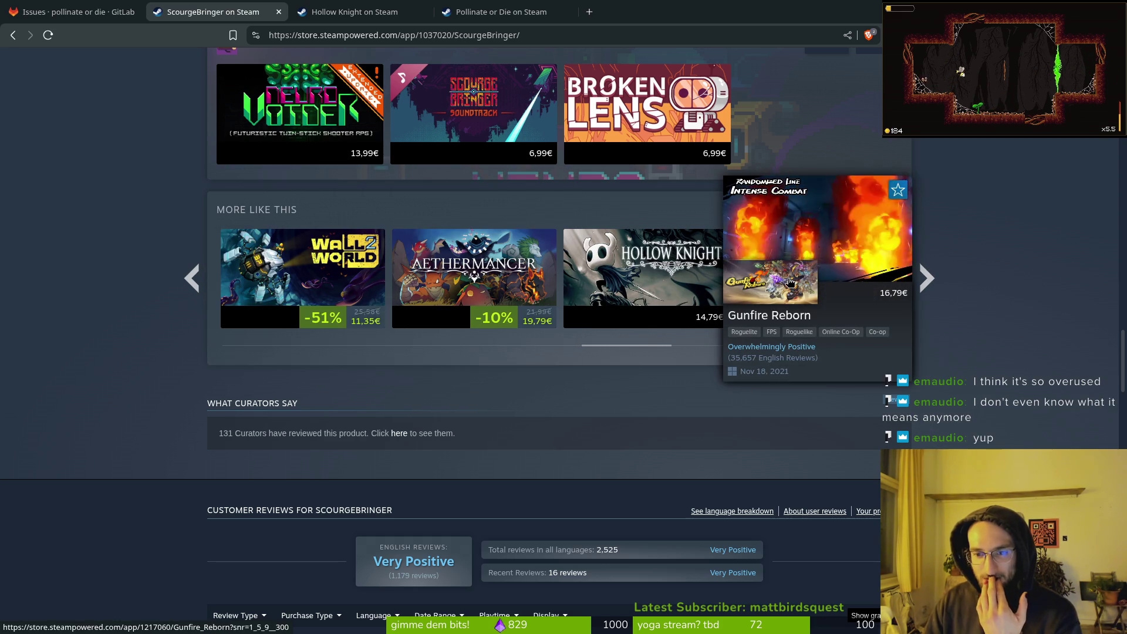
# Scroll through the ScourgeBringer page, then start a store search
pyautogui.scroll(5, 572, 301)
pyautogui.scroll(15, 506, 395)
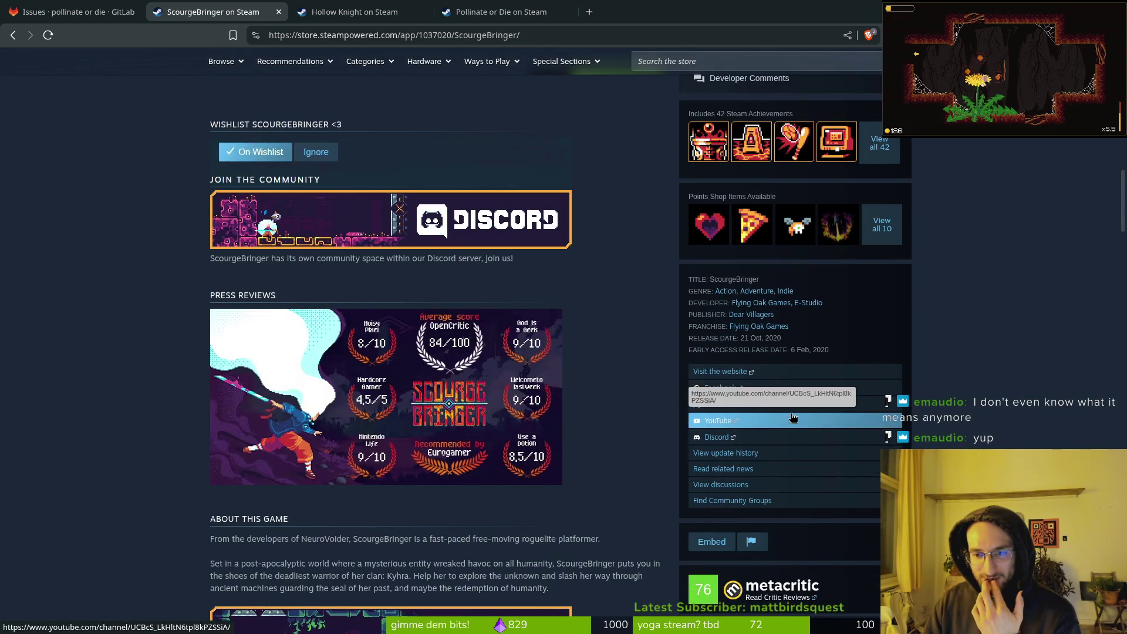
pyautogui.scroll(12, 888, 288)
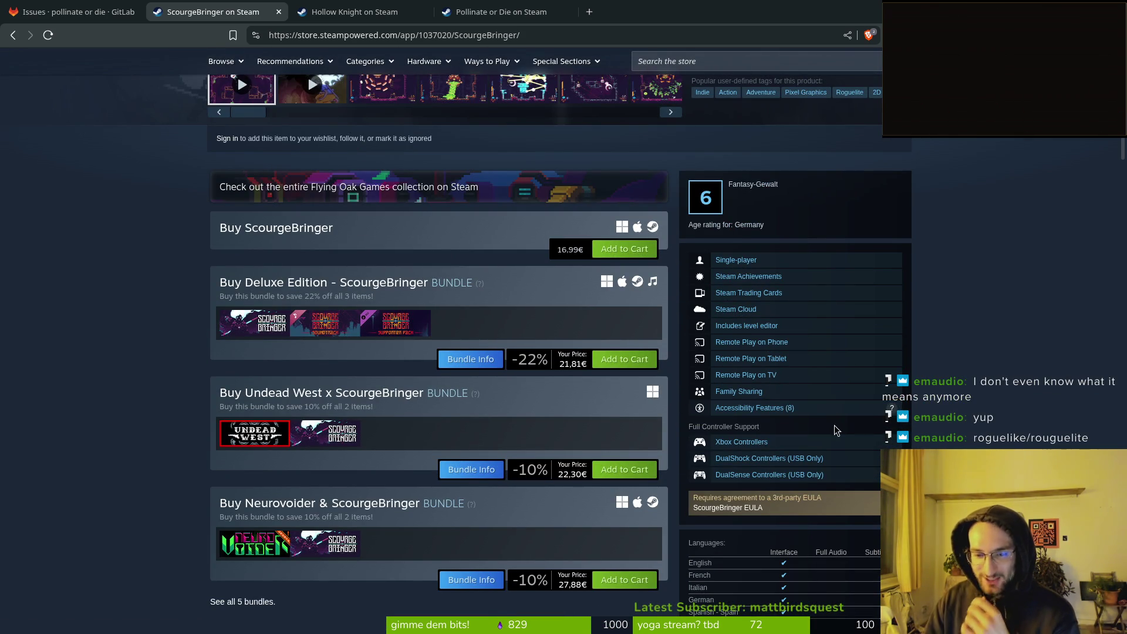
pyautogui.scroll(-5, 125, 383)
pyautogui.scroll(-20, 131, 390)
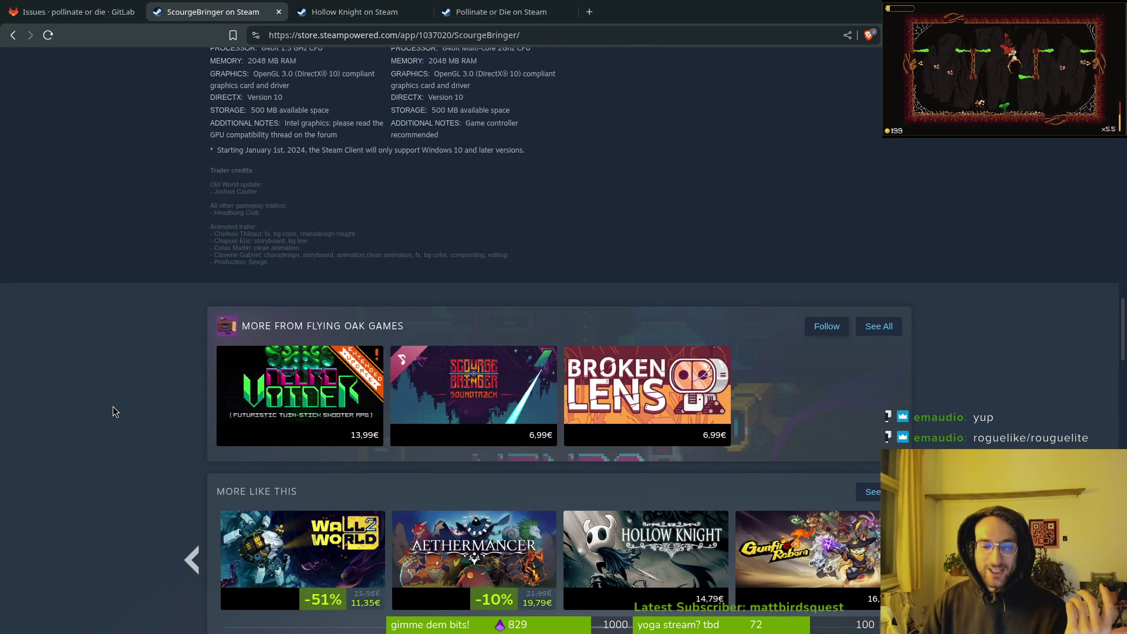
pyautogui.scroll(1, 149, 404)
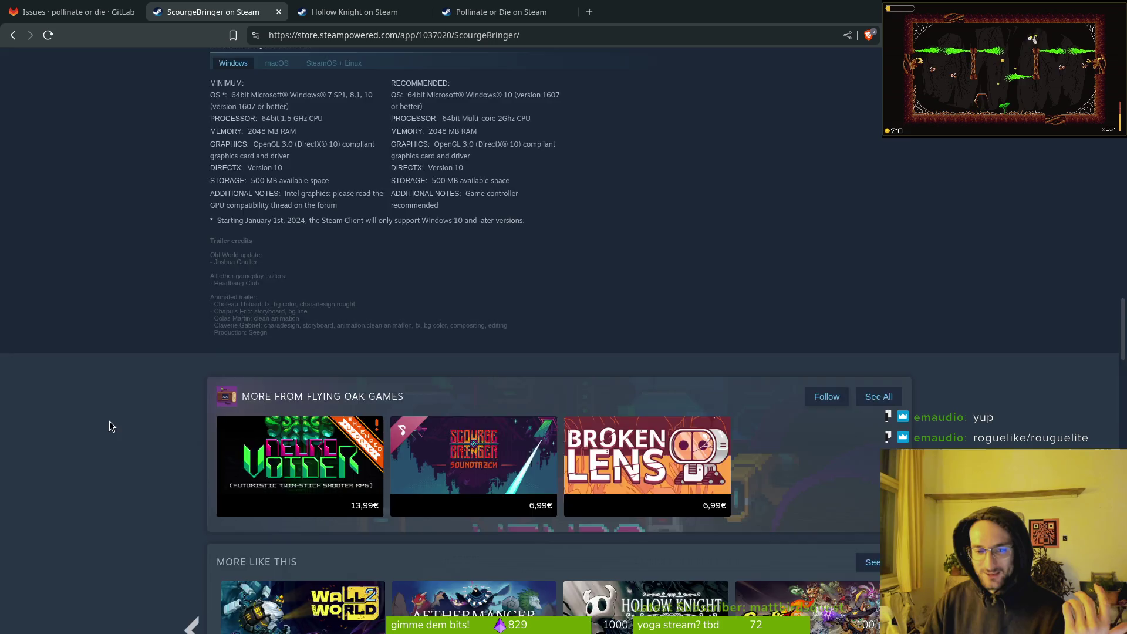
pyautogui.click(695, 59)
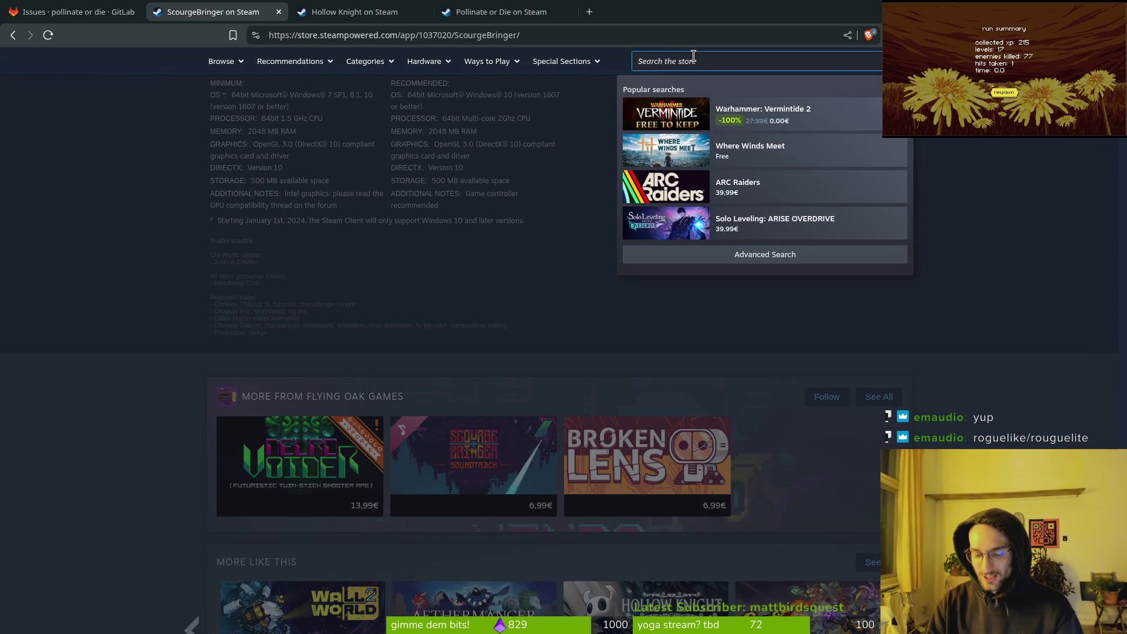
# Search 'have a nice death', open its store page, and view the third and fourth screenshots
pyautogui.write('have a nice death')
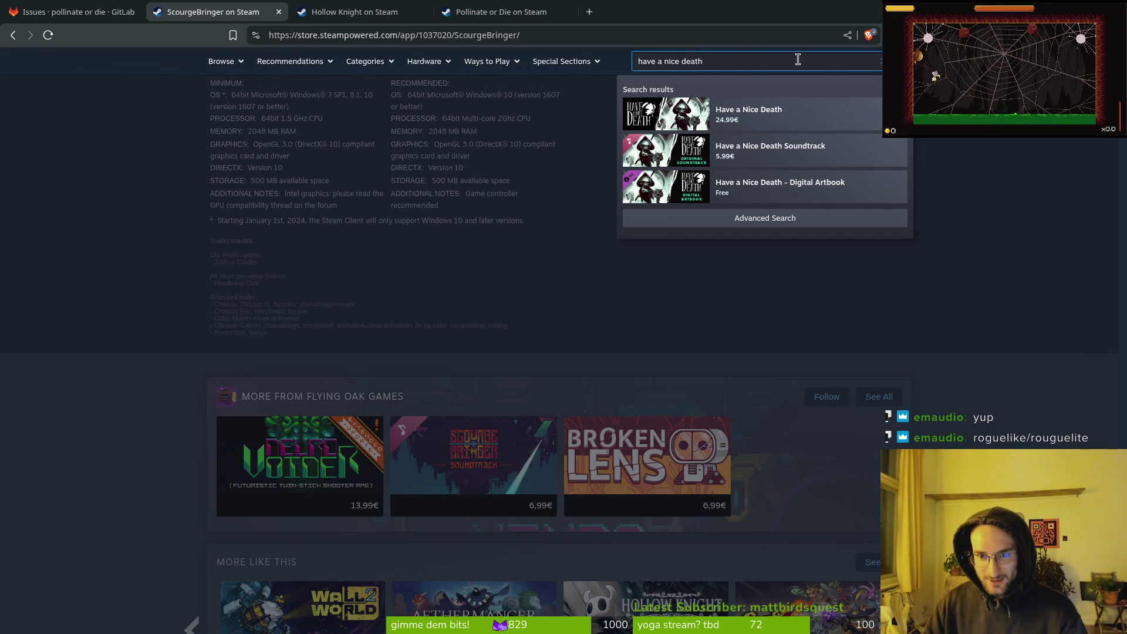
pyautogui.click(770, 115)
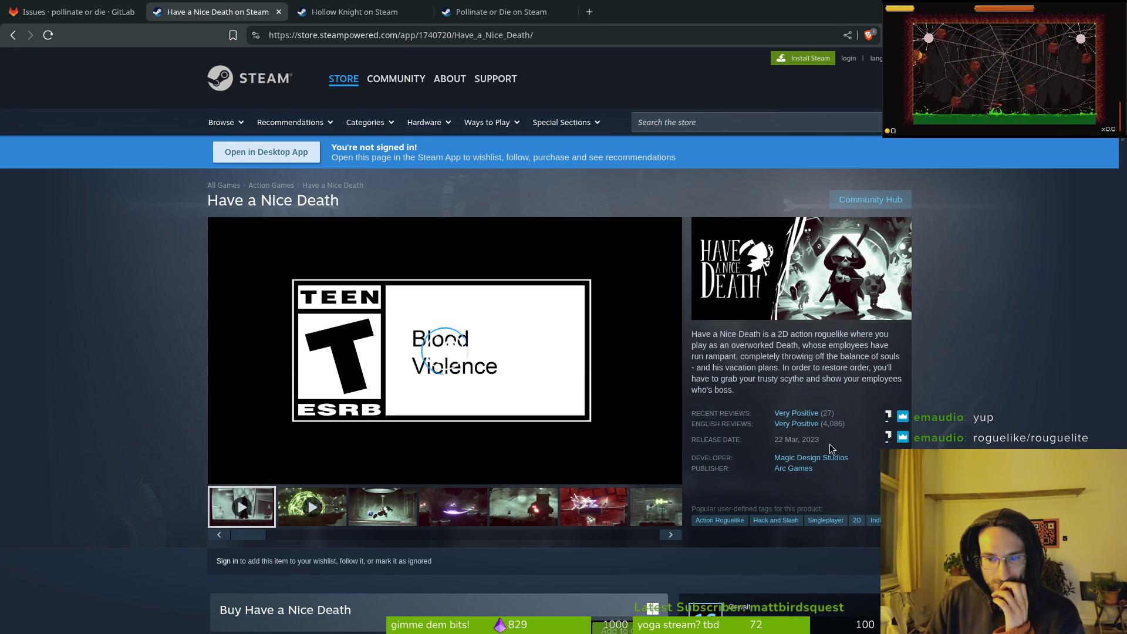
pyautogui.scroll(-1, 528, 364)
pyautogui.click(382, 436)
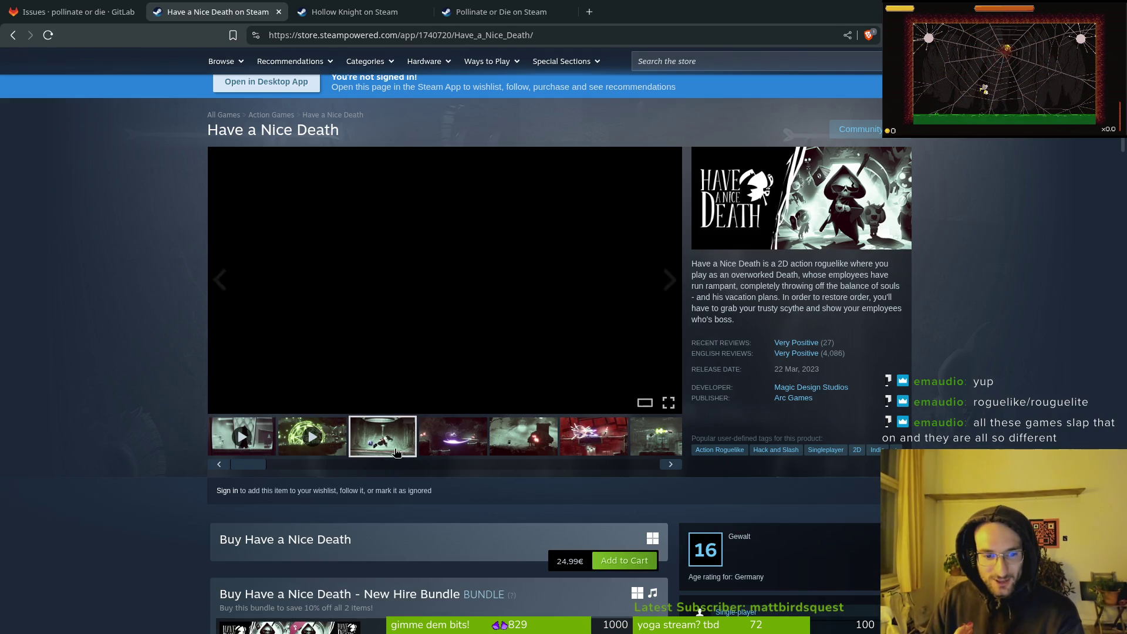
pyautogui.click(446, 442)
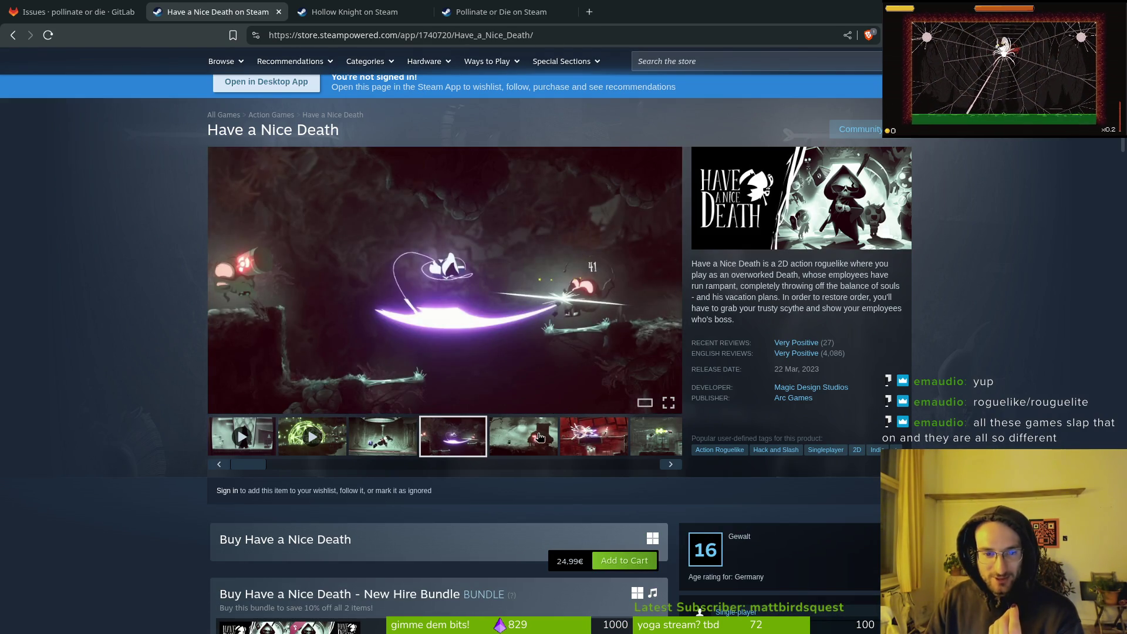
# Scroll up and down the Have a Nice Death store page to look it over
pyautogui.scroll(-10, 258, 467)
pyautogui.scroll(-5, 257, 469)
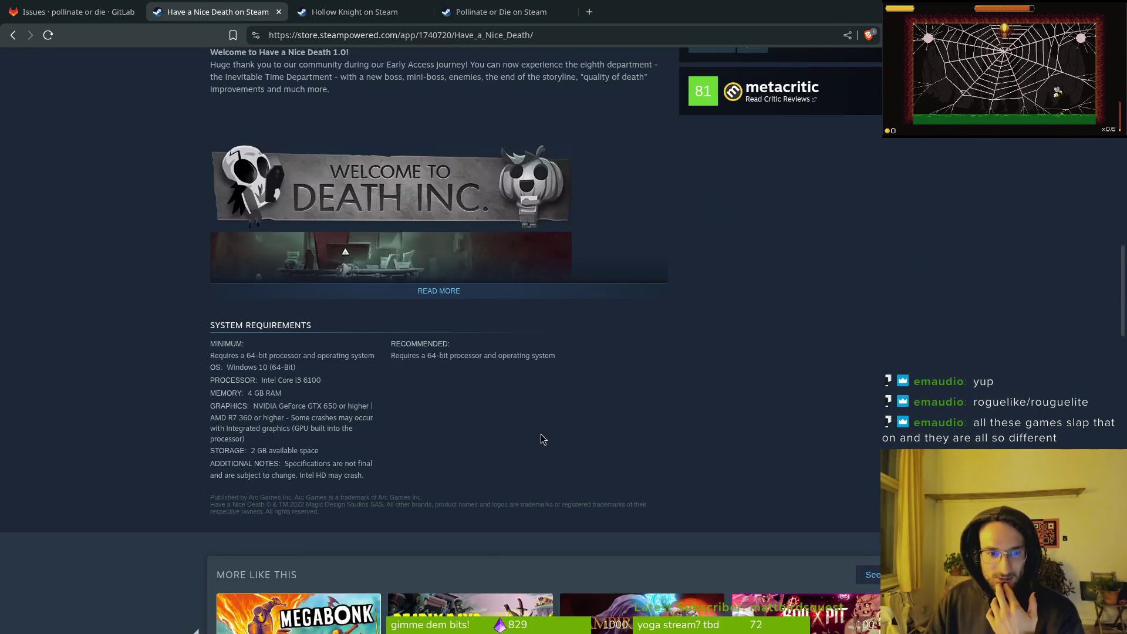
pyautogui.scroll(-7, 540, 438)
pyautogui.scroll(12, 518, 404)
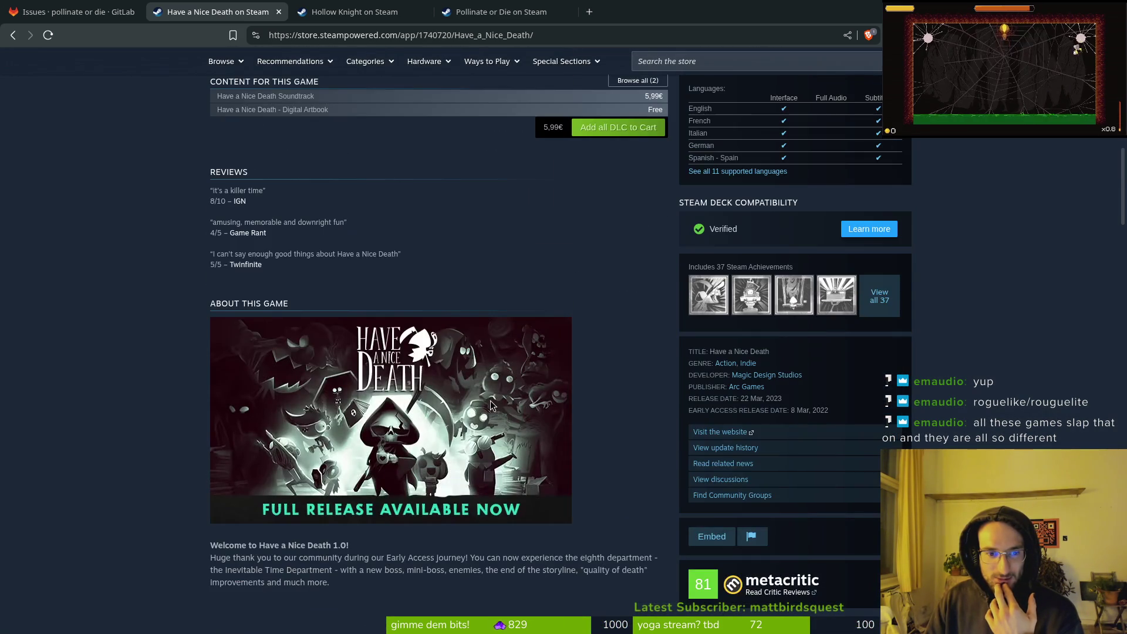
pyautogui.scroll(6, 415, 470)
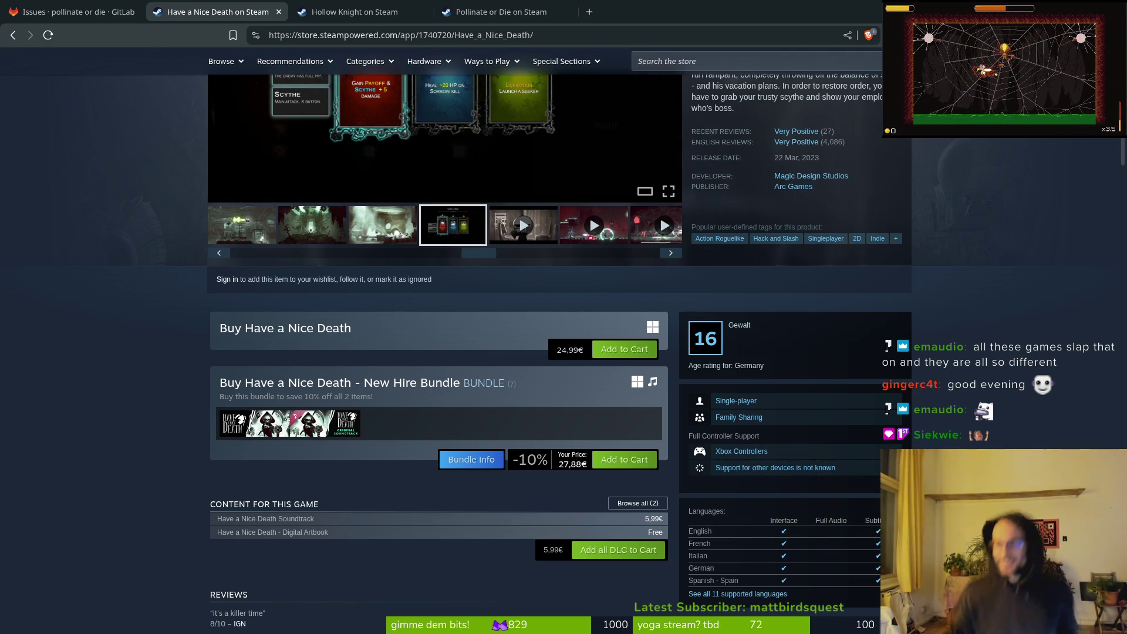
pyautogui.scroll(-3, 469, 409)
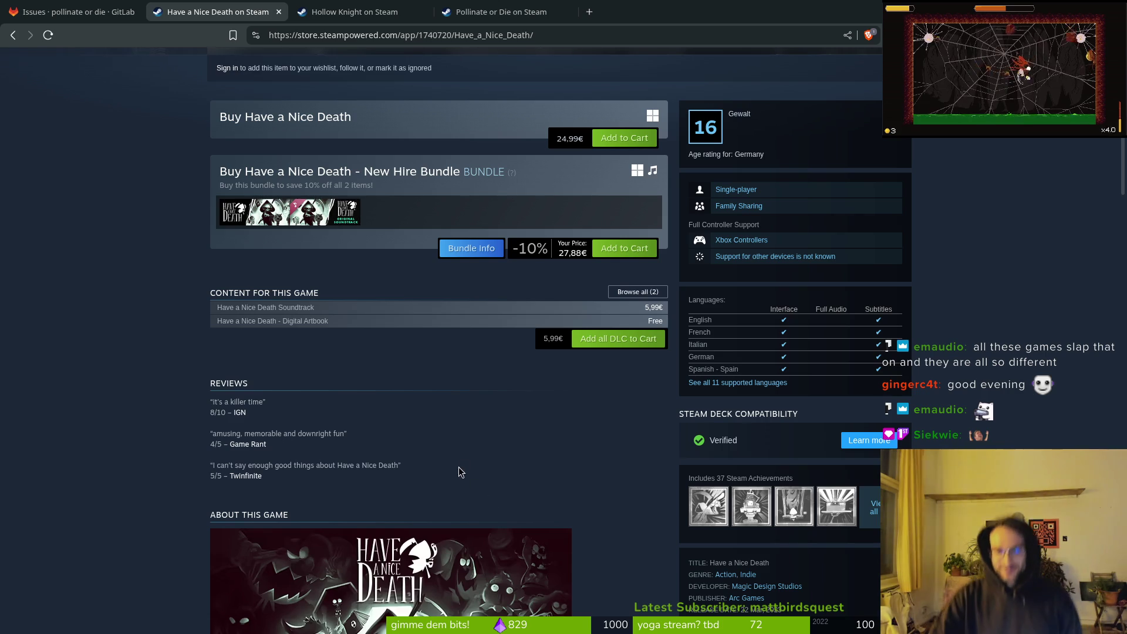
pyautogui.scroll(-2, 459, 467)
pyautogui.scroll(-2, 436, 463)
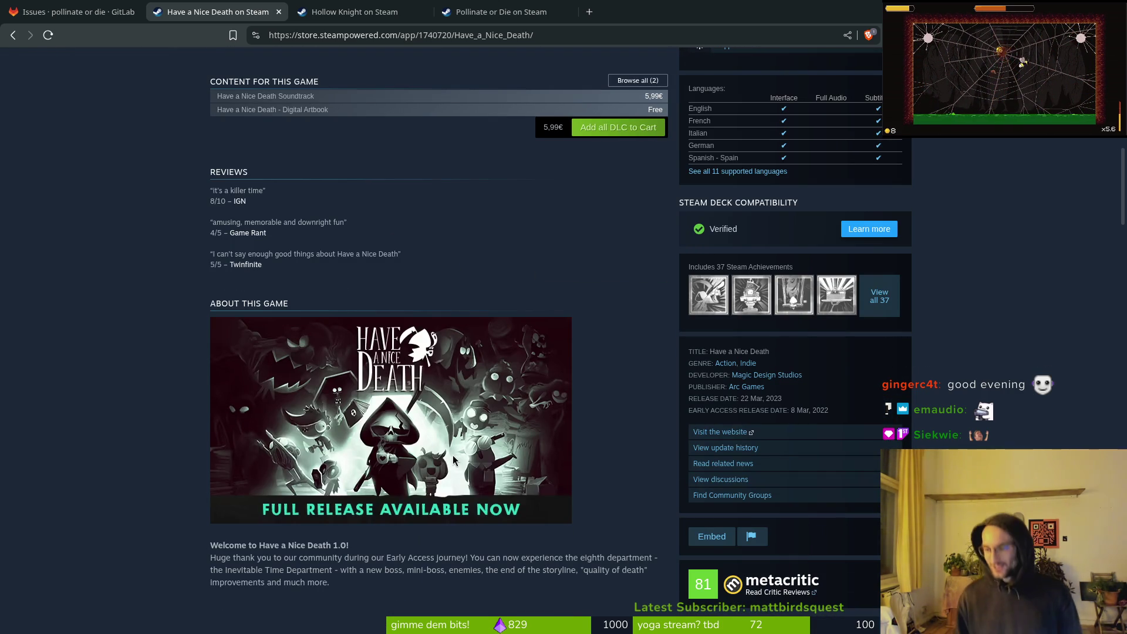
pyautogui.scroll(-5, 350, 381)
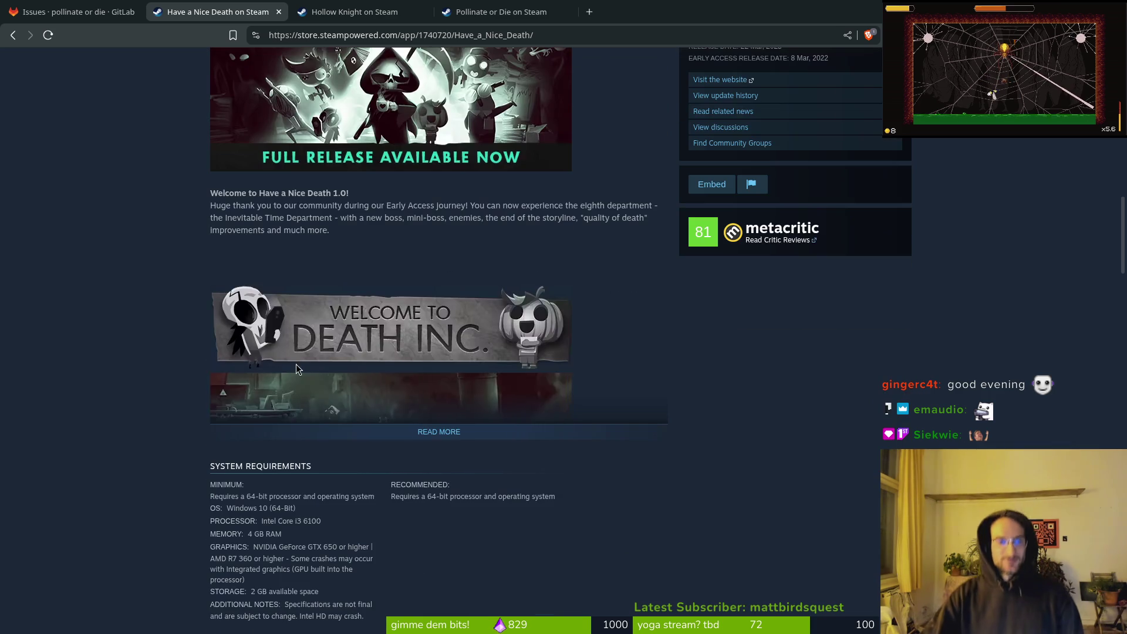
# Expand the full description with READ MORE, read through it, and close the tab
pyautogui.click(439, 431)
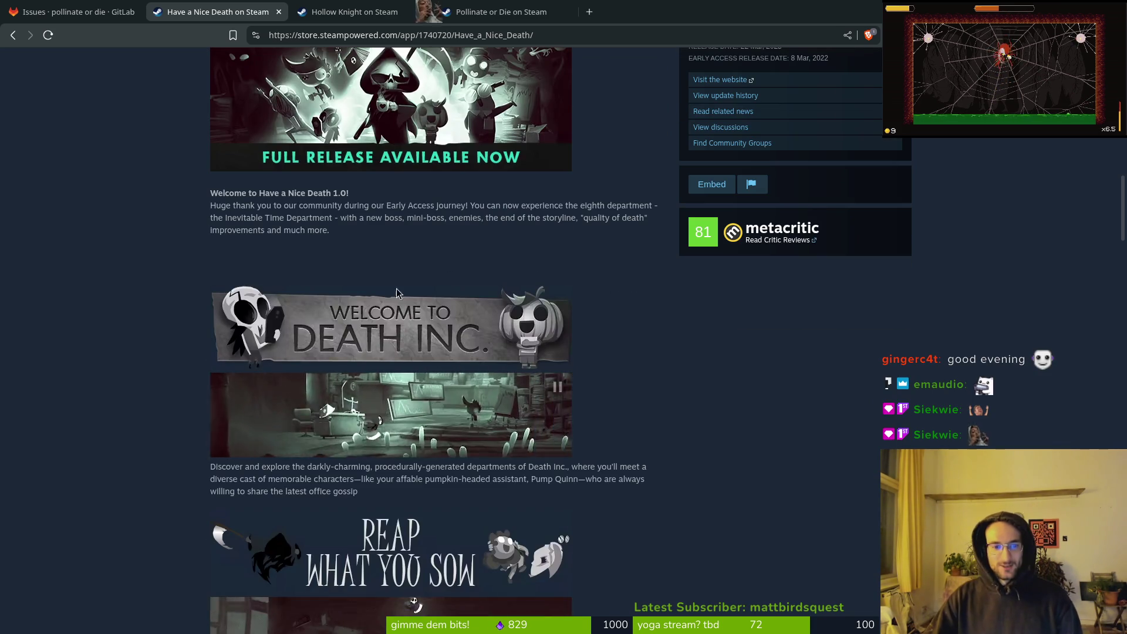
pyautogui.scroll(-12, 422, 329)
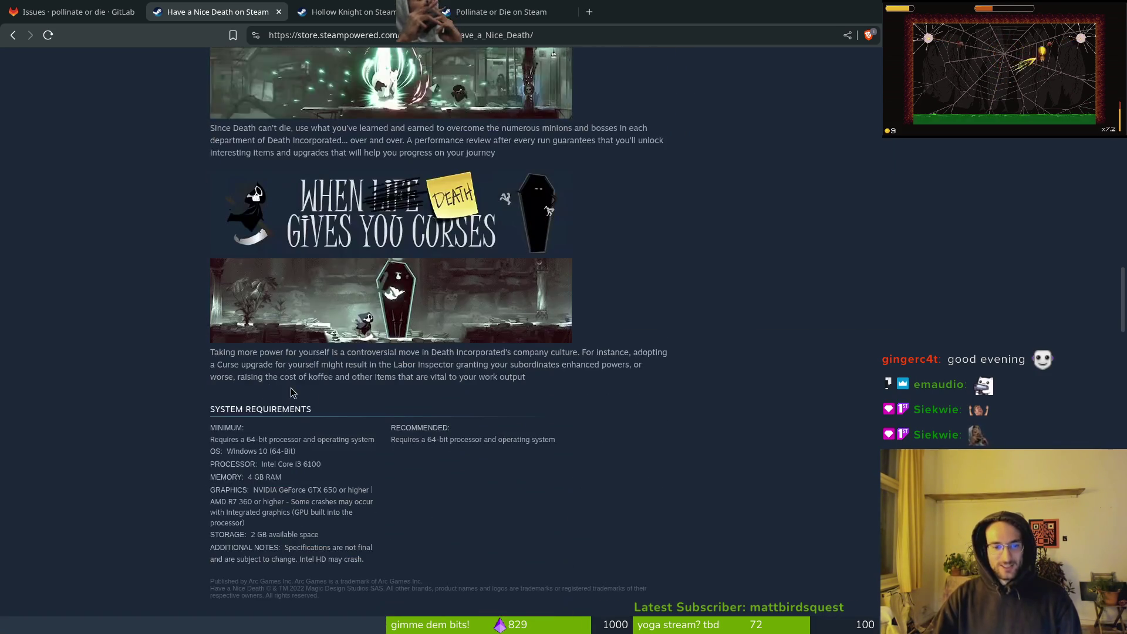
pyautogui.scroll(4, 451, 308)
pyautogui.scroll(-2, 391, 375)
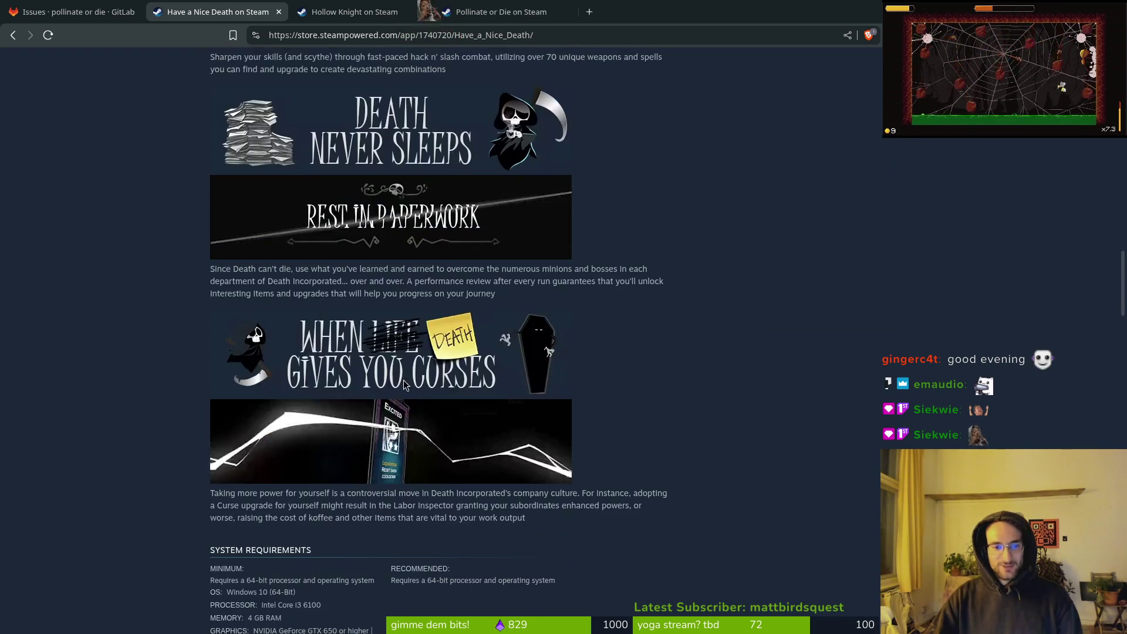
pyautogui.scroll(15, 414, 352)
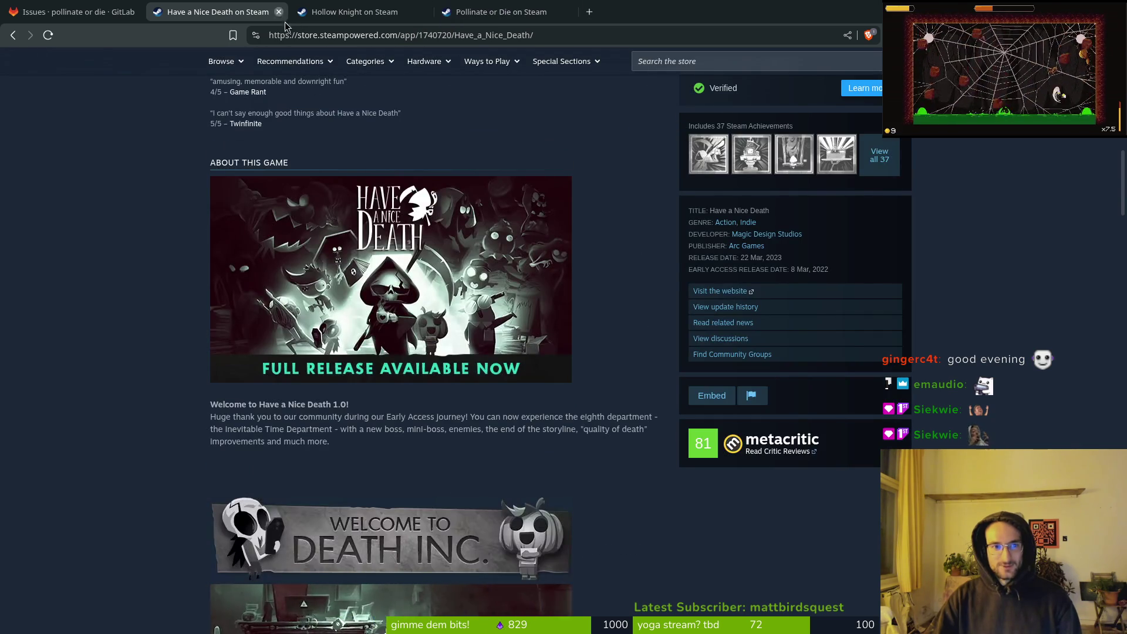
pyautogui.hotkey('ctrl', 'w')
# Back in Aseprite, pick darker yellow colour 9 and Shading ink with the two yellows as its ramp
pyautogui.hotkey('alt', 'Tab')
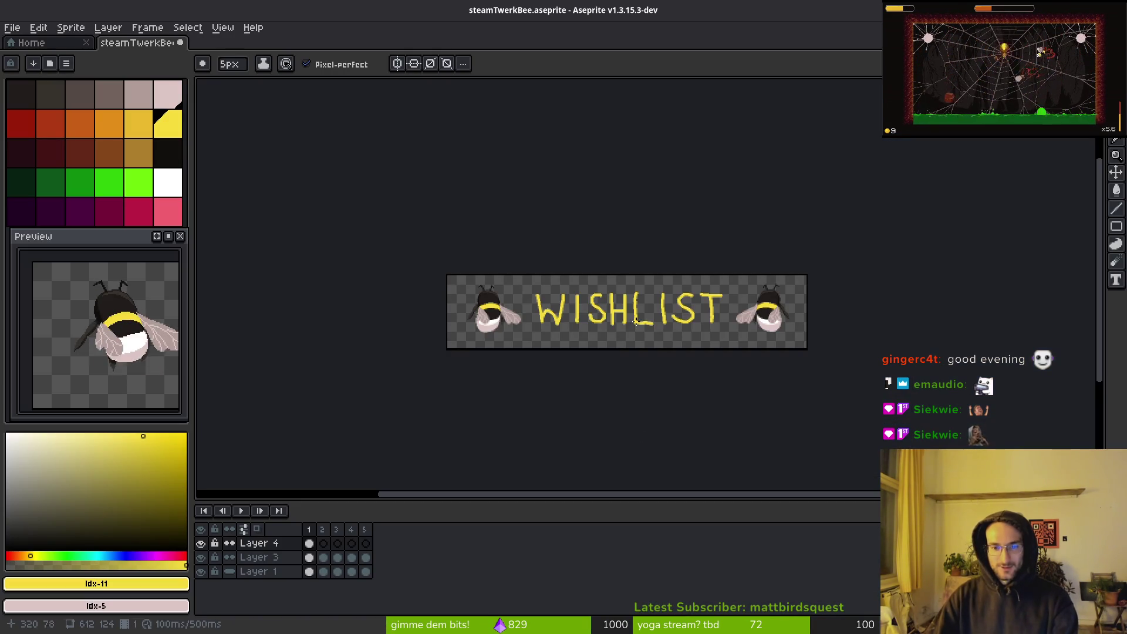
pyautogui.scroll(5, 635, 320)
pyautogui.press('9')
pyautogui.scroll(1, 695, 331)
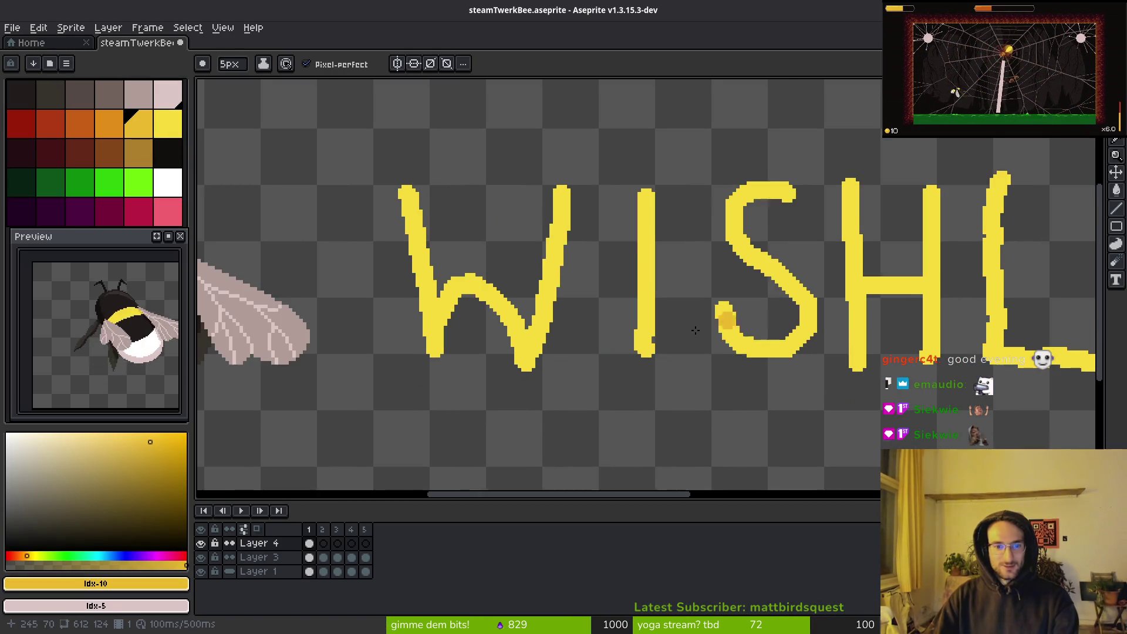
pyautogui.scroll(1, 471, 298)
pyautogui.click(264, 64)
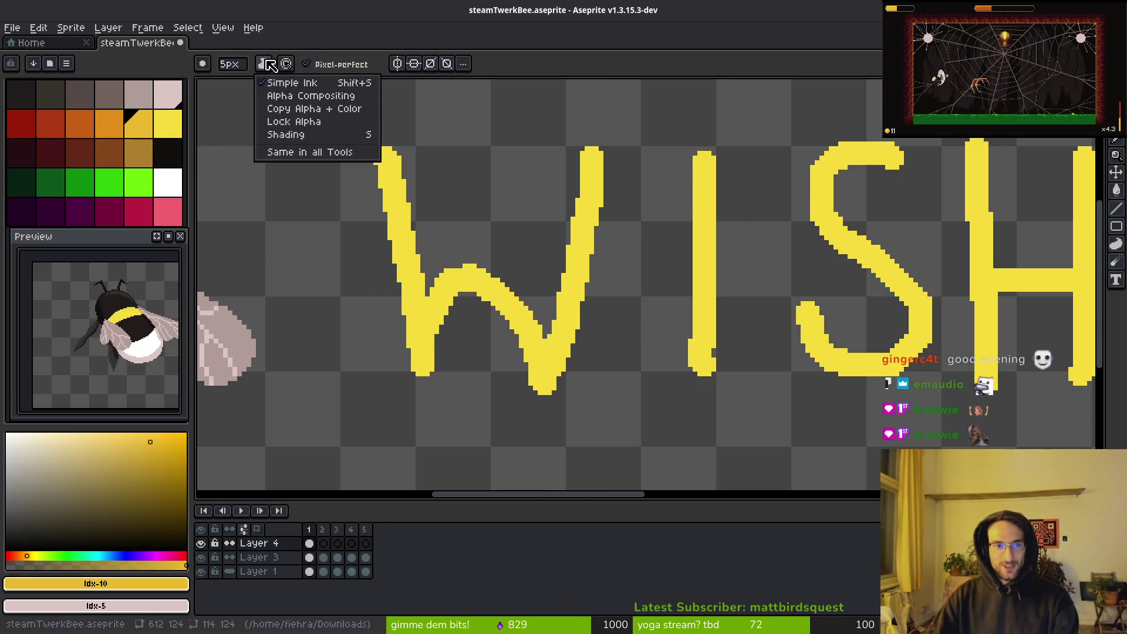
pyautogui.click(332, 141)
pyautogui.moveTo(139, 123); pyautogui.dragTo(166, 126)
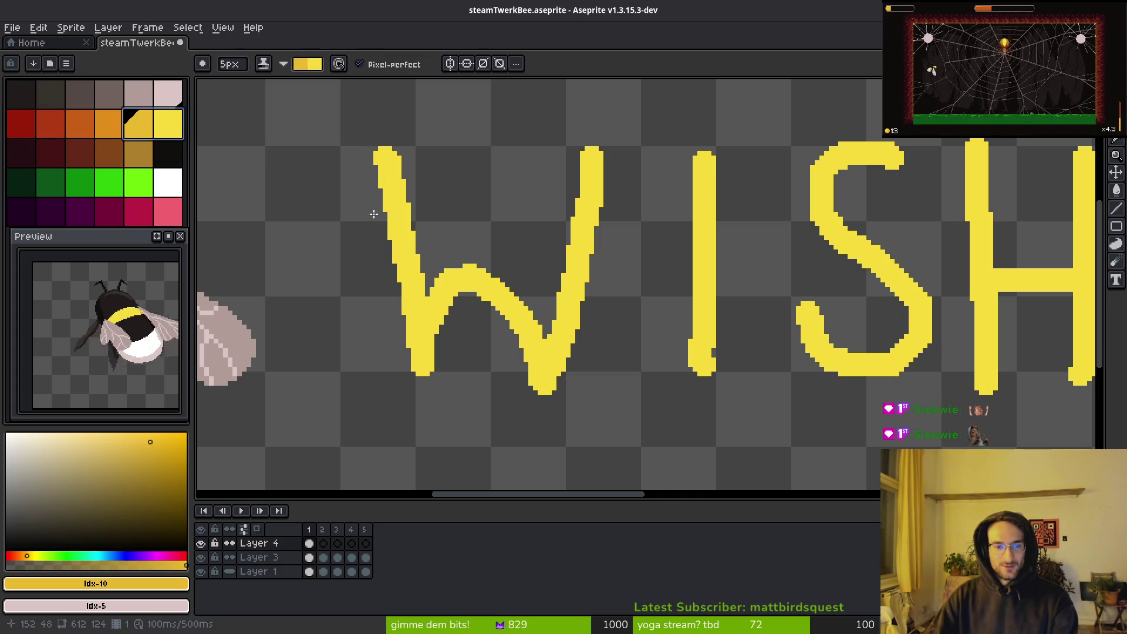
# Try darker shading strokes on the W's left stroke, undoing each one
pyautogui.moveTo(374, 214)
pyautogui.mouseDown()
pyautogui.moveTo(405, 252)
pyautogui.moveTo(418, 387)
pyautogui.mouseUp()
pyautogui.hotkey('ctrl', 'z')
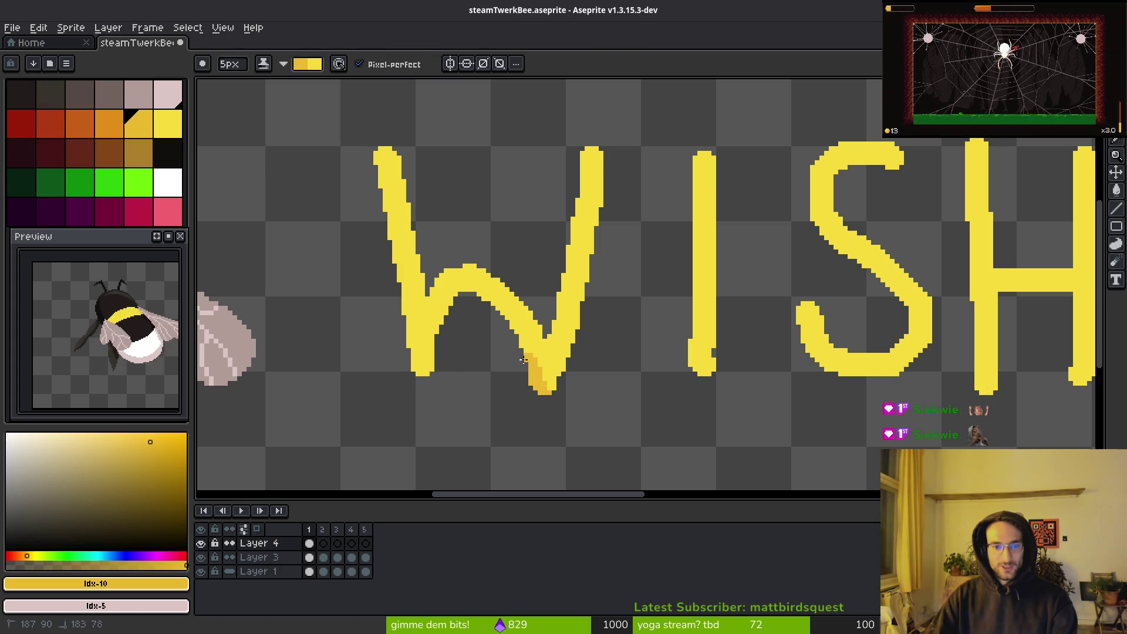
pyautogui.hotkey('ctrl', 'z')
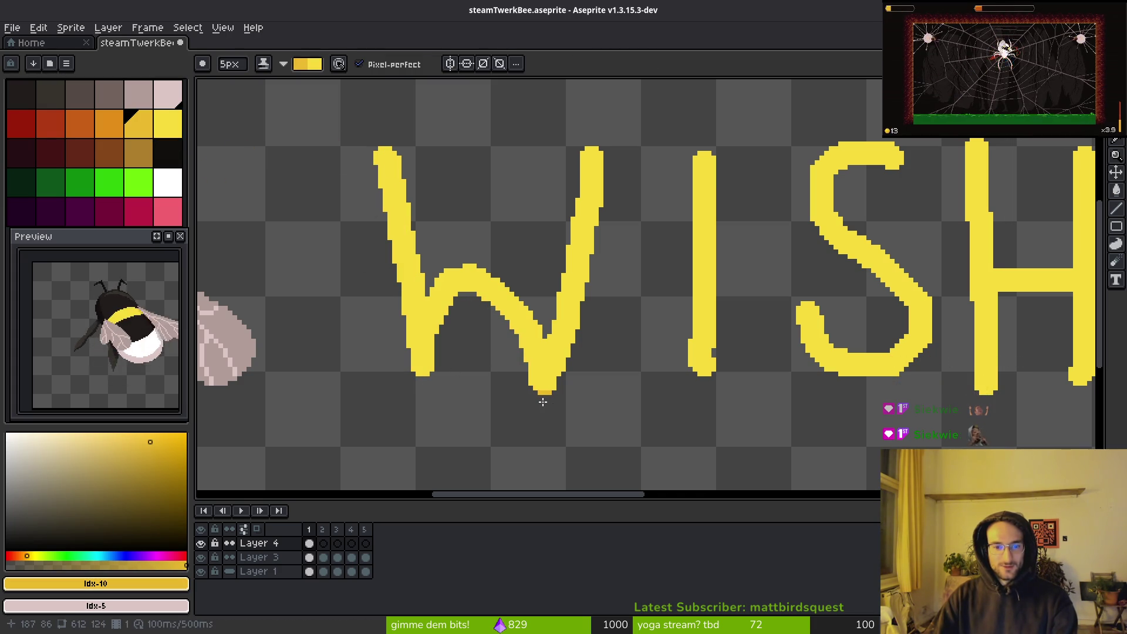
pyautogui.moveTo(440, 320); pyautogui.dragTo(418, 348)
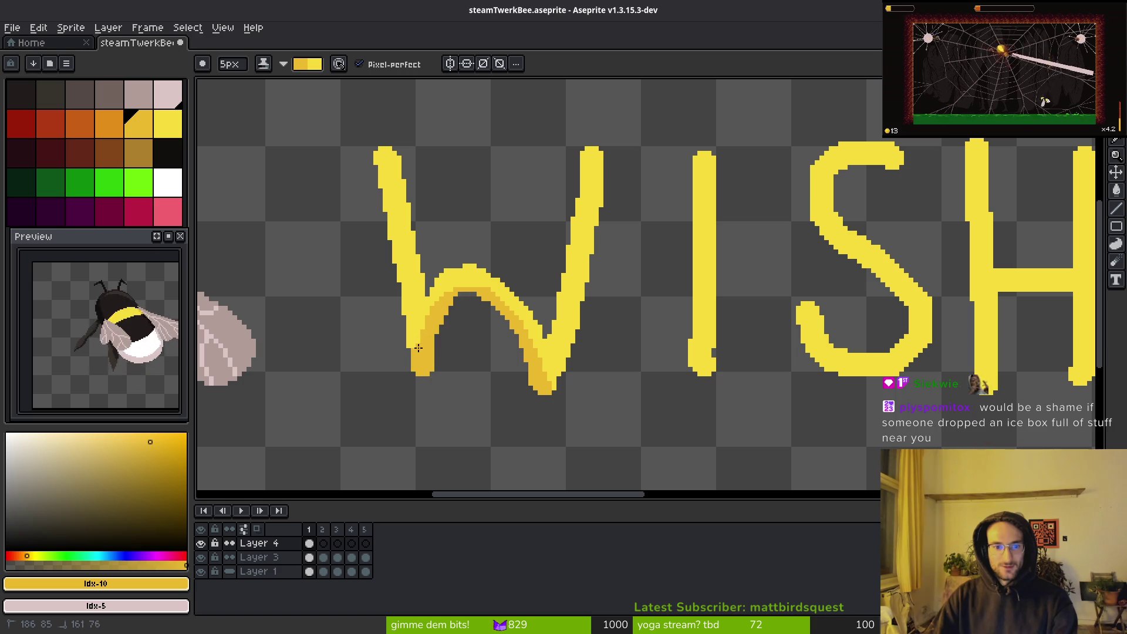
pyautogui.scroll(-3, 587, 399)
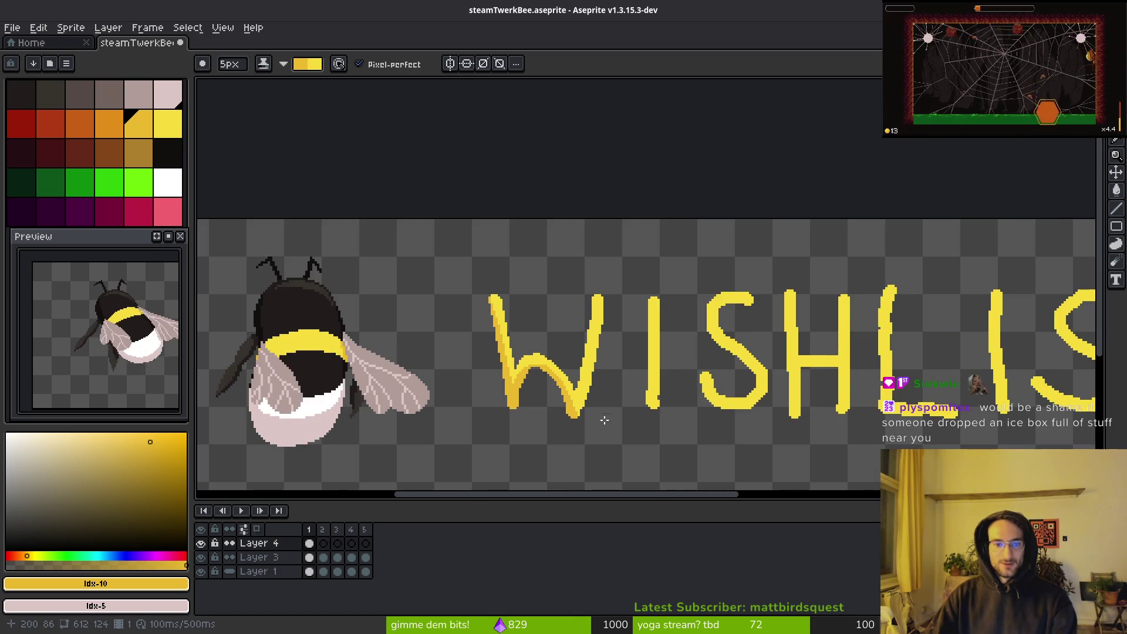
pyautogui.scroll(-2, 605, 420)
pyautogui.scroll(3, 622, 415)
pyautogui.hotkey('ctrl', 'z')
pyautogui.scroll(1, 570, 336)
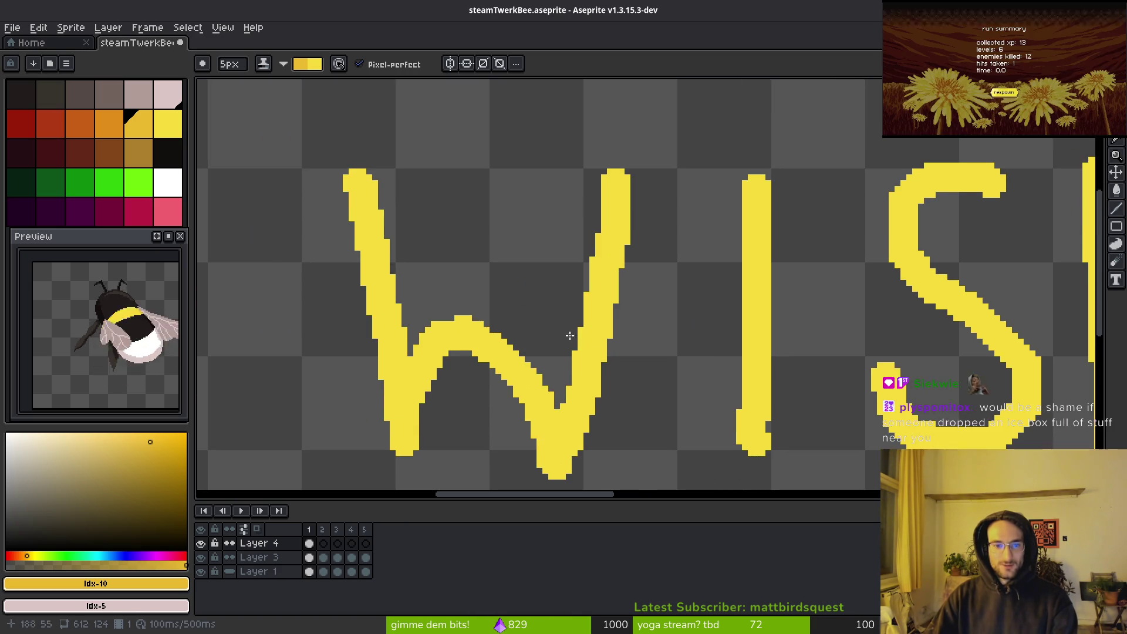
pyautogui.scroll(-1, 569, 336)
# Flood-fill the W, I, S, H and L letters with the darker golden yellow
pyautogui.press('g')
pyautogui.click(542, 276)
pyautogui.click(708, 270)
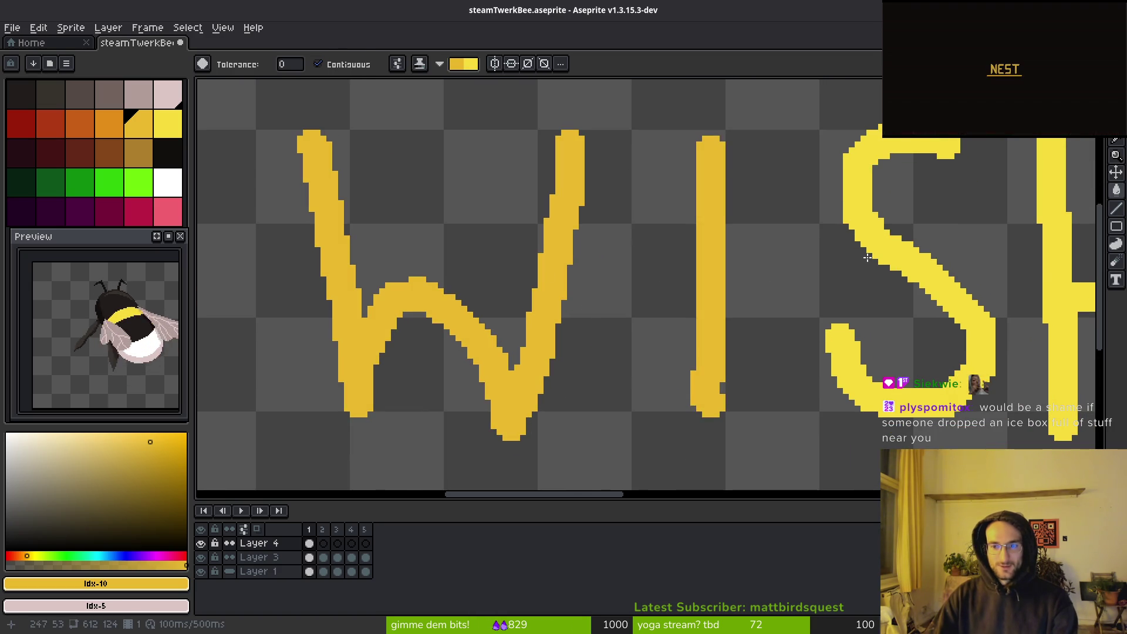
pyautogui.click(886, 251)
pyautogui.scroll(-2, 702, 284)
pyautogui.scroll(2, 687, 296)
pyautogui.click(687, 297)
pyautogui.click(904, 264)
# Fill the remaining second I, second S and T letters with darker yellow
pyautogui.moveTo(947, 336); pyautogui.dragTo(444, 301)
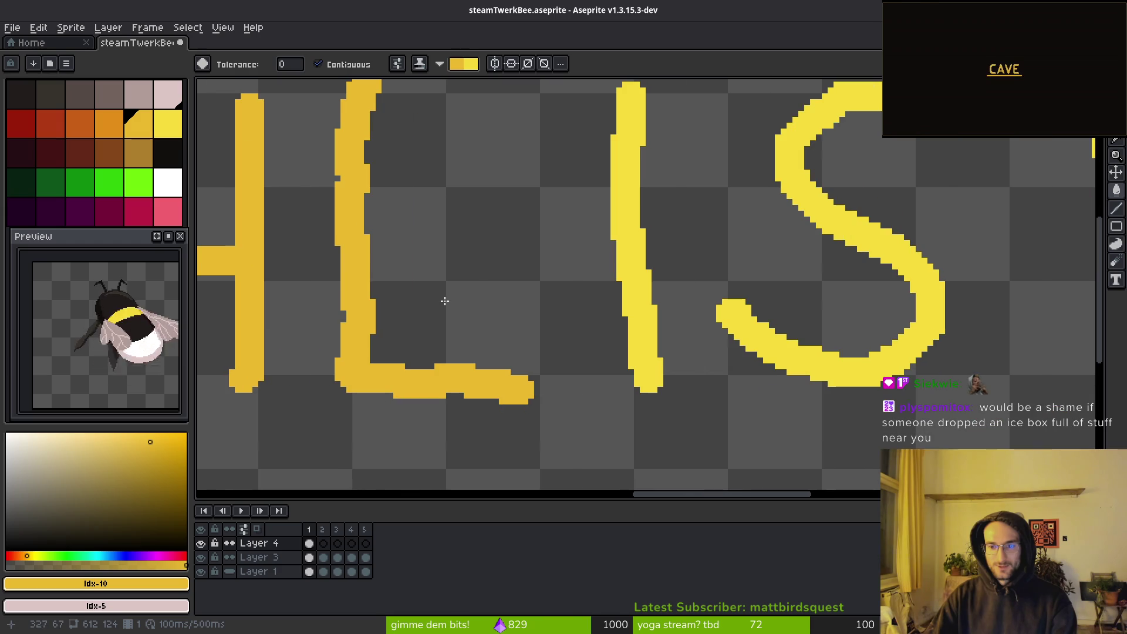
pyautogui.click(633, 303)
pyautogui.click(827, 361)
pyautogui.moveTo(981, 327); pyautogui.dragTo(479, 346)
pyautogui.click(613, 270)
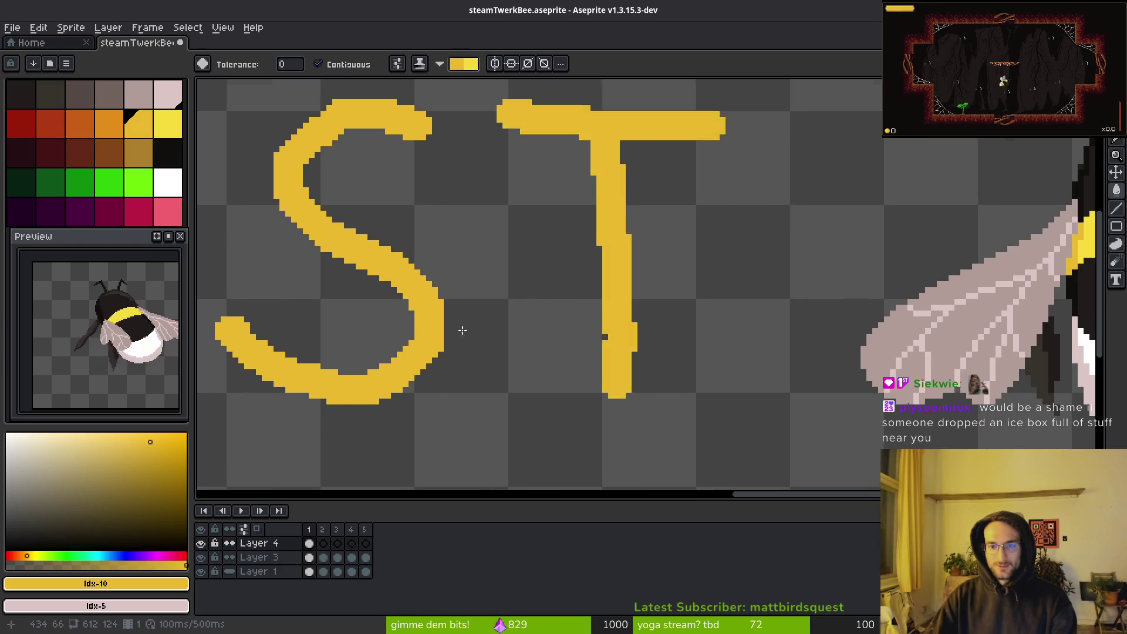
pyautogui.scroll(-2, 462, 331)
# Pencil brighter yellow highlights onto part of the W and save steamTwerkBee.aseprite
pyautogui.moveTo(150, 129); pyautogui.dragTo(166, 126)
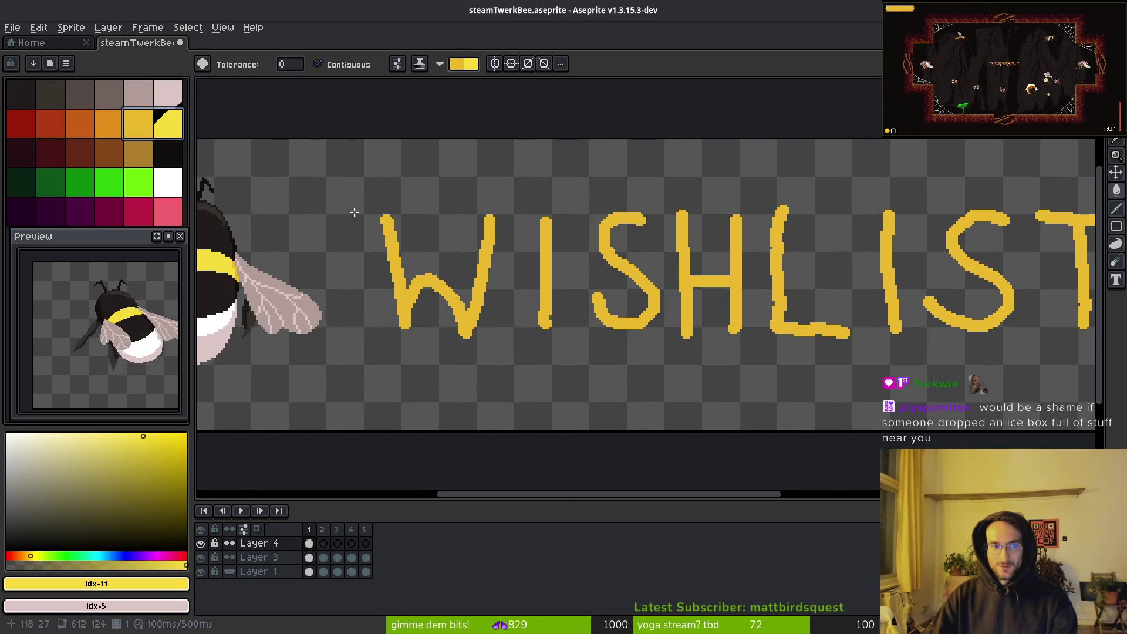
pyautogui.scroll(3, 431, 323)
pyautogui.press('b')
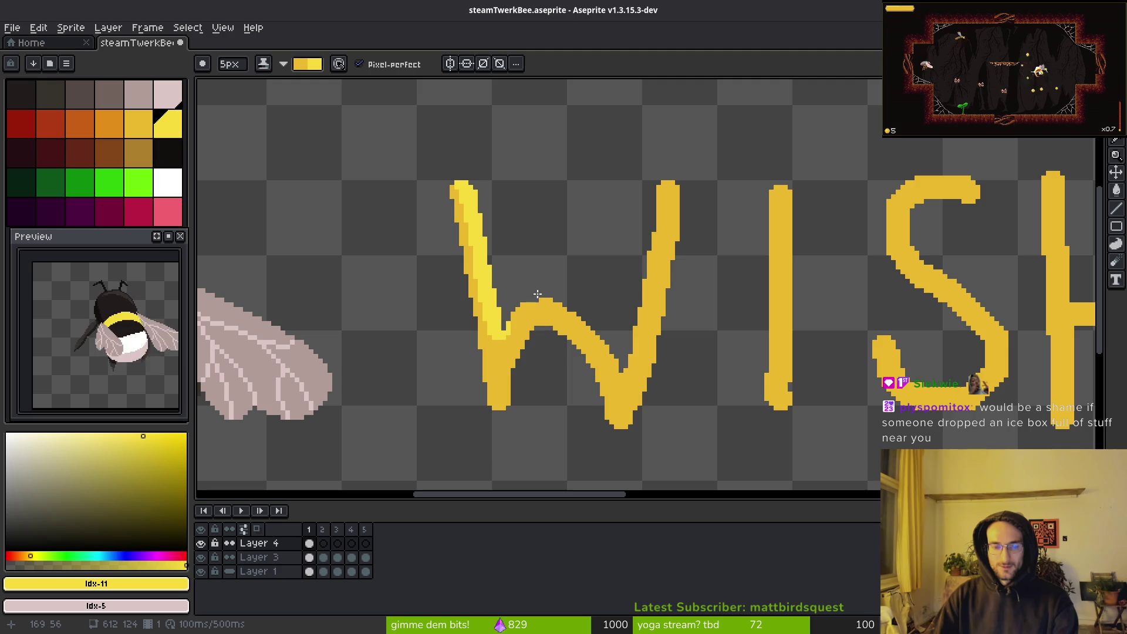
pyautogui.moveTo(676, 196)
pyautogui.mouseDown()
pyautogui.moveTo(676, 311)
pyautogui.moveTo(669, 158)
pyautogui.mouseUp()
pyautogui.scroll(-3, 744, 364)
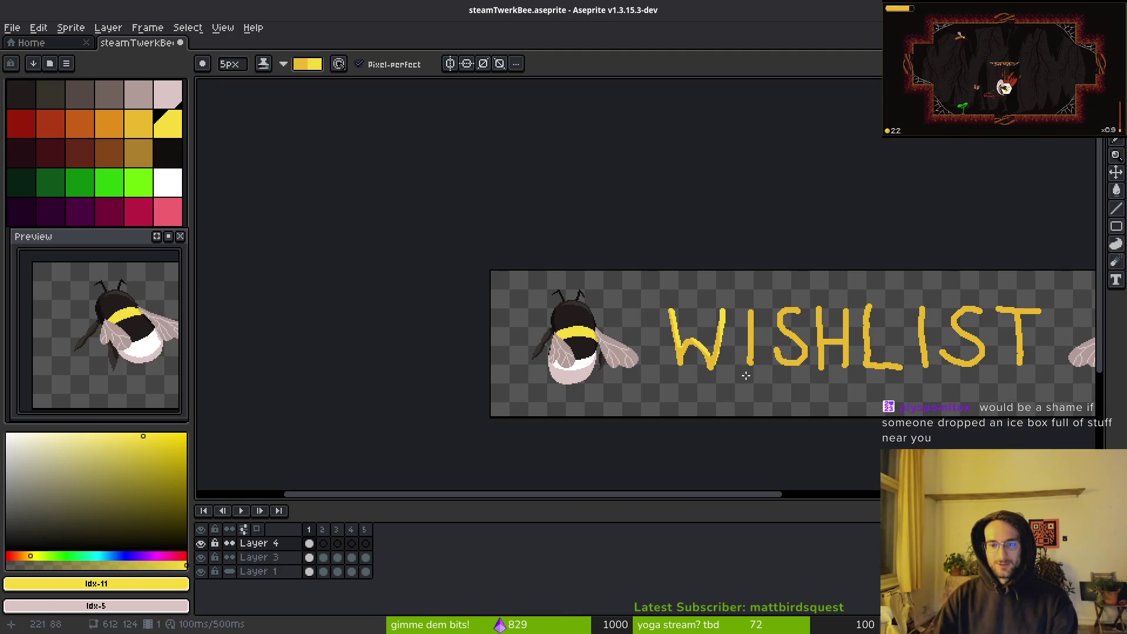
pyautogui.hotkey('ctrl', 's')
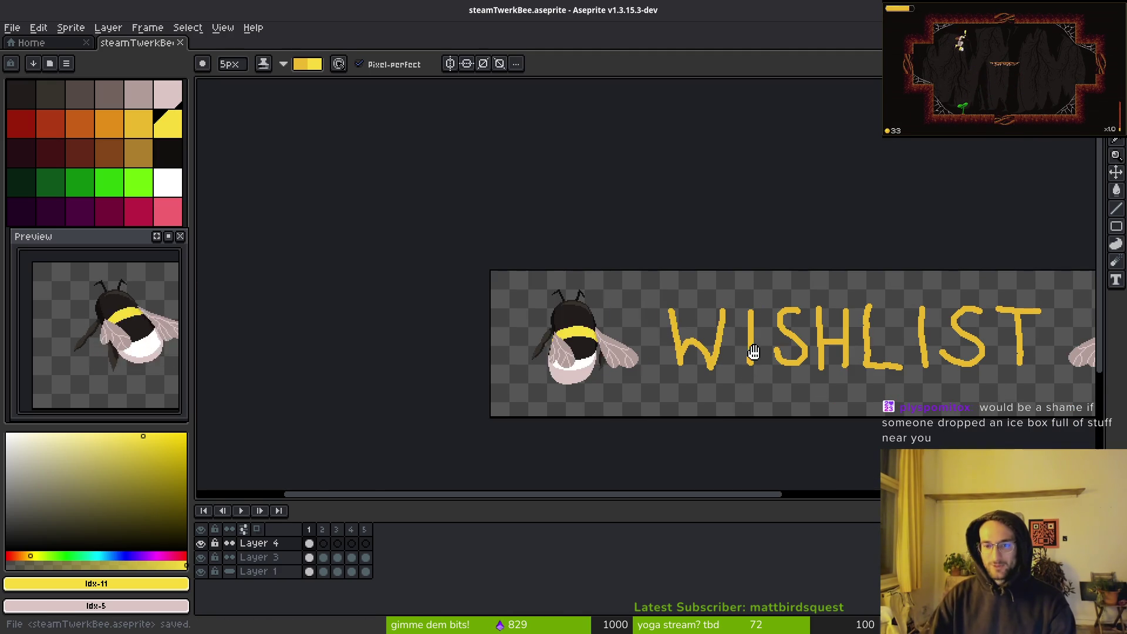
pyautogui.moveTo(894, 376); pyautogui.dragTo(679, 322)
# Play the animation to check the lettering across frames, then stop playback
pyautogui.press('Return')
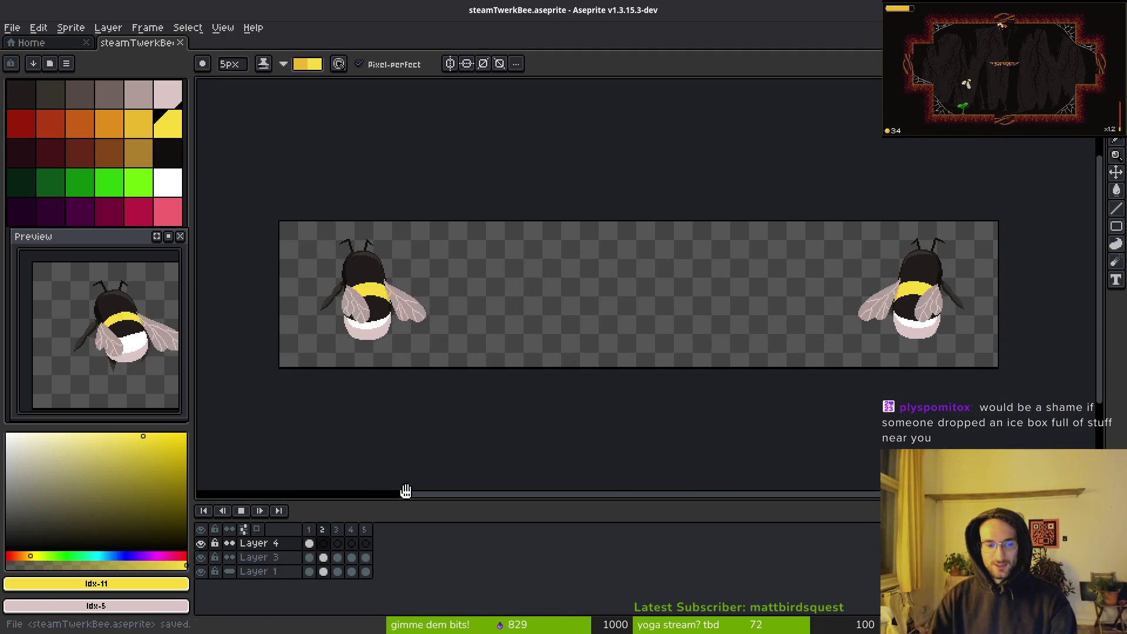
pyautogui.moveTo(309, 543); pyautogui.dragTo(371, 545)
pyautogui.rightClick(311, 543)
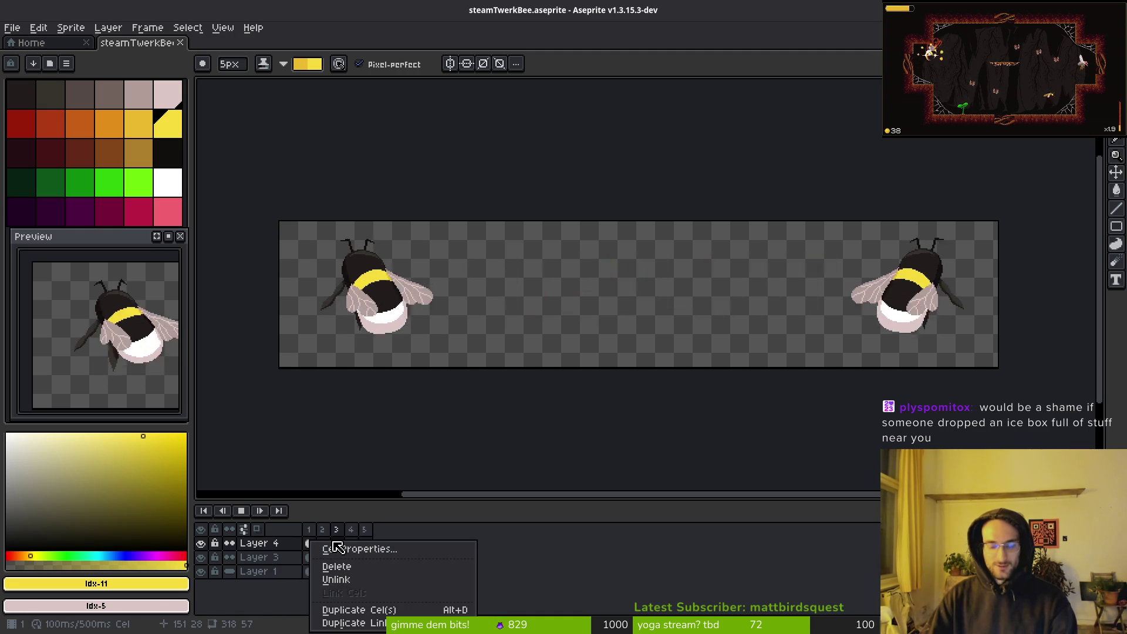
pyautogui.press('Escape')
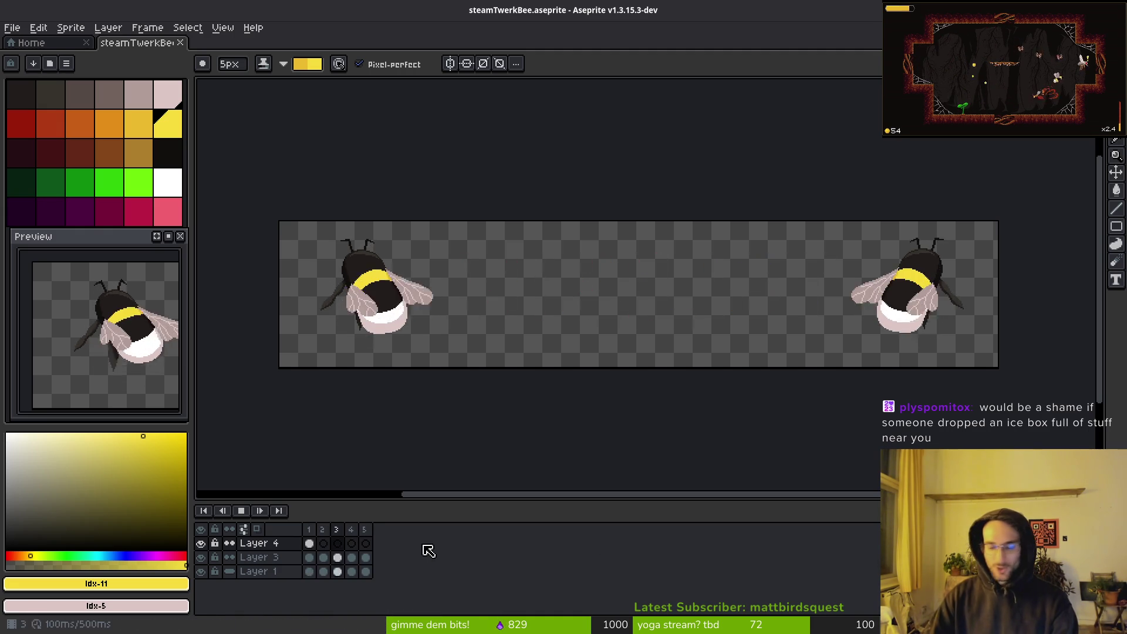
pyautogui.press('Return')
# Link Layer 4's WISHLIST cels across frames 1–5 and save the file
pyautogui.moveTo(364, 543); pyautogui.dragTo(309, 543)
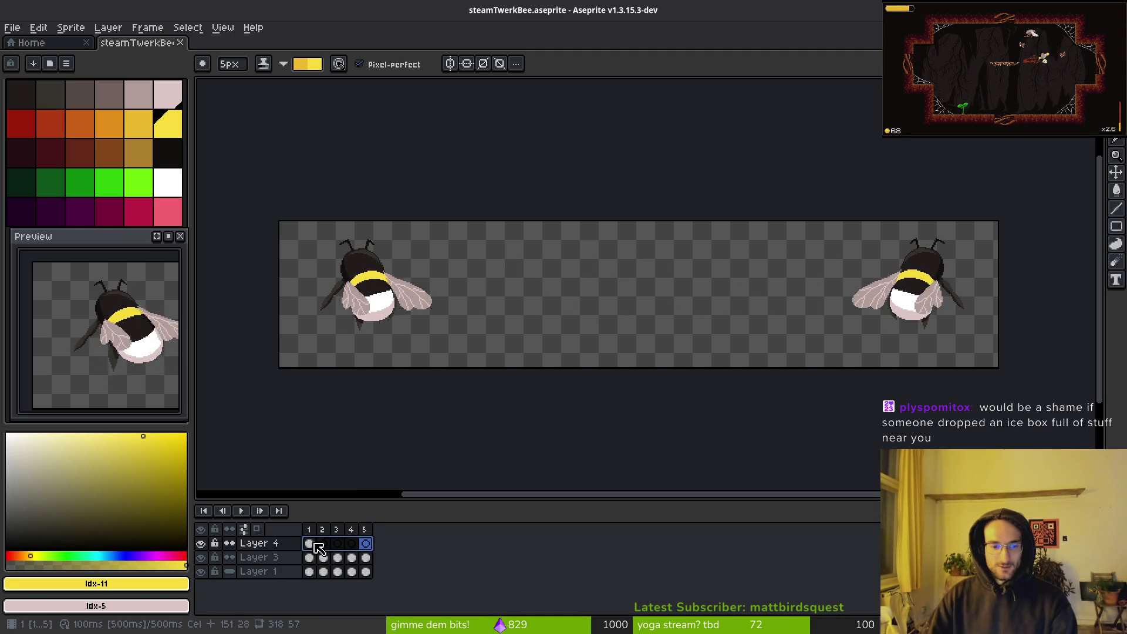
pyautogui.rightClick(309, 543)
pyautogui.click(359, 593)
pyautogui.hotkey('ctrl', 's')
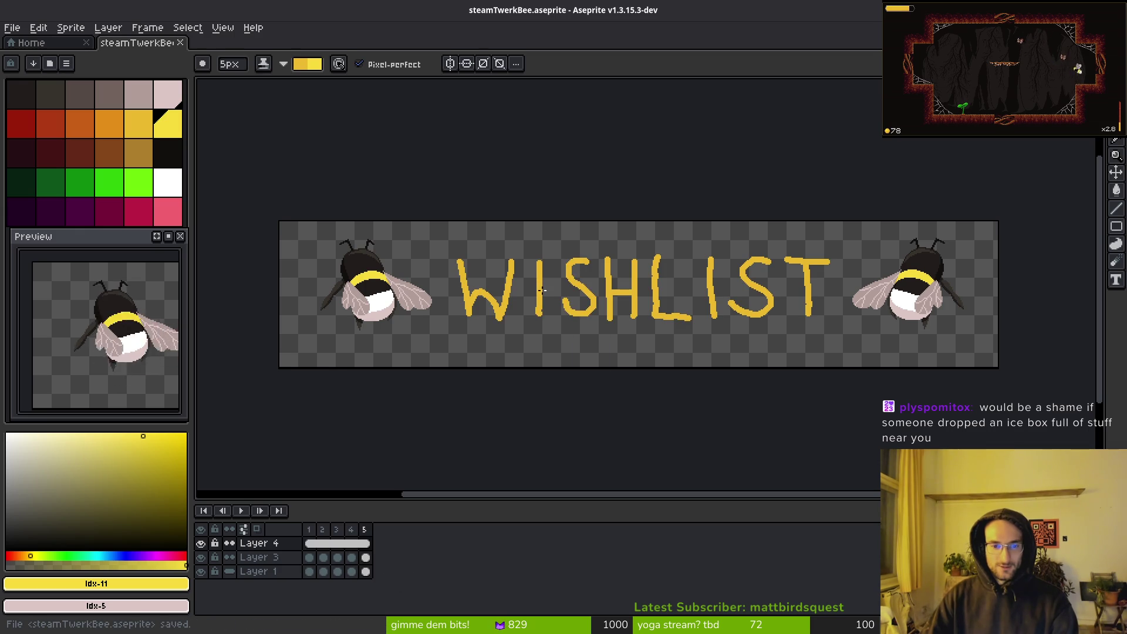
pyautogui.scroll(3, 564, 321)
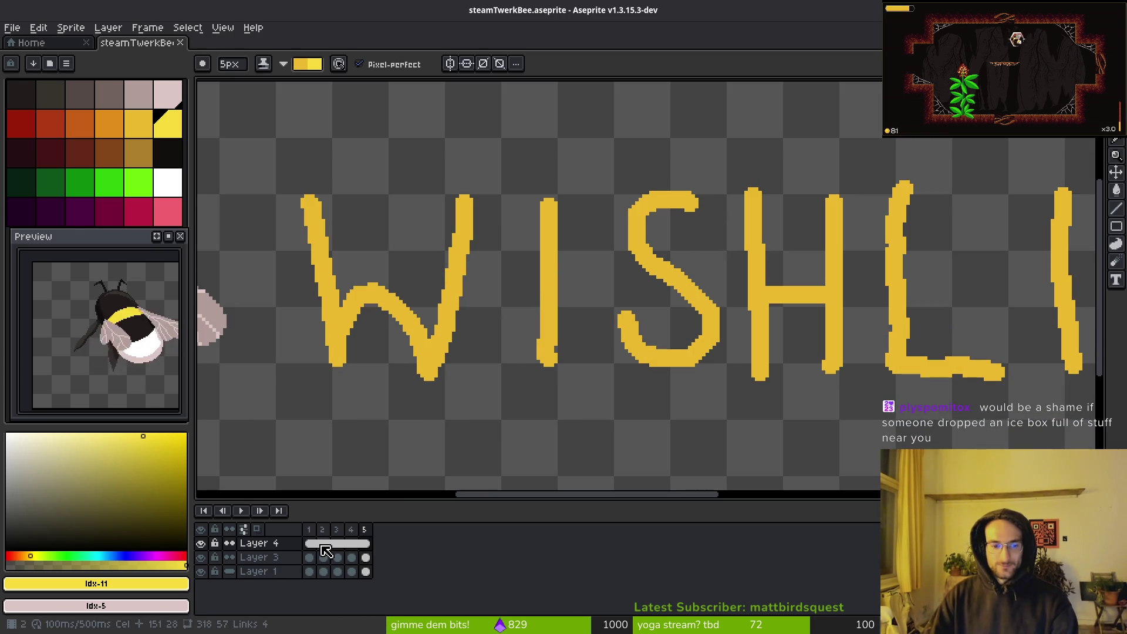
pyautogui.scroll(-3, 768, 364)
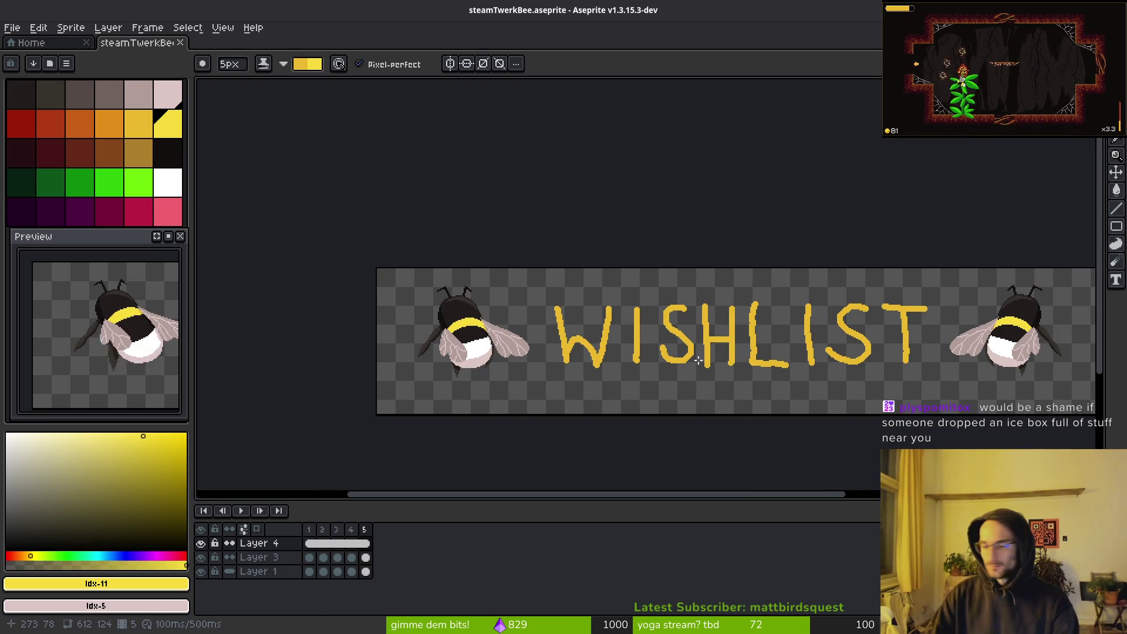
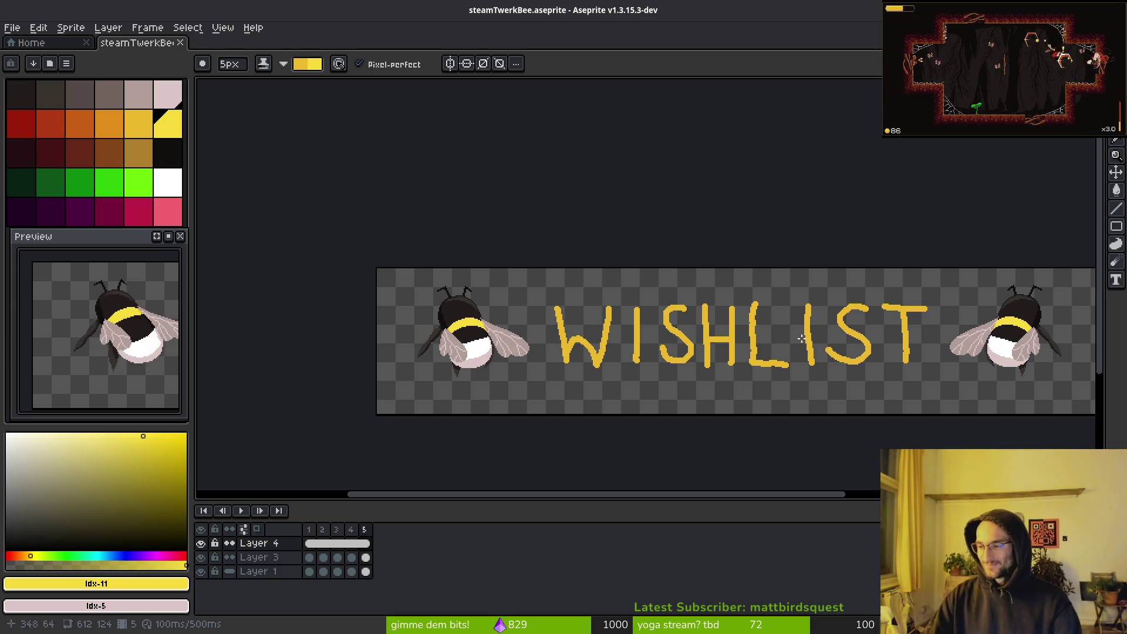
# Select the T of WISHLIST with the Rectangular Marquee and move it into place
pyautogui.scroll(2, 785, 322)
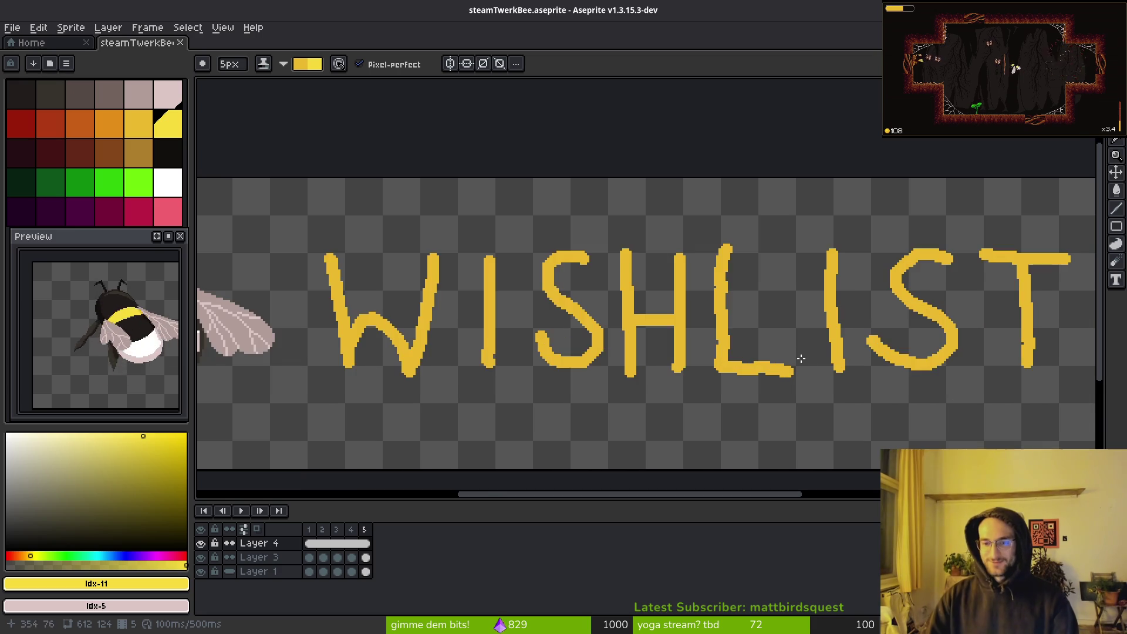
pyautogui.scroll(-2, 500, 312)
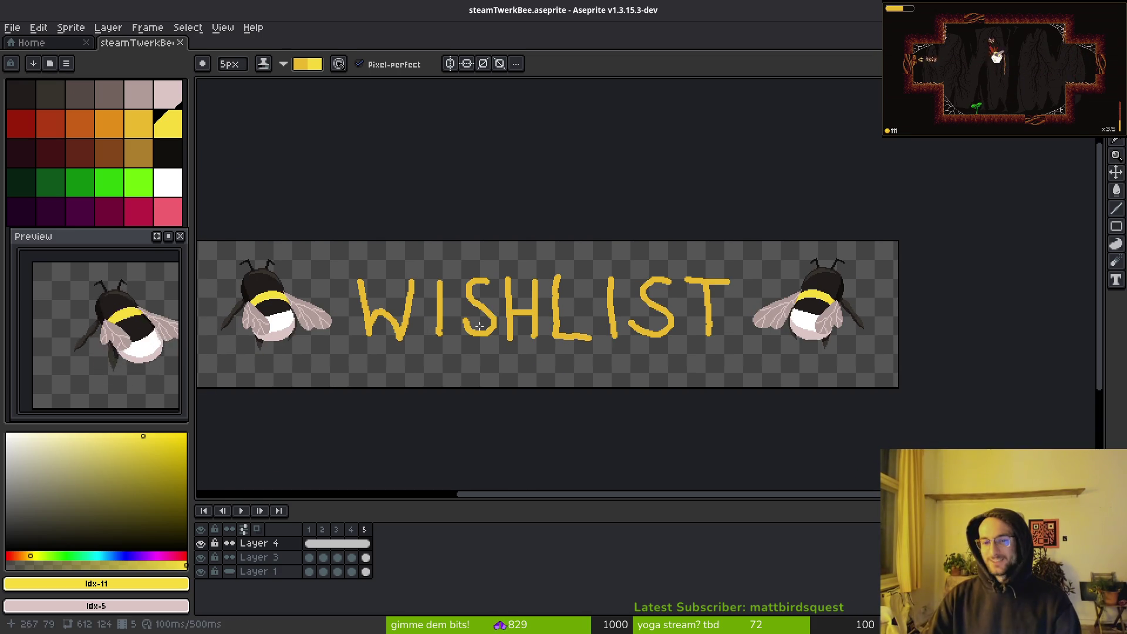
pyautogui.press('m')
pyautogui.scroll(3, 697, 301)
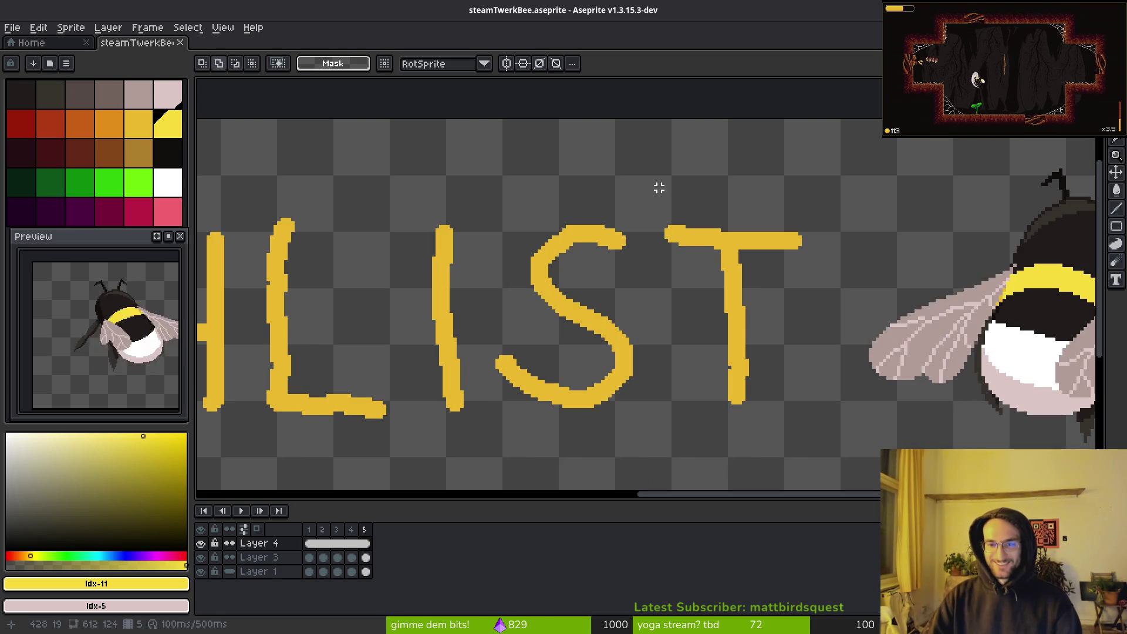
pyautogui.moveTo(649, 186); pyautogui.dragTo(811, 435)
pyautogui.click(787, 382)
pyautogui.click(556, 364)
# Select the IST letters and drag them left into position
pyautogui.scroll(-4, 692, 317)
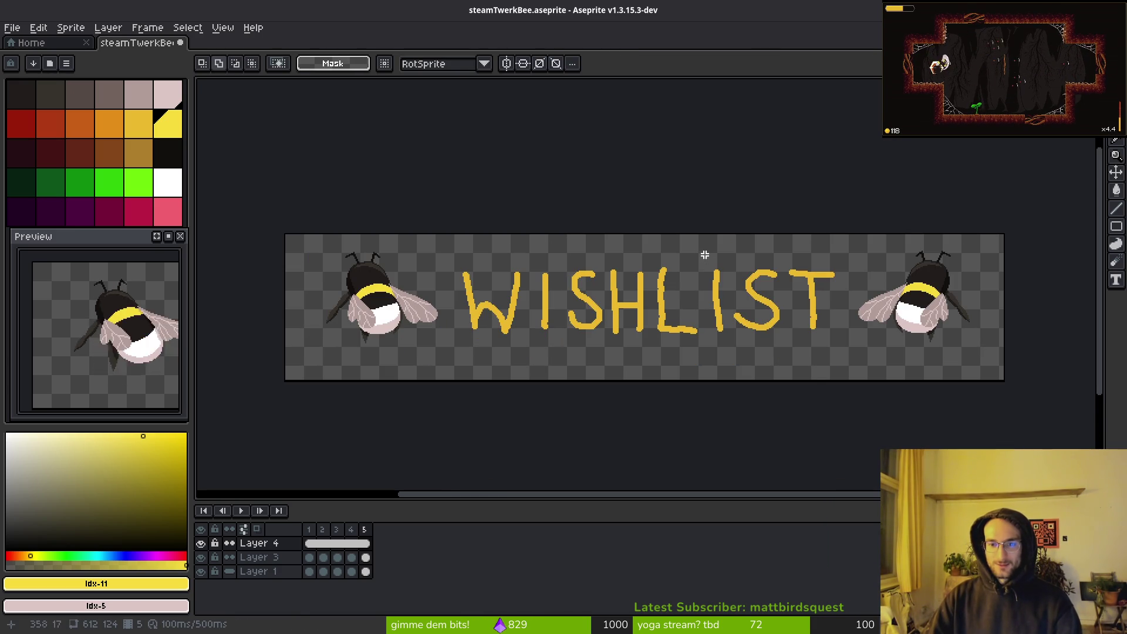
pyautogui.moveTo(702, 252)
pyautogui.mouseDown()
pyautogui.moveTo(829, 382)
pyautogui.moveTo(841, 378)
pyautogui.mouseUp()
pyautogui.scroll(4, 781, 310)
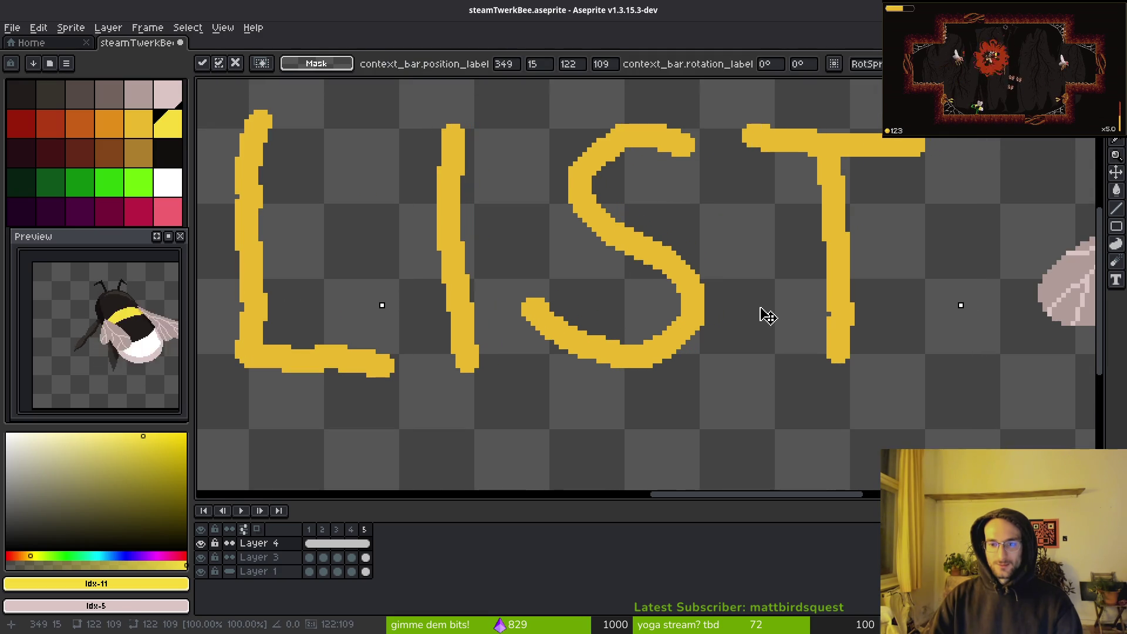
pyautogui.scroll(-1, 757, 311)
pyautogui.scroll(-3, 750, 314)
pyautogui.scroll(1, 734, 320)
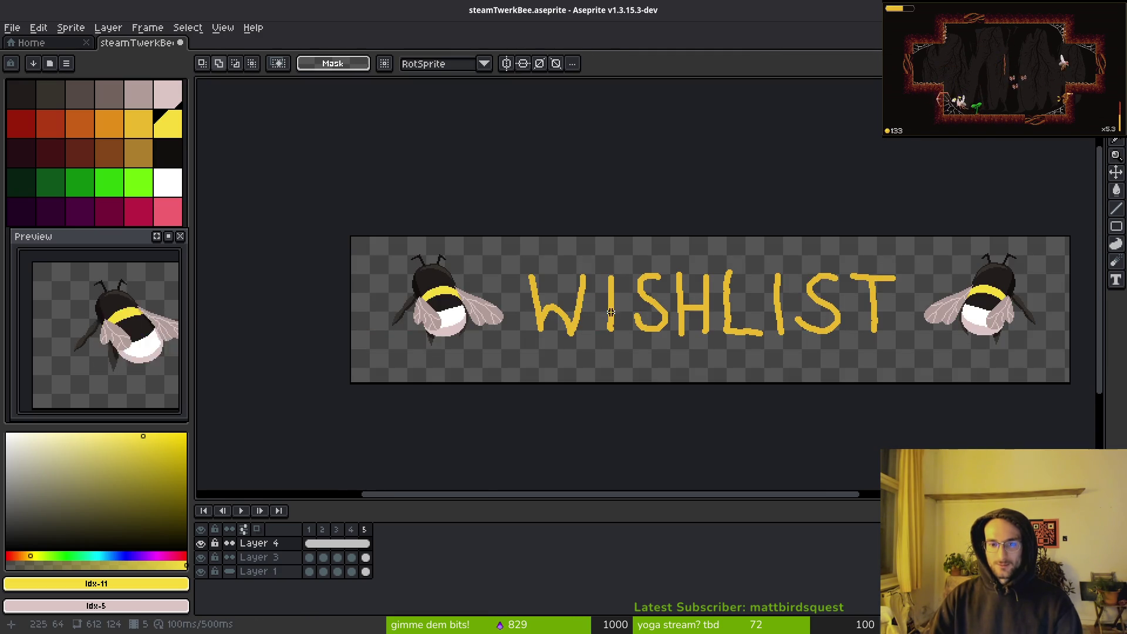
pyautogui.moveTo(738, 320); pyautogui.dragTo(663, 322)
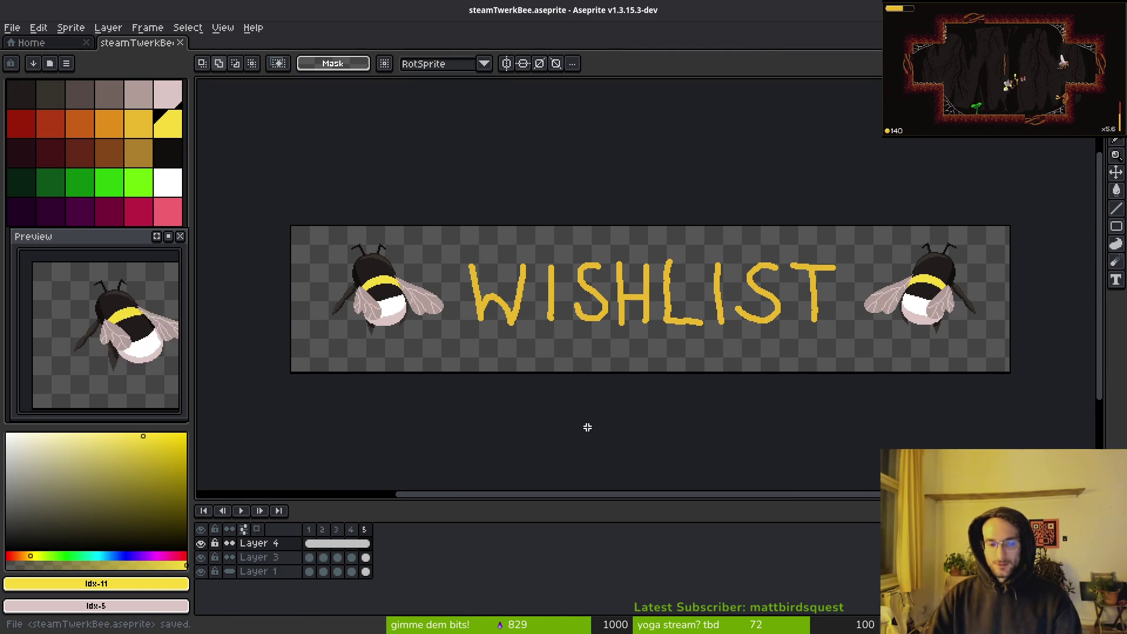
# Cancel the sprite sheet export and point the Export As output to the Downloads folder
pyautogui.hotkey('ctrl', 'e')
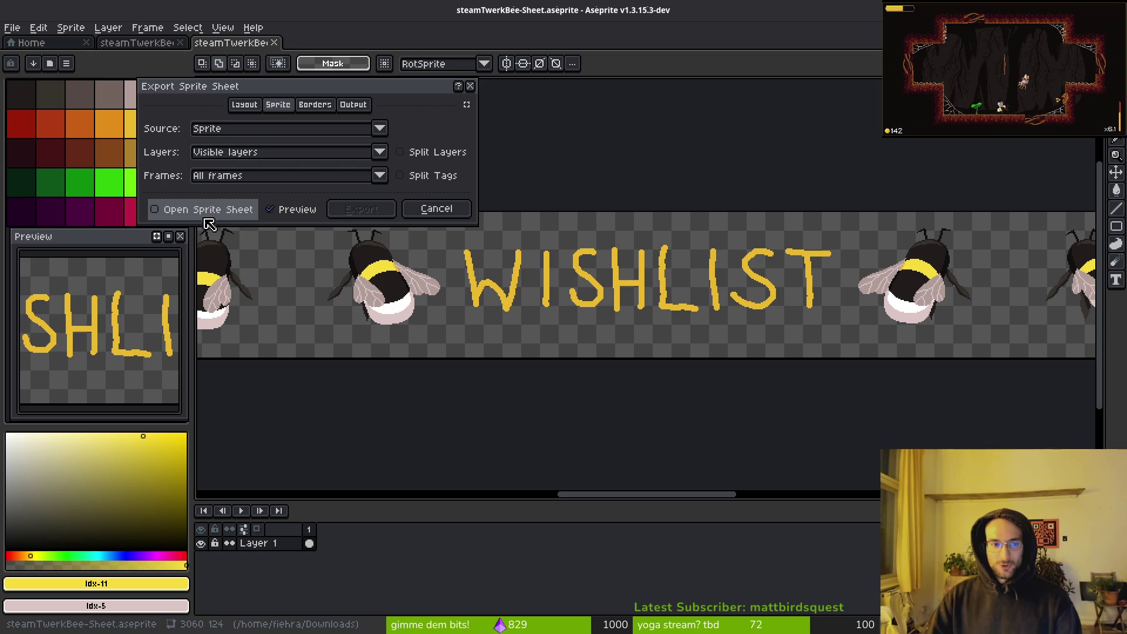
pyautogui.click(434, 209)
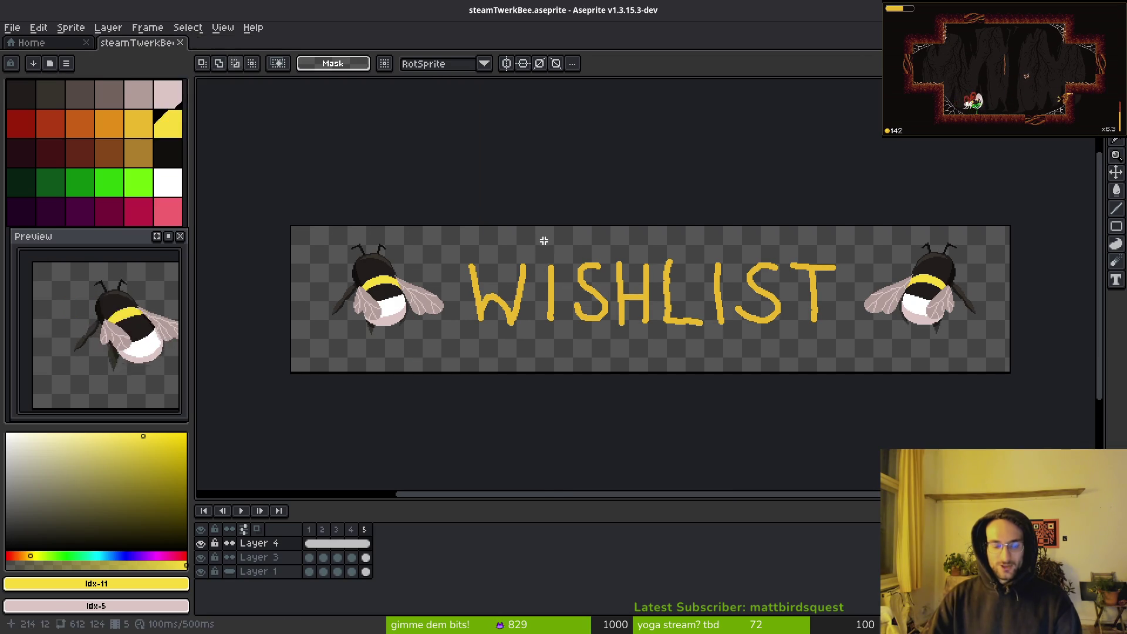
pyautogui.hotkey('ctrl', 'shift', 'e')
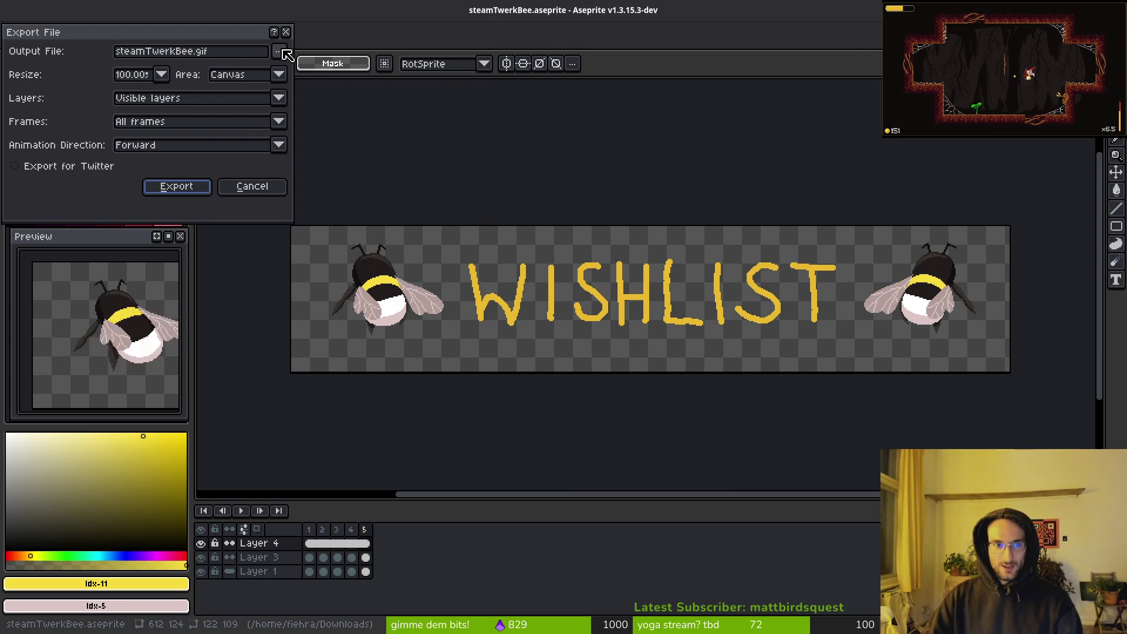
pyautogui.click(287, 54)
pyautogui.click(328, 71)
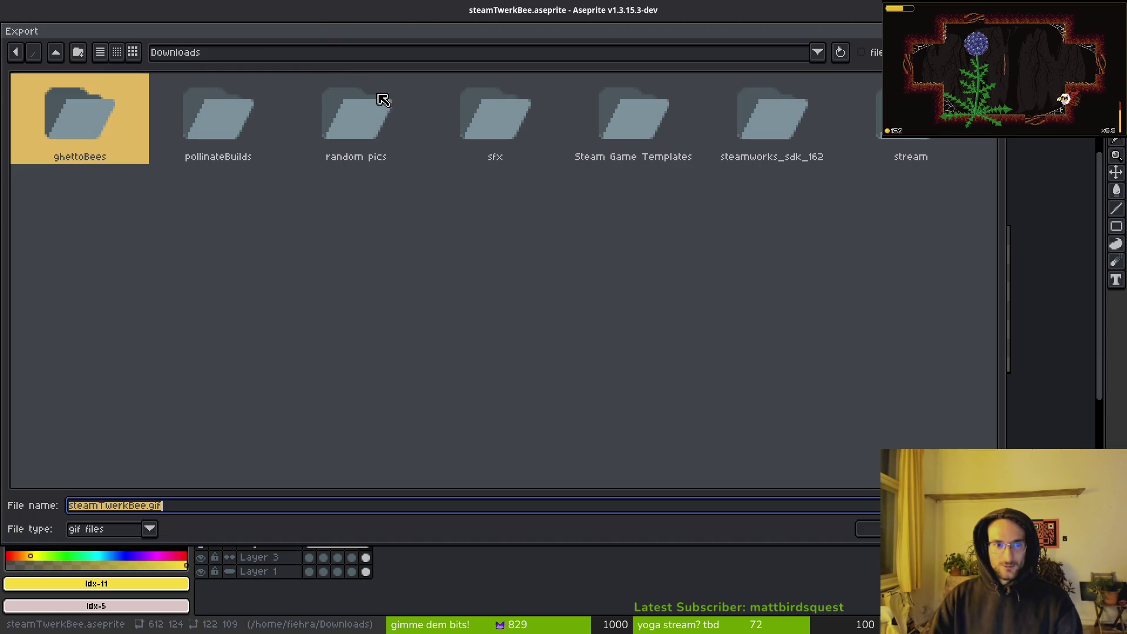
pyautogui.doubleClick(56, 53)
pyautogui.doubleClick(58, 111)
pyautogui.doubleClick(193, 126)
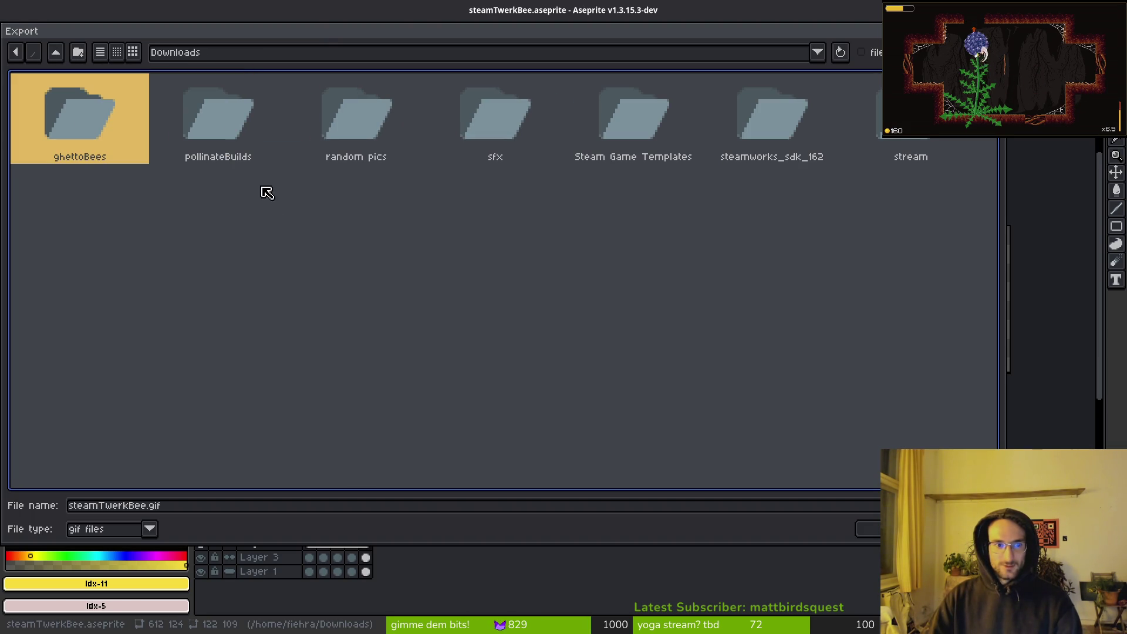
# Export steamTwerkBee.gif, accepting the layer-loss warning and the GIF options
pyautogui.click(212, 508)
pyautogui.click(866, 529)
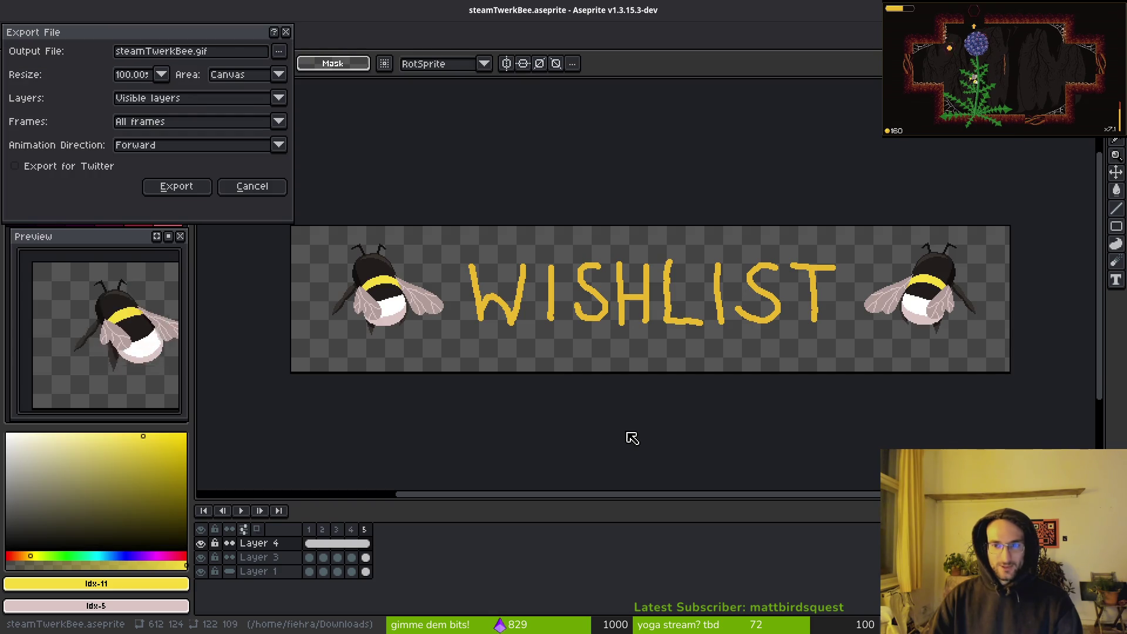
pyautogui.click(194, 190)
pyautogui.press('Return')
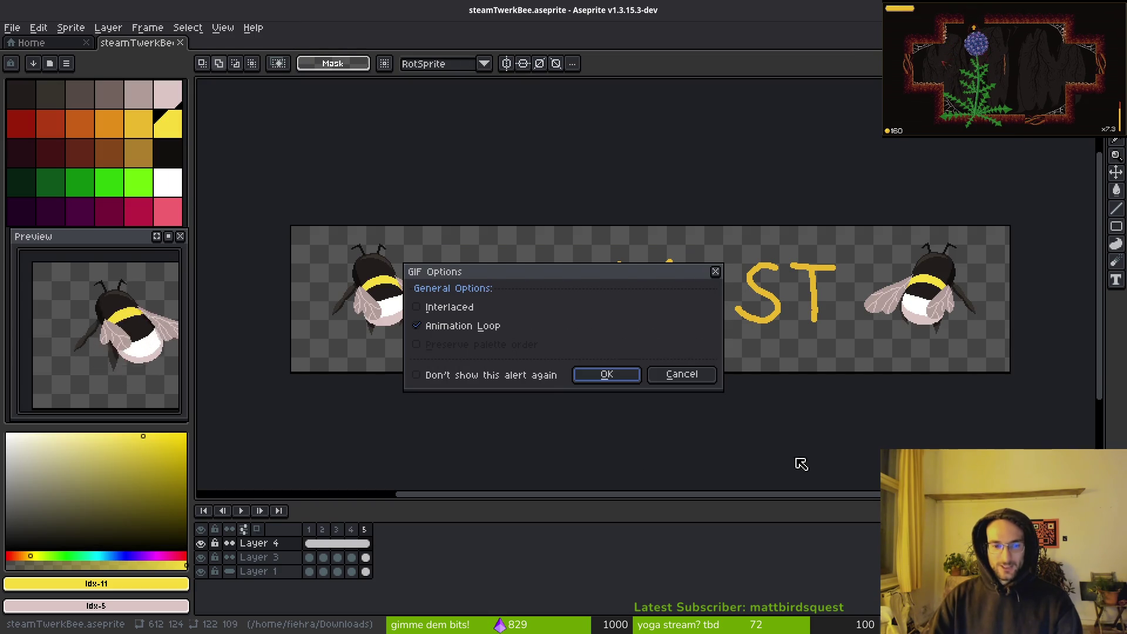
pyautogui.click(621, 375)
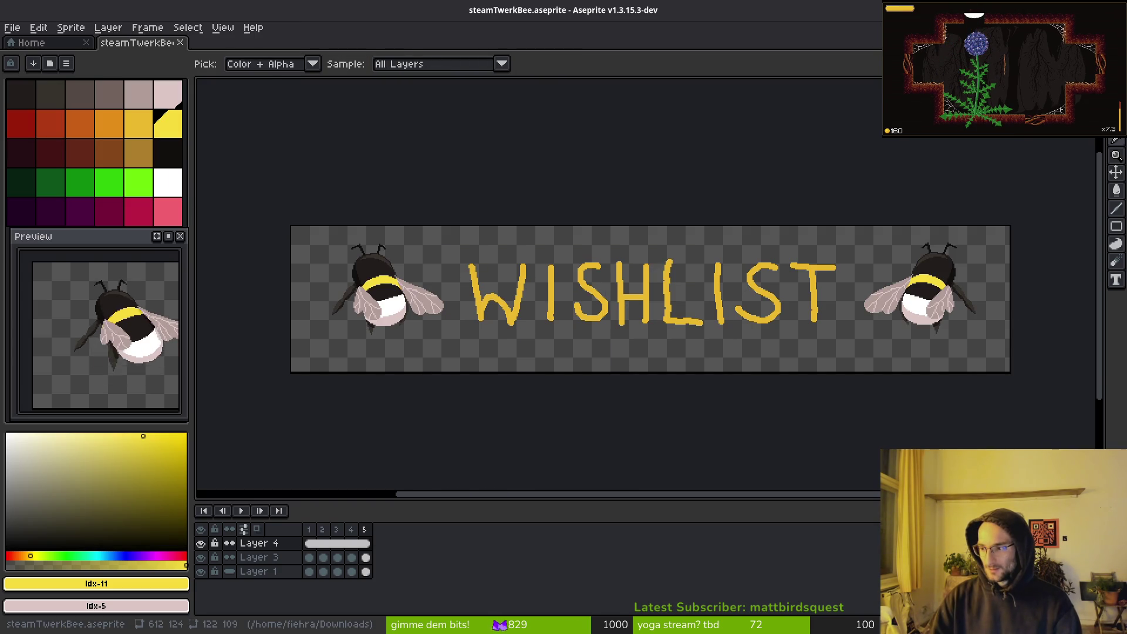
pyautogui.press('super')
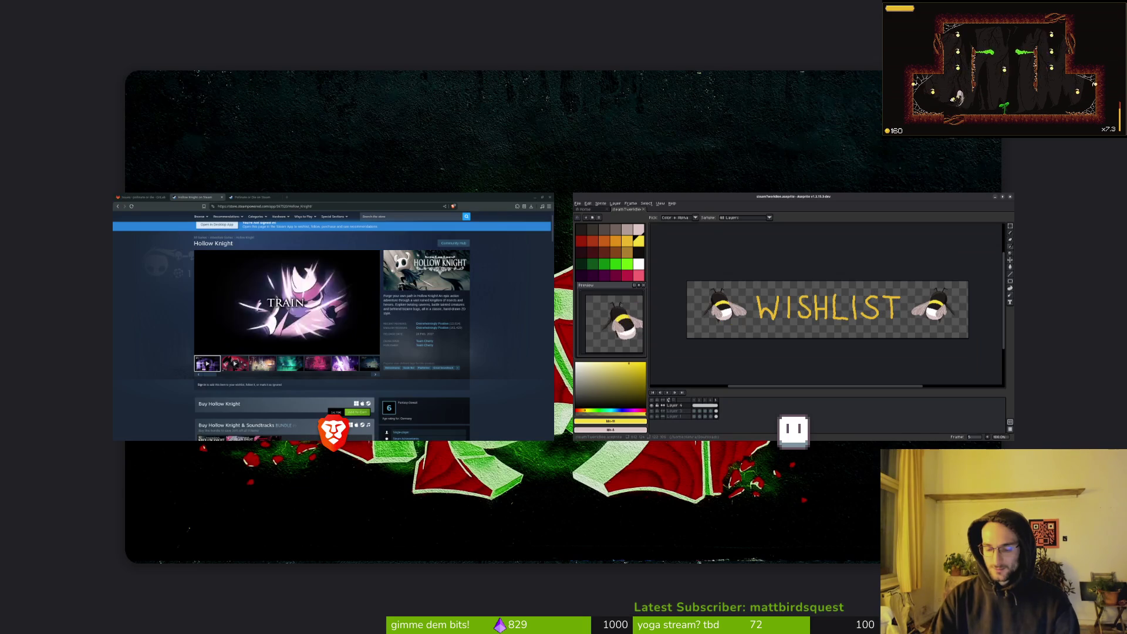
pyautogui.press('super')
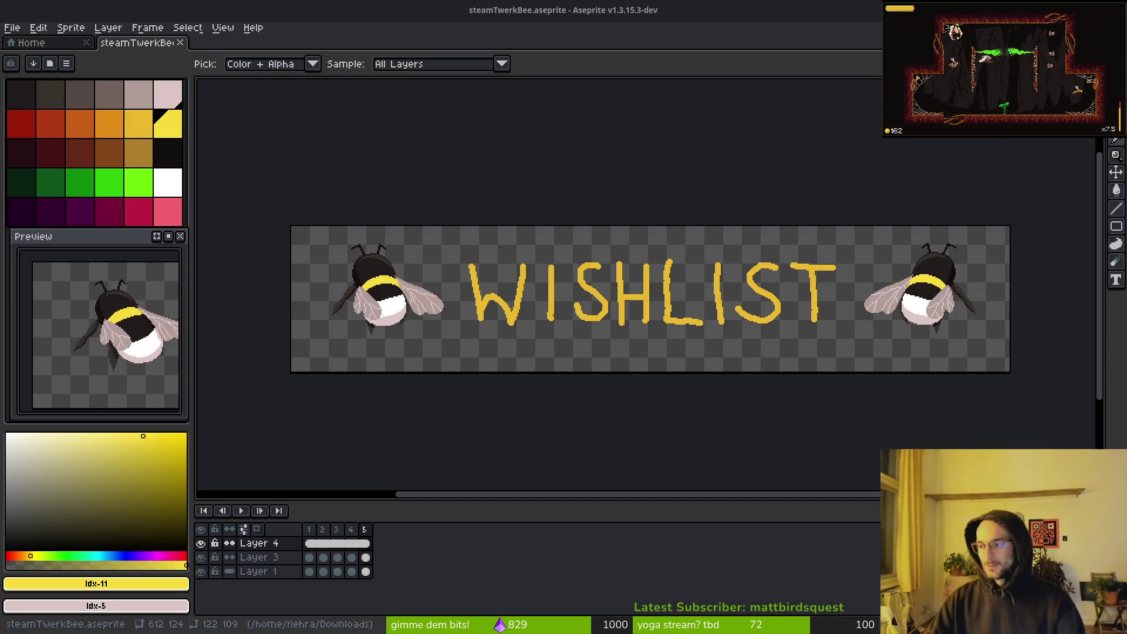
pyautogui.hotkey('alt', 'Tab')
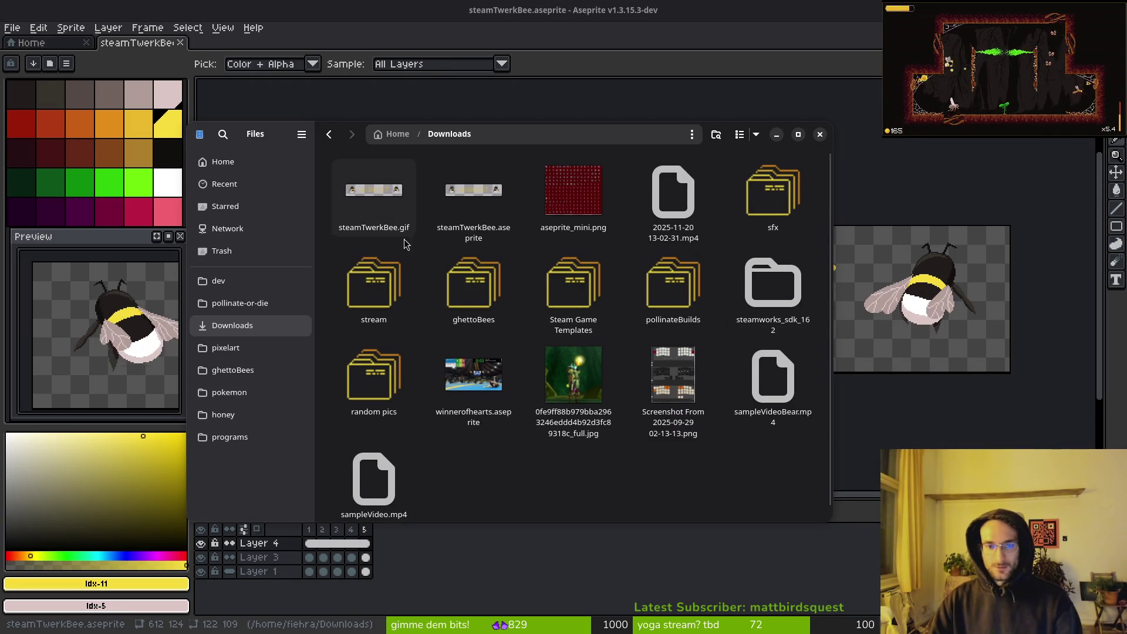
pyautogui.click(369, 197)
pyautogui.doubleClick(378, 238)
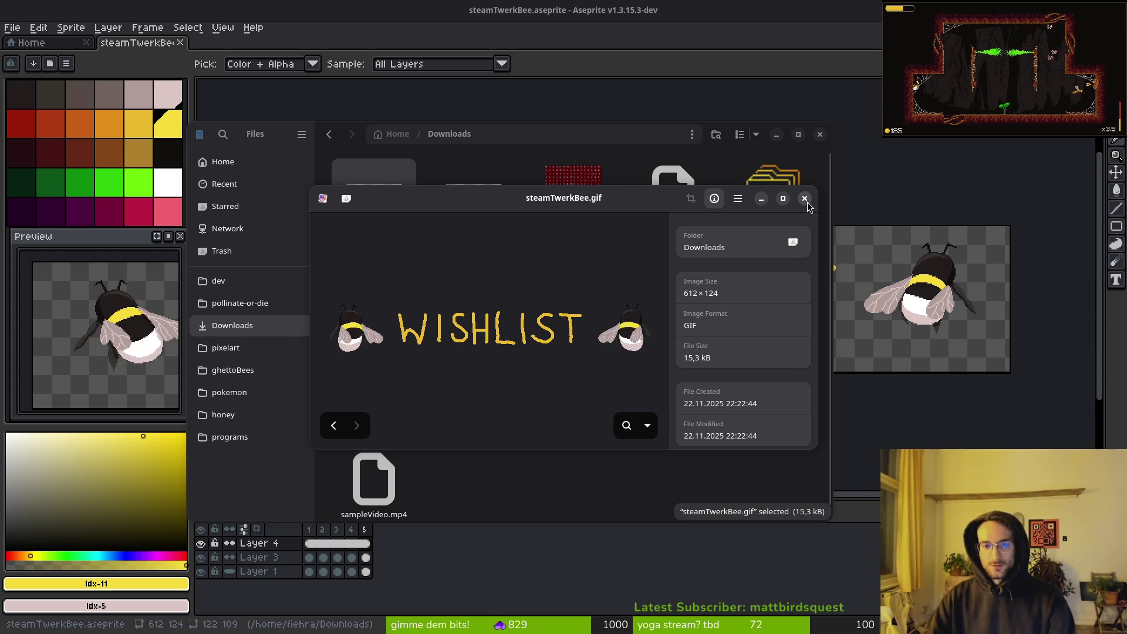
pyautogui.click(804, 199)
pyautogui.click(862, 348)
# Erase the L of WISHLIST on the first frame of Layer 4
pyautogui.hscroll(-1, 677, 351)
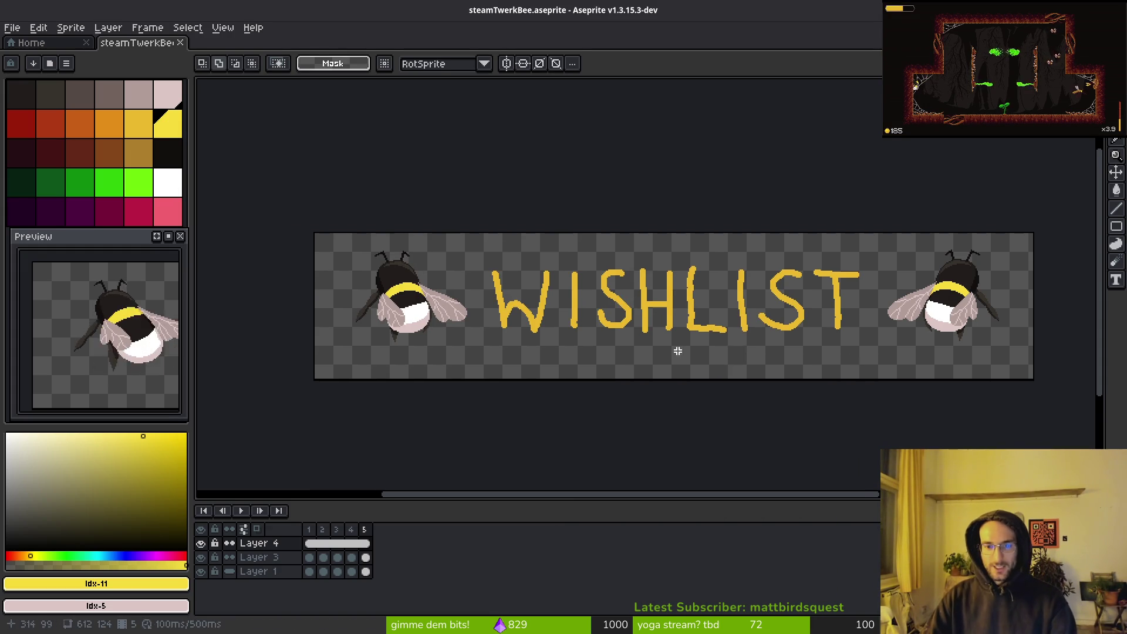
pyautogui.click(310, 543)
pyautogui.scroll(4, 699, 370)
pyautogui.press('b')
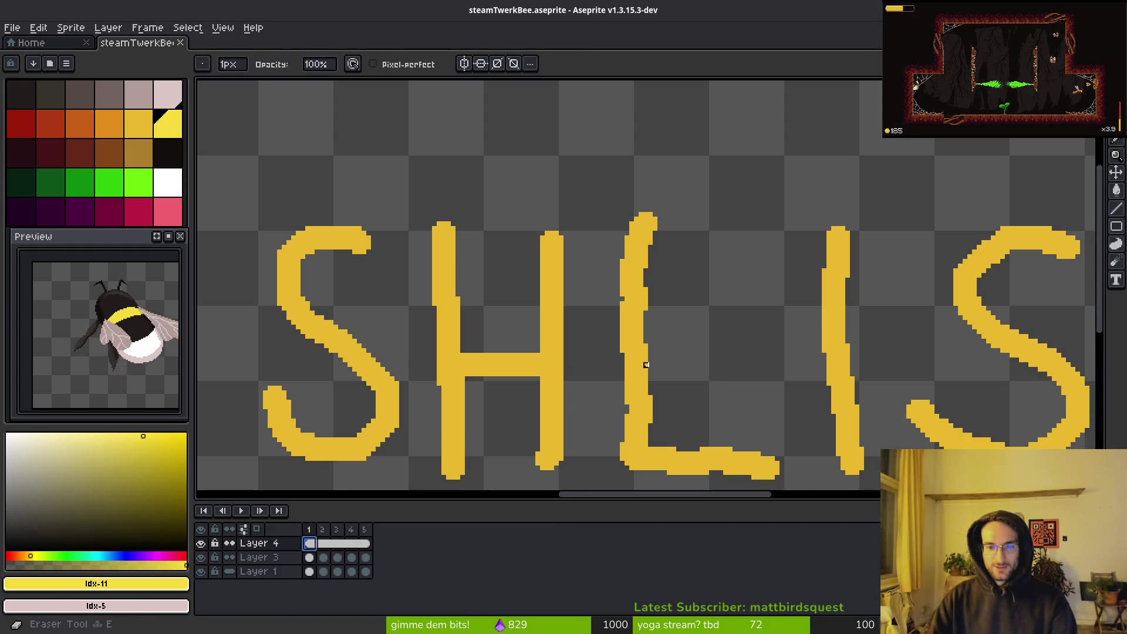
pyautogui.scroll(-2, 684, 358)
pyautogui.moveTo(793, 436)
pyautogui.mouseDown()
pyautogui.moveTo(661, 423)
pyautogui.moveTo(622, 262)
pyautogui.moveTo(629, 108)
pyautogui.mouseUp()
# Redraw the L between H and I with the Pencil in #cab82e and Simple Ink
pyautogui.scroll(-1, 723, 392)
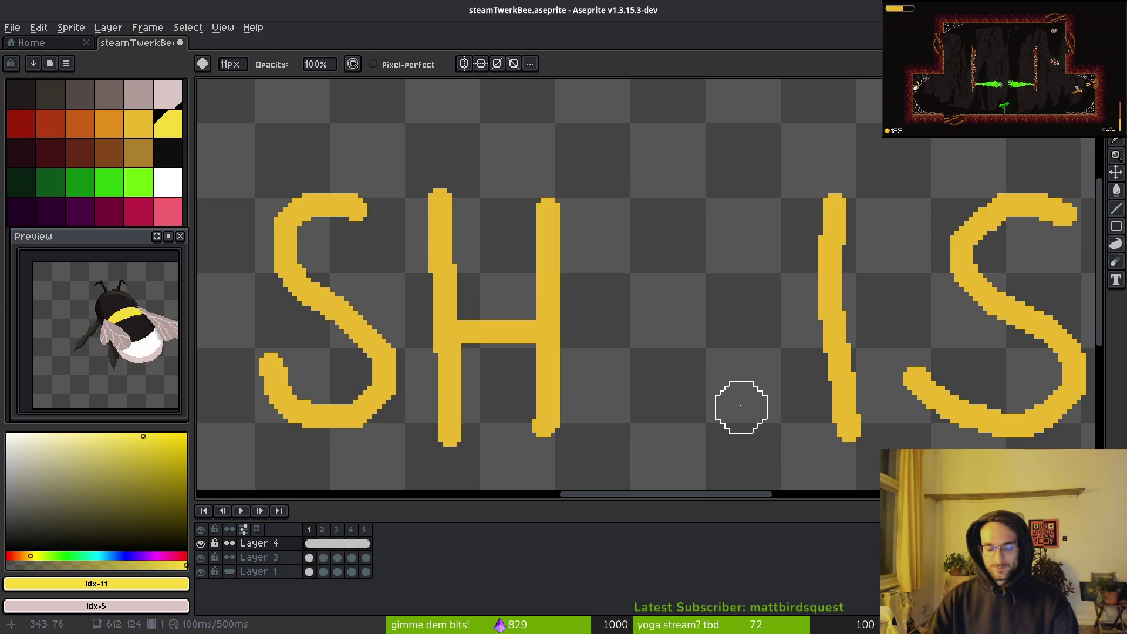
pyautogui.press('f')
pyautogui.keyDown('alt'); pyautogui.click(551, 271); pyautogui.keyUp('alt')
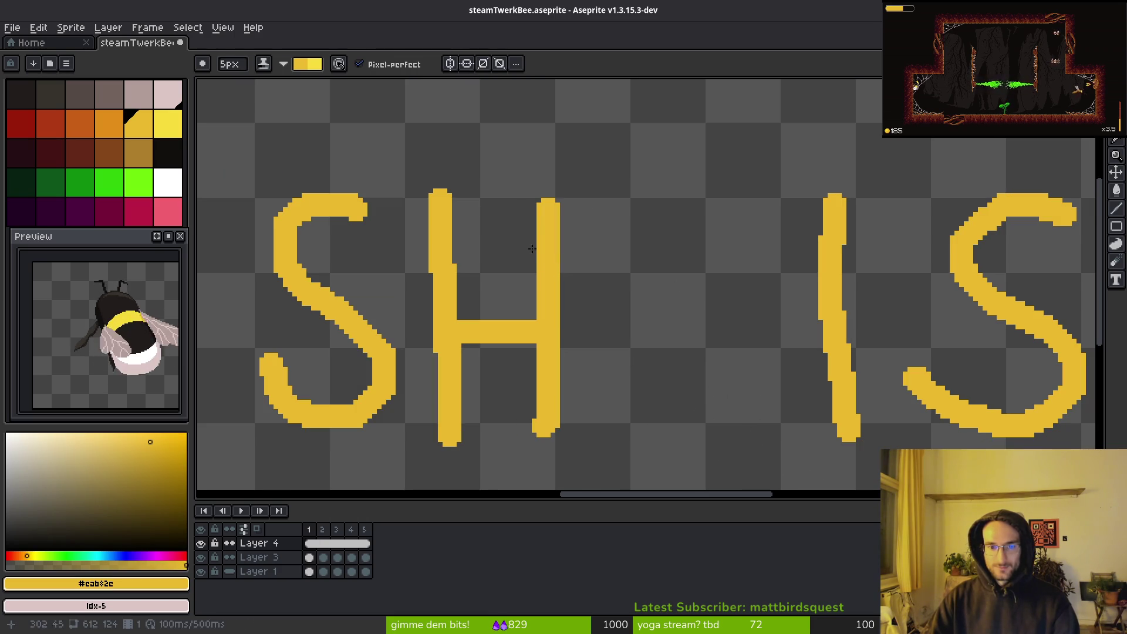
pyautogui.click(259, 66)
pyautogui.click(288, 82)
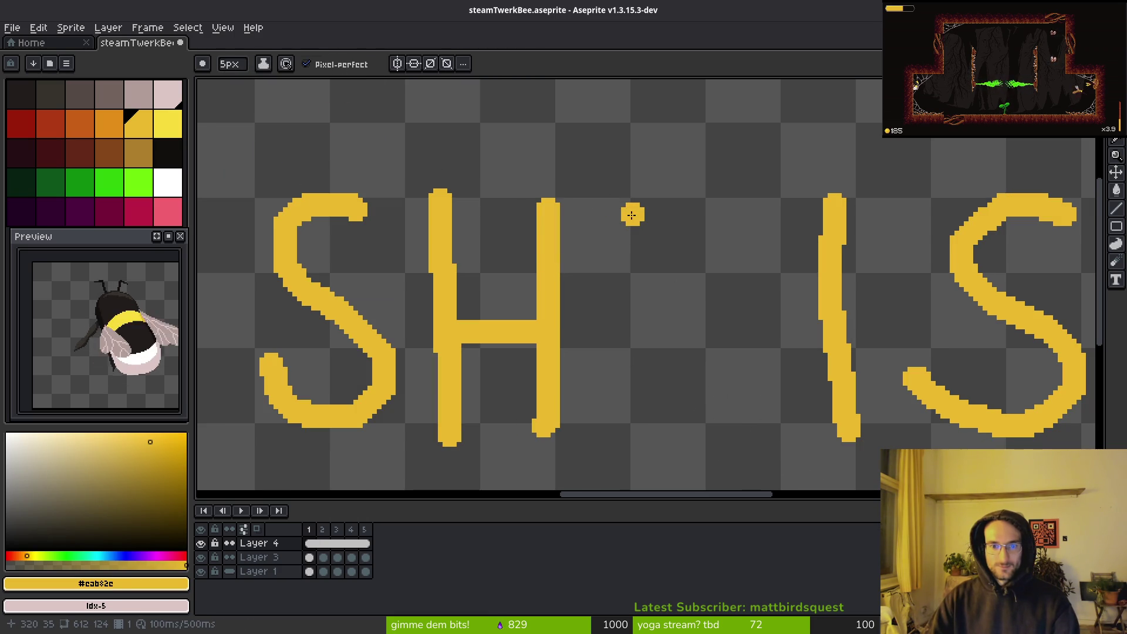
pyautogui.moveTo(633, 195); pyautogui.dragTo(767, 426)
# Save steamTwerkBee.aseprite and undo the stray dot left beside the H
pyautogui.scroll(-2, 727, 414)
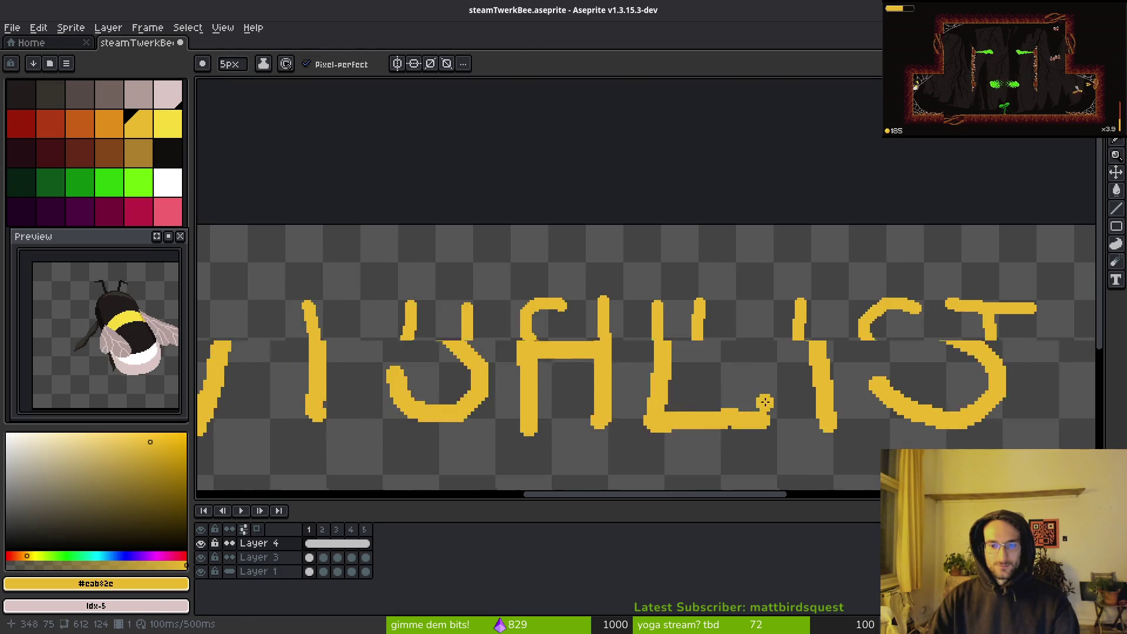
pyautogui.scroll(2, 728, 414)
pyautogui.scroll(-3, 748, 403)
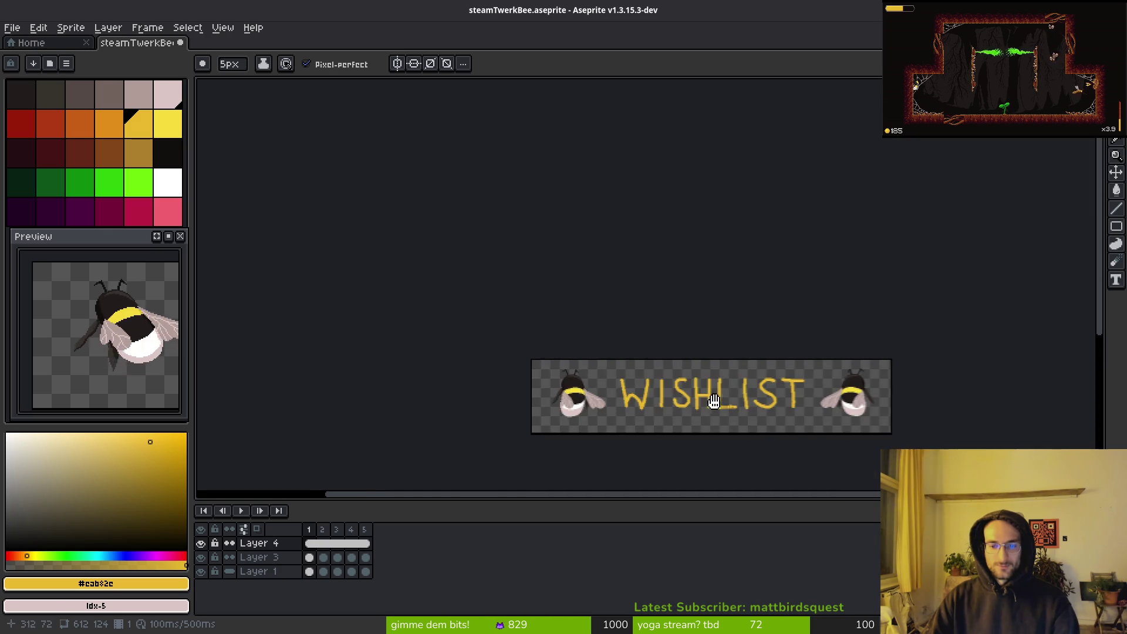
pyautogui.scroll(2, 749, 404)
pyautogui.scroll(1, 667, 370)
pyautogui.hotkey('ctrl', 's')
pyautogui.scroll(-1, 666, 370)
pyautogui.click(614, 330)
pyautogui.scroll(-1, 587, 327)
pyautogui.scroll(1, 688, 350)
pyautogui.hotkey('ctrl', 'z')
pyautogui.click(688, 350)
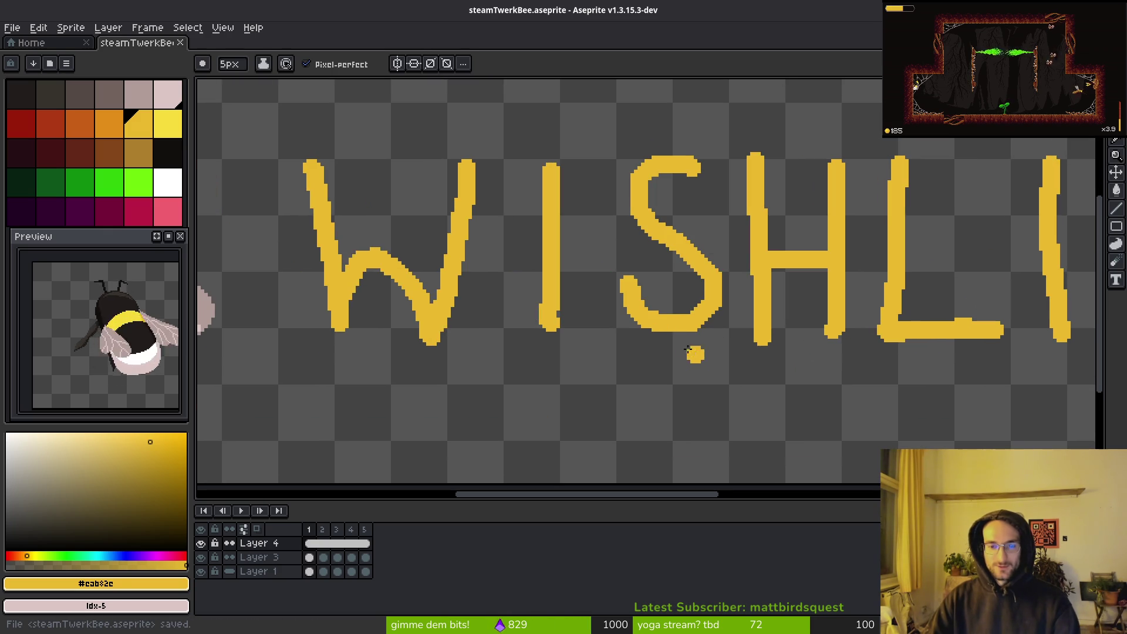
pyautogui.scroll(-3, 717, 307)
pyautogui.scroll(2, 763, 323)
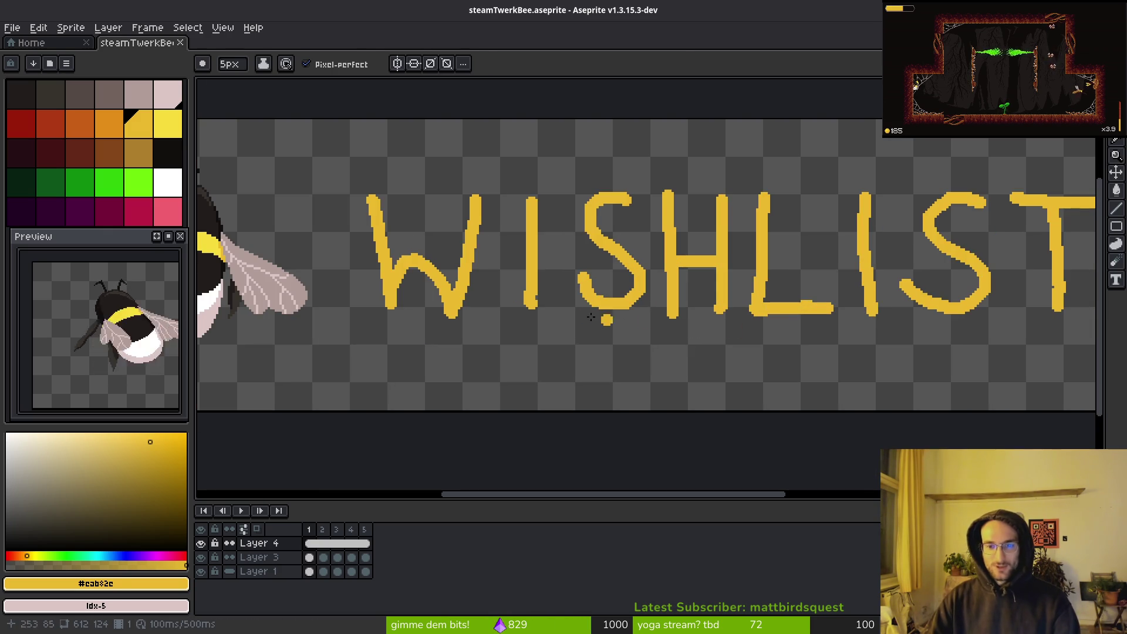
pyautogui.press('w')
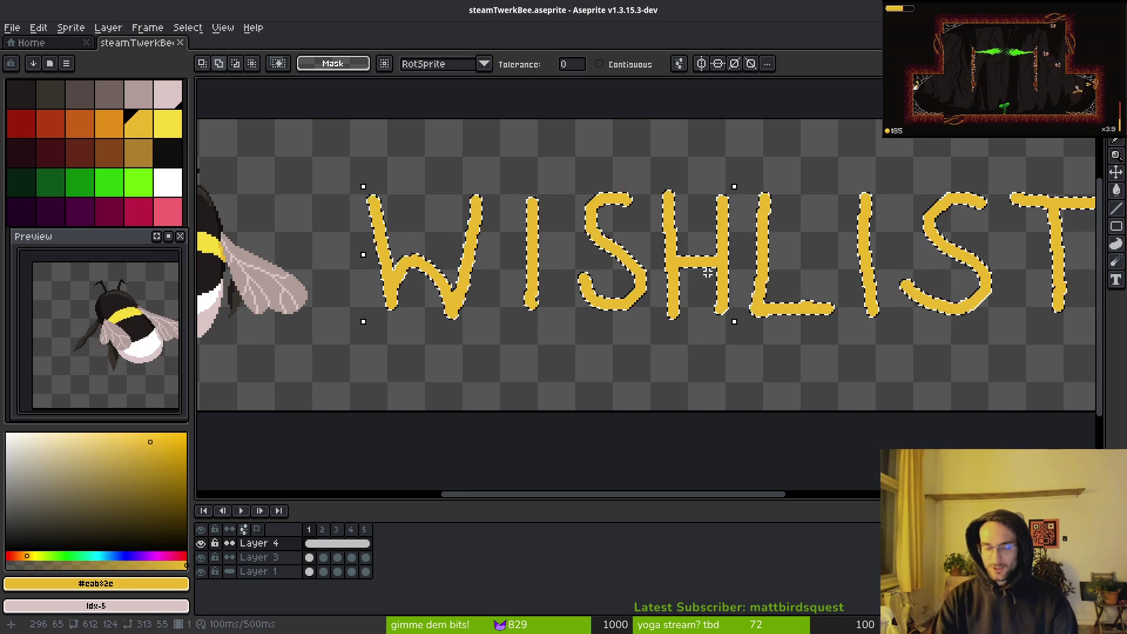
# Open the Outline filter on the lettering, browse colours, then cancel it and deselect
pyautogui.hotkey('shift', 'o')
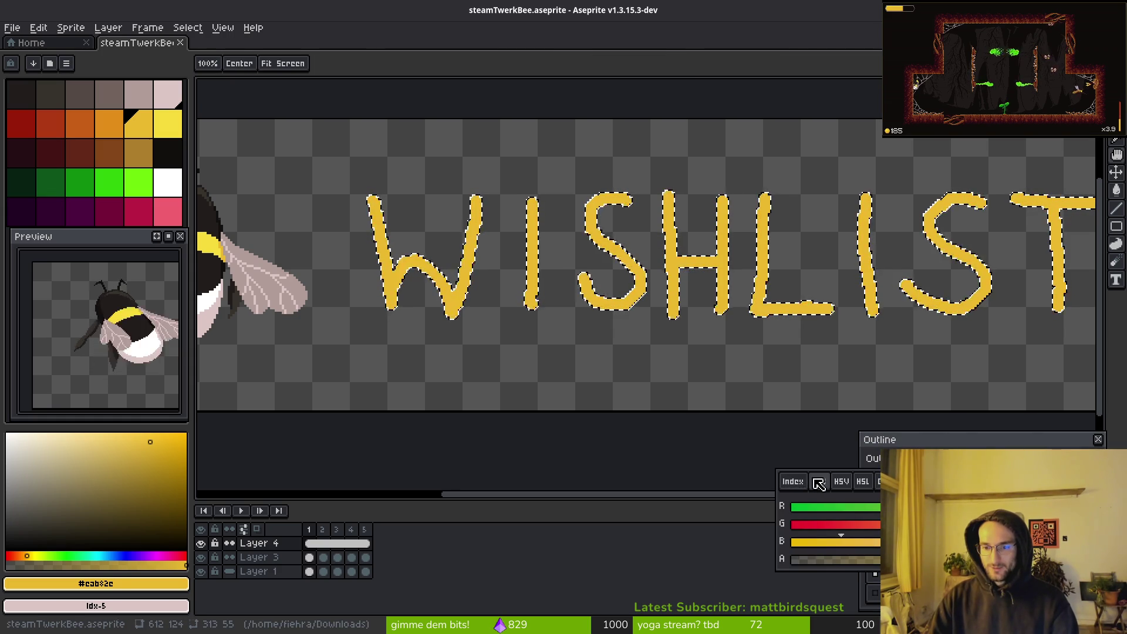
pyautogui.click(800, 481)
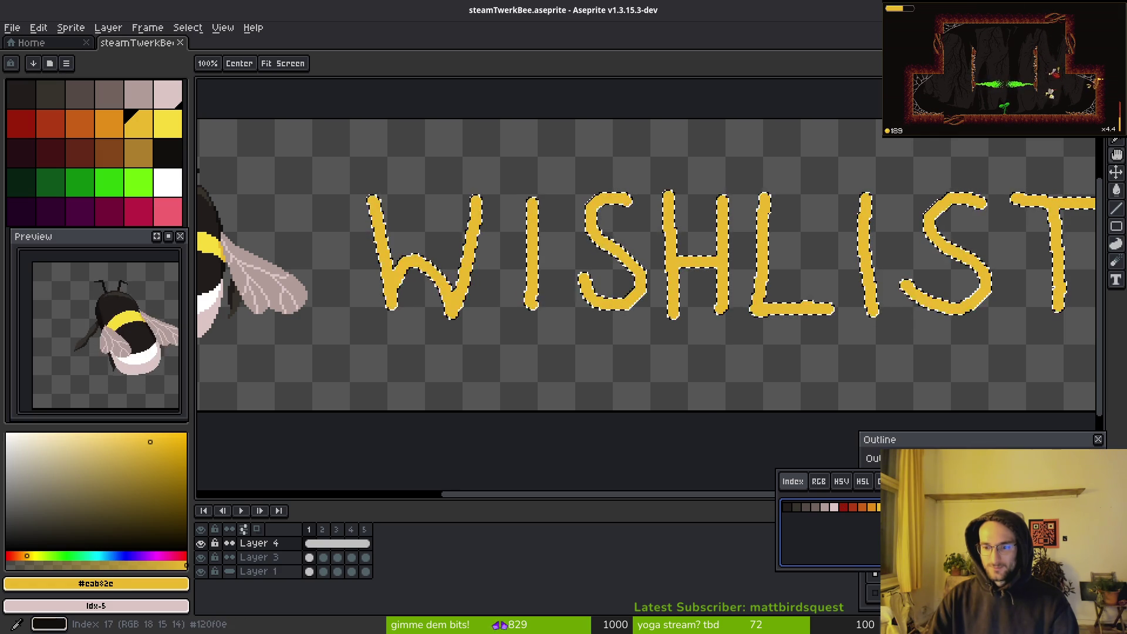
pyautogui.click(1001, 446)
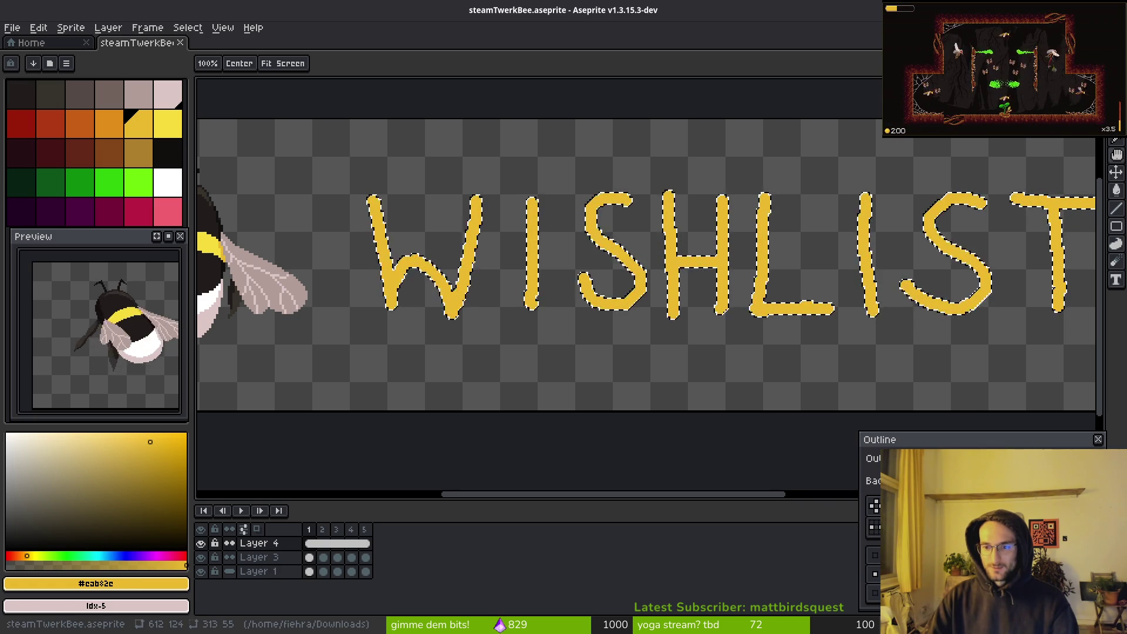
pyautogui.press('Return')
pyautogui.hotkey('ctrl', 'd')
pyautogui.scroll(-2, 689, 336)
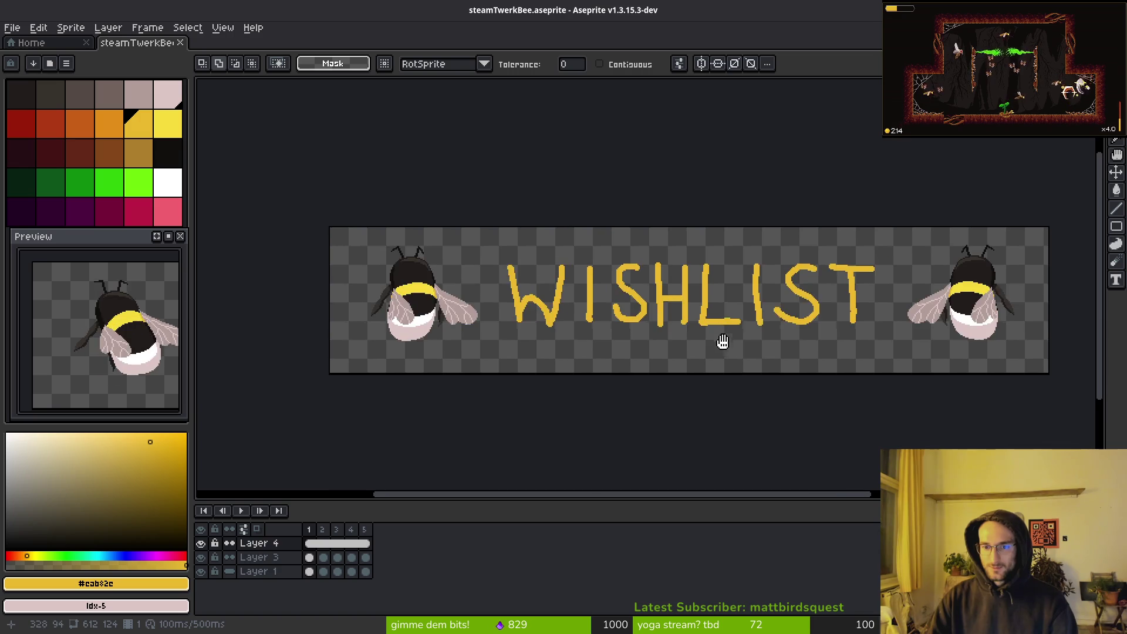
pyautogui.press('b')
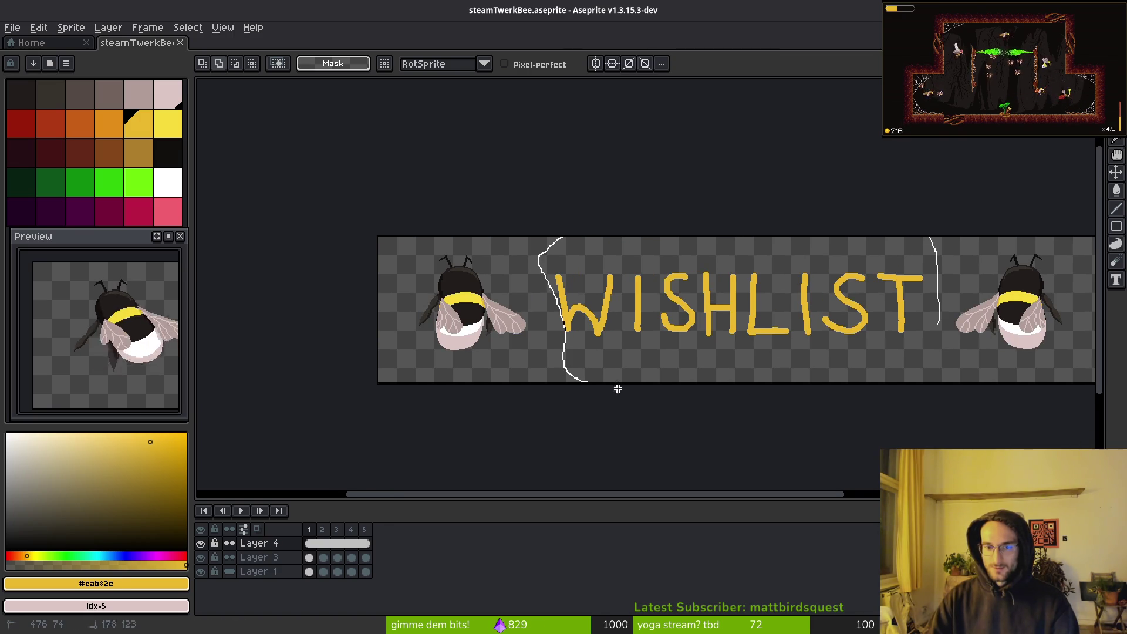
# Lasso-select the WISHLIST lettering, extending the selection edge around the W
pyautogui.moveTo(933, 284); pyautogui.dragTo(942, 334)
pyautogui.scroll(4, 573, 337)
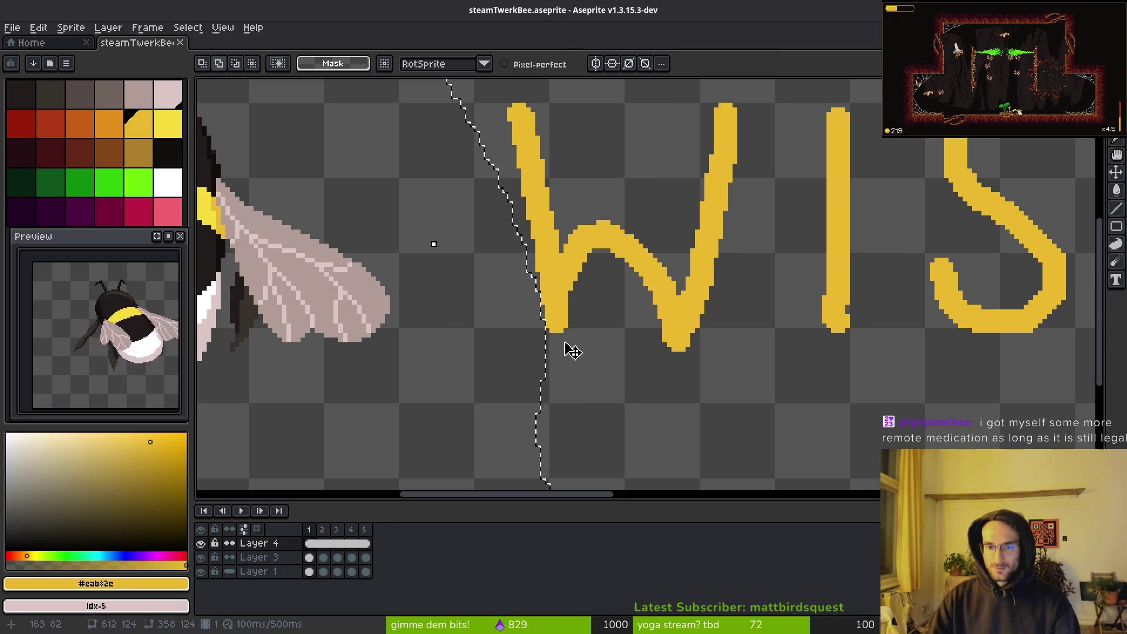
pyautogui.moveTo(476, 254)
pyautogui.mouseDown()
pyautogui.moveTo(548, 423)
pyautogui.moveTo(528, 223)
pyautogui.mouseUp()
pyautogui.scroll(-4, 596, 322)
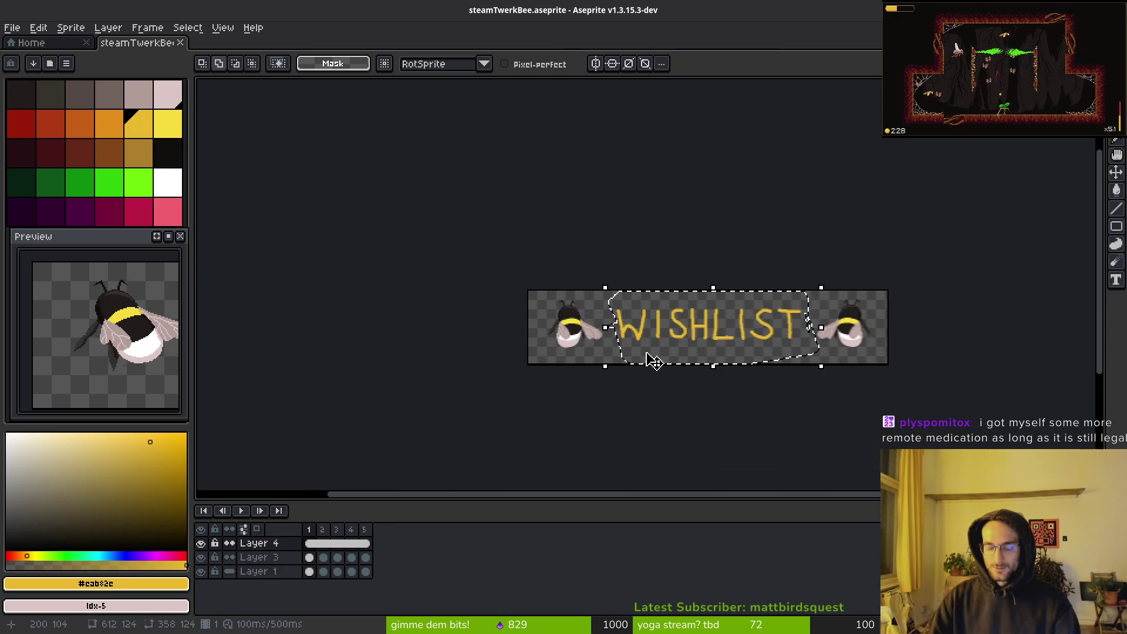
pyautogui.hotkey('shift', 'p')
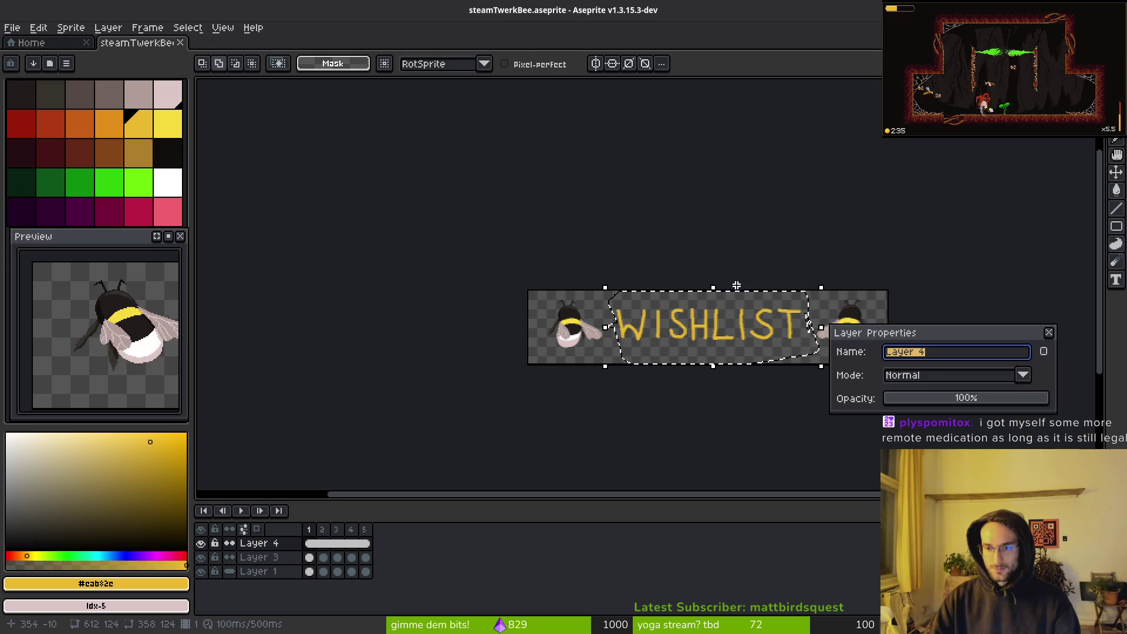
pyautogui.press('Escape')
pyautogui.press('space')
# Open the Outline filter and preview a dark outline colour around the letters
pyautogui.hotkey('shift', 'o')
pyautogui.scroll(4, 631, 337)
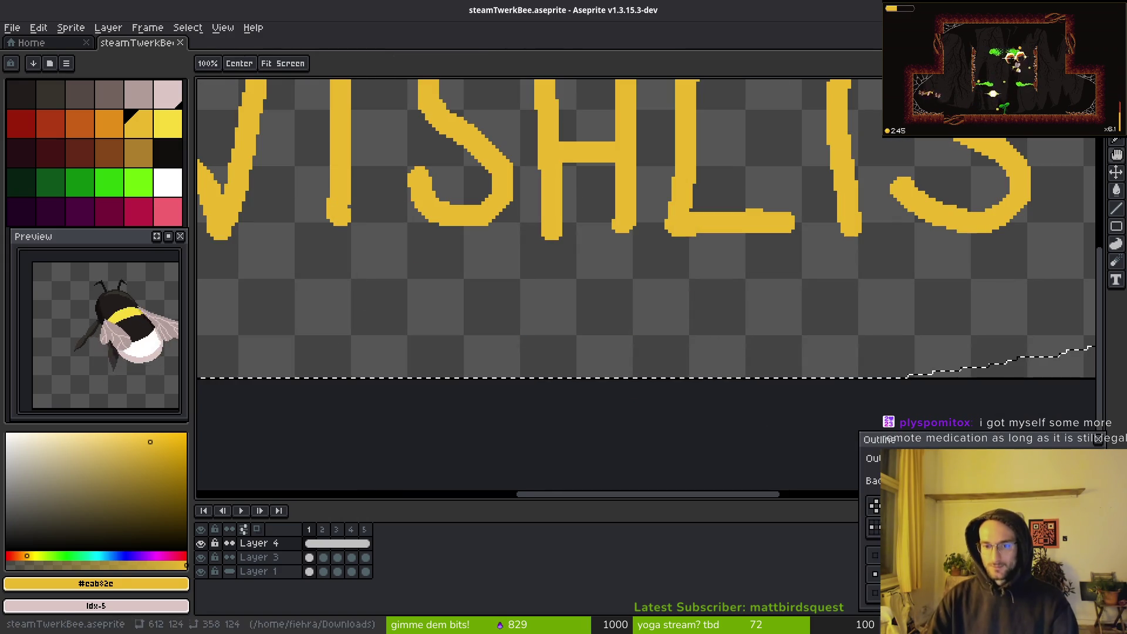
pyautogui.click(939, 459)
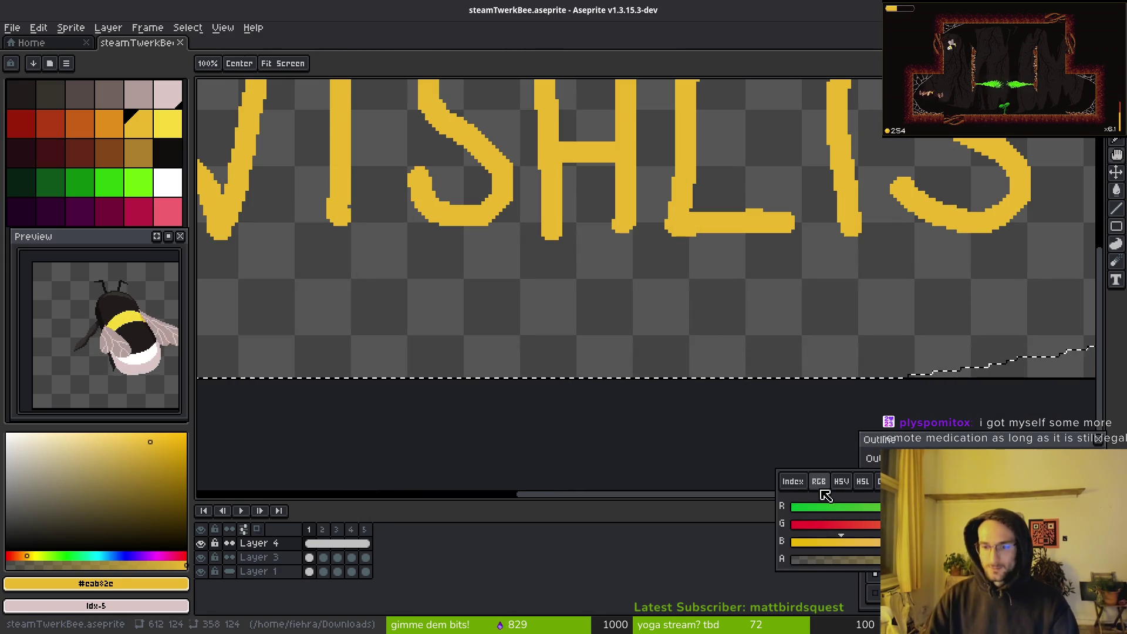
pyautogui.click(787, 507)
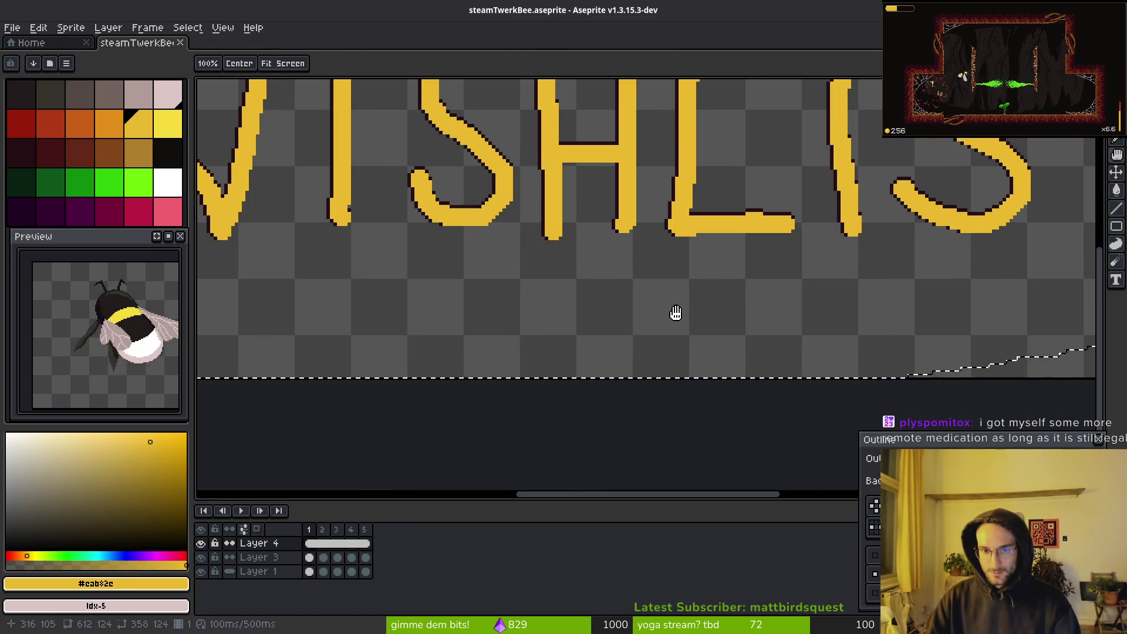
pyautogui.scroll(-2, 681, 322)
pyautogui.moveTo(685, 329); pyautogui.dragTo(726, 382)
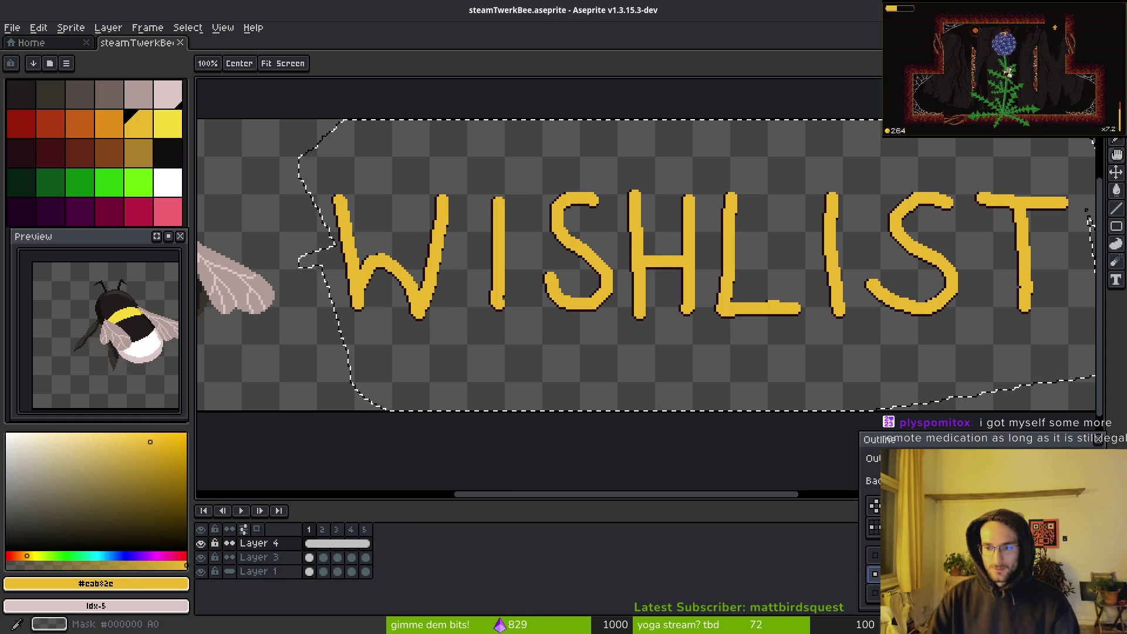
# Compare orange, dark red and yellow outline colours, returning to orange
pyautogui.click(892, 458)
pyautogui.click(864, 508)
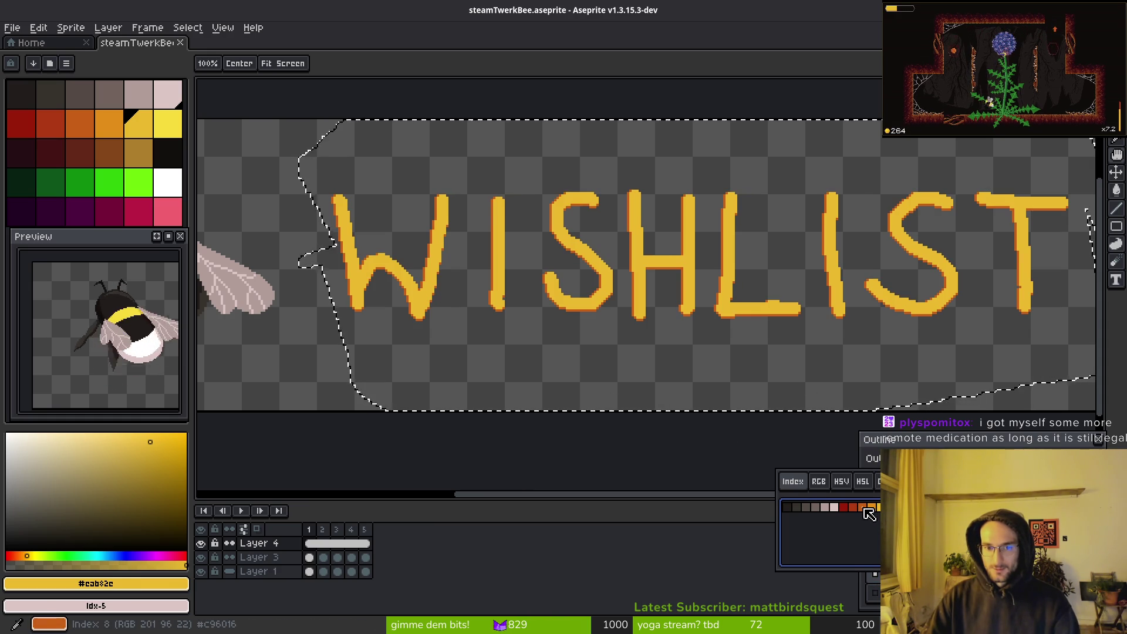
pyautogui.click(854, 507)
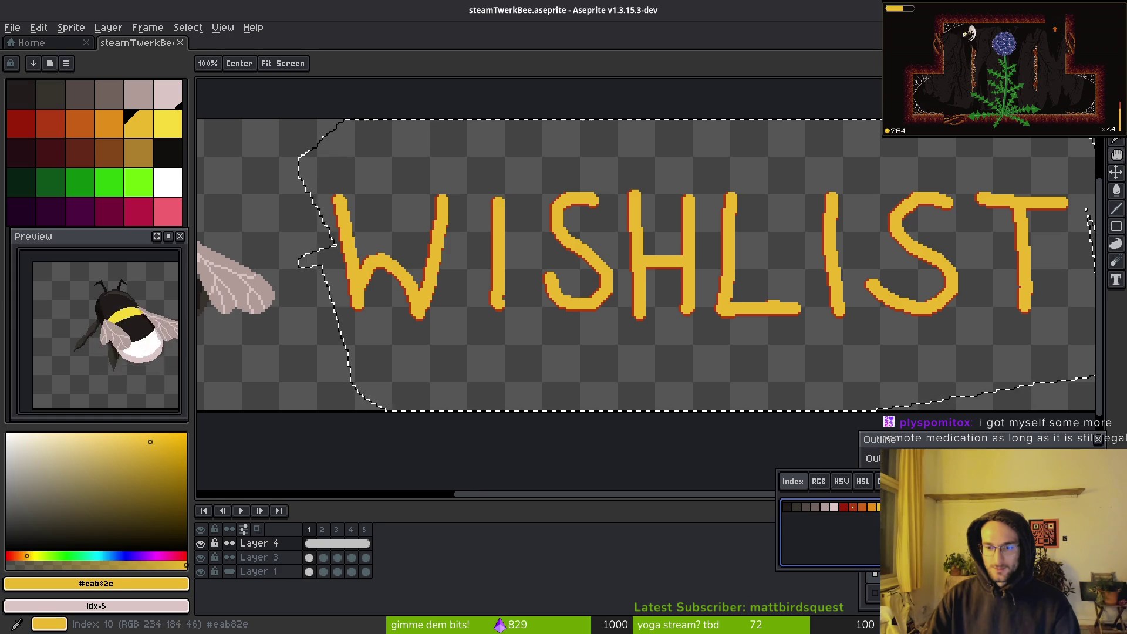
pyautogui.click(878, 512)
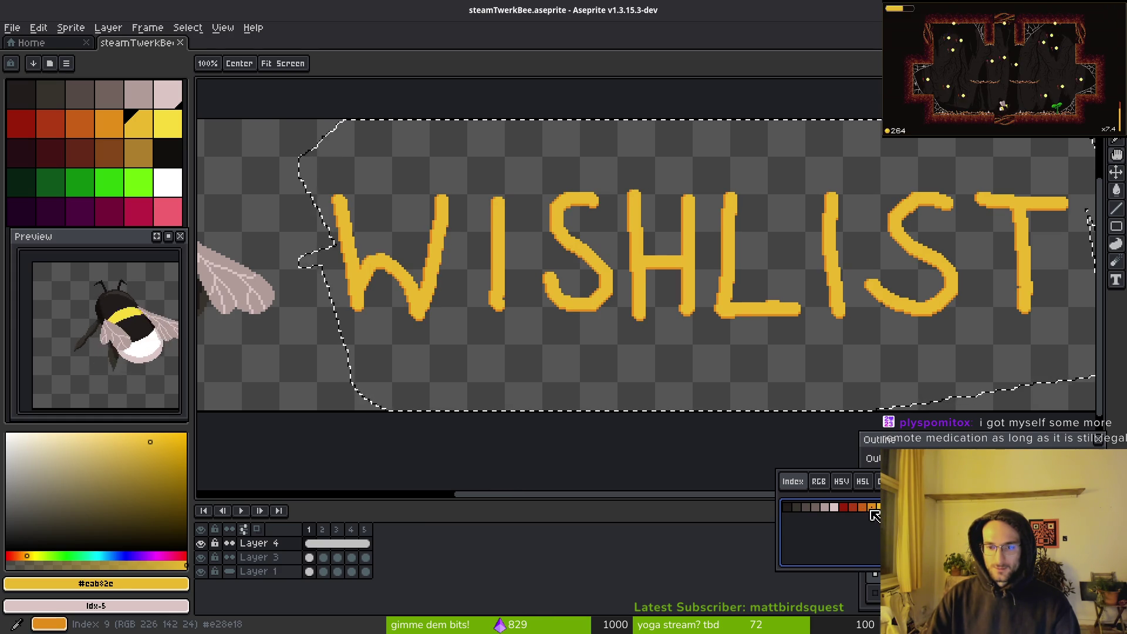
pyautogui.click(891, 511)
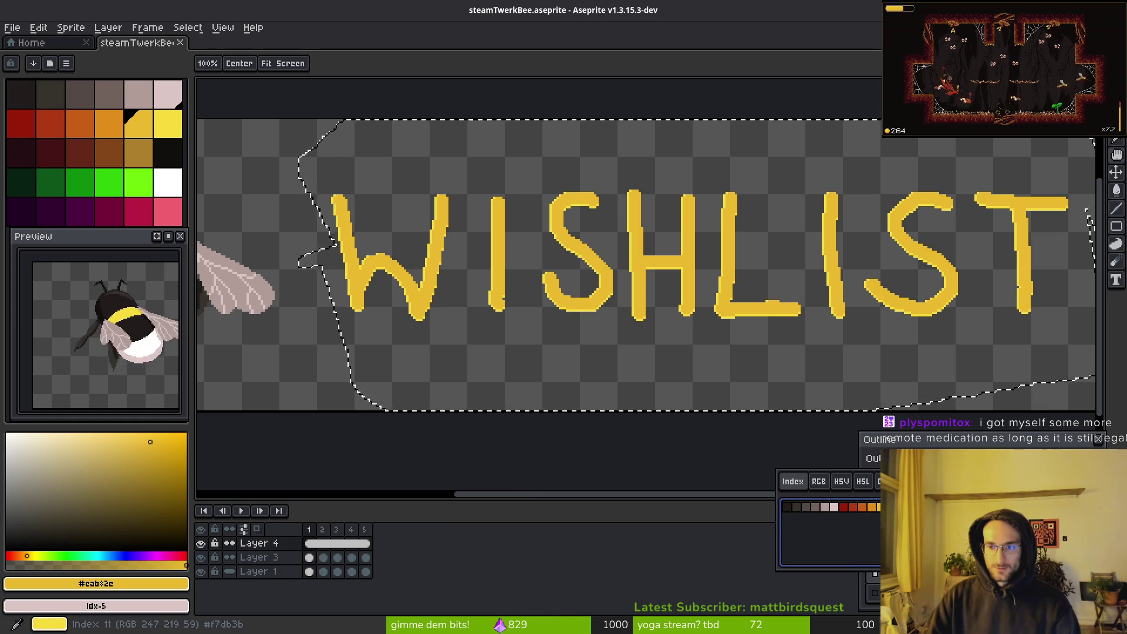
pyautogui.click(876, 515)
pyautogui.scroll(-2, 645, 293)
pyautogui.scroll(3, 675, 302)
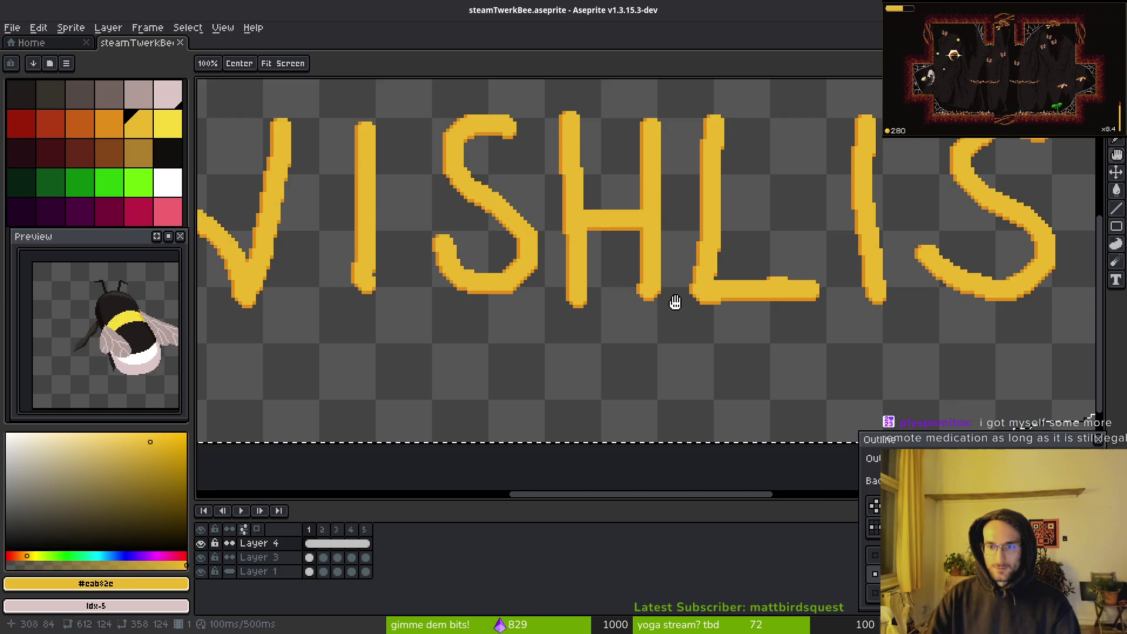
pyautogui.moveTo(787, 324); pyautogui.dragTo(757, 341)
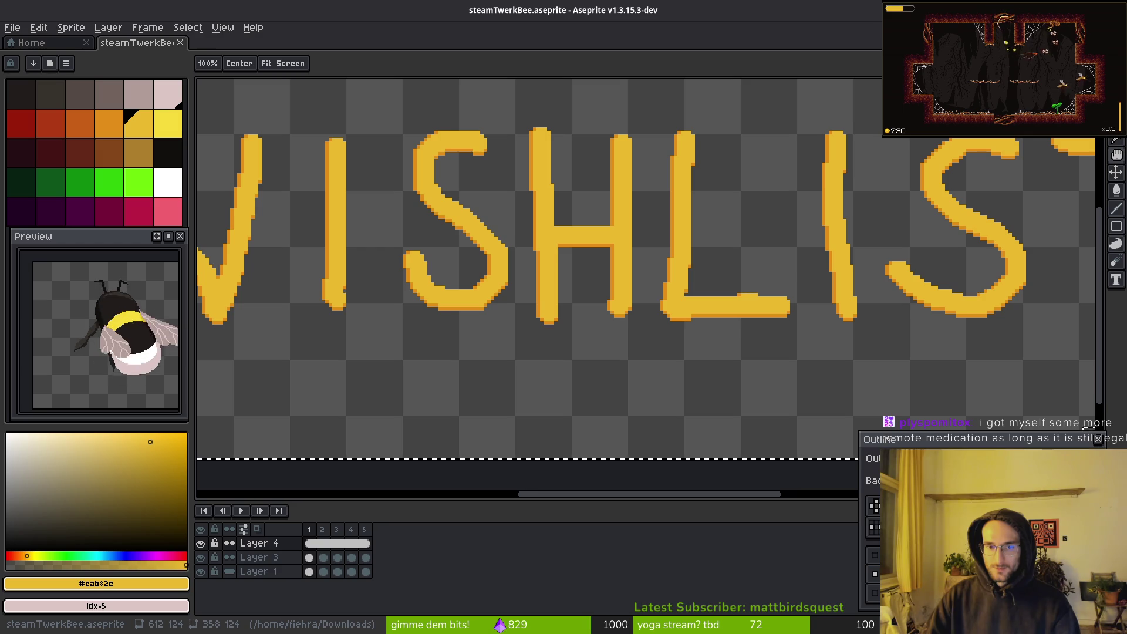
# Try other outline shapes and colours, then apply the thin orange outline
pyautogui.click(874, 506)
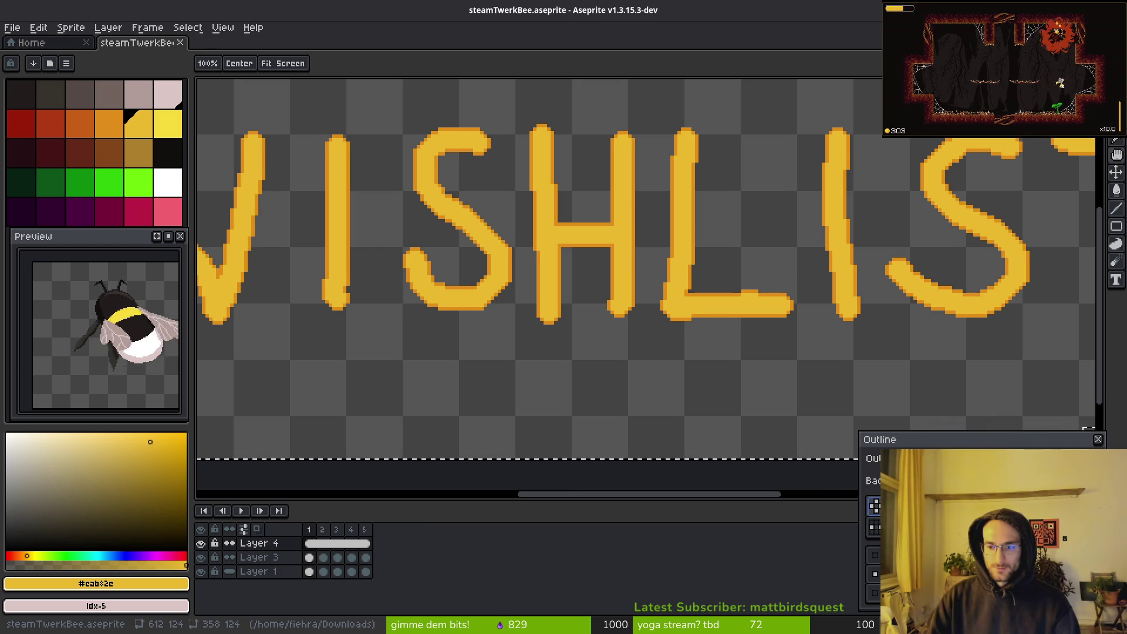
pyautogui.click(875, 526)
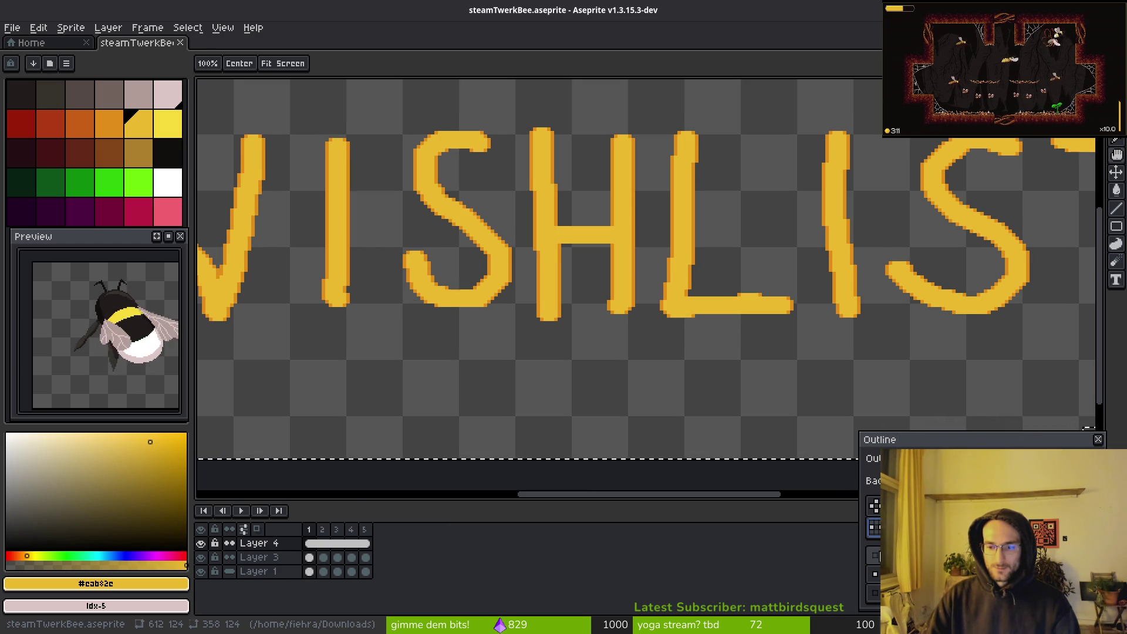
pyautogui.scroll(-3, 755, 370)
pyautogui.scroll(2, 756, 363)
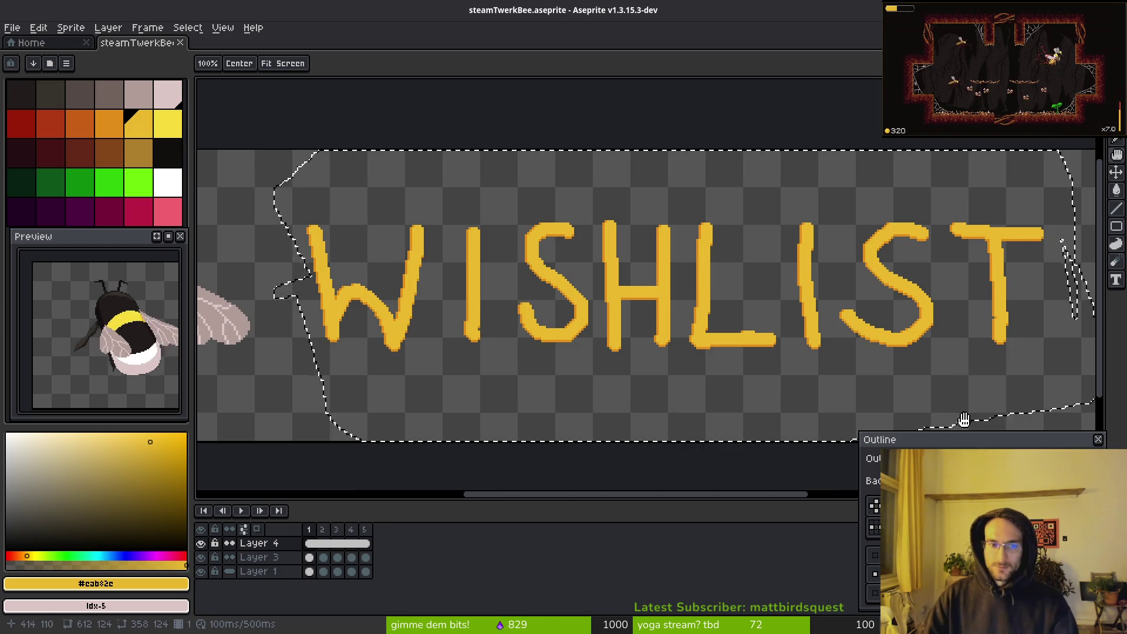
pyautogui.click(904, 458)
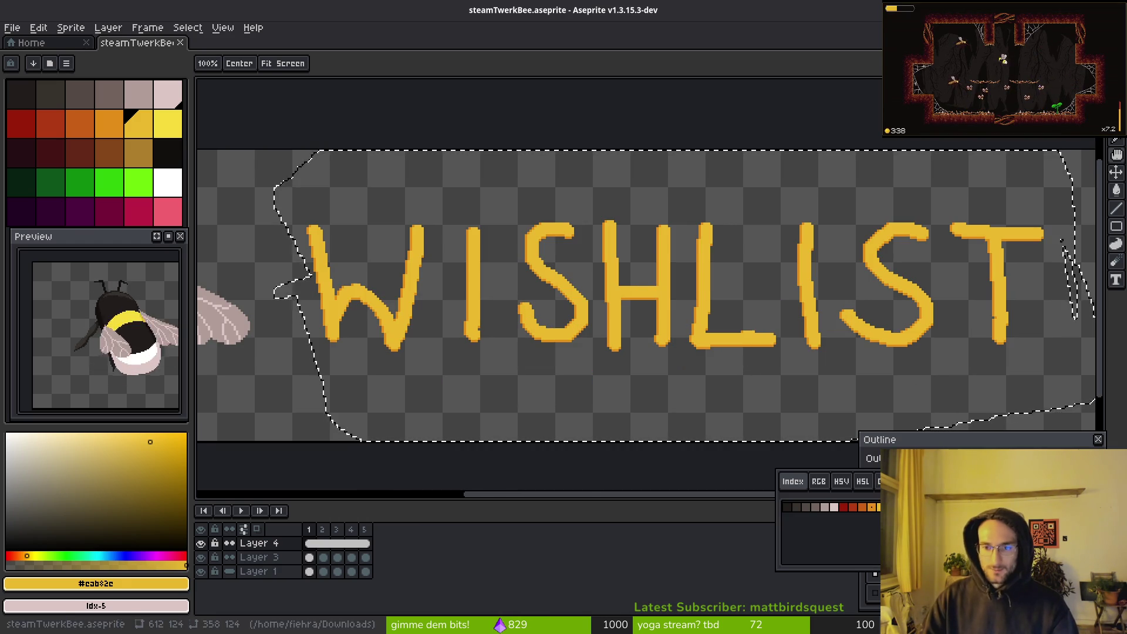
pyautogui.click(866, 509)
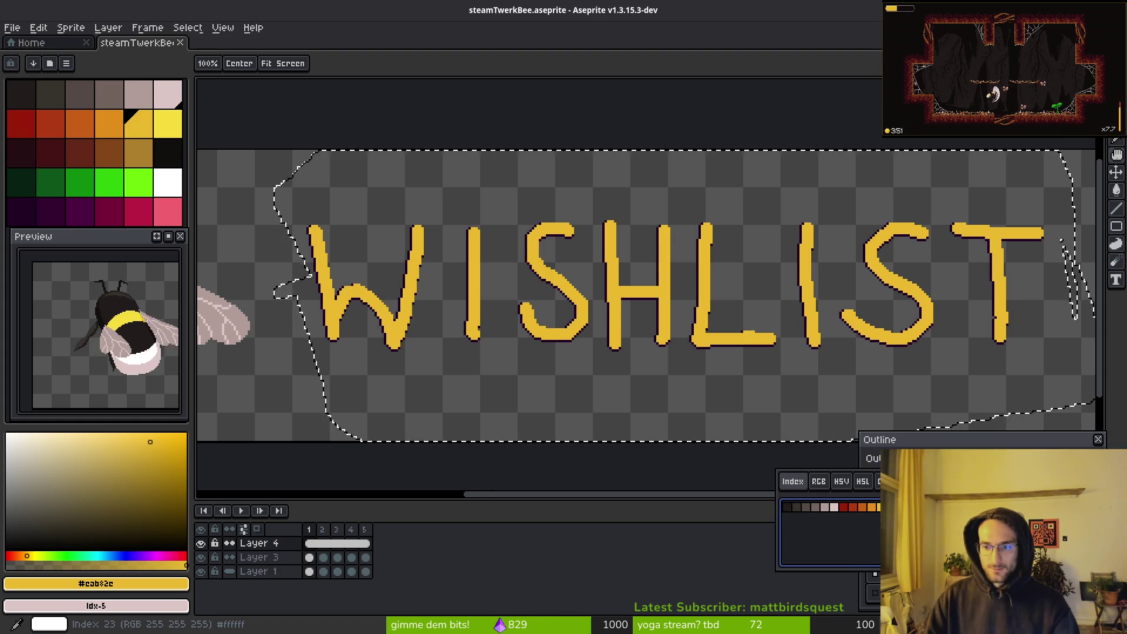
pyautogui.click(965, 506)
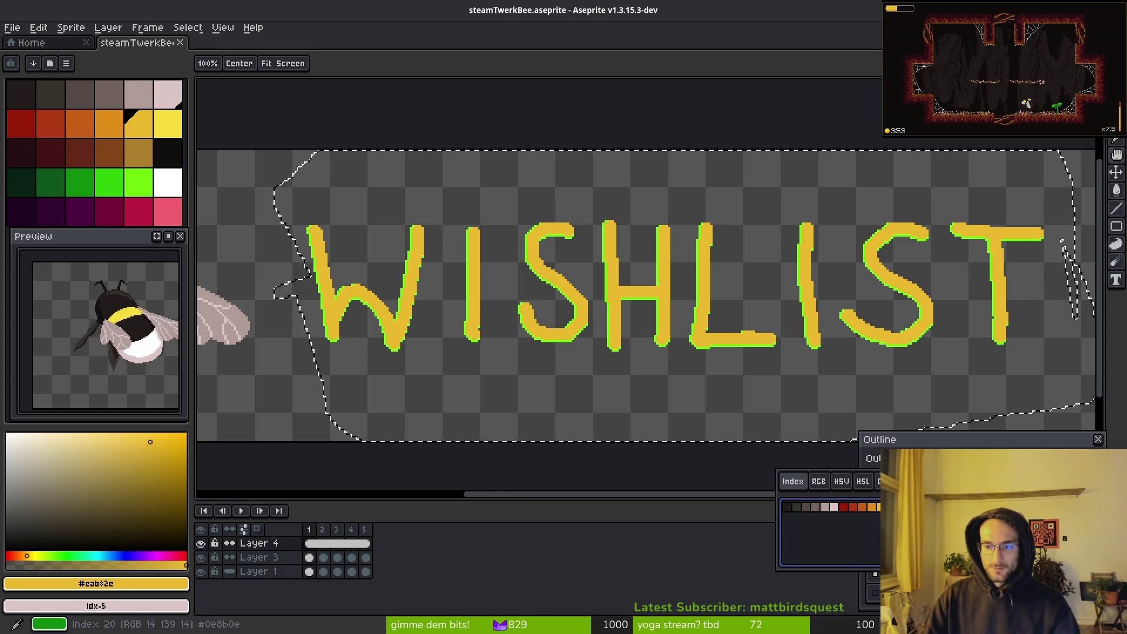
pyautogui.click(799, 510)
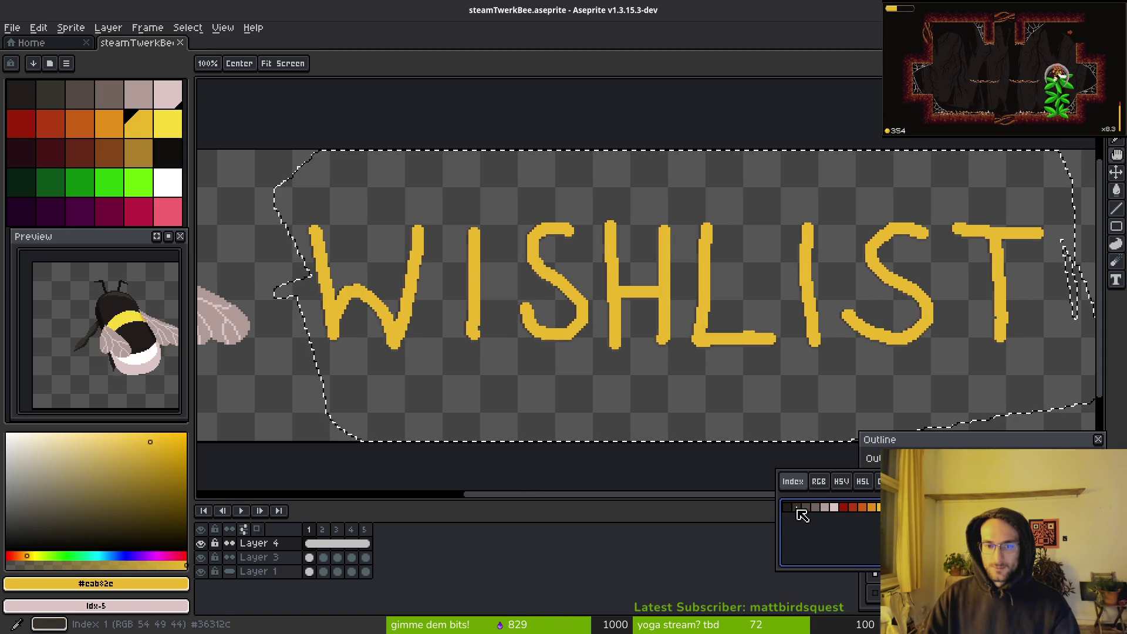
pyautogui.click(871, 508)
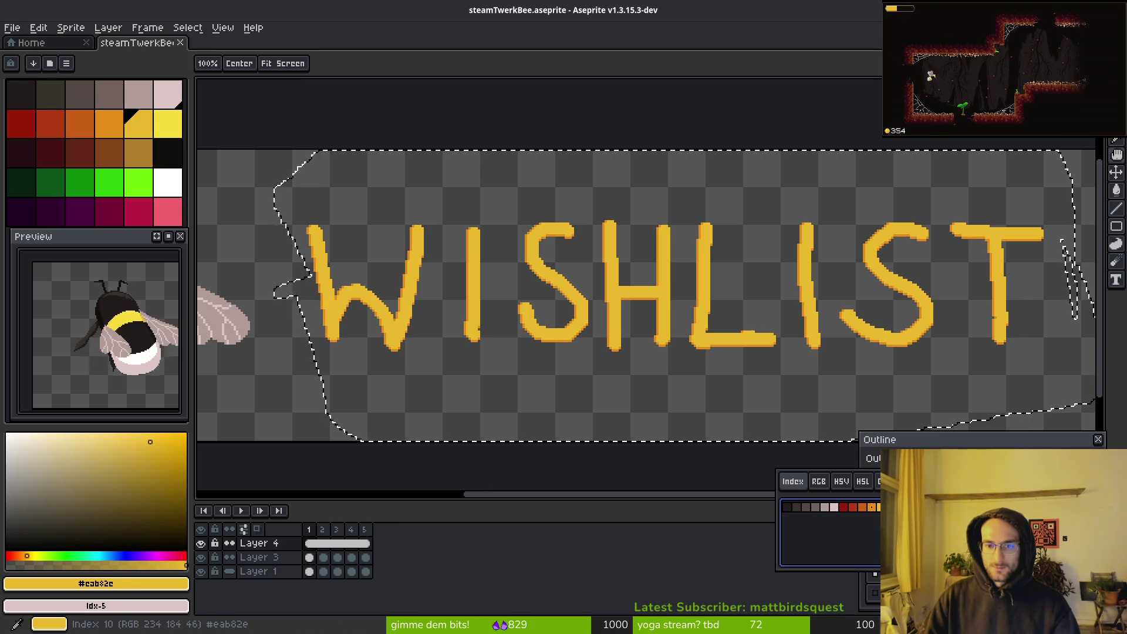
pyautogui.press('Return')
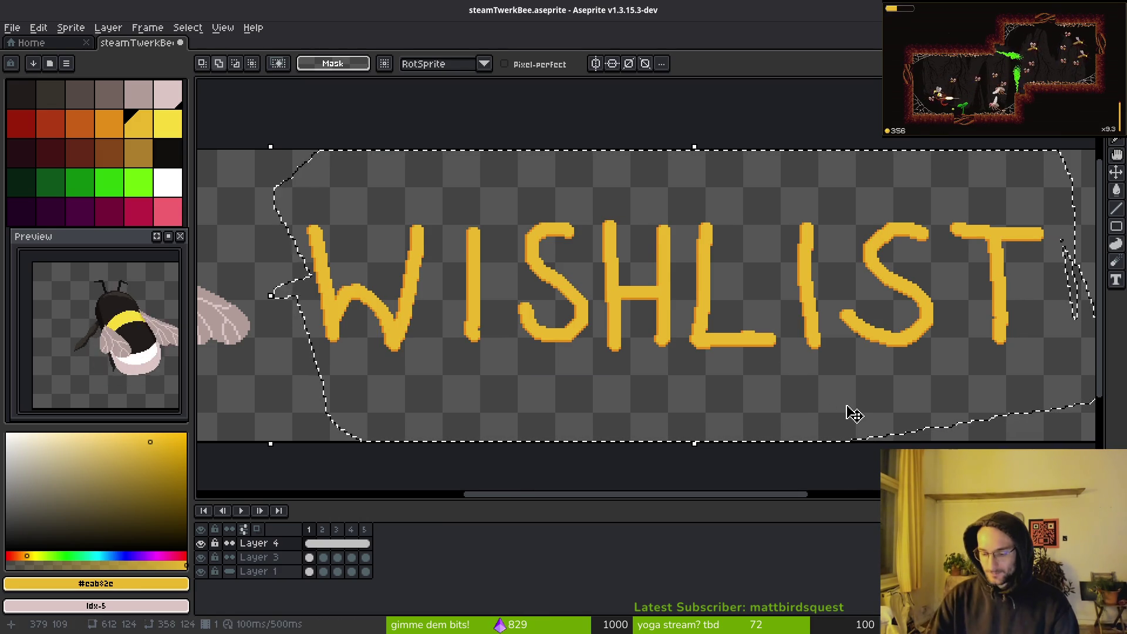
# Reopen the Outline filter and preview a thicker outline around the letters
pyautogui.hotkey('shift', 'o')
pyautogui.click(915, 459)
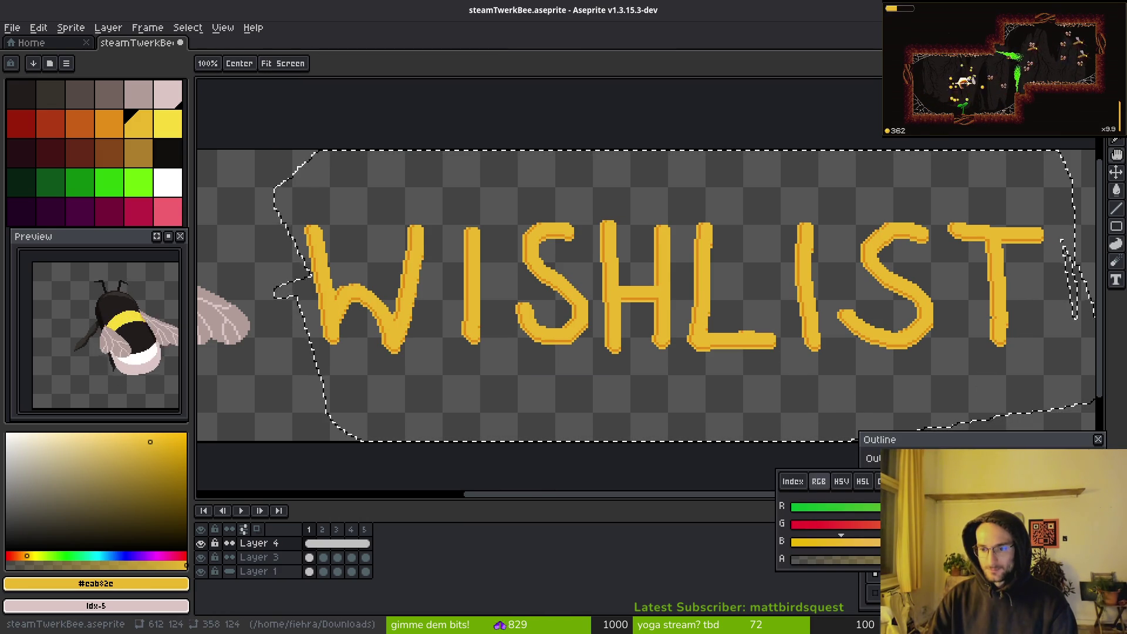
pyautogui.click(789, 487)
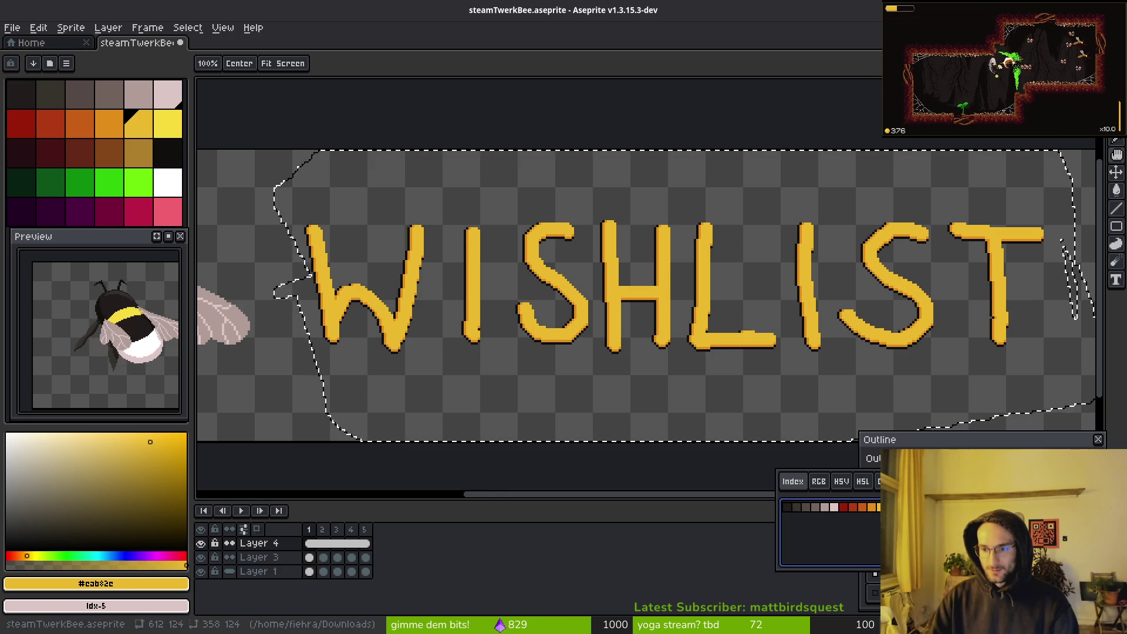
pyautogui.click(759, 380)
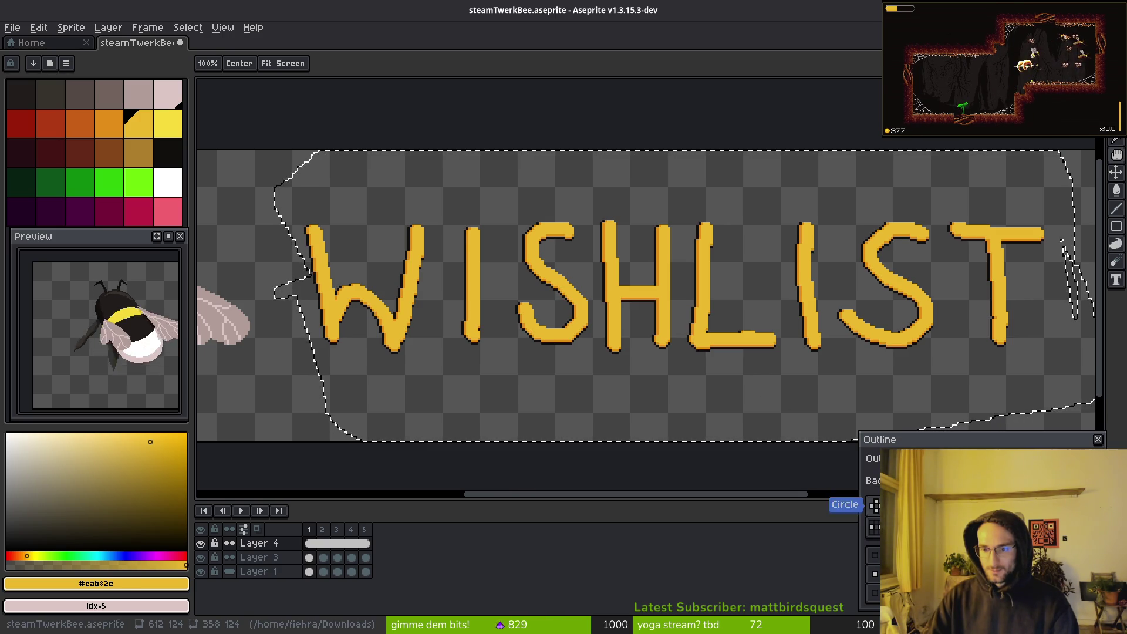
pyautogui.click(874, 503)
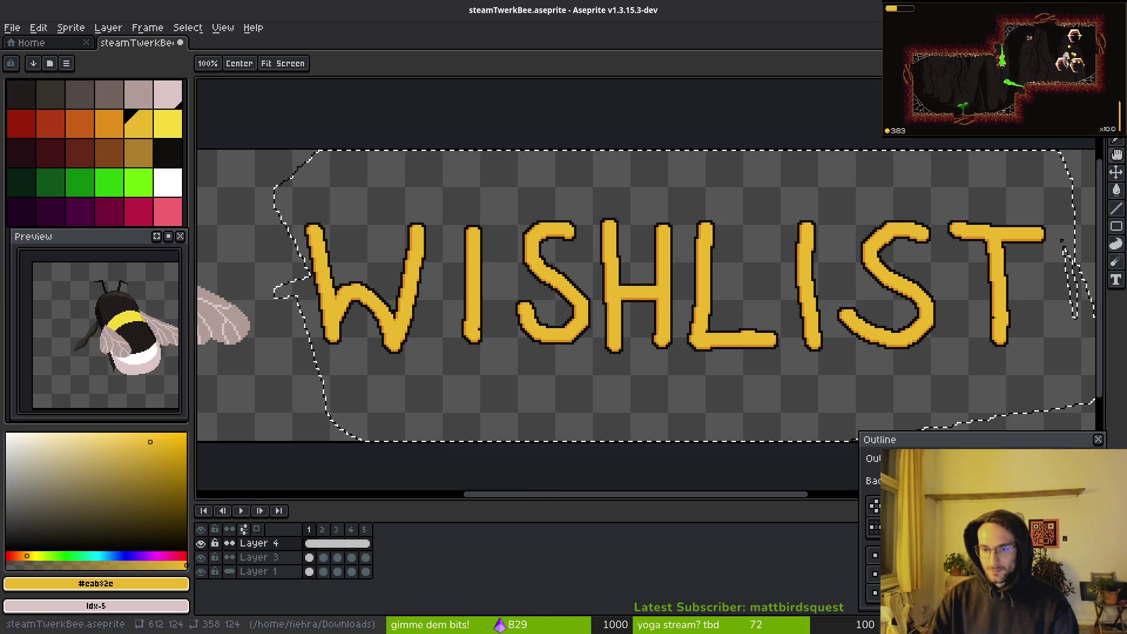
pyautogui.scroll(2, 736, 353)
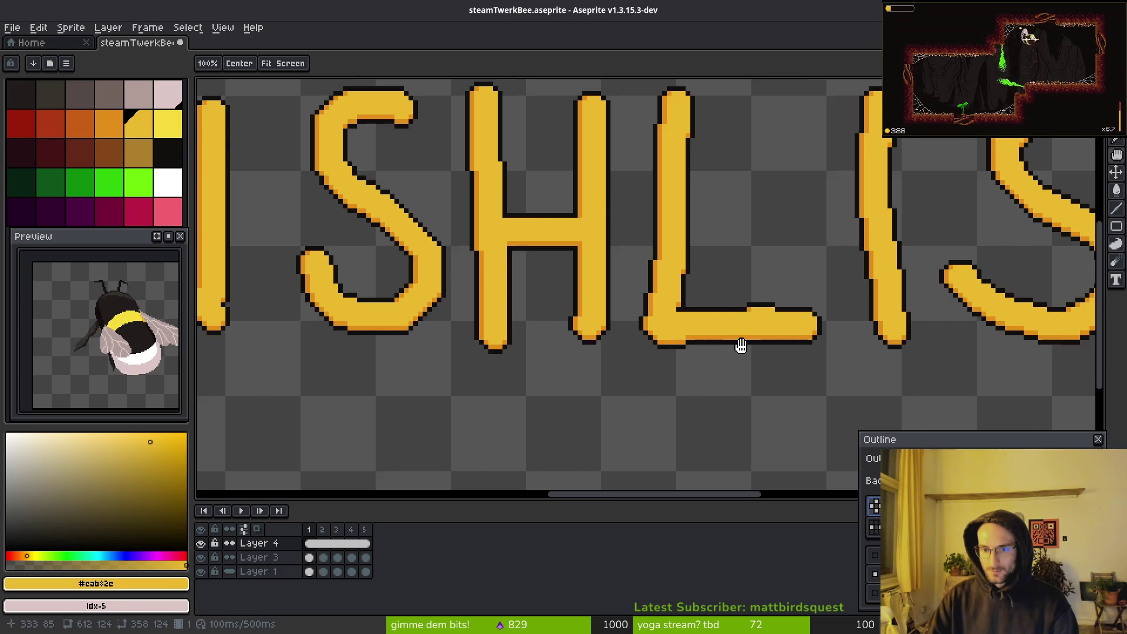
pyautogui.scroll(-4, 735, 353)
pyautogui.scroll(2, 737, 353)
# Discard the thicker outline, deselect, and save steamTwerkBee.aseprite
pyautogui.press('Escape')
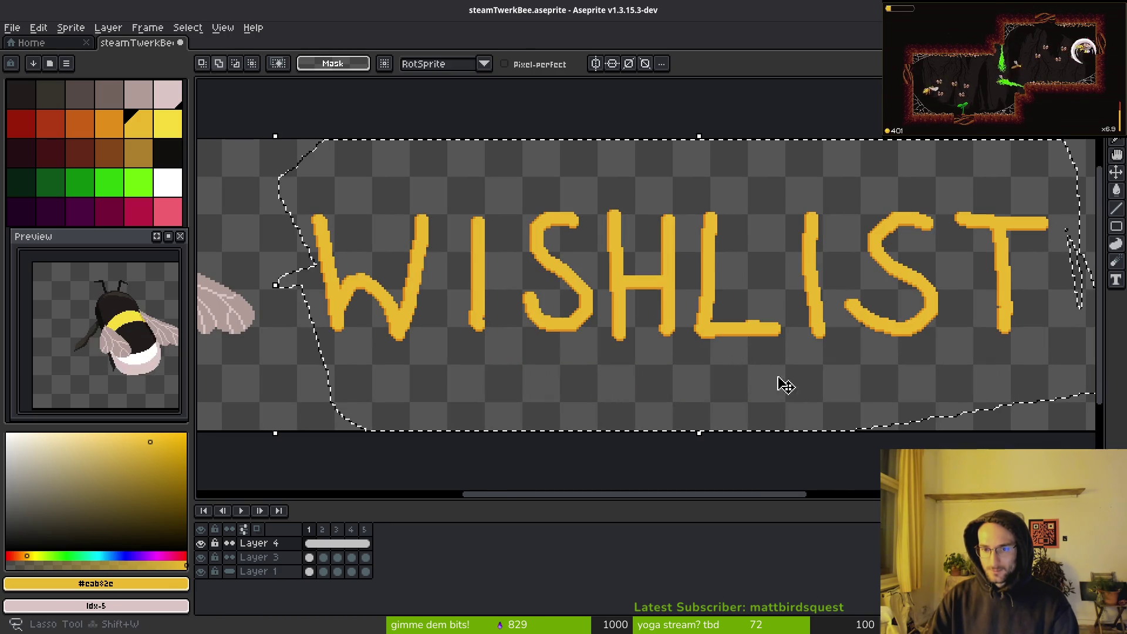
pyautogui.scroll(-2, 751, 355)
pyautogui.hotkey('ctrl', 'd')
pyautogui.hotkey('ctrl', 's')
# Scroll across the full bee banner and save steamTwerkBee.aseprite twice
pyautogui.hscroll(2, 793, 361)
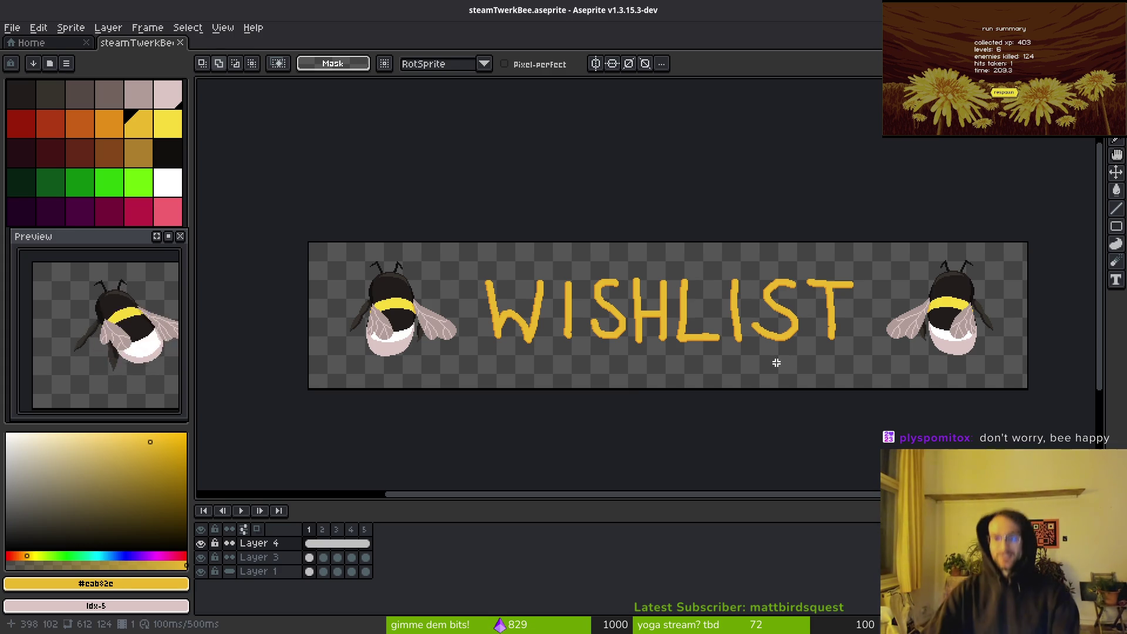
pyautogui.hscroll(2, 671, 385)
pyautogui.hotkey('ctrl', 's')
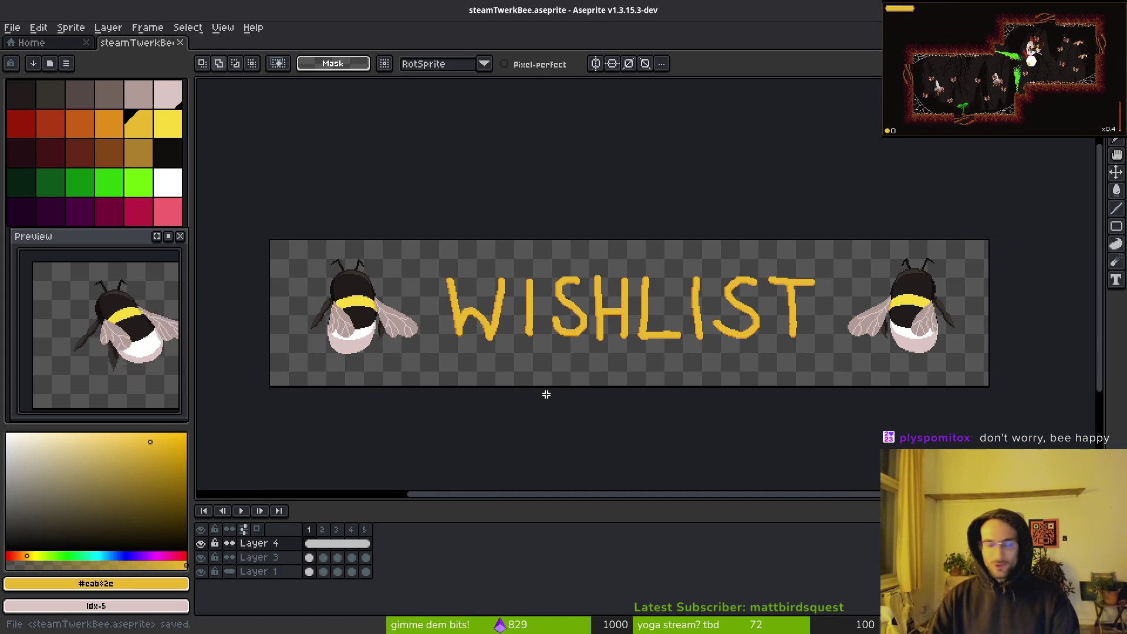
pyautogui.scroll(4, 360, 327)
pyautogui.scroll(-1, 691, 336)
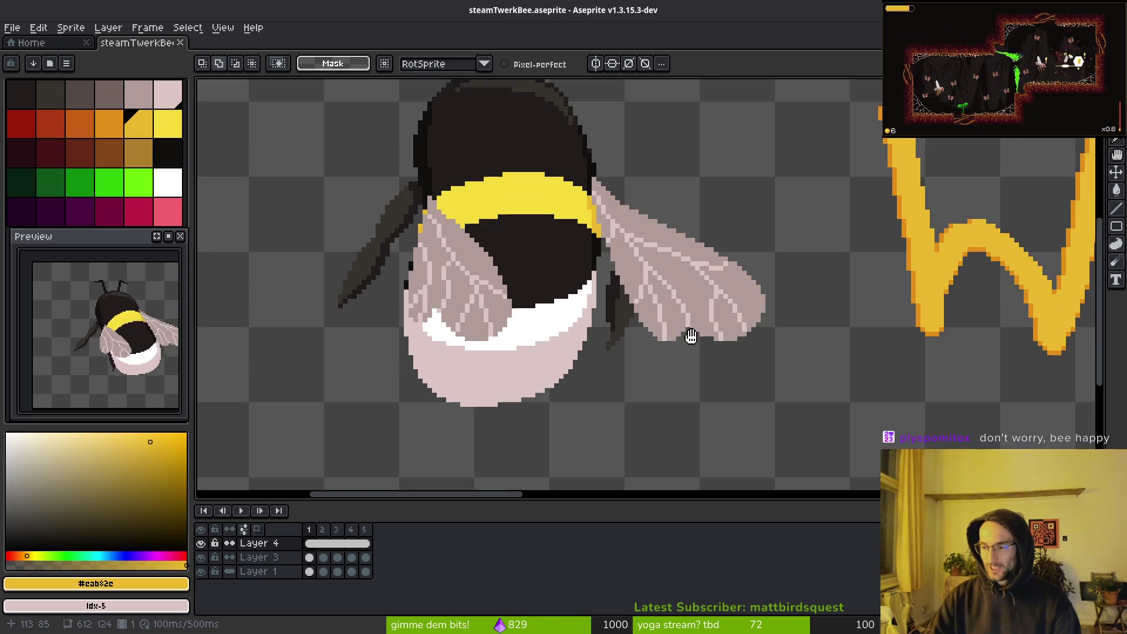
pyautogui.scroll(-5, 690, 335)
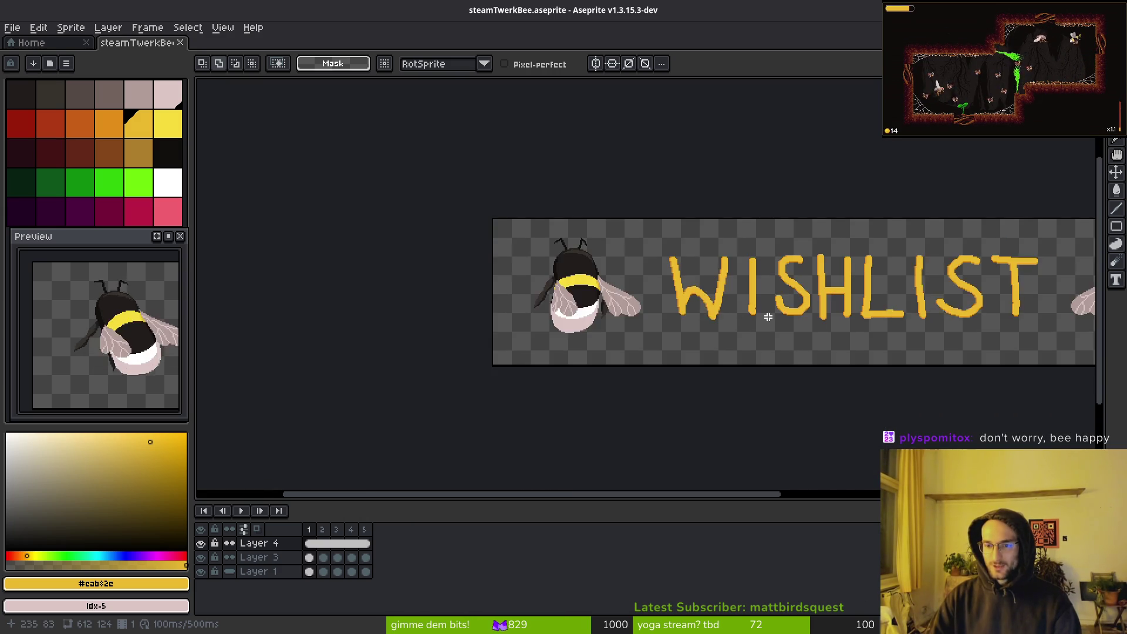
pyautogui.hscroll(5, 767, 317)
pyautogui.hscroll(-1, 699, 327)
pyautogui.hotkey('ctrl', 's')
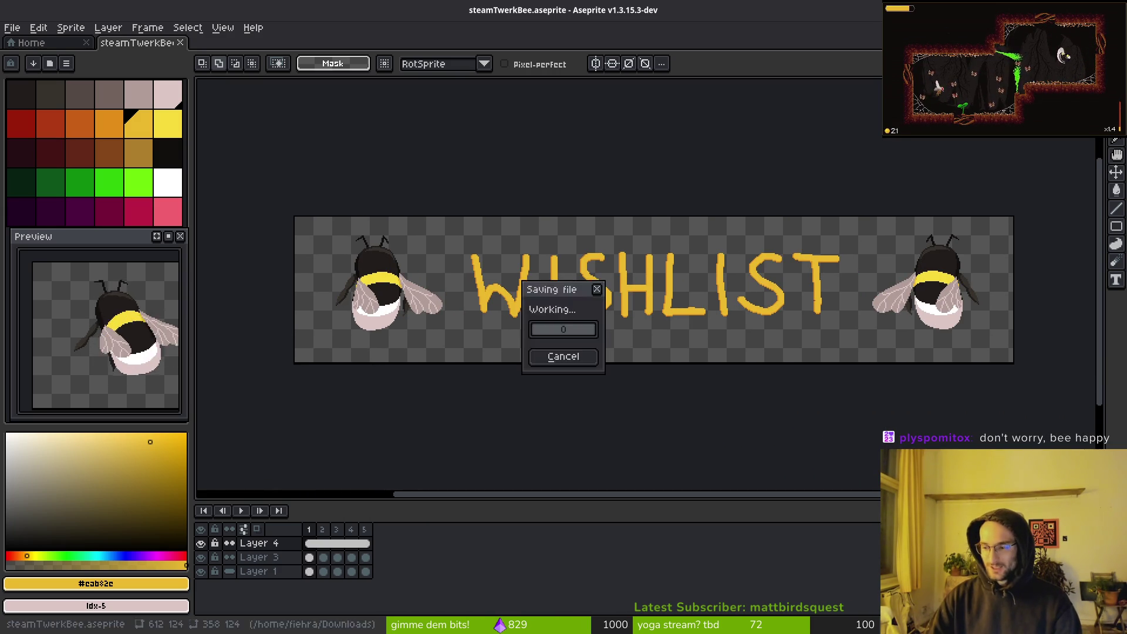
pyautogui.scroll(4, 599, 284)
pyautogui.press('f')
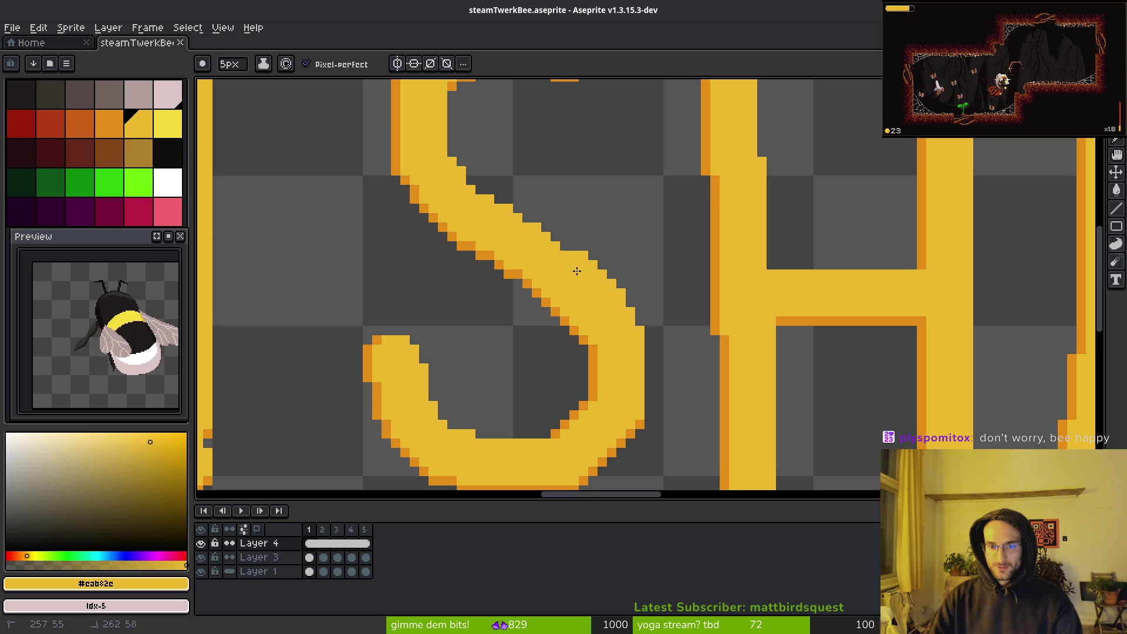
# Erase stray pixels inside the S's lower curve and eyedrop its orange edge colour
pyautogui.press('e')
pyautogui.moveTo(491, 314); pyautogui.dragTo(529, 341)
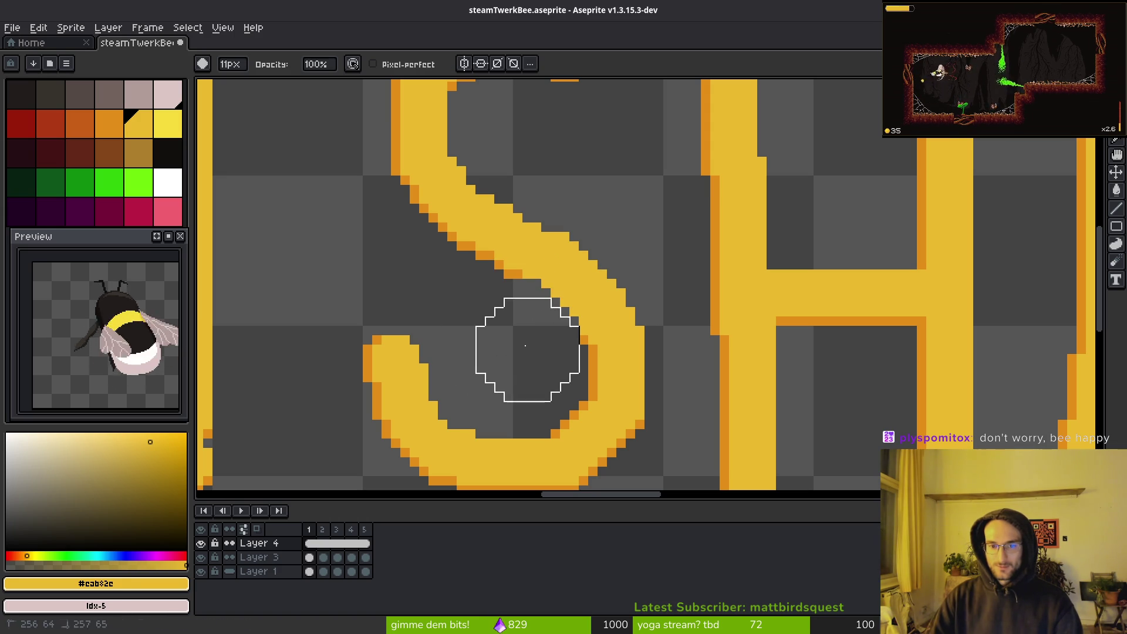
pyautogui.scroll(3, 578, 353)
pyautogui.press('b')
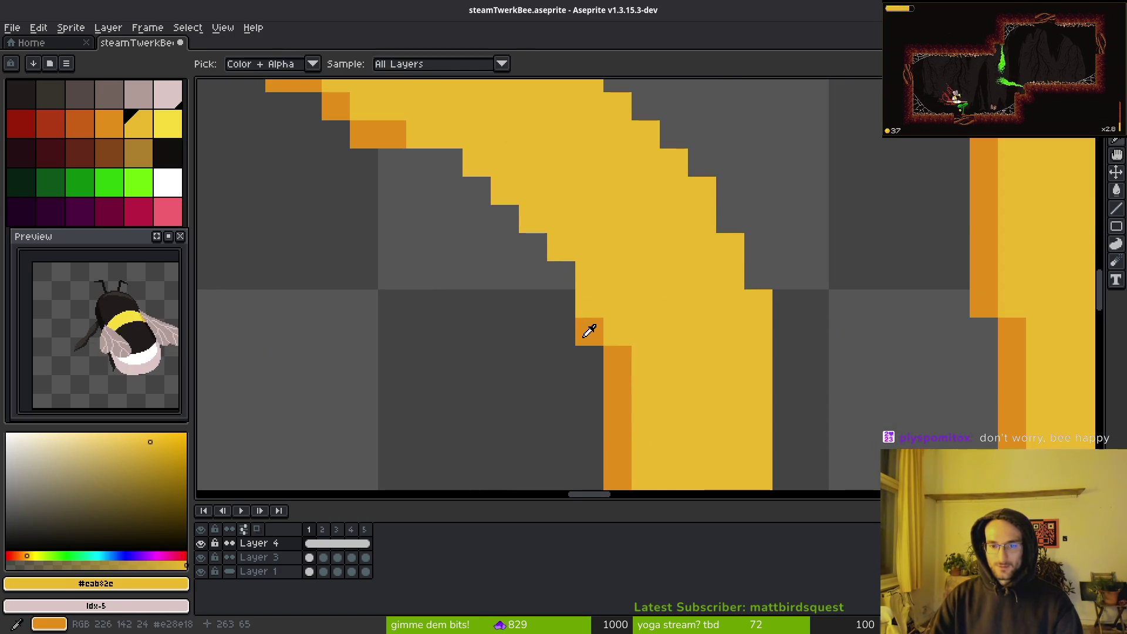
pyautogui.keyDown('alt'); pyautogui.click(589, 327); pyautogui.keyUp('alt')
# Retrace the S's inner curve with a 1-pixel orange edge and save the banner
pyautogui.click(570, 282)
pyautogui.hotkey('ctrl', 'z')
pyautogui.press('-')
pyautogui.press('-')
pyautogui.press('-')
pyautogui.click(554, 280)
pyautogui.moveTo(558, 278)
pyautogui.mouseDown()
pyautogui.moveTo(473, 192)
pyautogui.moveTo(411, 168)
pyautogui.mouseUp()
pyautogui.click(564, 308)
pyautogui.scroll(-5, 672, 361)
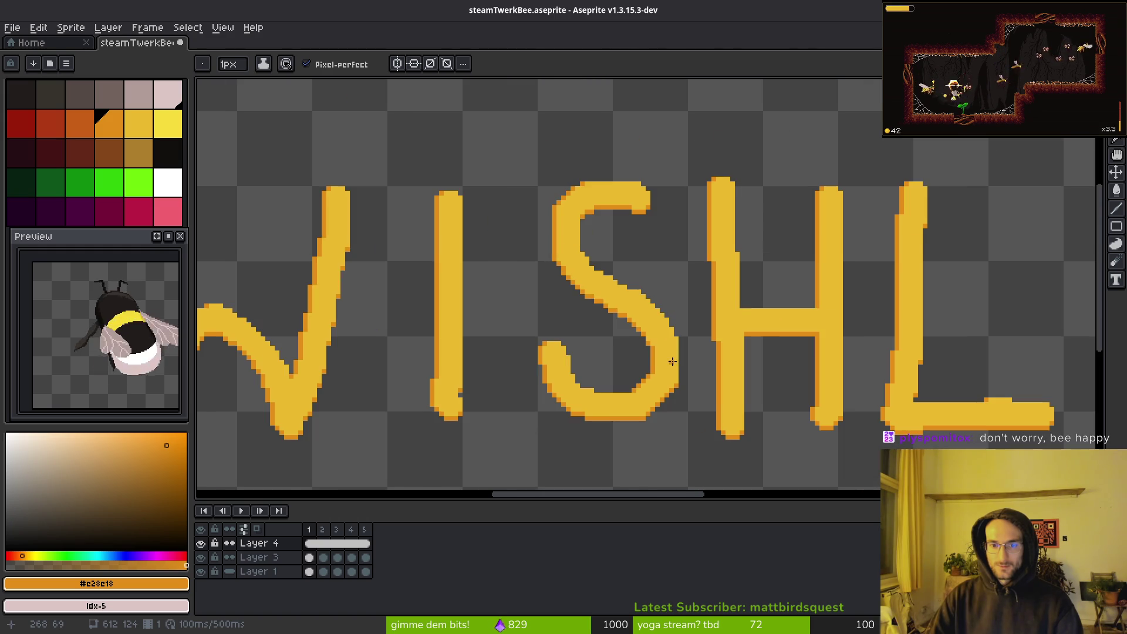
pyautogui.scroll(3, 669, 364)
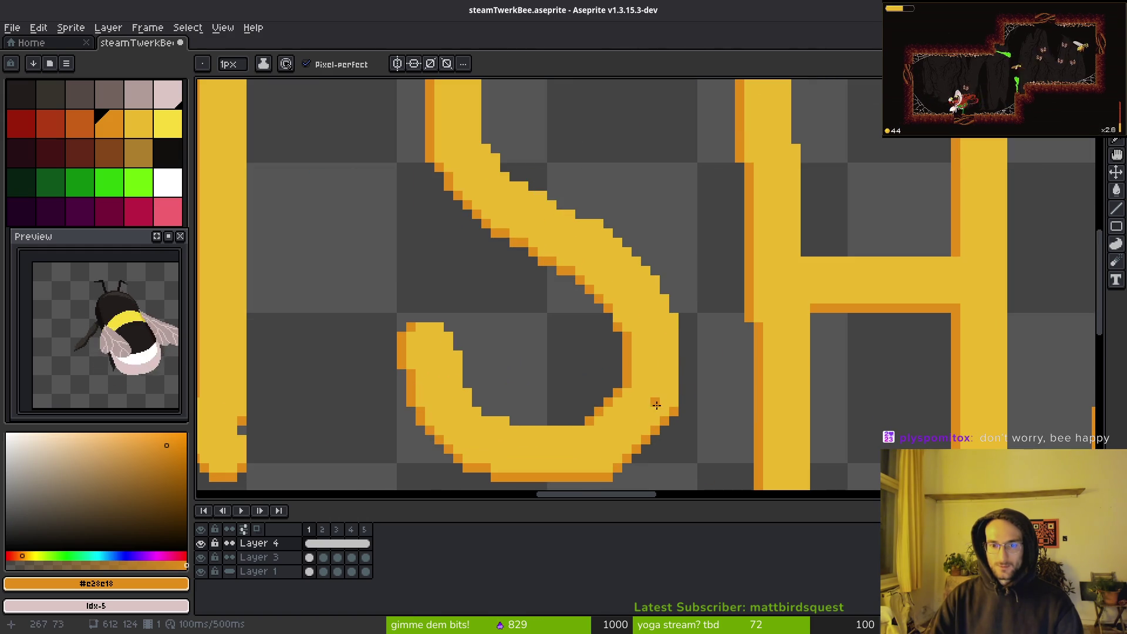
pyautogui.scroll(-2, 617, 325)
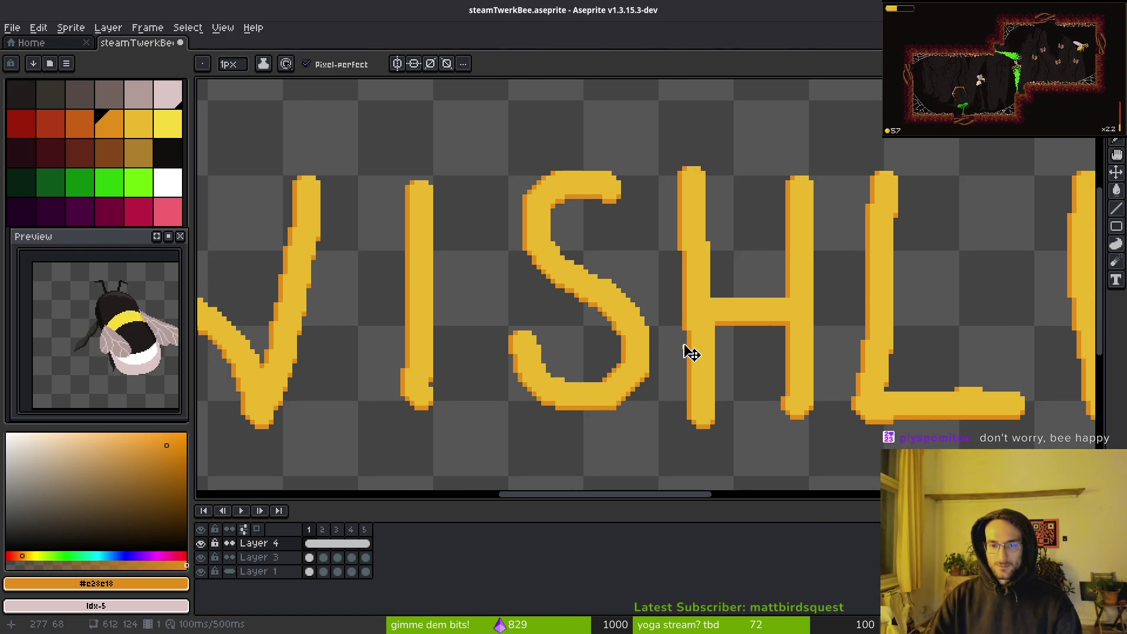
pyautogui.hotkey('ctrl', 's')
pyautogui.scroll(-2, 659, 329)
# Export the banner as steamTwerkBee.gif into Downloads, overwriting the old file and accepting the GIF options
pyautogui.hotkey('ctrl', 'alt', 'shift', 's')
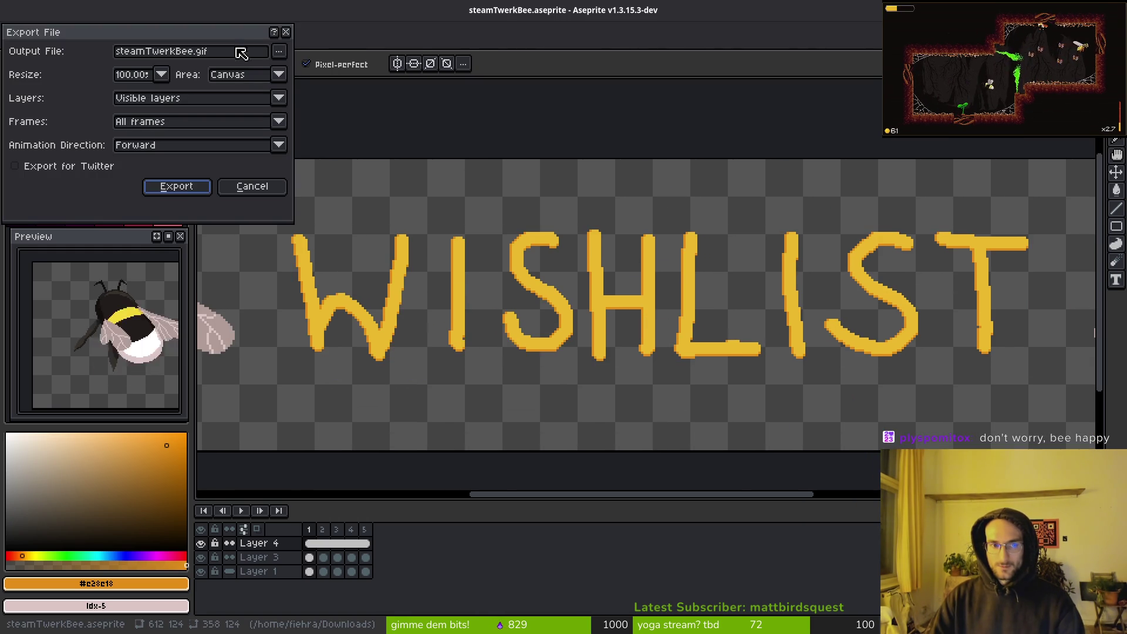
pyautogui.click(288, 56)
pyautogui.click(316, 69)
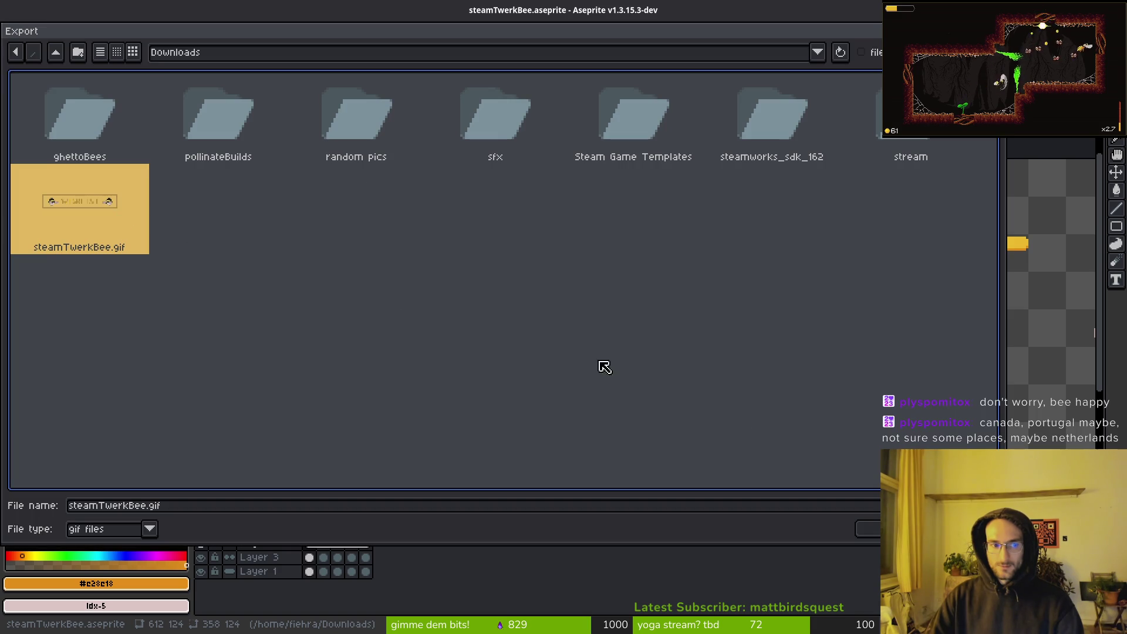
pyautogui.press('Return')
pyautogui.click(486, 355)
pyautogui.click(176, 186)
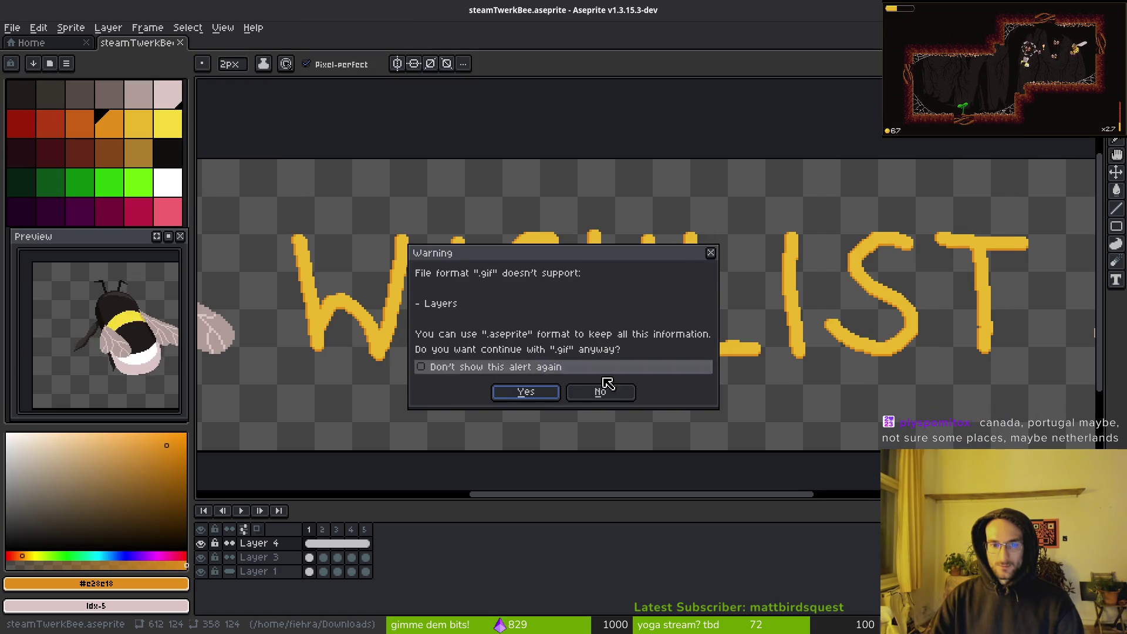
pyautogui.click(522, 392)
pyautogui.click(594, 378)
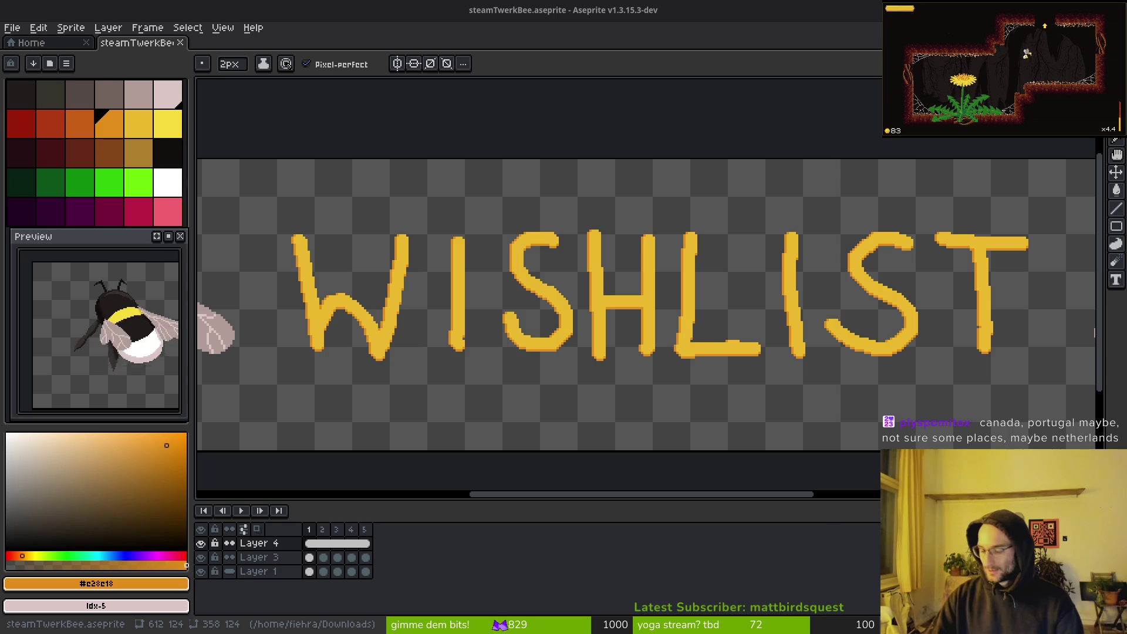
pyautogui.press('super')
pyautogui.press('super')
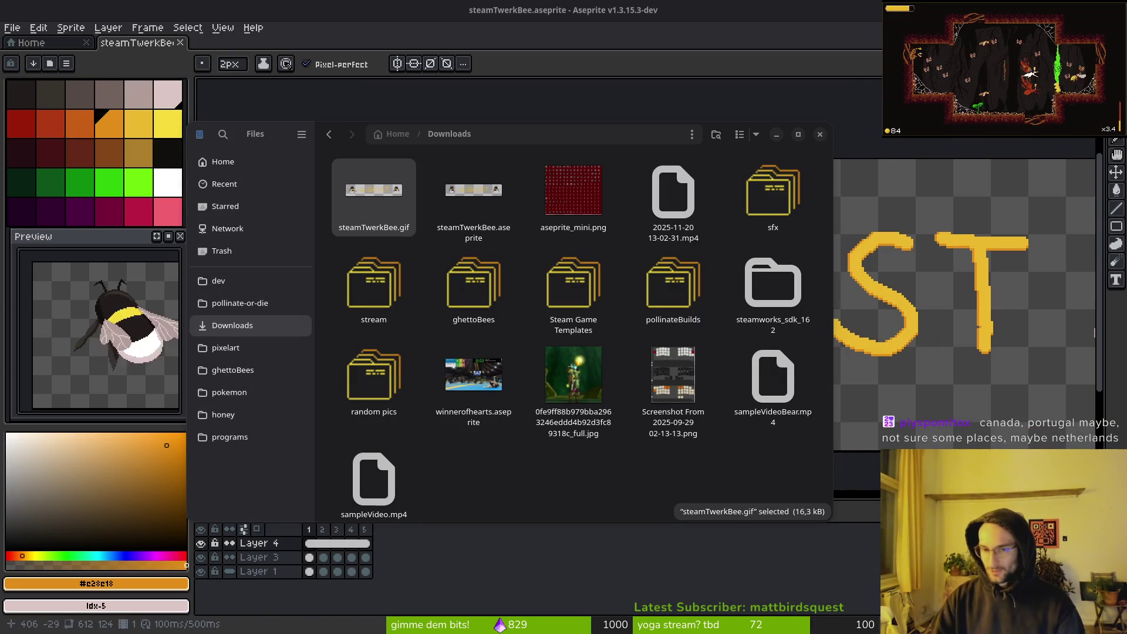
# Close the Files window showing steamTwerkBee.gif and switch to the running game
pyautogui.hotkey('ctrl', 'w')
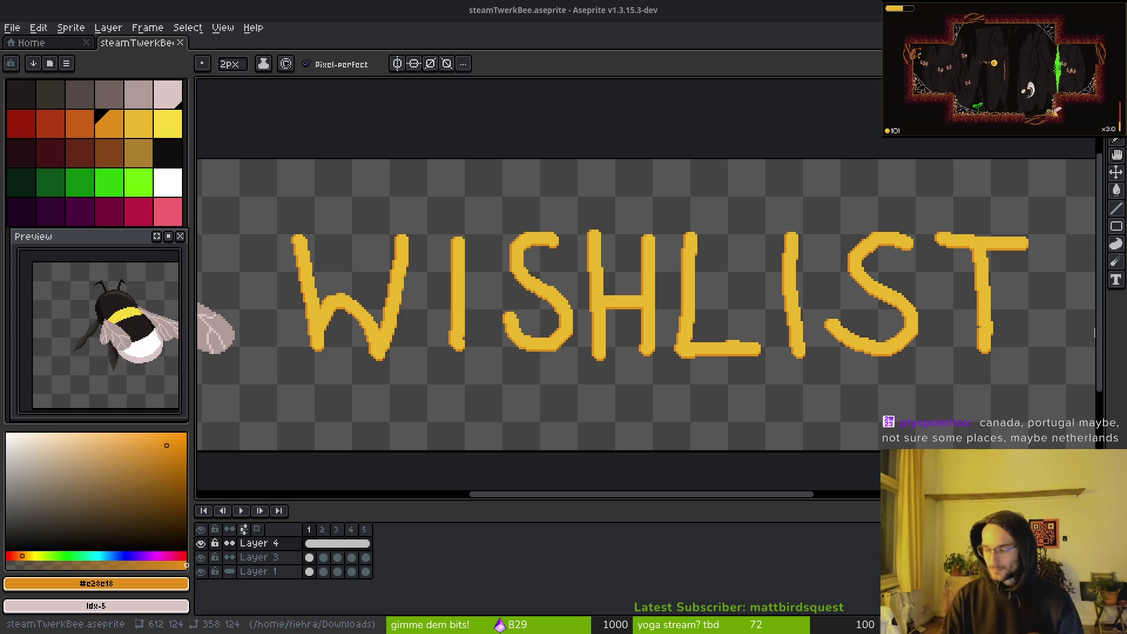
pyautogui.hotkey('alt', 'Tab')
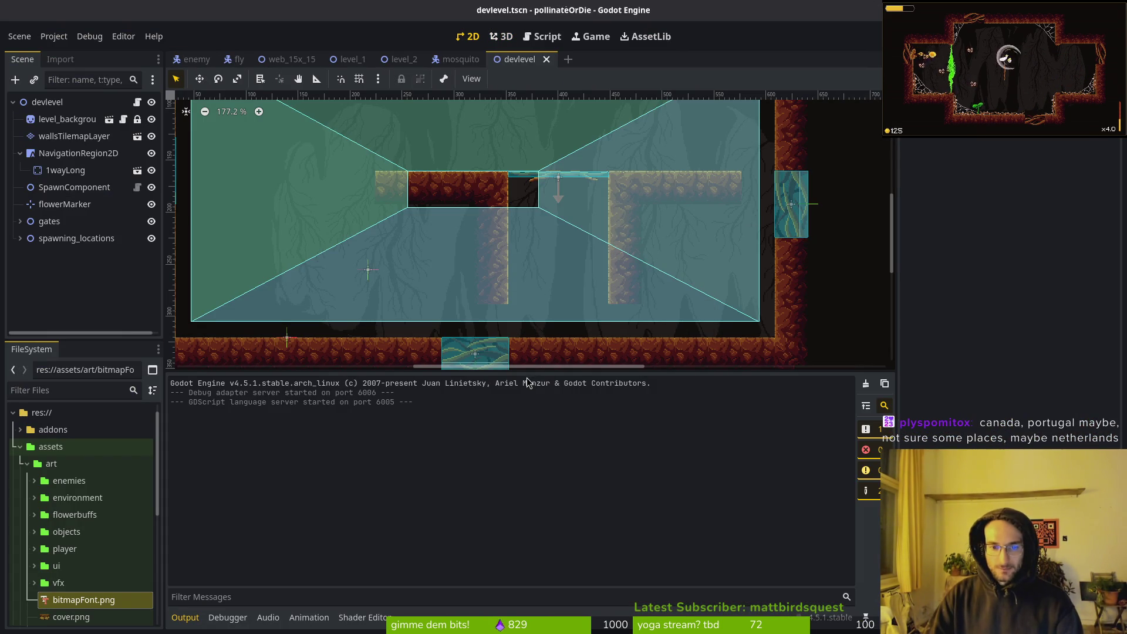
# Shrink the Output panel, zoom out to 146.4% and center the devlevel scene in view
pyautogui.moveTo(527, 376); pyautogui.dragTo(540, 569)
pyautogui.scroll(-2, 509, 315)
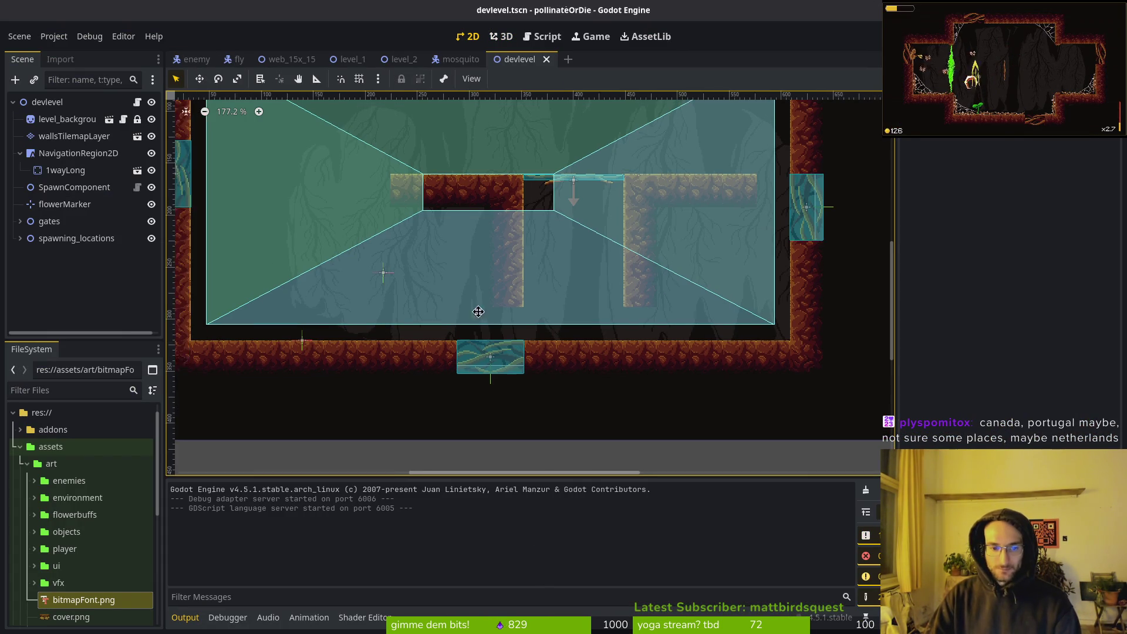
pyautogui.moveTo(546, 292); pyautogui.dragTo(528, 300)
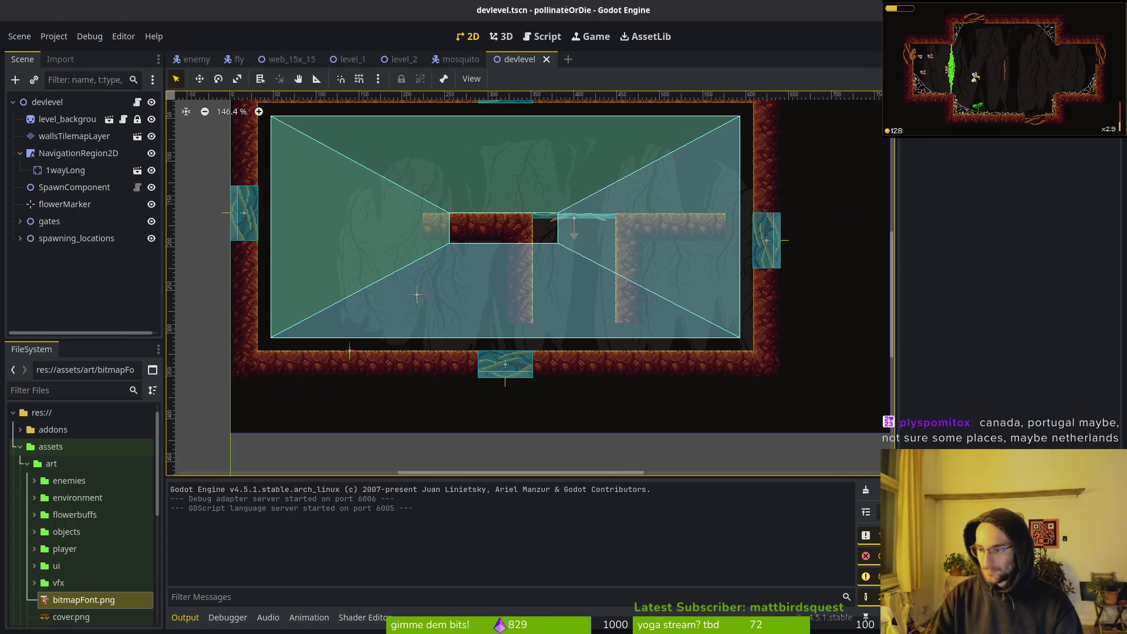
# Close the Pollinate or Die and Hollow Knight Steam store tabs, then return to Godot
pyautogui.hotkey('alt', 'Tab')
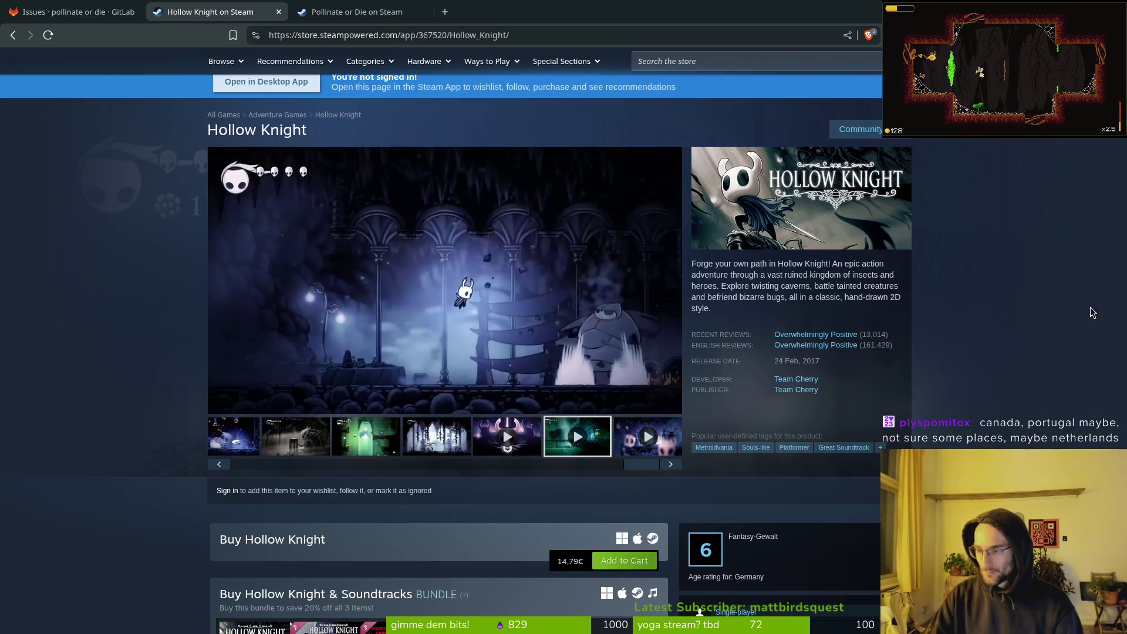
pyautogui.click(340, 12)
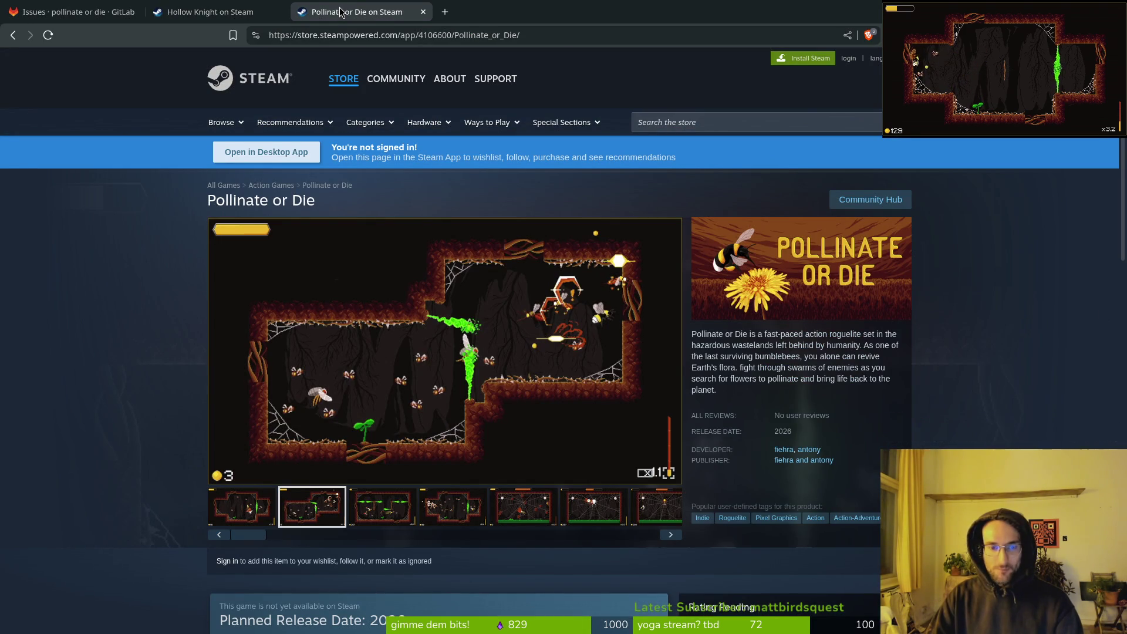
pyautogui.middleClick(341, 12)
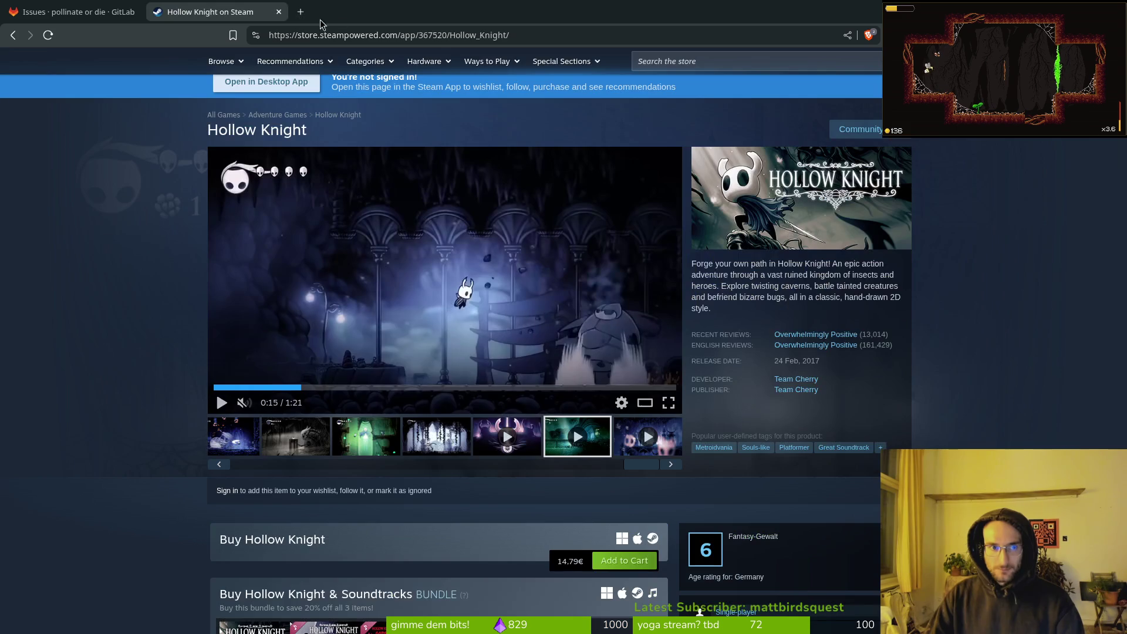
pyautogui.middleClick(237, 11)
pyautogui.hotkey('alt', 'Tab')
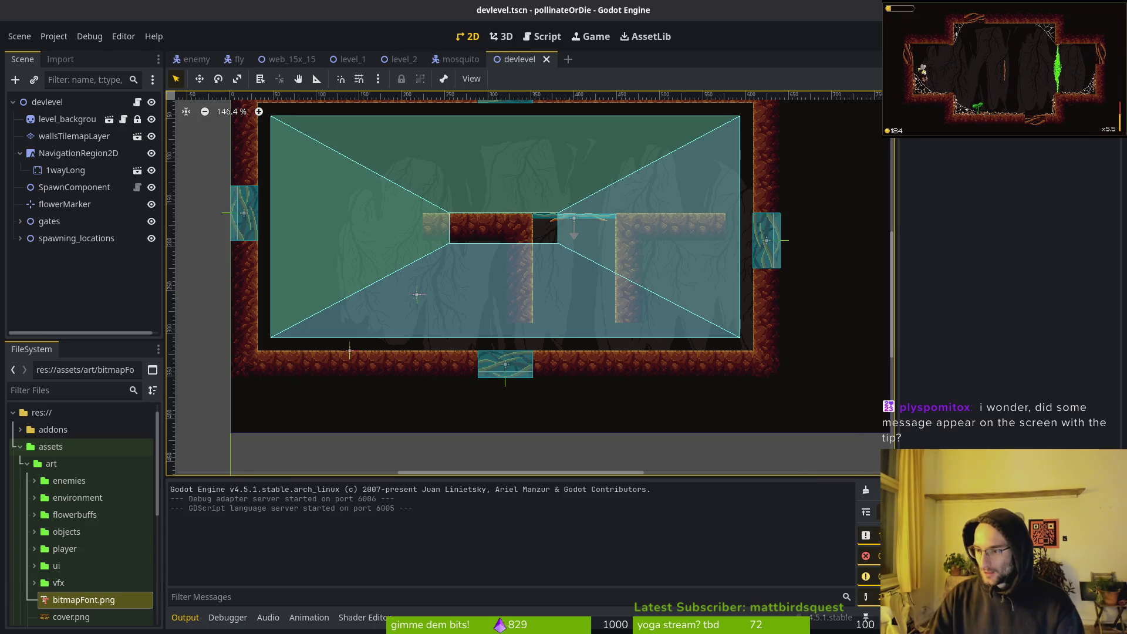
# Glance at the Twitch Stream Manager chat, then move the StreamElements window over the Godot editor
pyautogui.hotkey('alt', 'Tab')
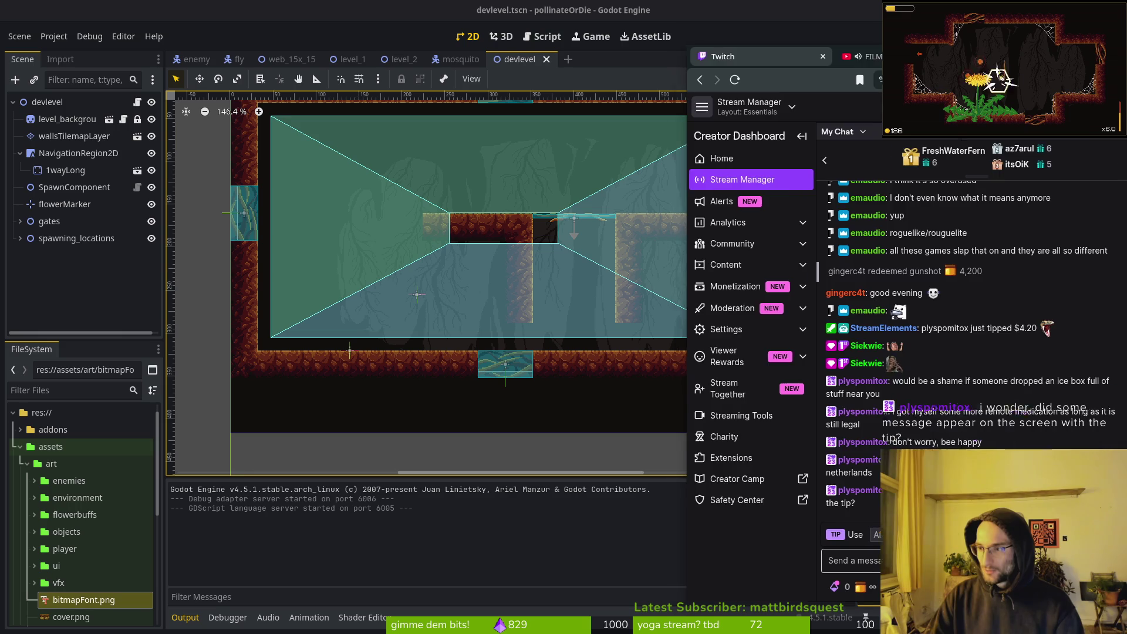
pyautogui.hotkey('alt', 'Tab')
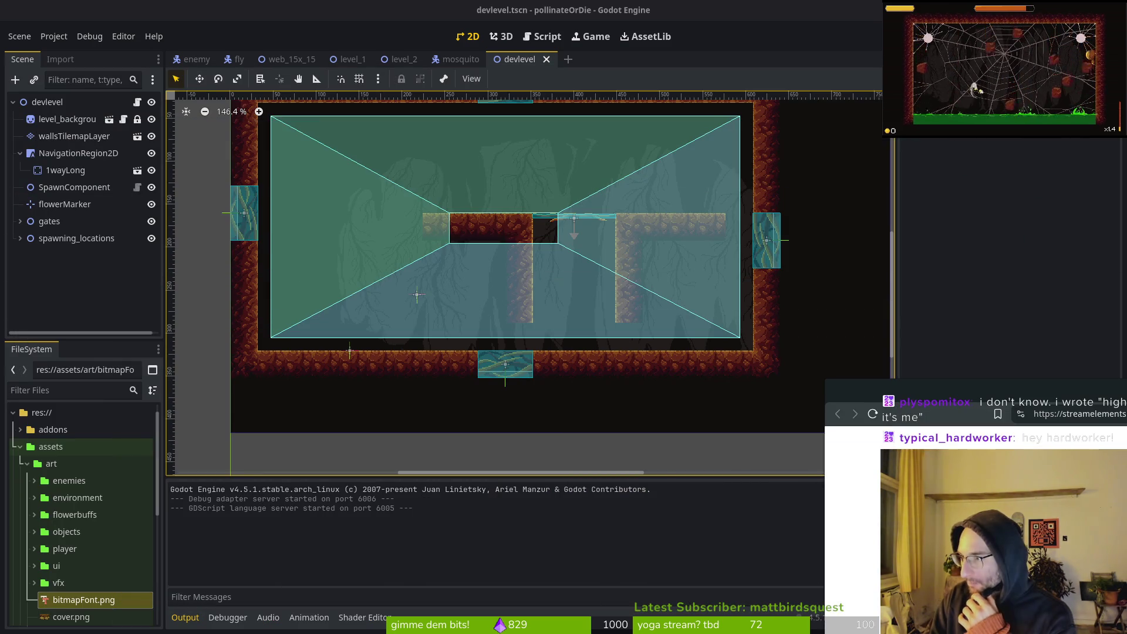
pyautogui.moveTo(1055, 604)
pyautogui.mouseDown()
pyautogui.moveTo(306, 544)
pyautogui.moveTo(302, 270)
pyautogui.moveTo(321, 299)
pyautogui.mouseUp()
# Select the AlertBox 1 layer and review the tip alert's advanced settings
pyautogui.click(141, 215)
pyautogui.click(158, 264)
pyautogui.click(157, 261)
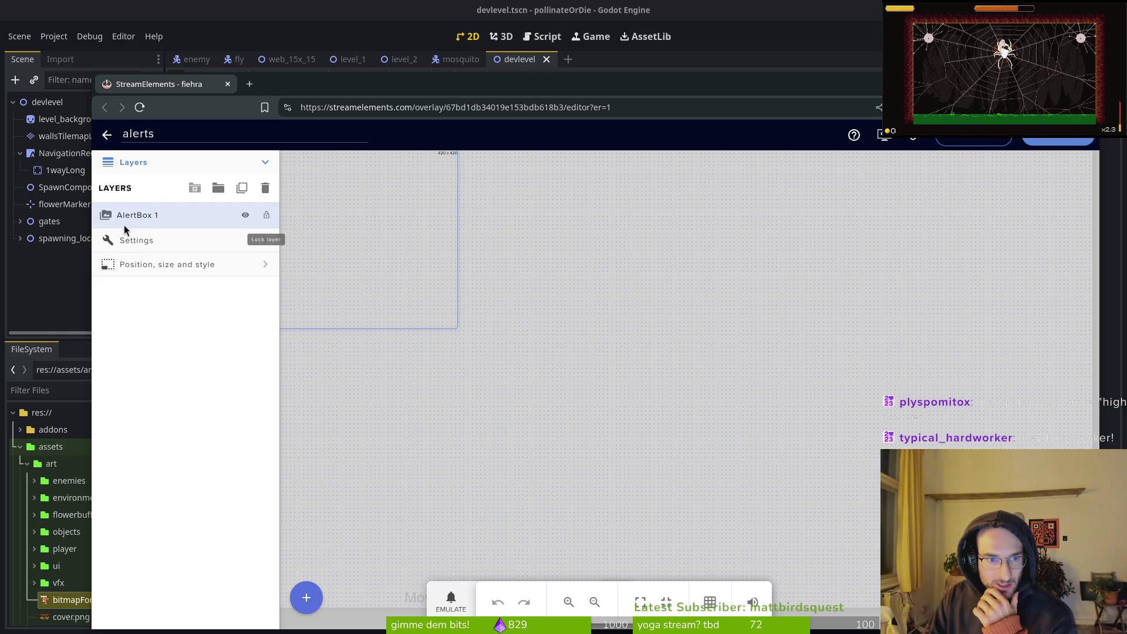
pyautogui.click(169, 240)
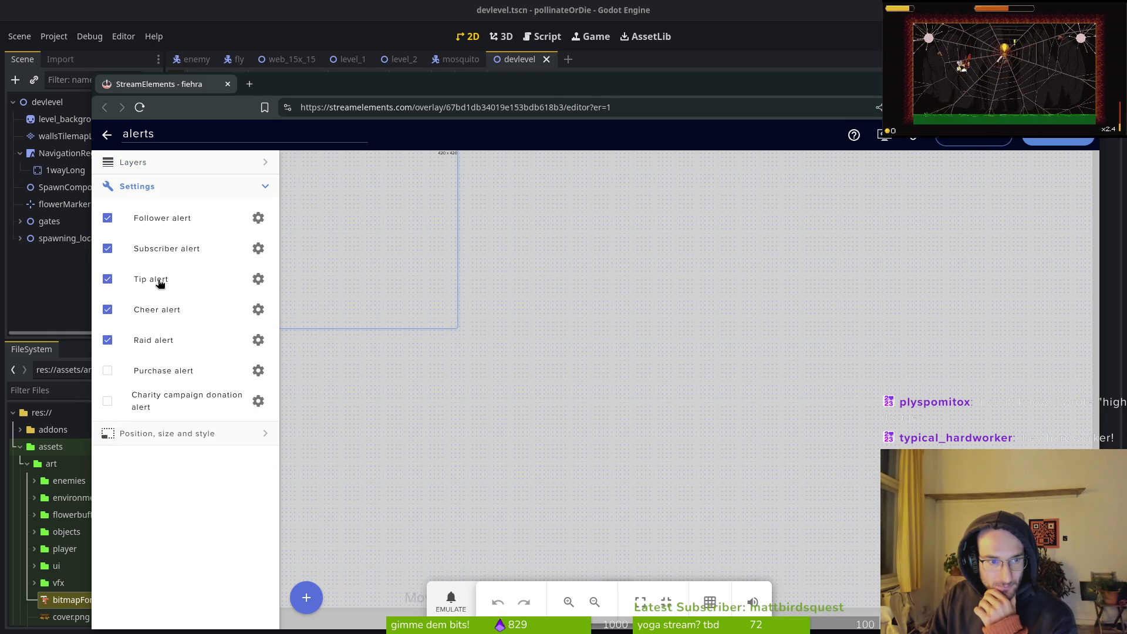
pyautogui.click(258, 277)
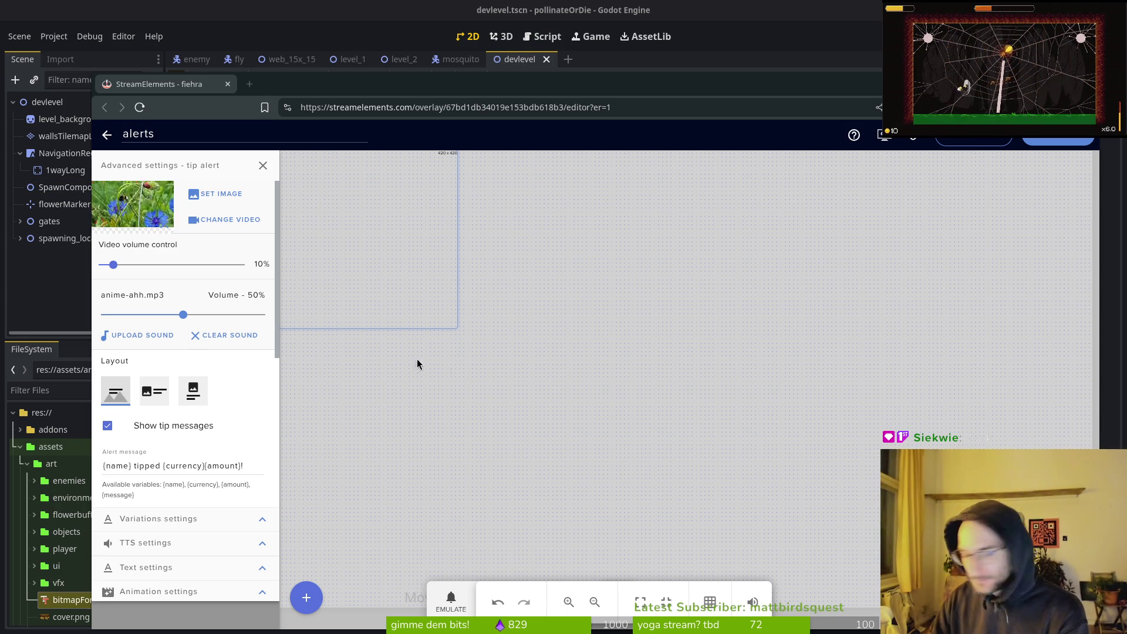
pyautogui.scroll(-1, 174, 456)
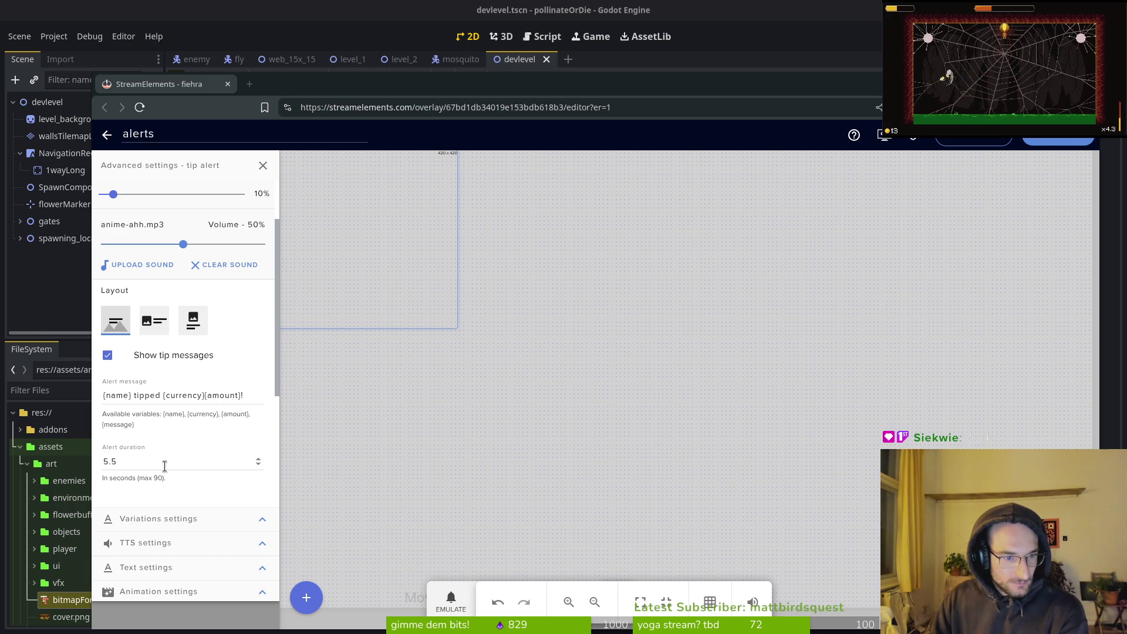
pyautogui.scroll(-2, 164, 393)
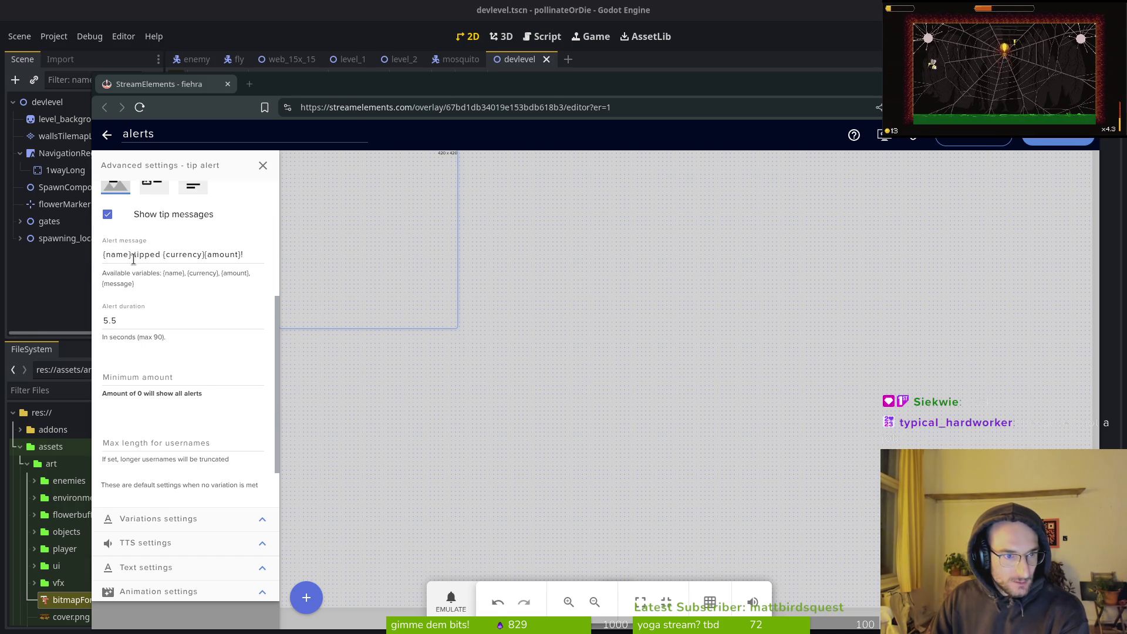
pyautogui.scroll(-1, 170, 470)
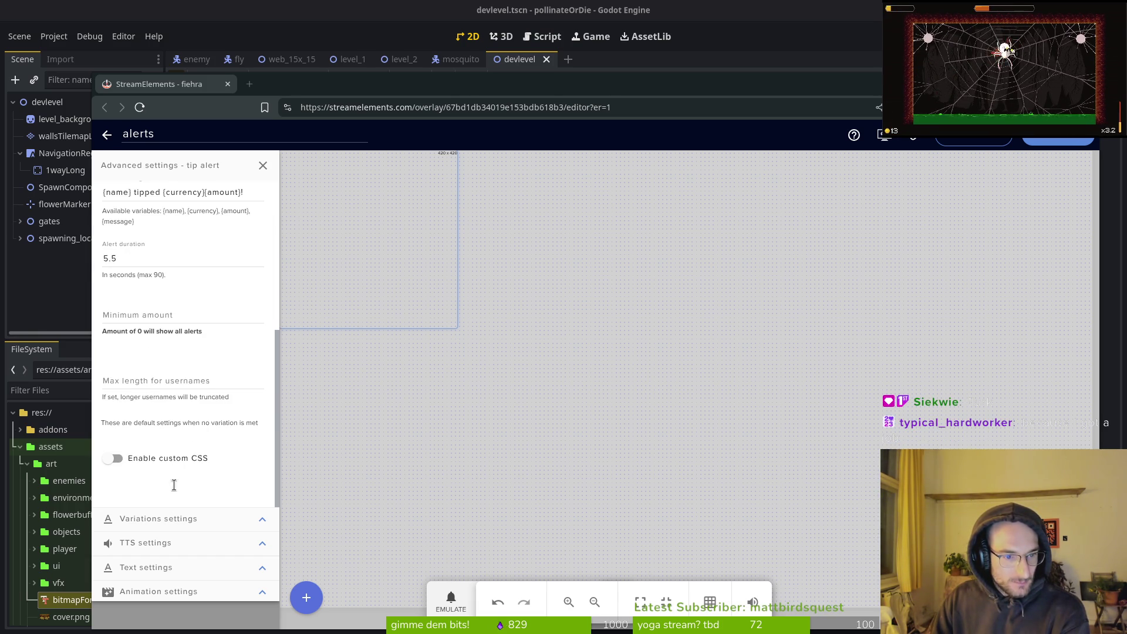
# Expand and look through the tip alert's text settings, then start a new browser tab
pyautogui.click(142, 570)
pyautogui.scroll(-3, 141, 305)
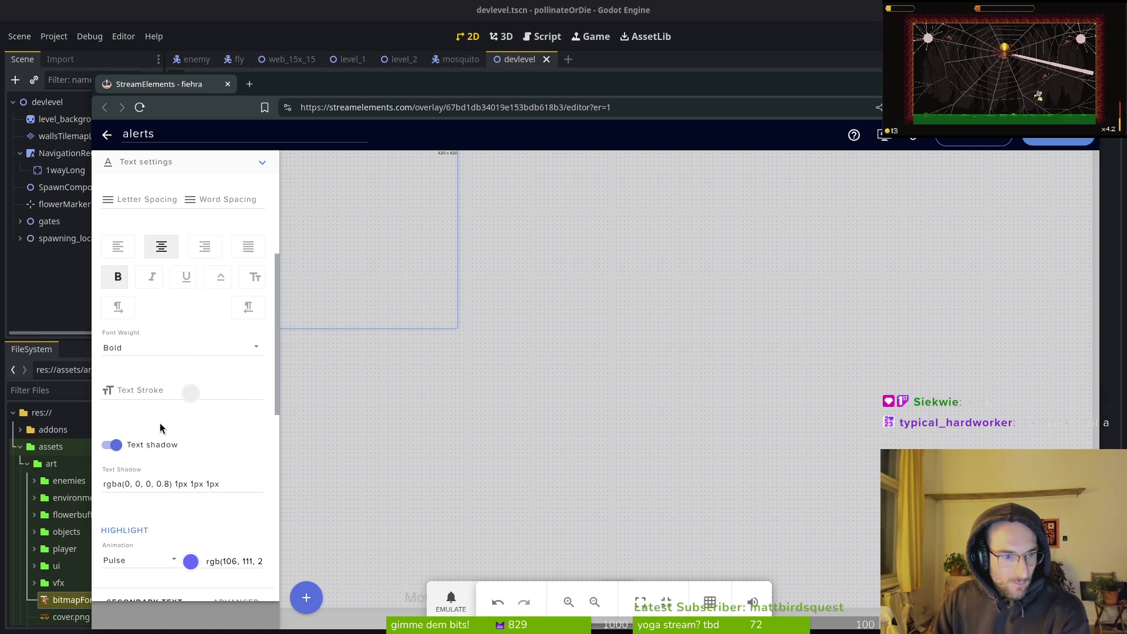
pyautogui.scroll(-7, 178, 449)
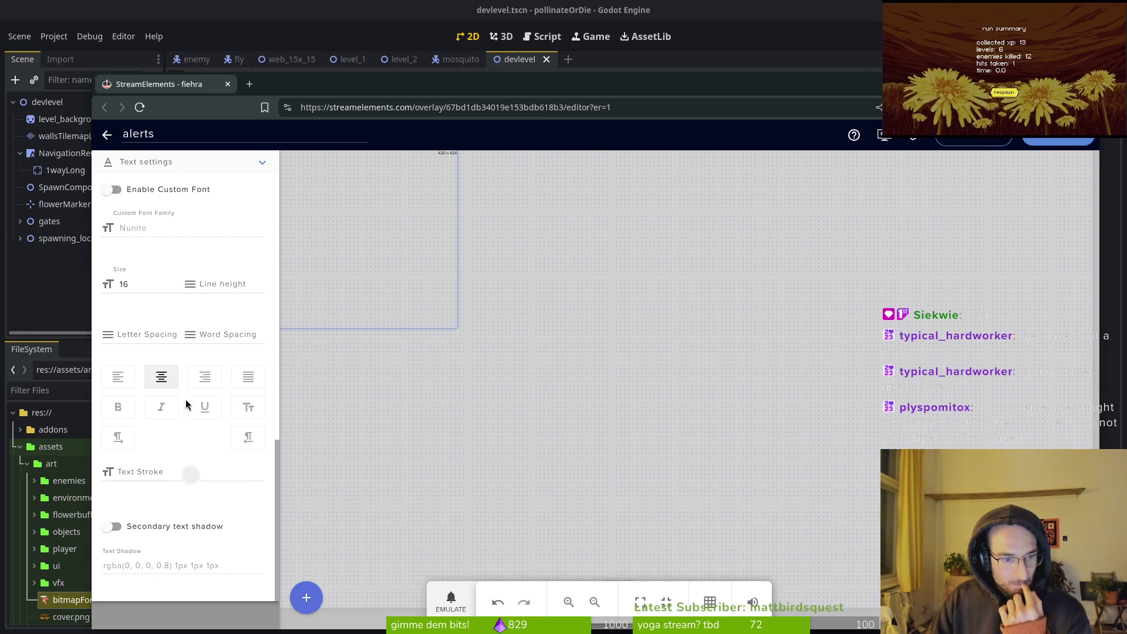
pyautogui.scroll(10, 198, 420)
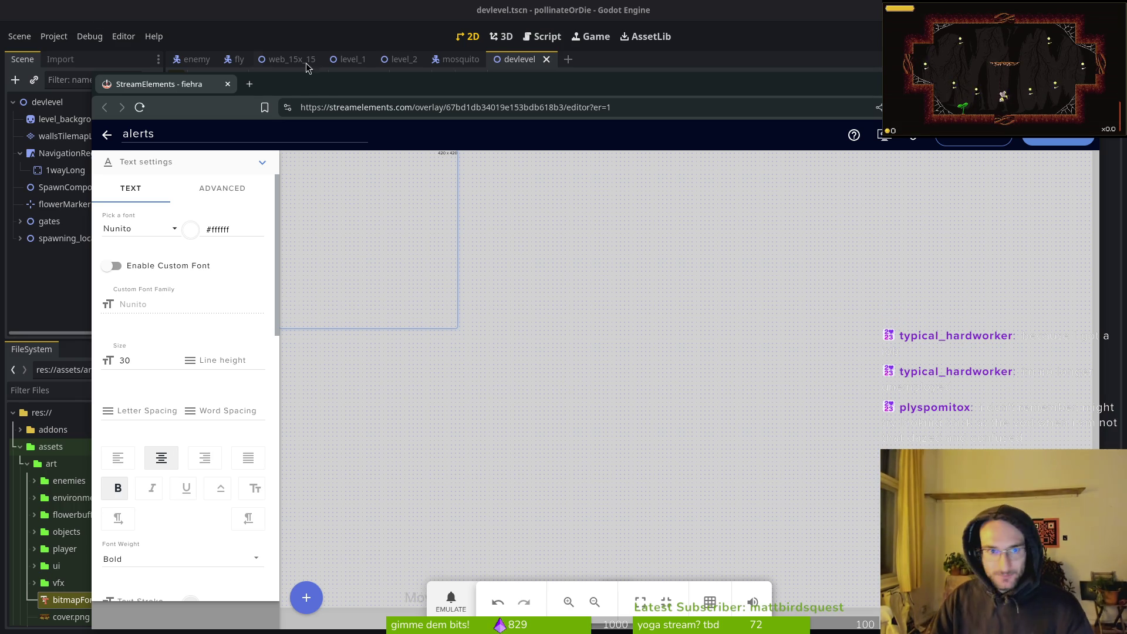
pyautogui.hotkey('ctrl', 't')
# Load the streamer's Twitch channel page and scroll down to its panels
pyautogui.write('fiehra')
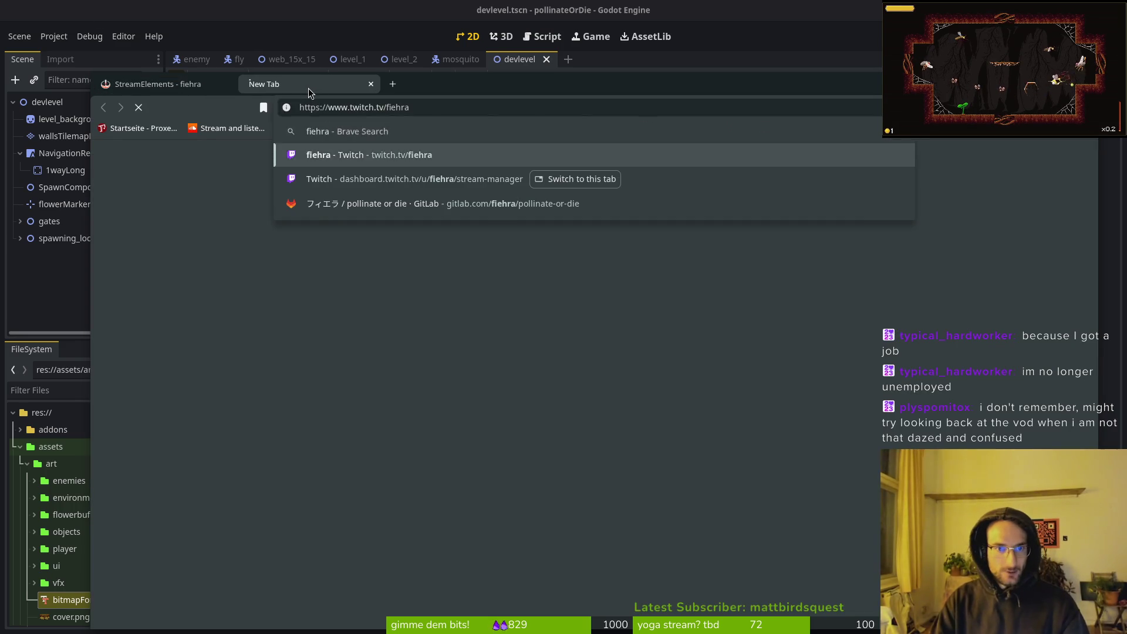
pyautogui.press('Return')
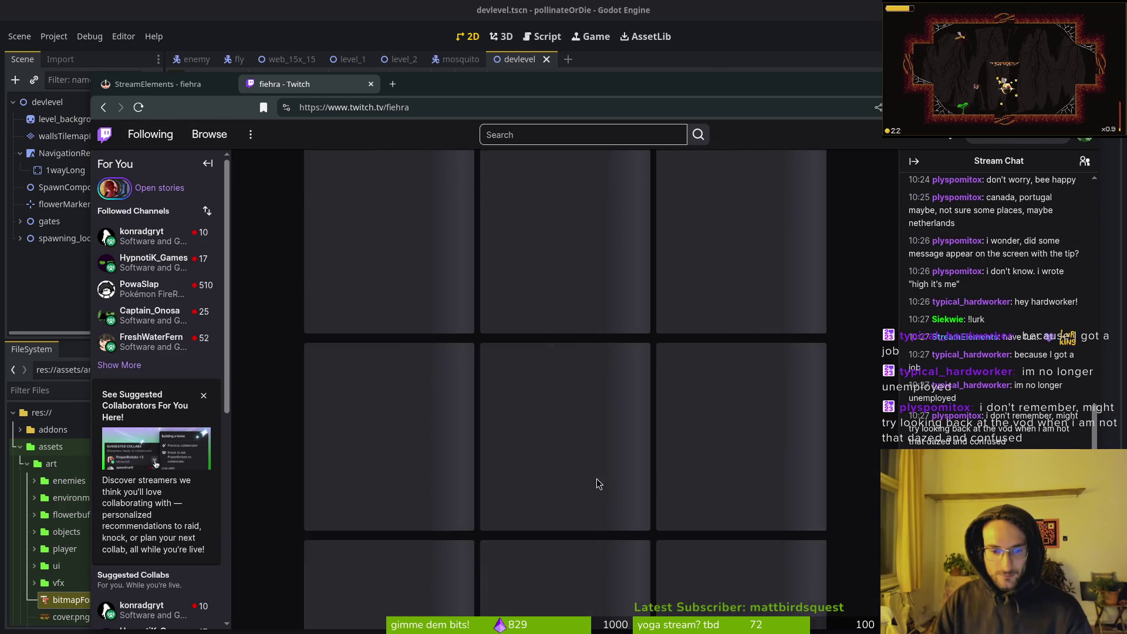
pyautogui.scroll(-5, 457, 496)
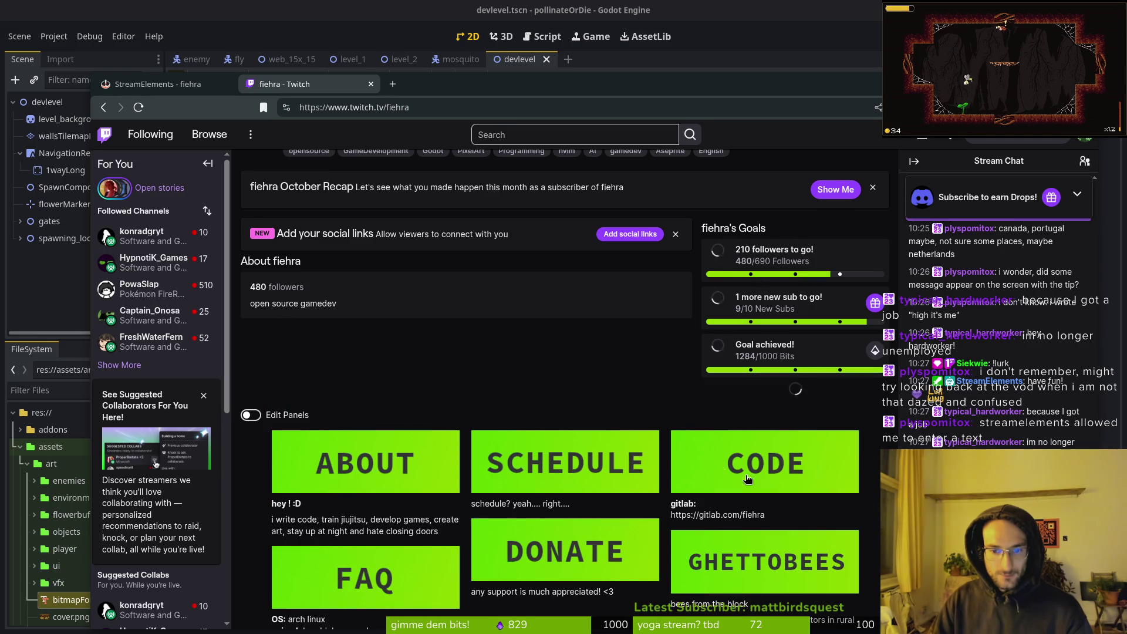
pyautogui.scroll(-1, 571, 541)
# Open the tipping page from the DONATE panel, check it, then close the Twitch tab
pyautogui.click(571, 541)
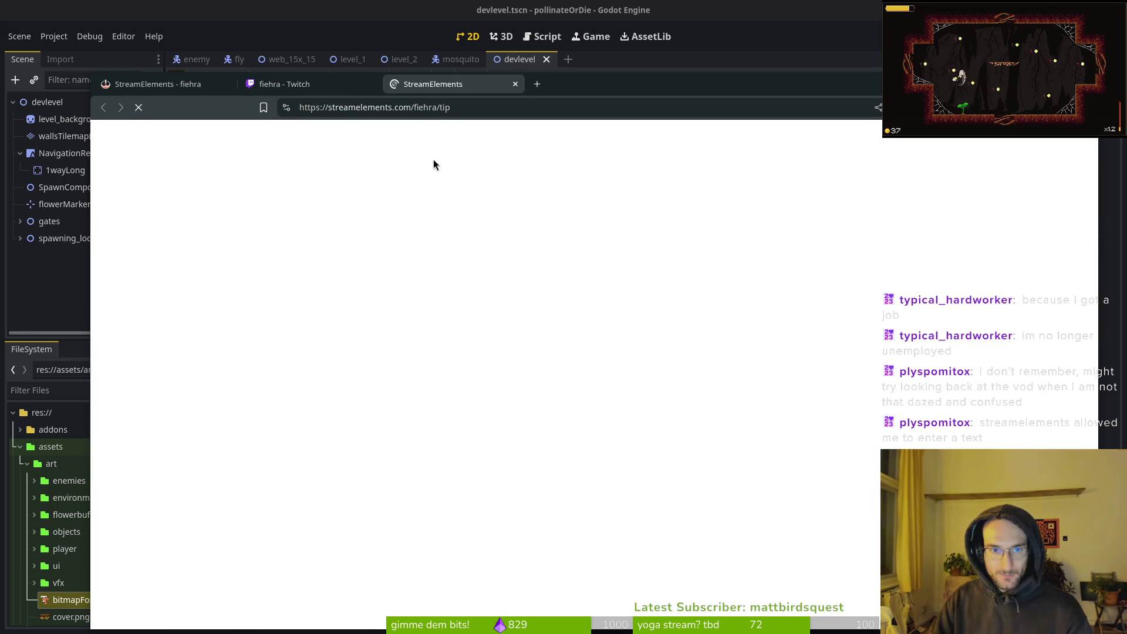
pyautogui.click(352, 84)
pyautogui.click(440, 84)
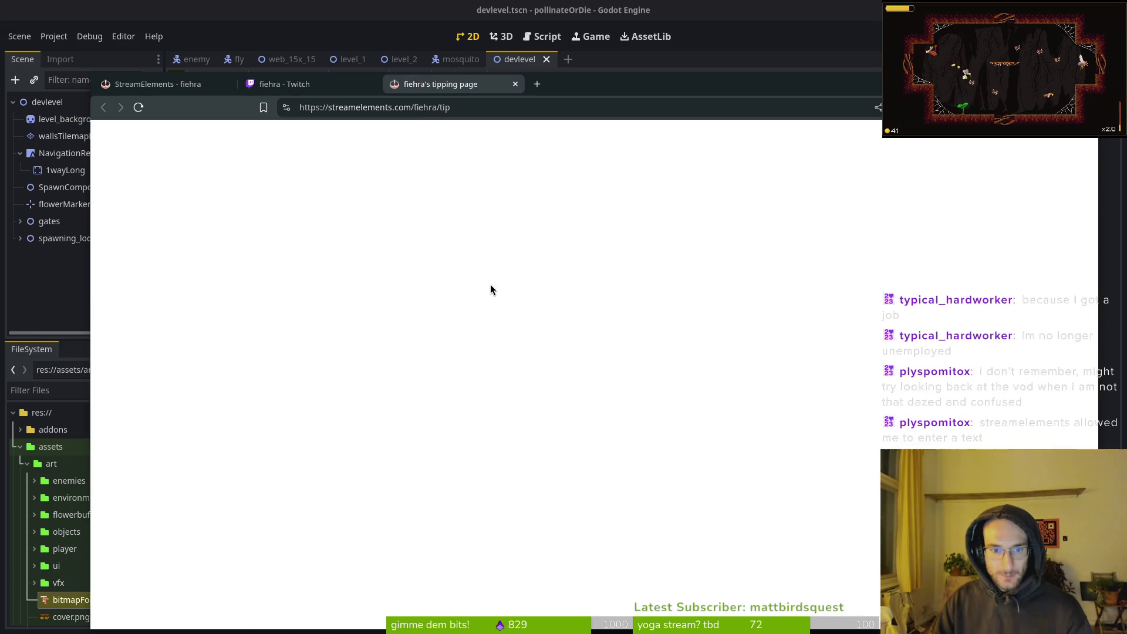
pyautogui.click(360, 87)
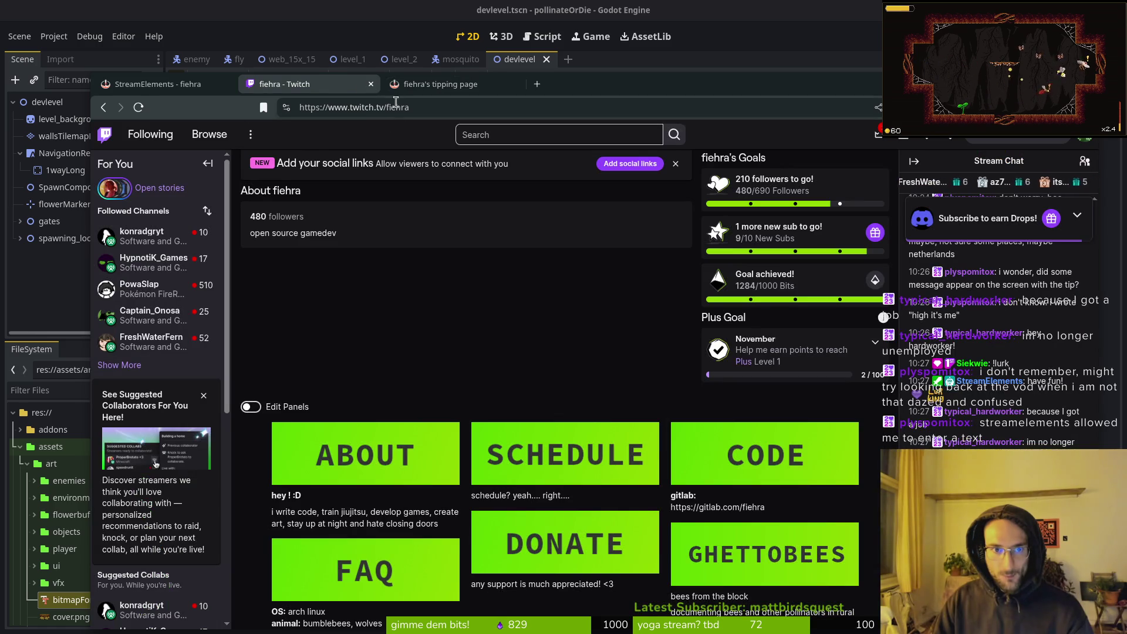
pyautogui.click(371, 84)
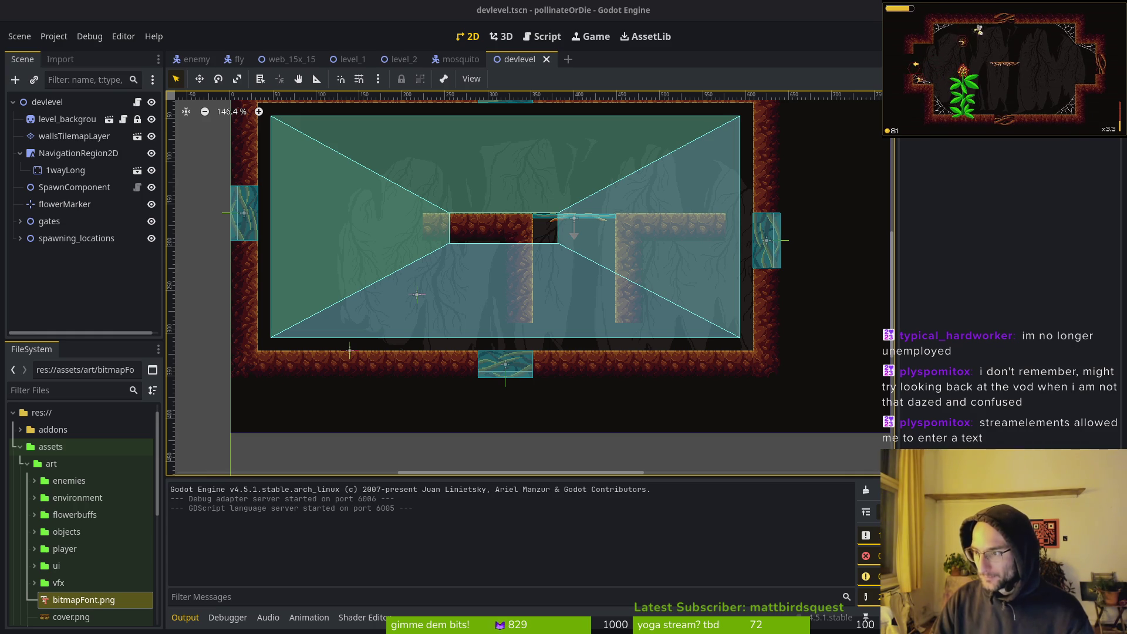
# Briefly load the StreamElements site in another browser, then return to the overlay editor's text settings
pyautogui.hotkey('alt', 'Tab')
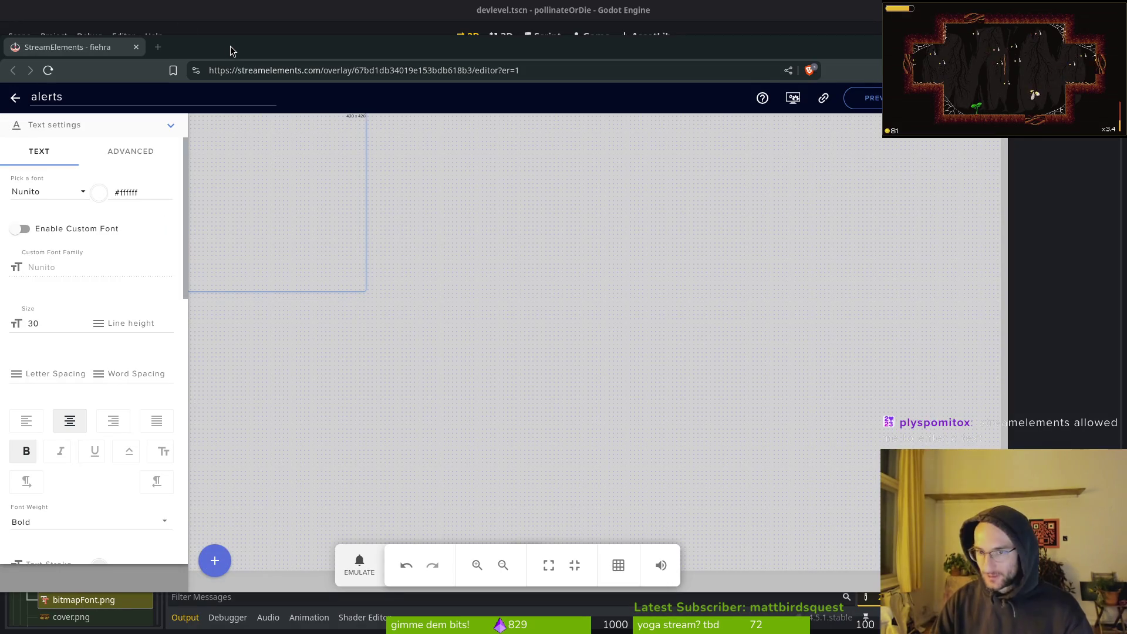
pyautogui.hotkey('alt', 'Tab')
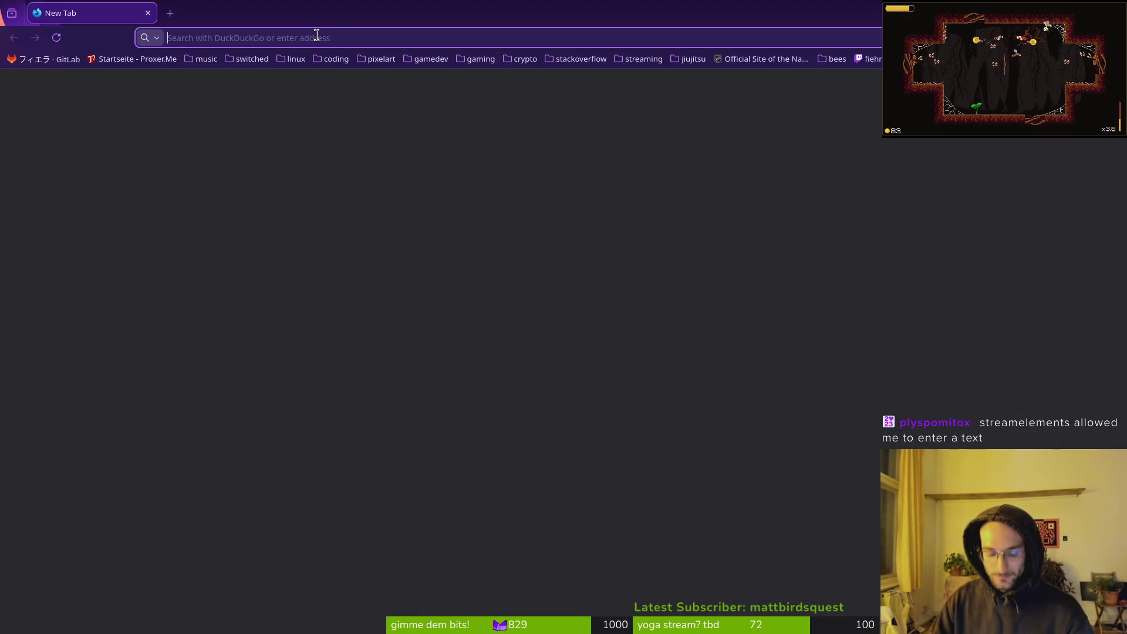
pyautogui.write('https://streamelements.com/fiehra/tip')
pyautogui.press('Return')
pyautogui.hotkey('alt', 'Tab')
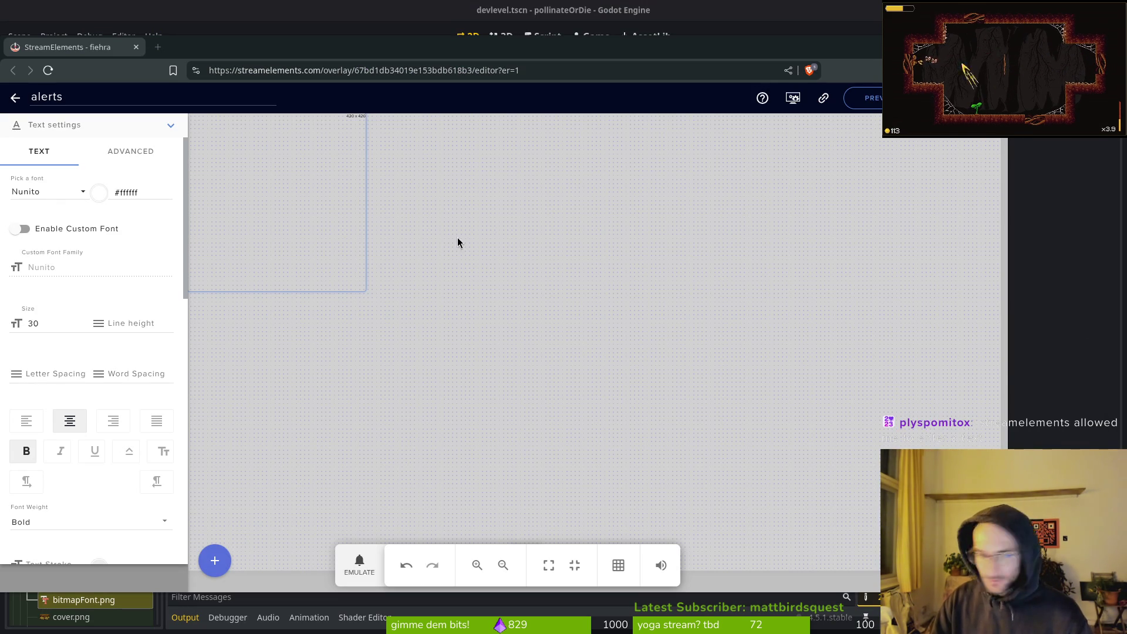
# Switch to the ADVANCED text tab, collapse Text settings and begin editing the Alert message
pyautogui.click(118, 161)
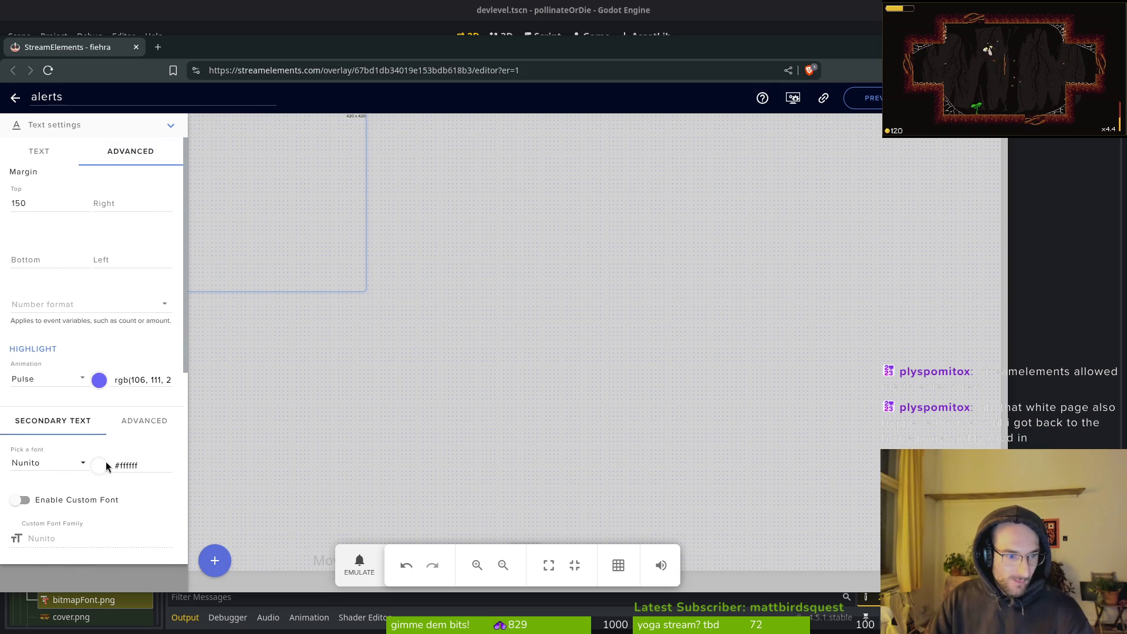
pyautogui.click(55, 125)
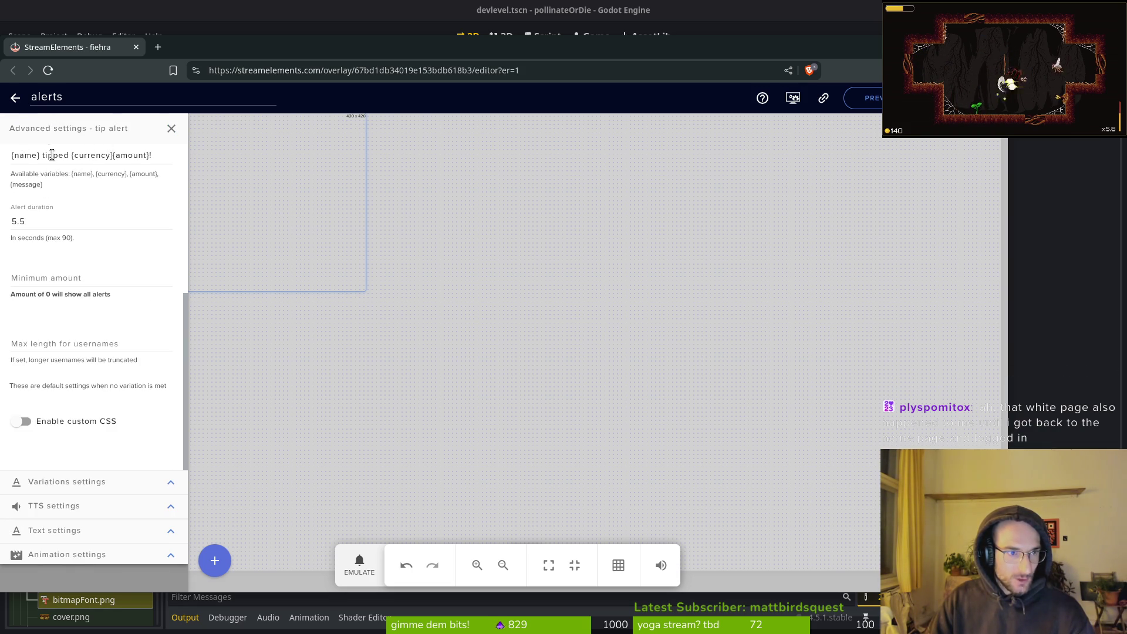
pyautogui.click(150, 156)
pyautogui.write('!')
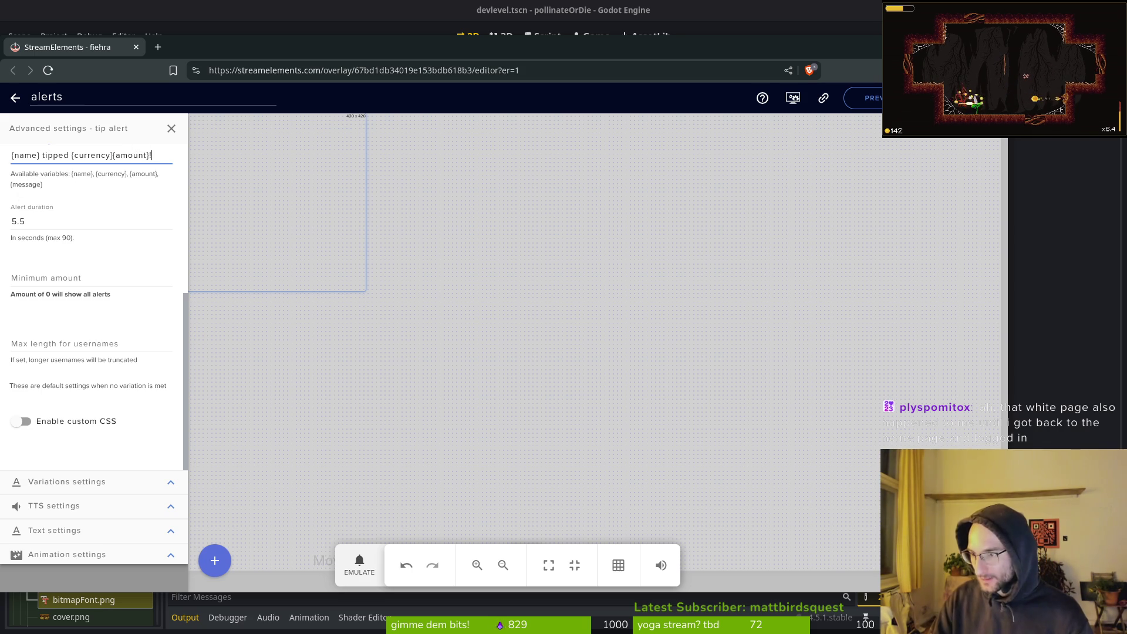
pyautogui.hotkey('alt', 'Tab')
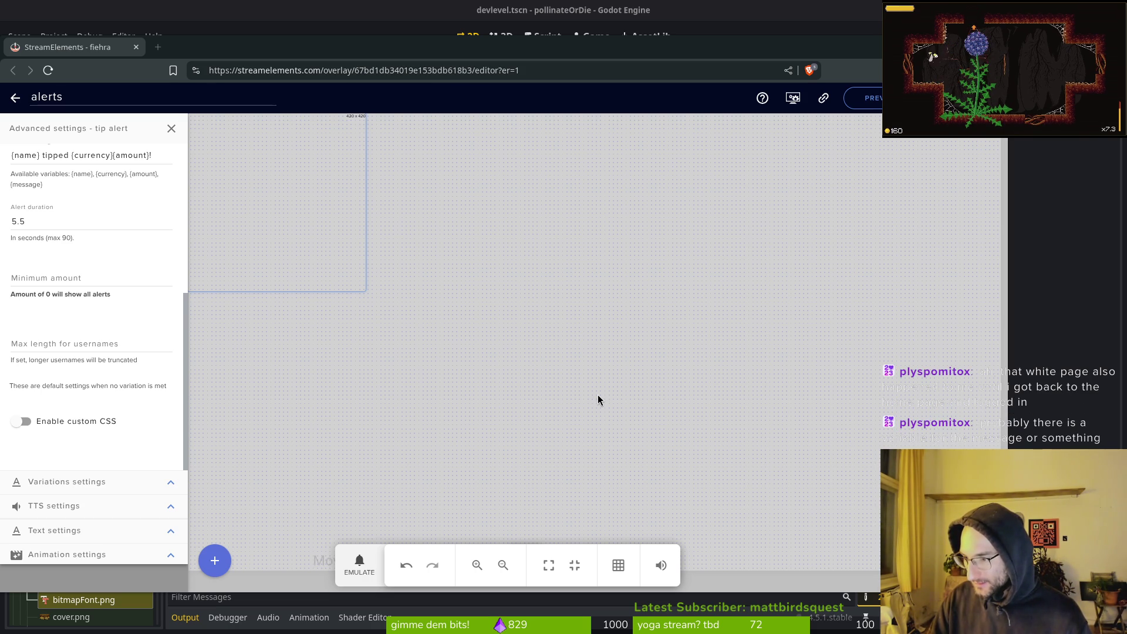
# Replace the tip Alert message template with just {message}
pyautogui.click(151, 156)
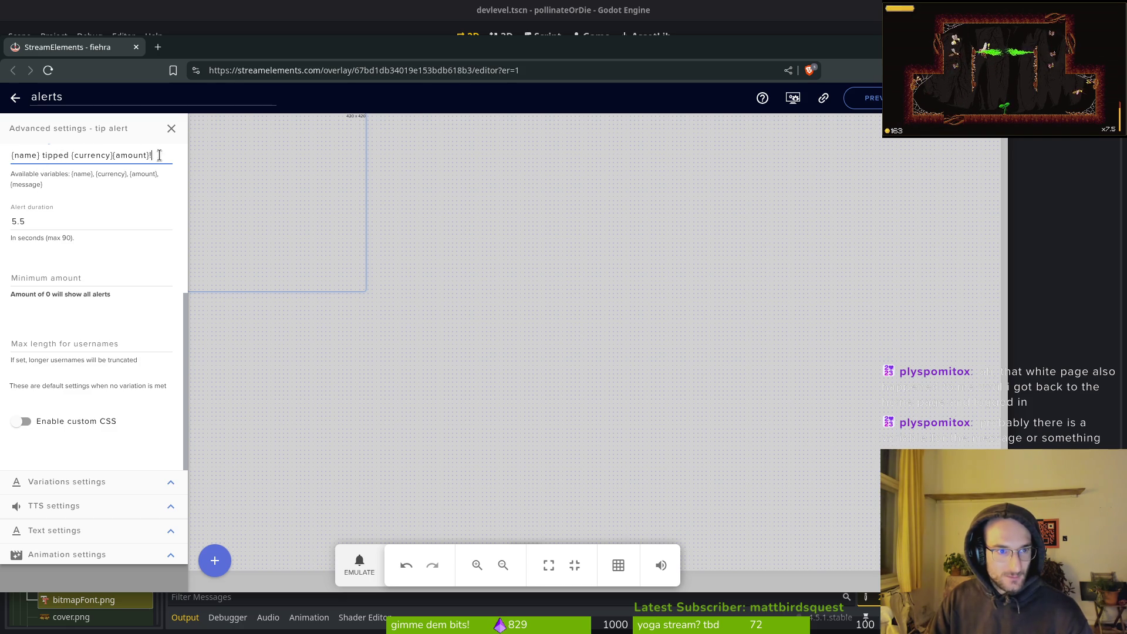
pyautogui.tripleClick(154, 156)
pyautogui.scroll(3, 146, 264)
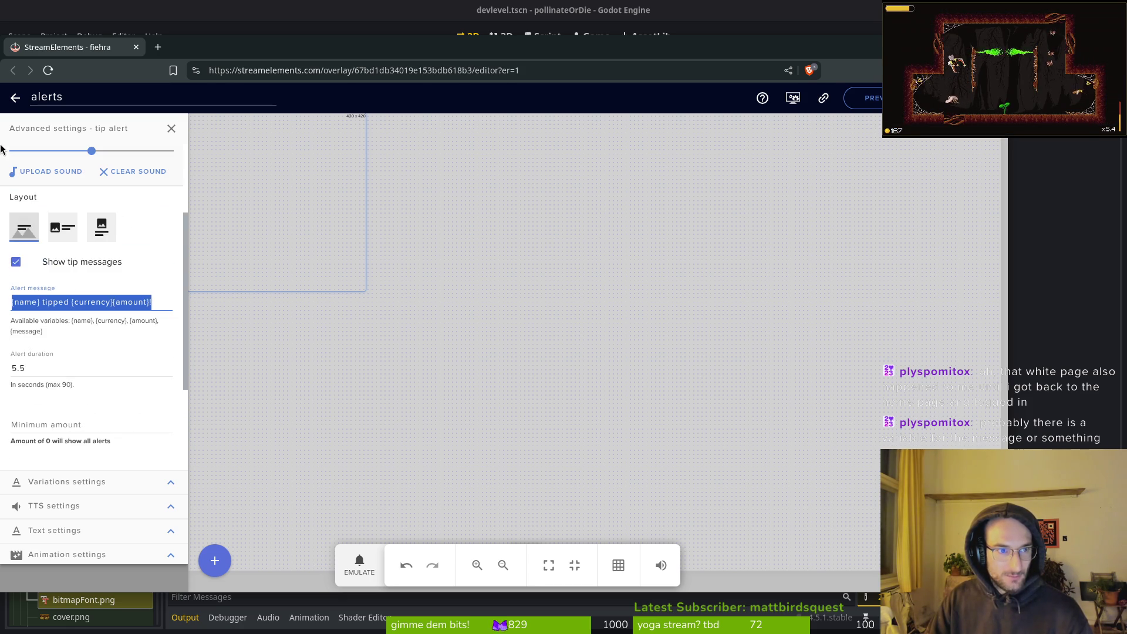
pyautogui.press('BackSpace')
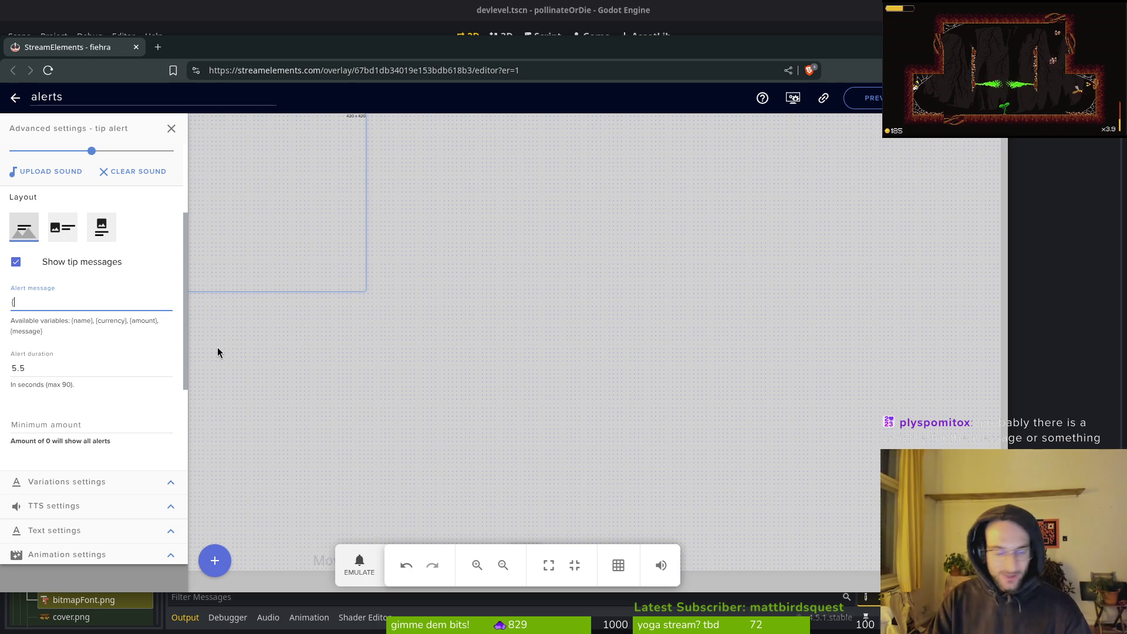
pyautogui.write('message')
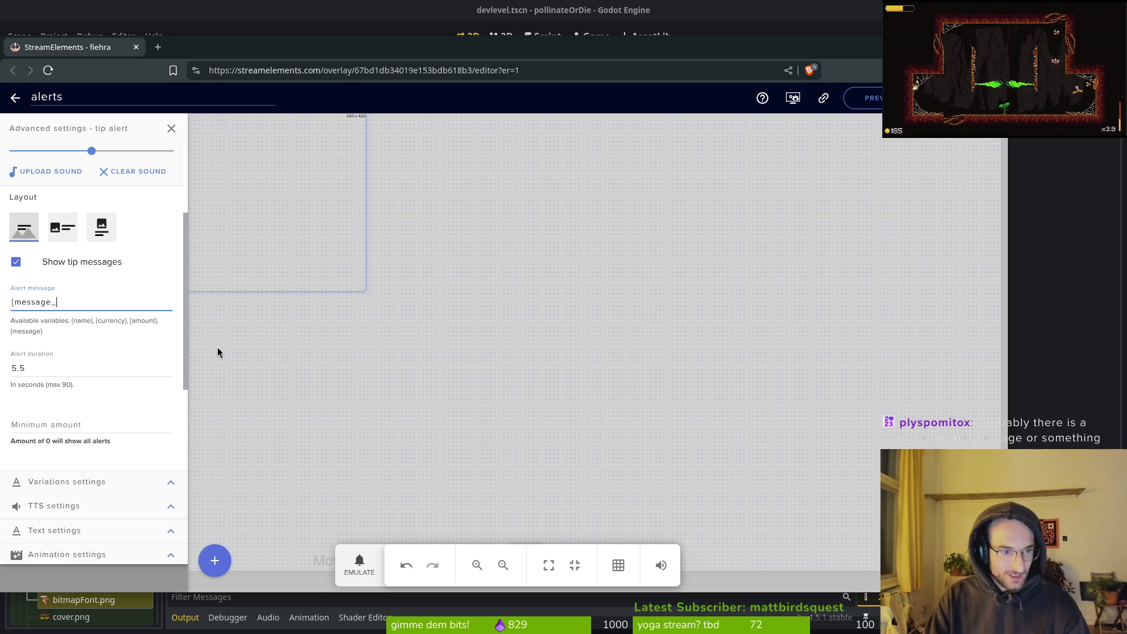
pyautogui.write('}')
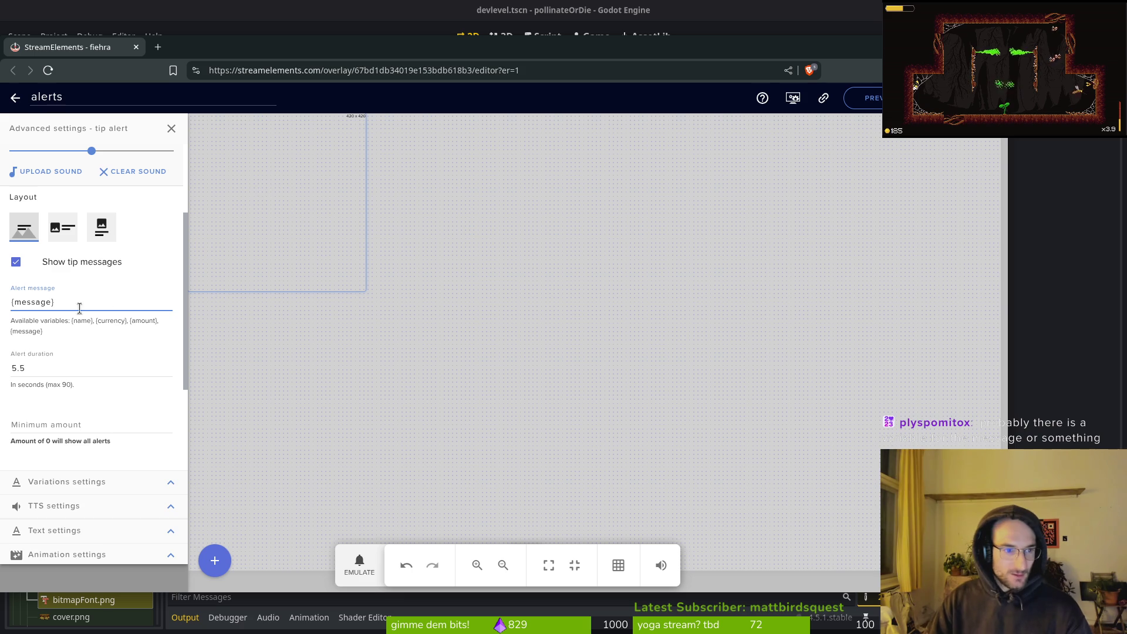
pyautogui.click(75, 287)
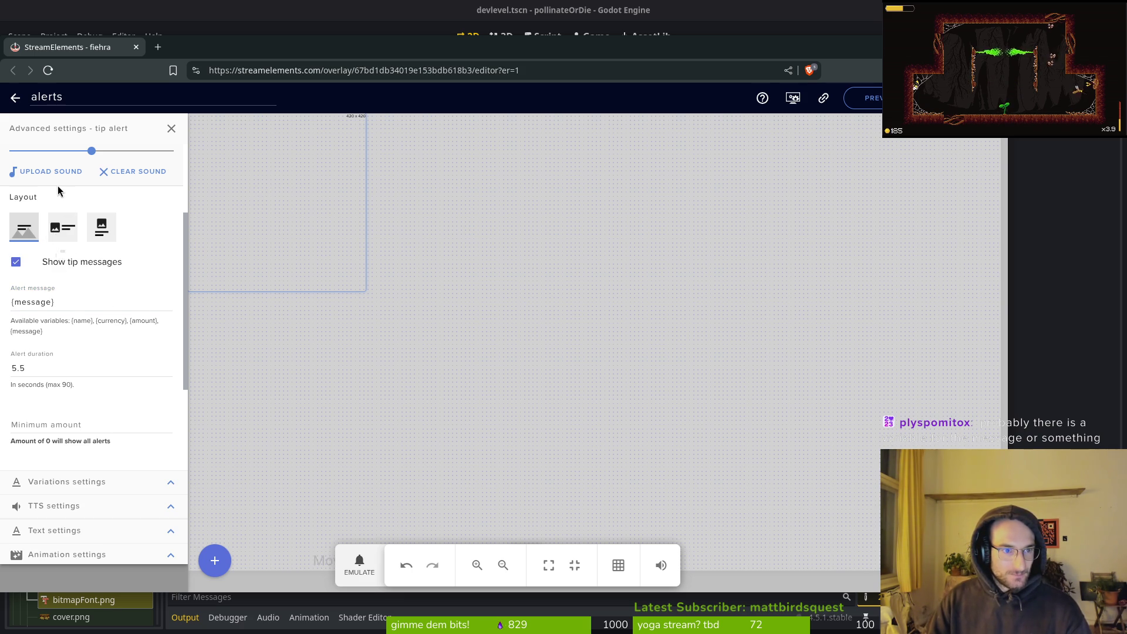
pyautogui.scroll(2, 134, 305)
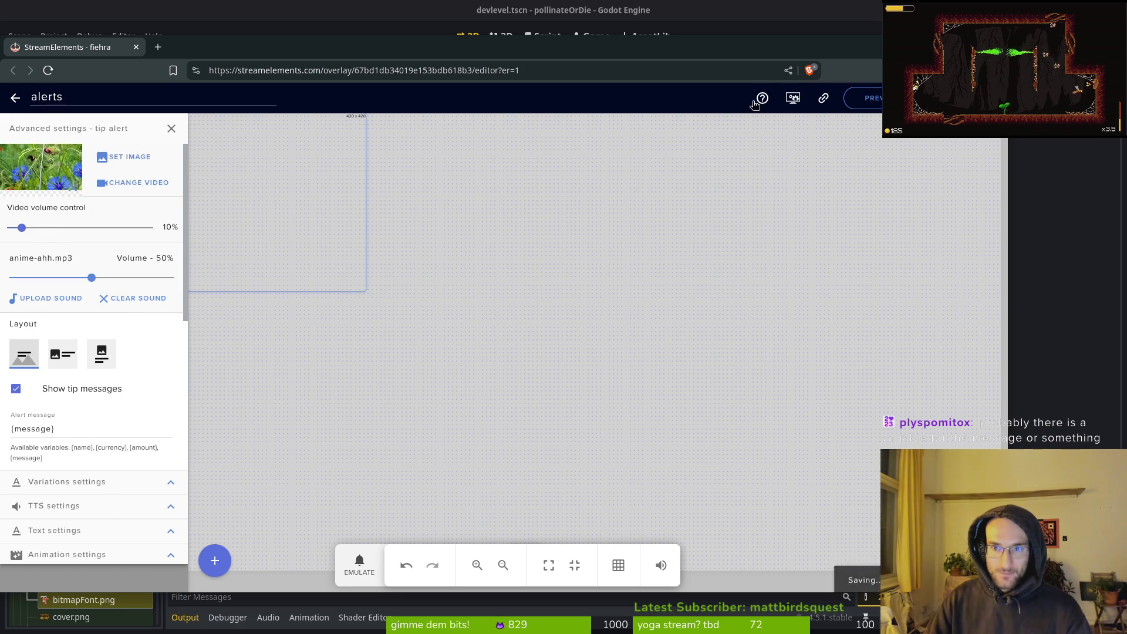
# Emulate a test $10 tip alert from the Emulate menu
pyautogui.click(373, 565)
pyautogui.moveTo(382, 395)
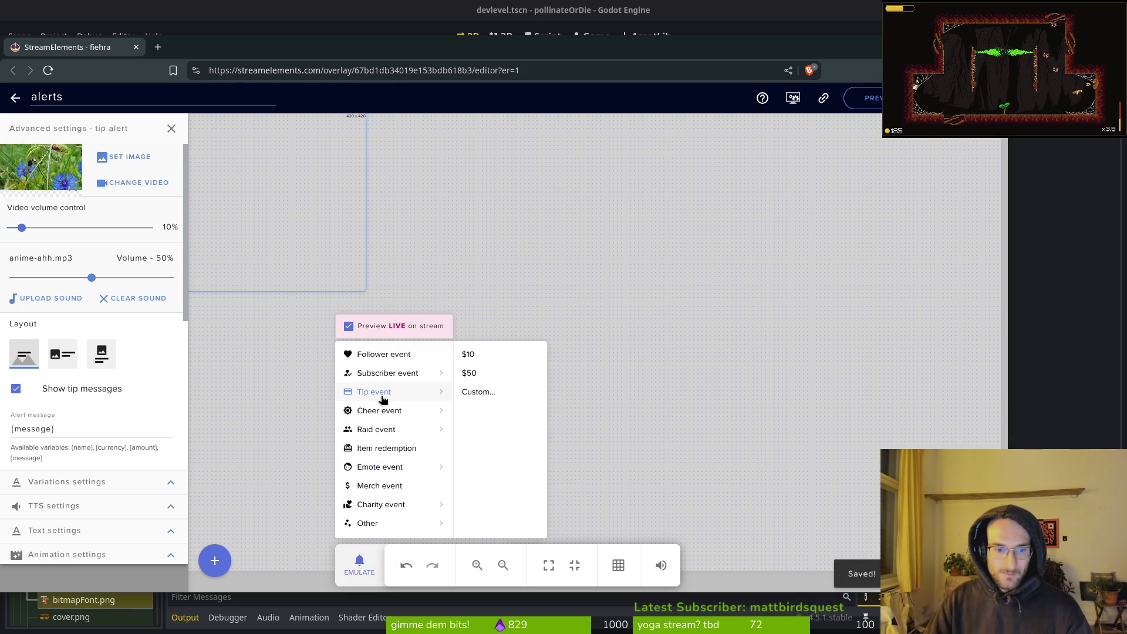
pyautogui.click(518, 358)
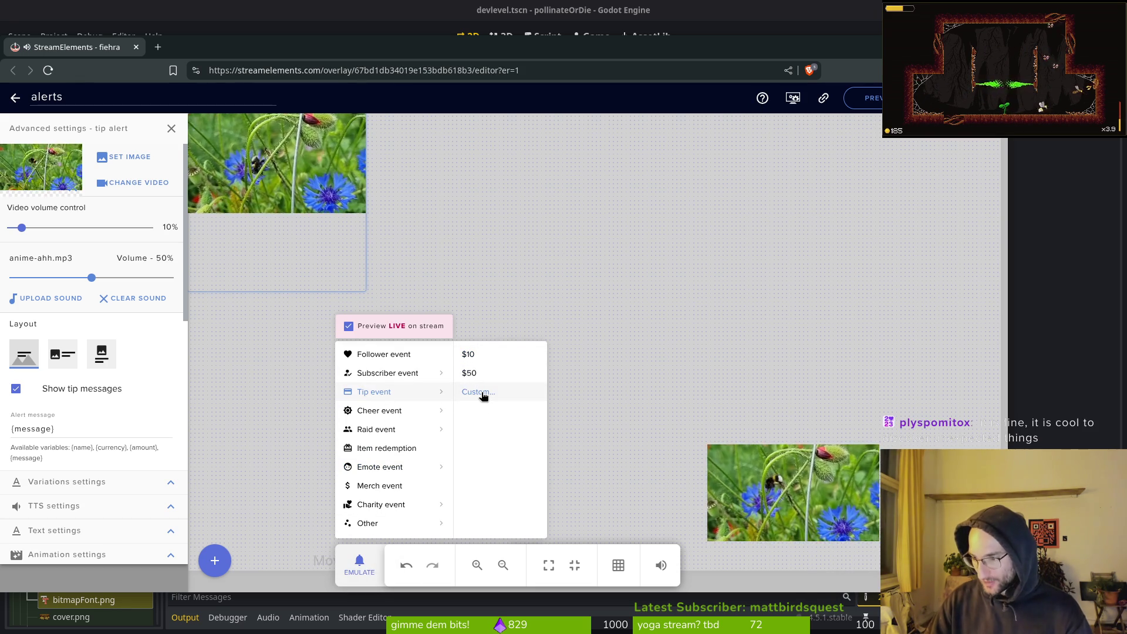
# Emulate a custom tip of 1 with the message 'yo' to preview the alert
pyautogui.click(481, 393)
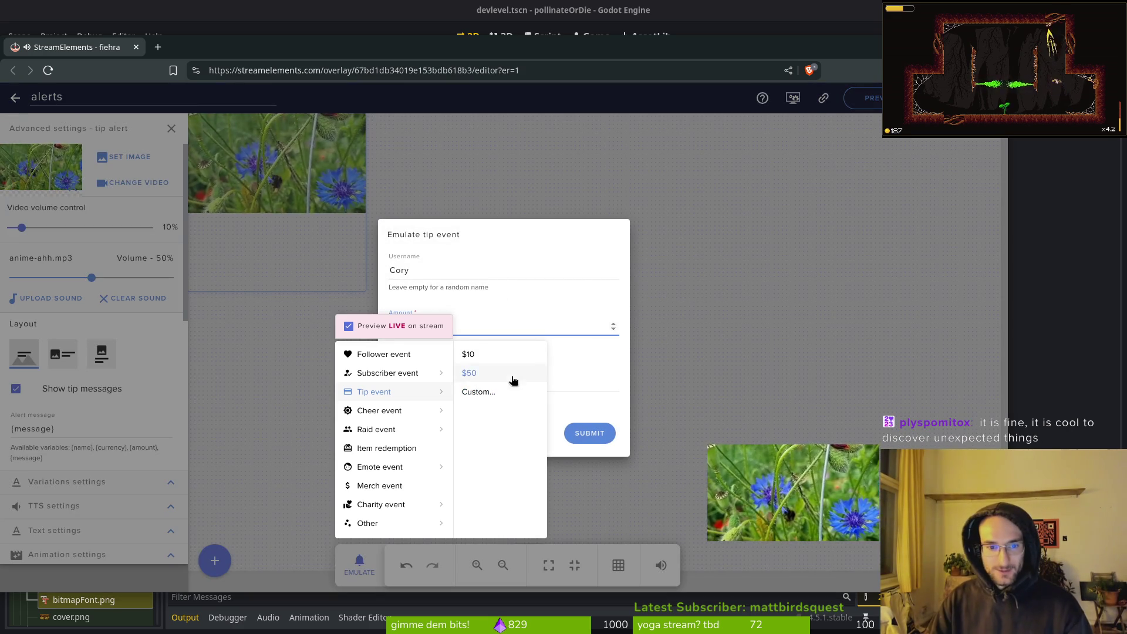
pyautogui.click(297, 352)
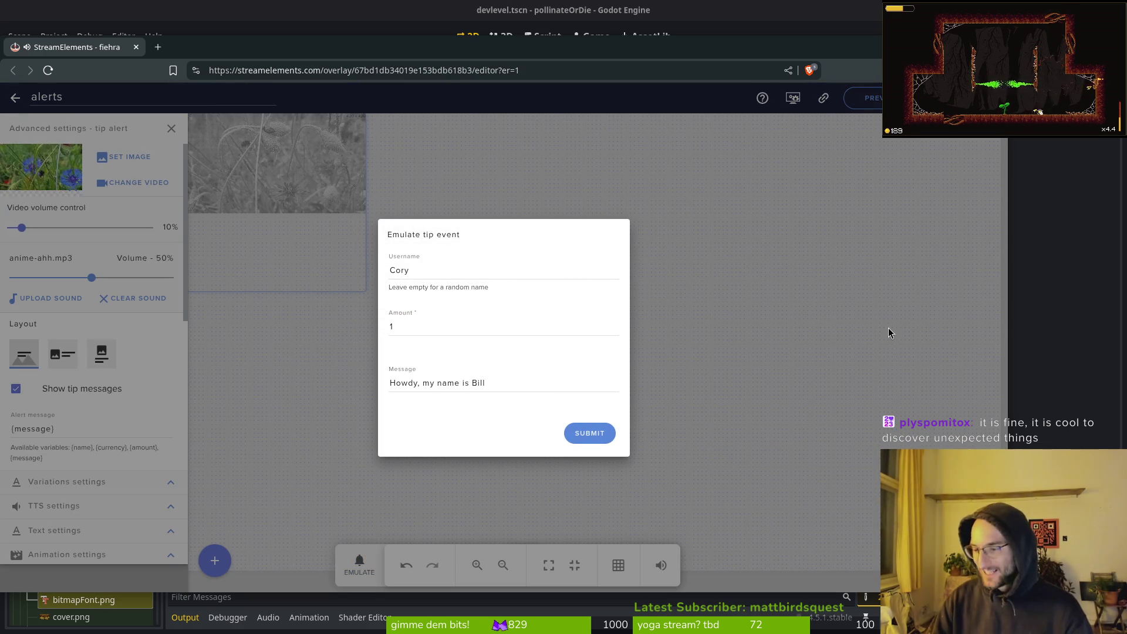
pyautogui.moveTo(514, 383); pyautogui.dragTo(286, 389)
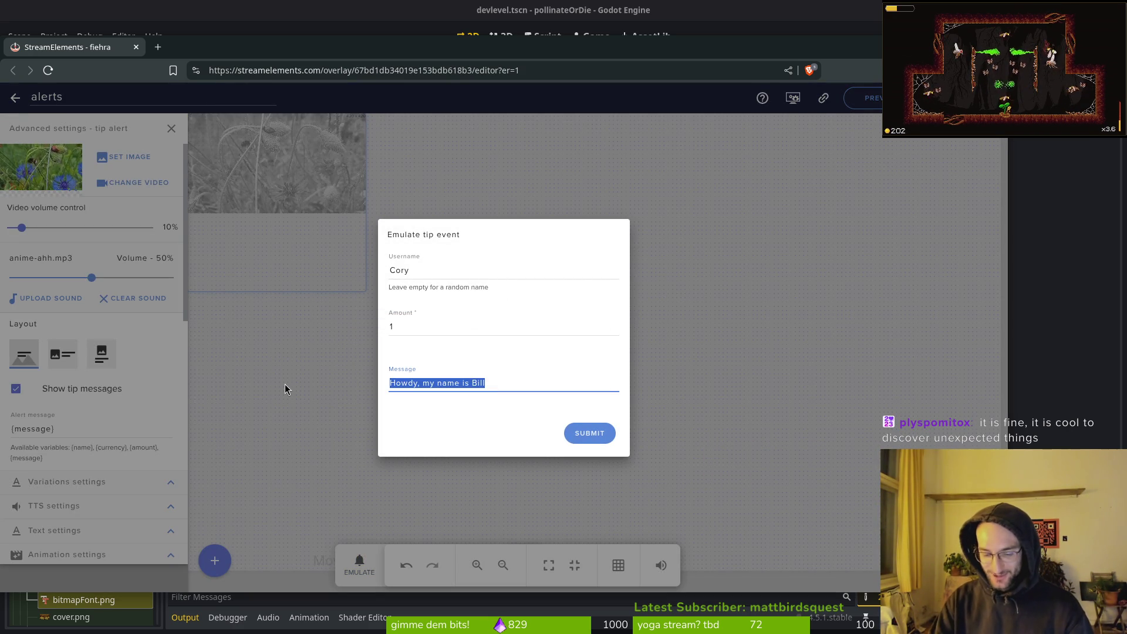
pyautogui.write('yo')
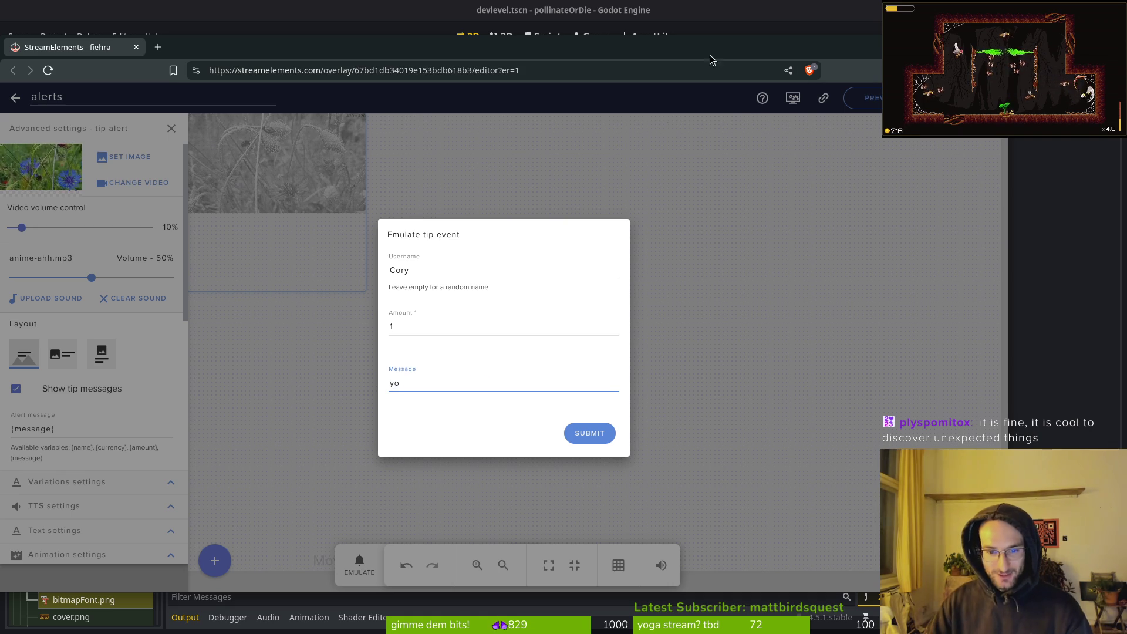
pyautogui.click(583, 433)
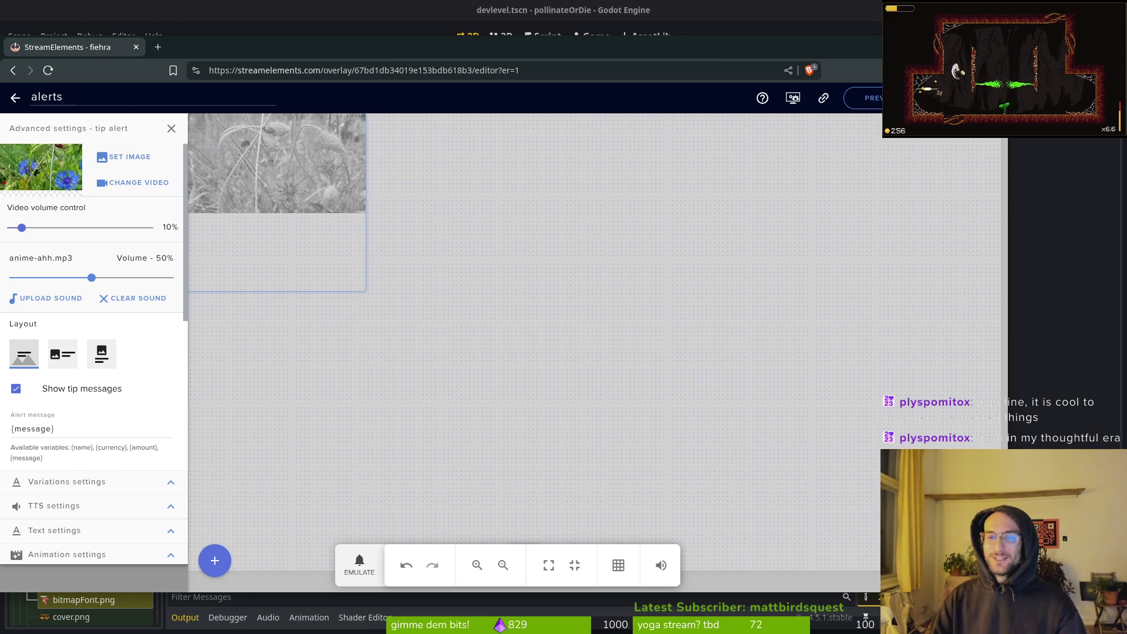
# Leave the StreamElements browser and bring Godot's devlevel scene back in front
pyautogui.hotkey('alt', 'Tab')
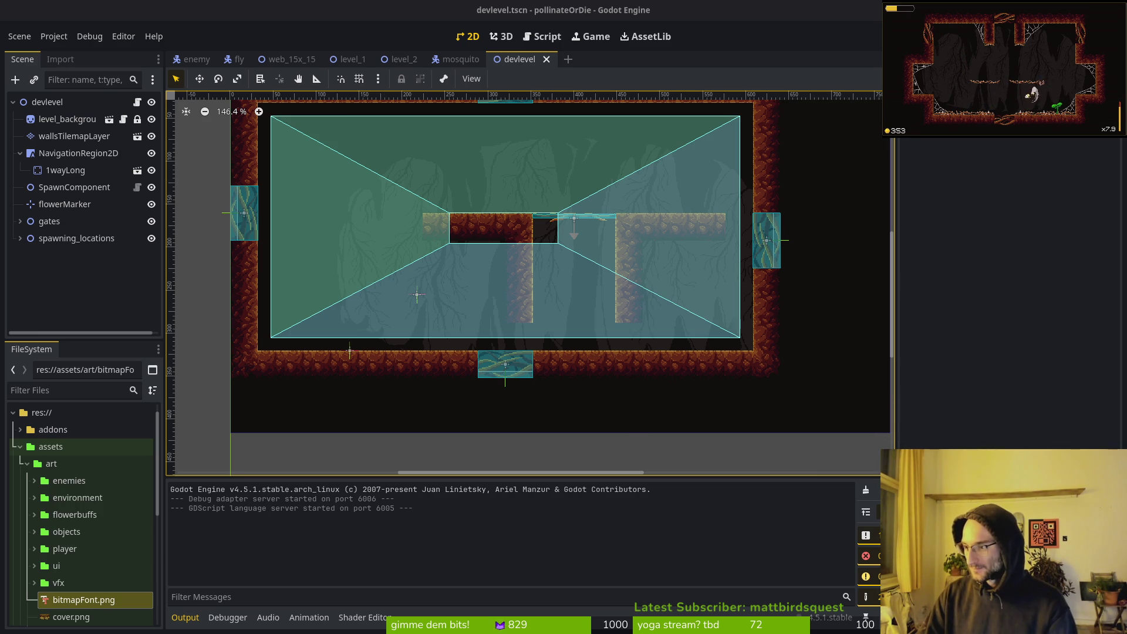
# Close the WISHLIST sprite file in Aseprite and return to Godot
pyautogui.hotkey('alt', 'Tab')
pyautogui.click(179, 43)
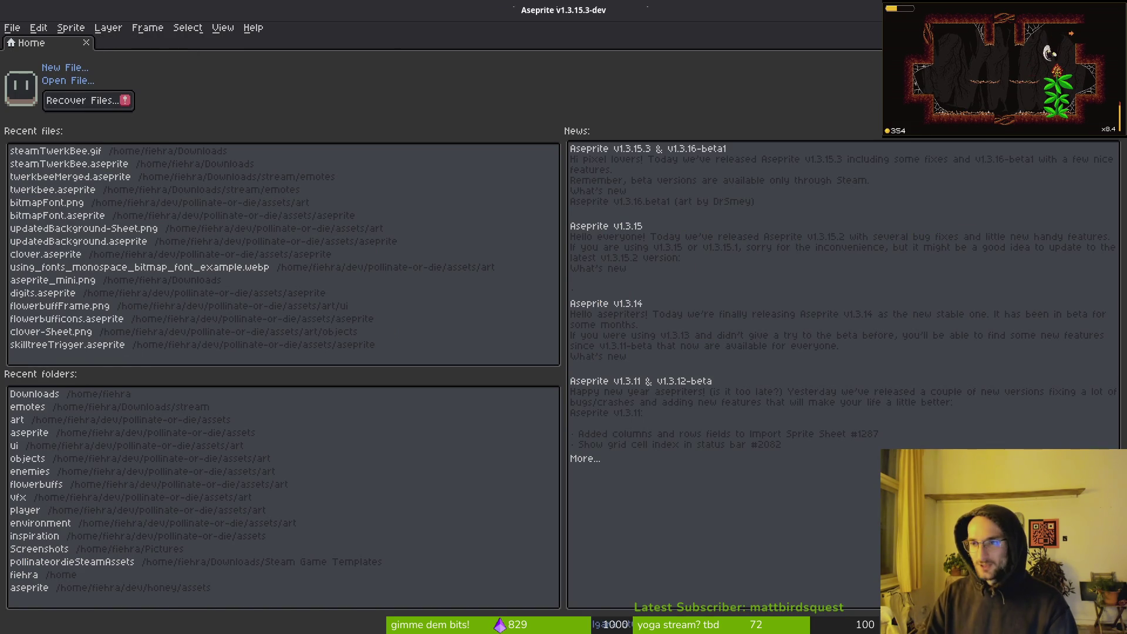
pyautogui.hotkey('alt', 'Tab')
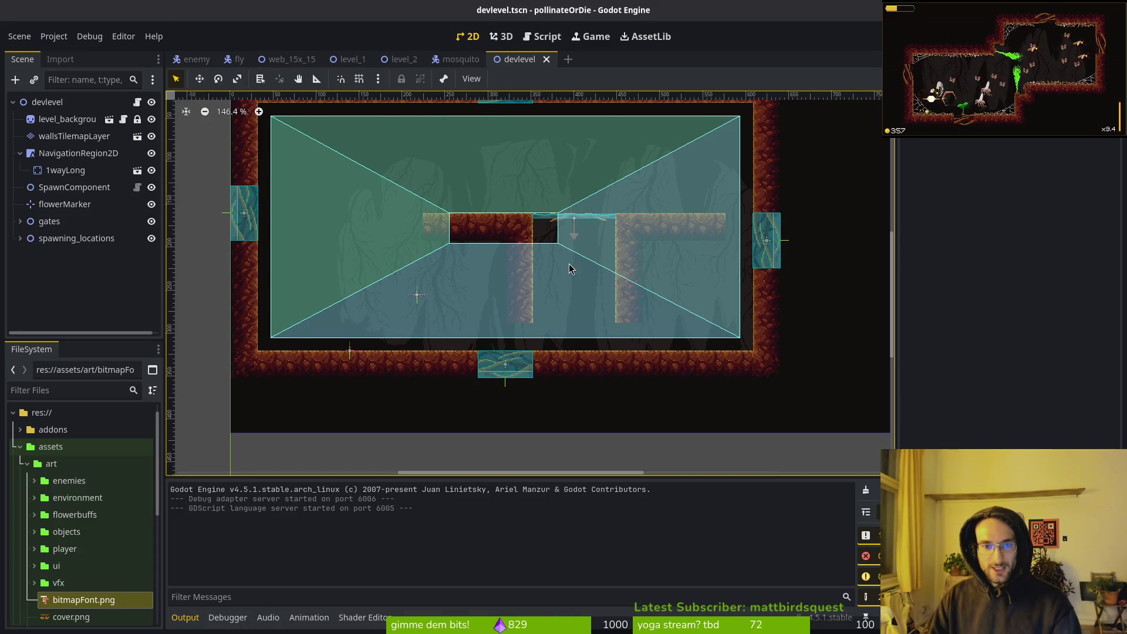
# Erase the inner dirt blocks on wallsTilemapLayer and move 1wayLong left toward the gap
pyautogui.scroll(2, 569, 269)
pyautogui.click(105, 137)
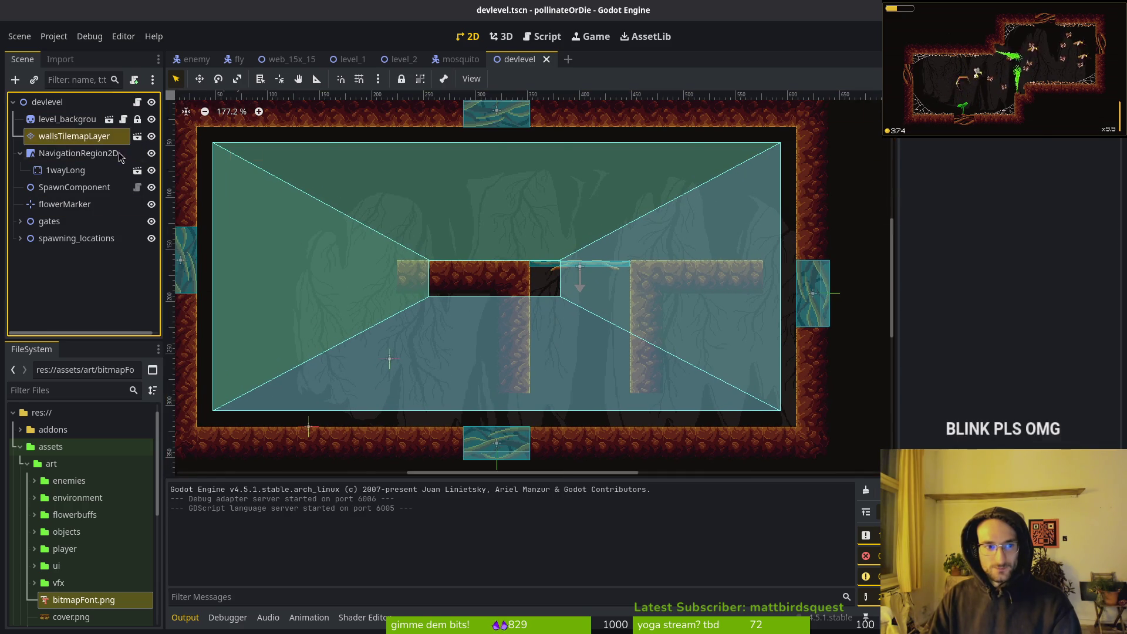
pyautogui.press('e')
pyautogui.moveTo(514, 277)
pyautogui.mouseDown()
pyautogui.moveTo(475, 297)
pyautogui.moveTo(487, 287)
pyautogui.moveTo(536, 372)
pyautogui.mouseUp()
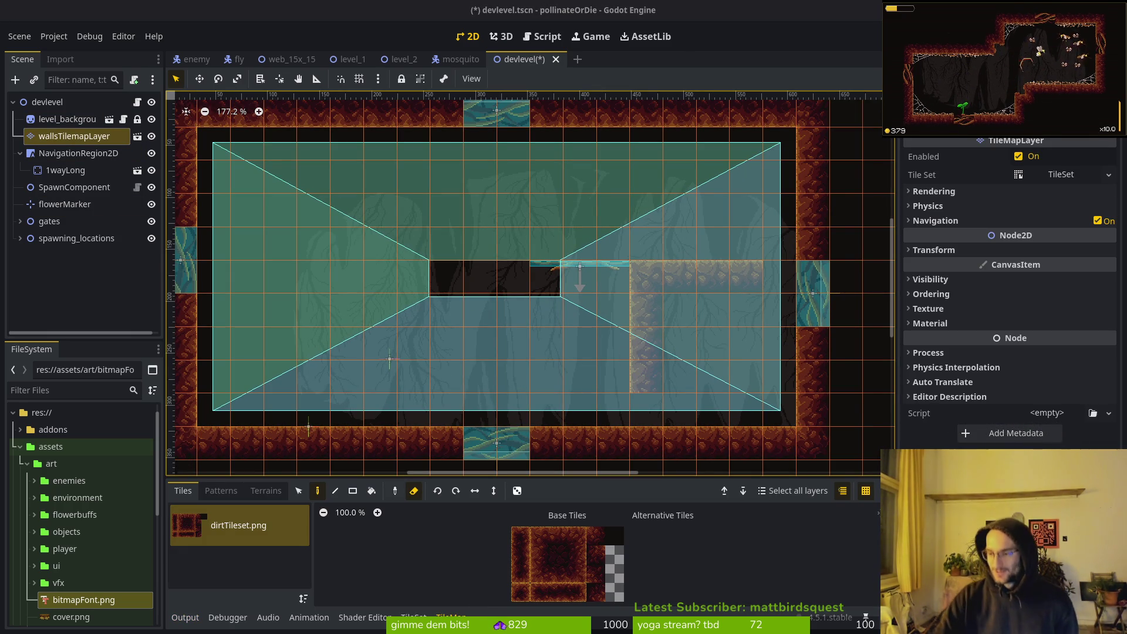
pyautogui.moveTo(643, 377)
pyautogui.mouseDown()
pyautogui.moveTo(634, 282)
pyautogui.moveTo(756, 285)
pyautogui.mouseUp()
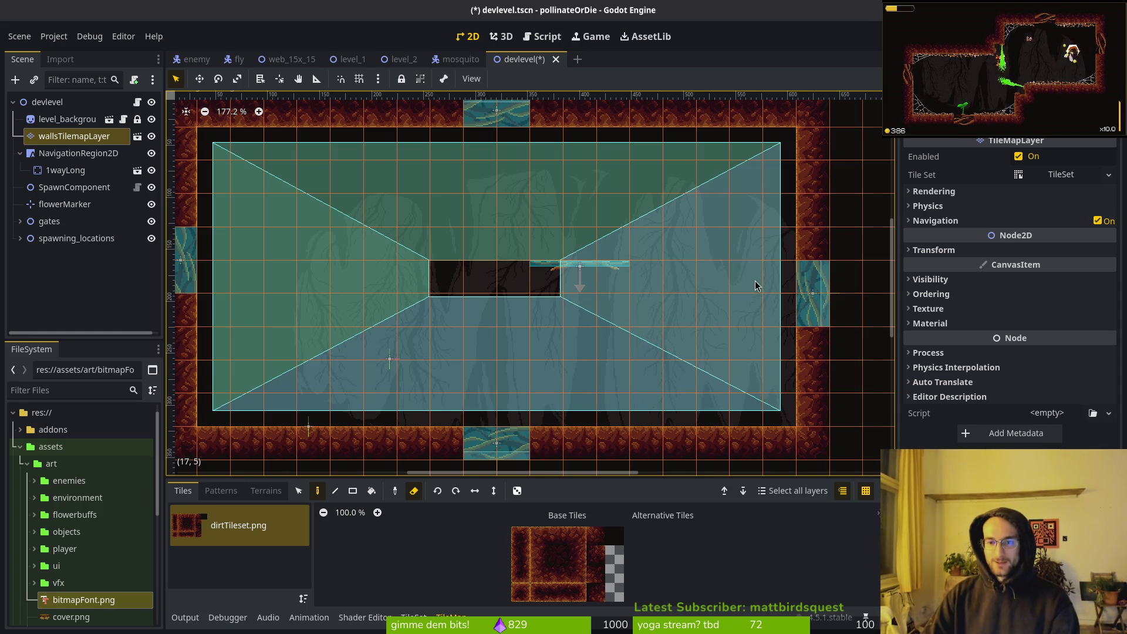
pyautogui.click(565, 271)
pyautogui.moveTo(583, 269)
pyautogui.mouseDown()
pyautogui.moveTo(494, 278)
pyautogui.moveTo(459, 242)
pyautogui.moveTo(518, 203)
pyautogui.moveTo(500, 277)
pyautogui.moveTo(503, 192)
pyautogui.mouseUp()
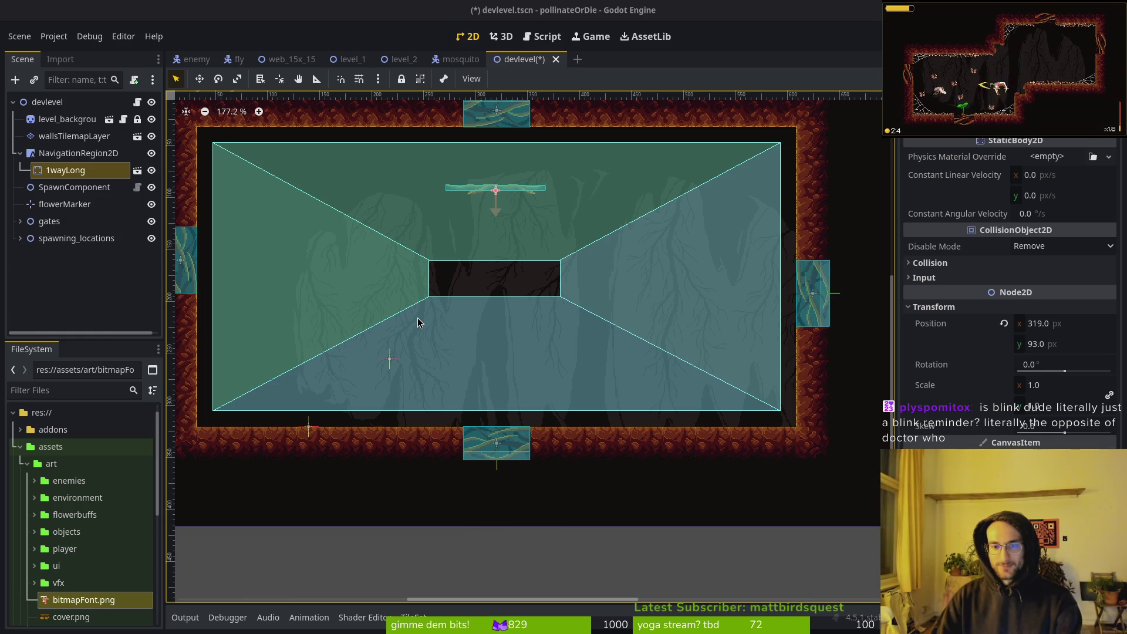
# Drop 1wayLong into the central gap, delete all wall tiles, and save devlevel
pyautogui.moveTo(493, 189); pyautogui.dragTo(505, 292)
pyautogui.scroll(-3, 505, 292)
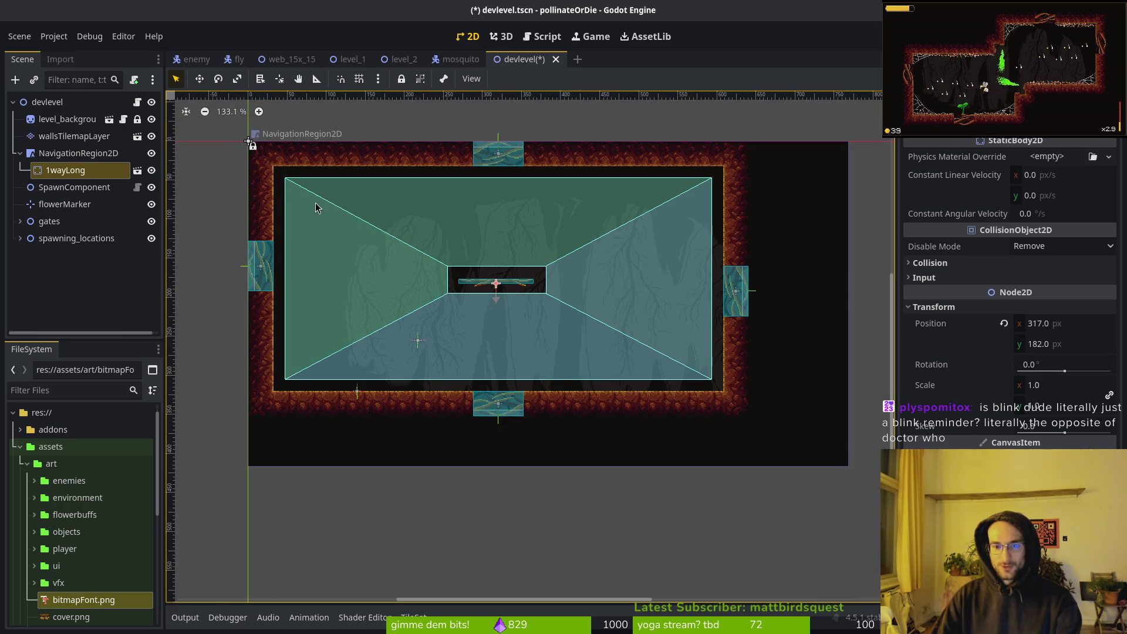
pyautogui.click(252, 143)
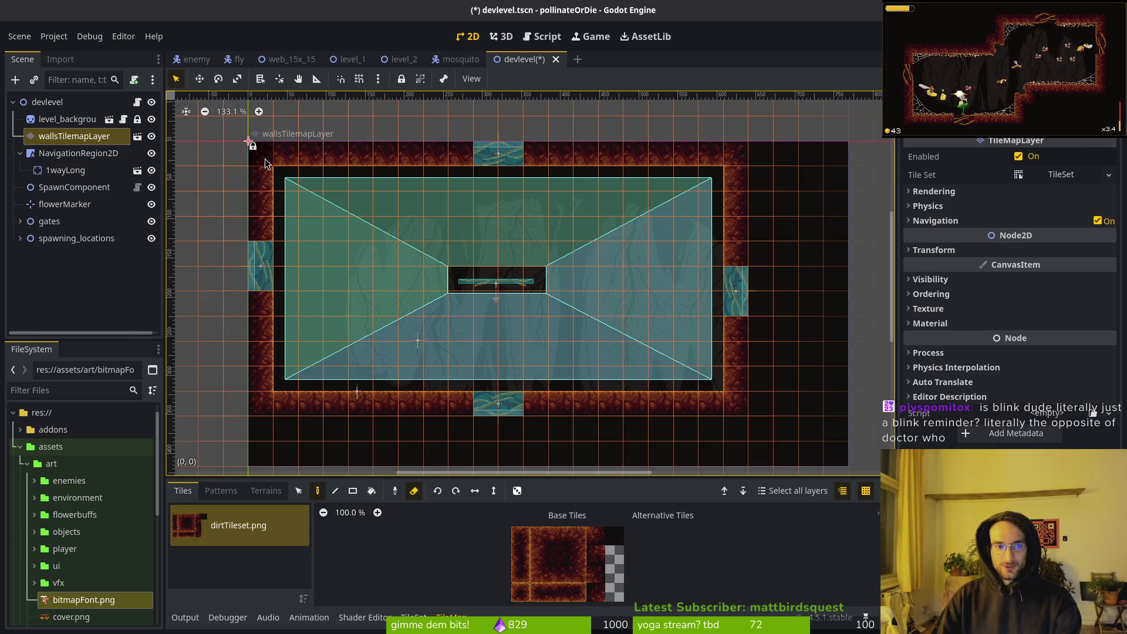
pyautogui.press('s')
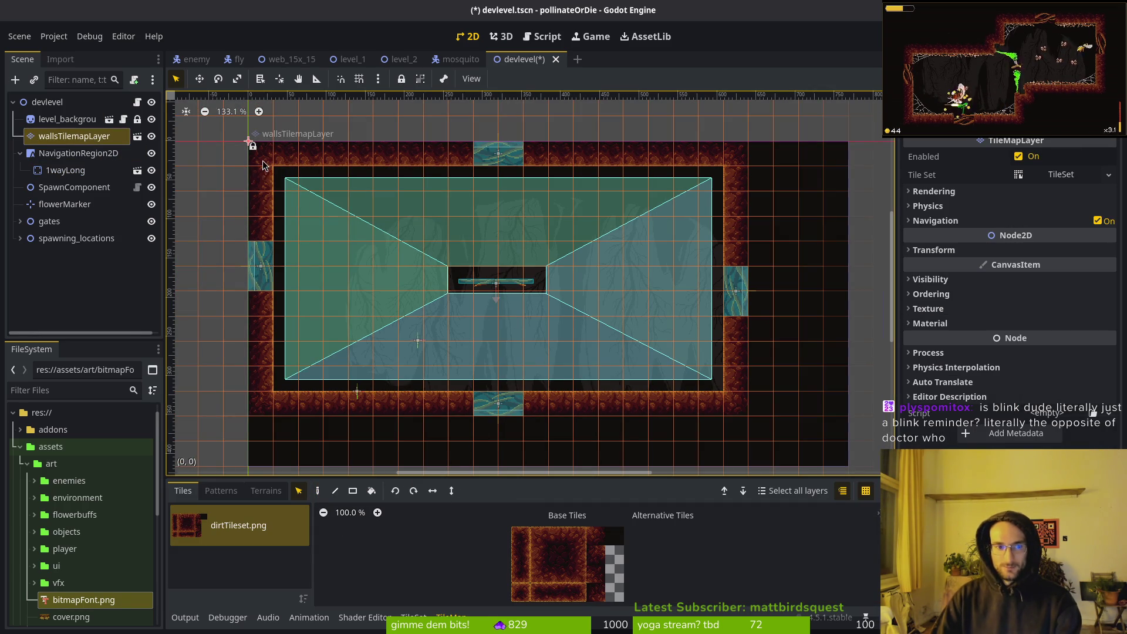
pyautogui.moveTo(251, 143); pyautogui.dragTo(747, 433)
pyautogui.press('Delete')
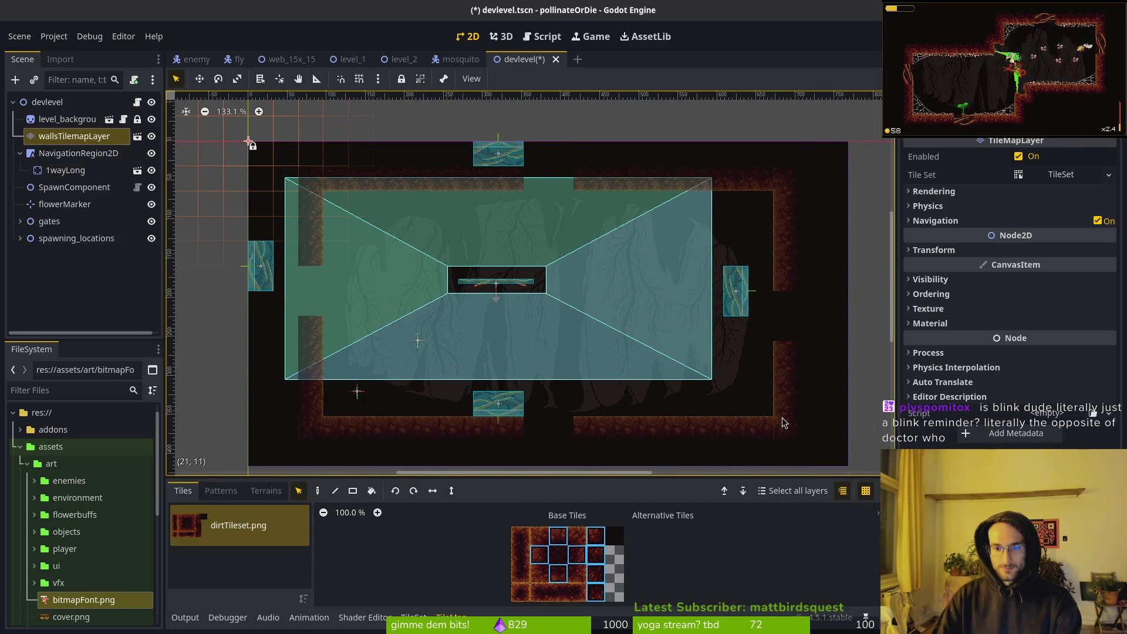
pyautogui.click(781, 417)
pyautogui.hotkey('ctrl', 's')
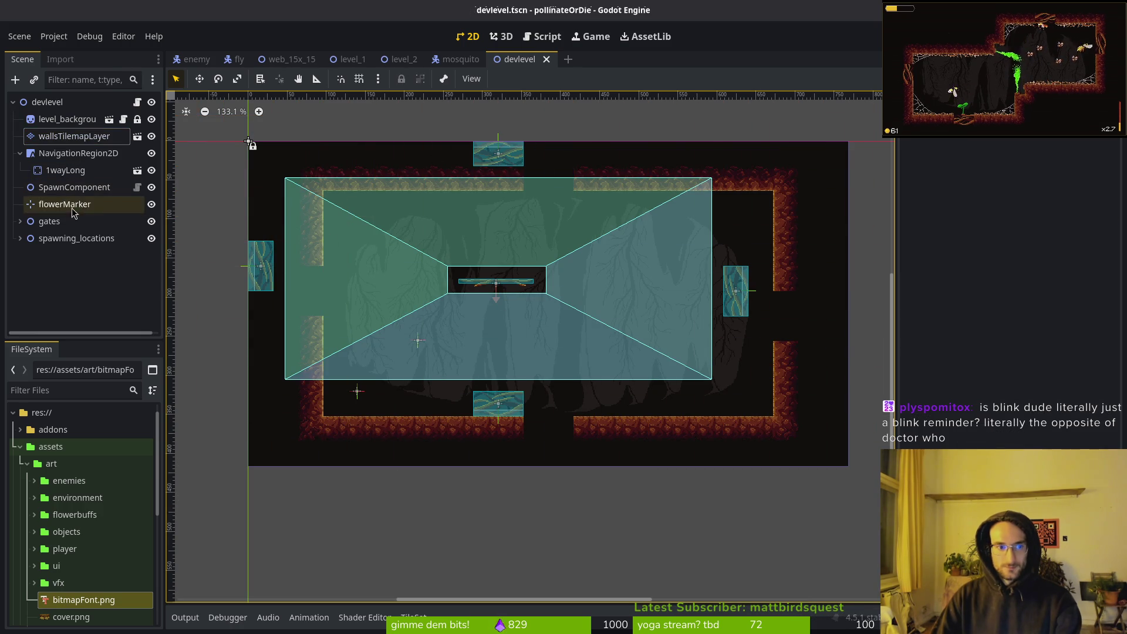
# Shift the north, west, south and east gates into the wall openings and save again
pyautogui.click(50, 221)
pyautogui.click(498, 153)
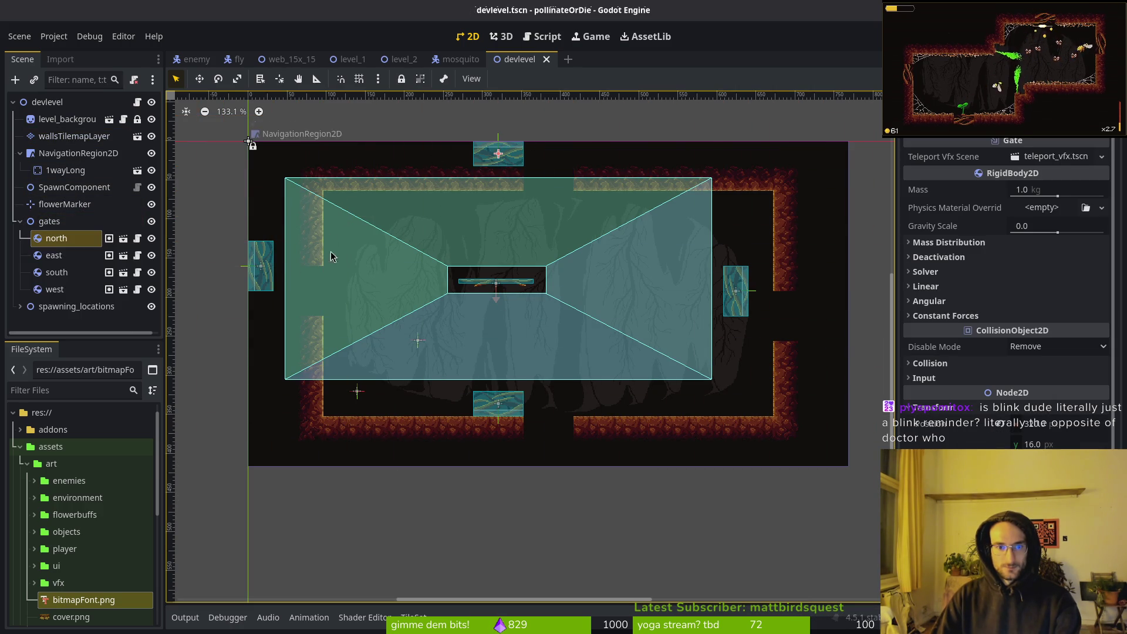
pyautogui.keyDown('shift'); pyautogui.click(260, 266); pyautogui.keyUp('shift')
pyautogui.keyDown('shift'); pyautogui.click(493, 416); pyautogui.keyUp('shift')
pyautogui.keyDown('shift'); pyautogui.click(745, 287); pyautogui.keyUp('shift')
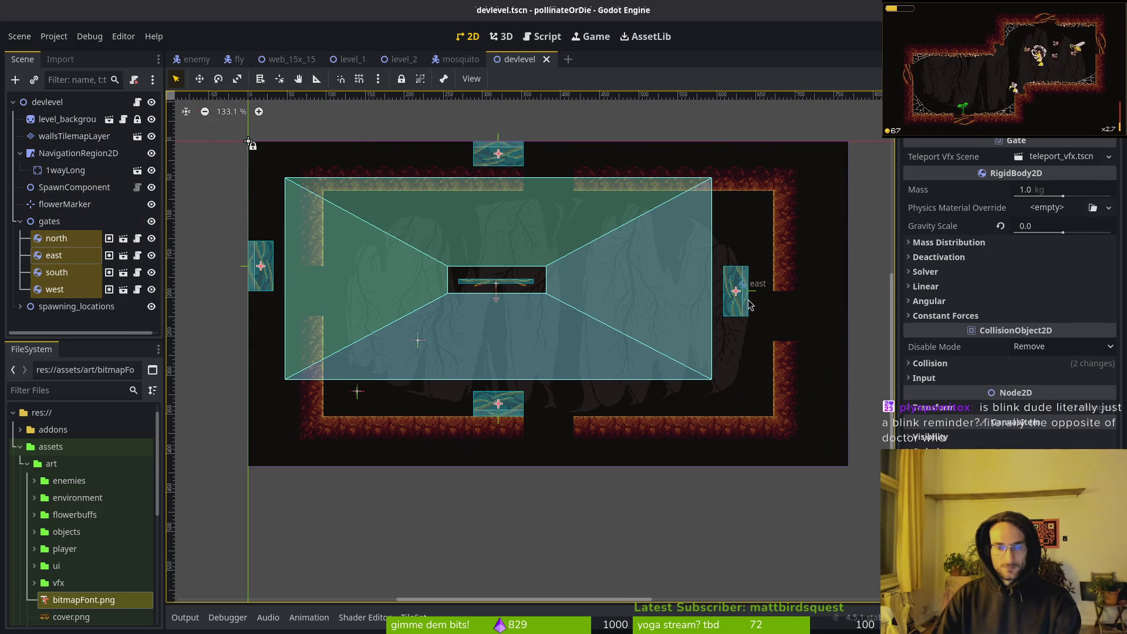
pyautogui.scroll(8, 786, 308)
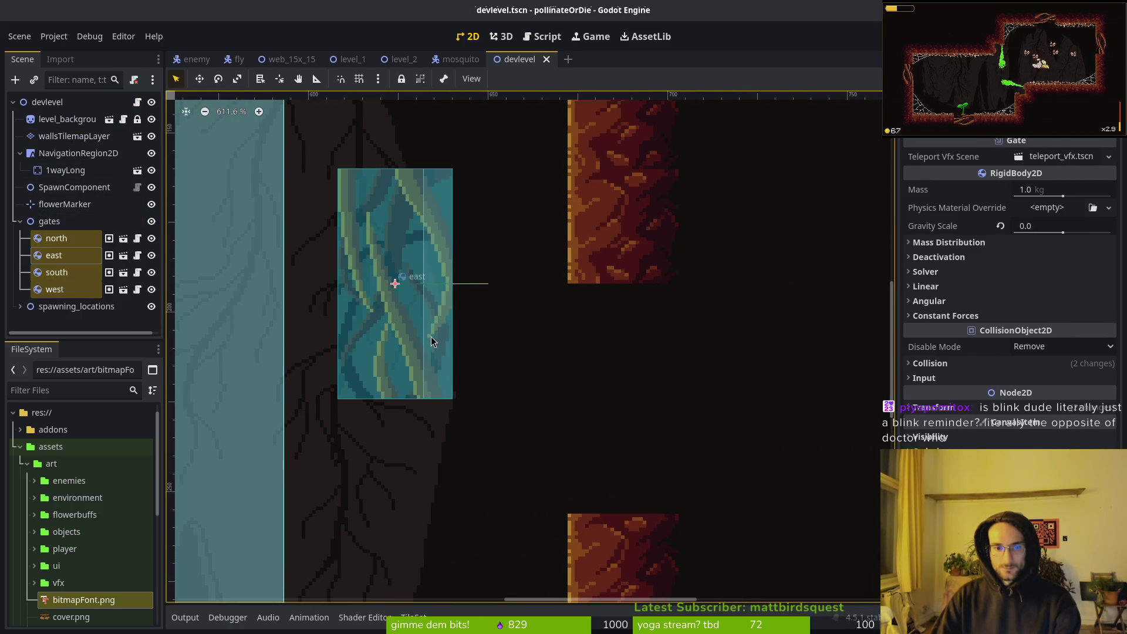
pyautogui.moveTo(430, 336)
pyautogui.mouseDown()
pyautogui.moveTo(563, 386)
pyautogui.moveTo(640, 474)
pyautogui.moveTo(622, 456)
pyautogui.mouseUp()
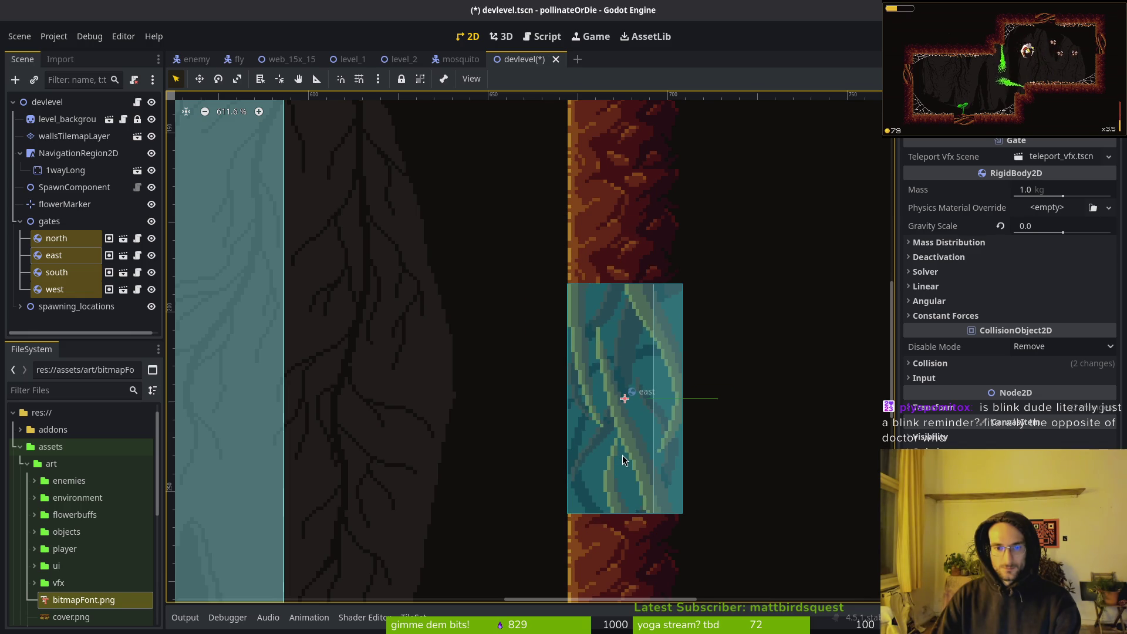
pyautogui.scroll(-9, 403, 287)
pyautogui.click(420, 261)
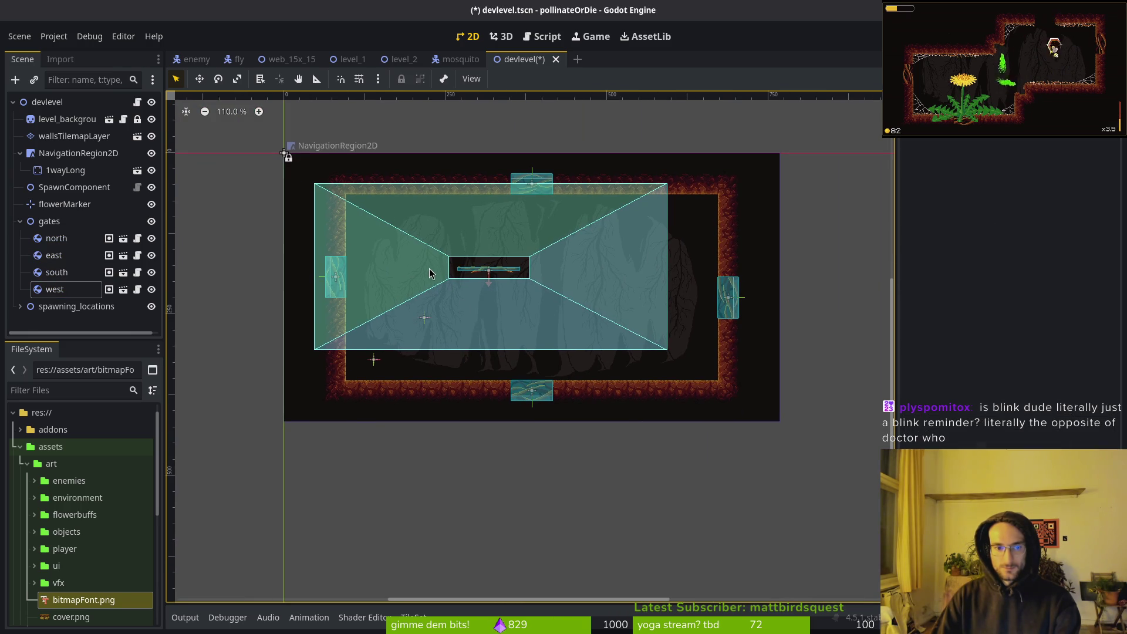
pyautogui.hotkey('ctrl', 's')
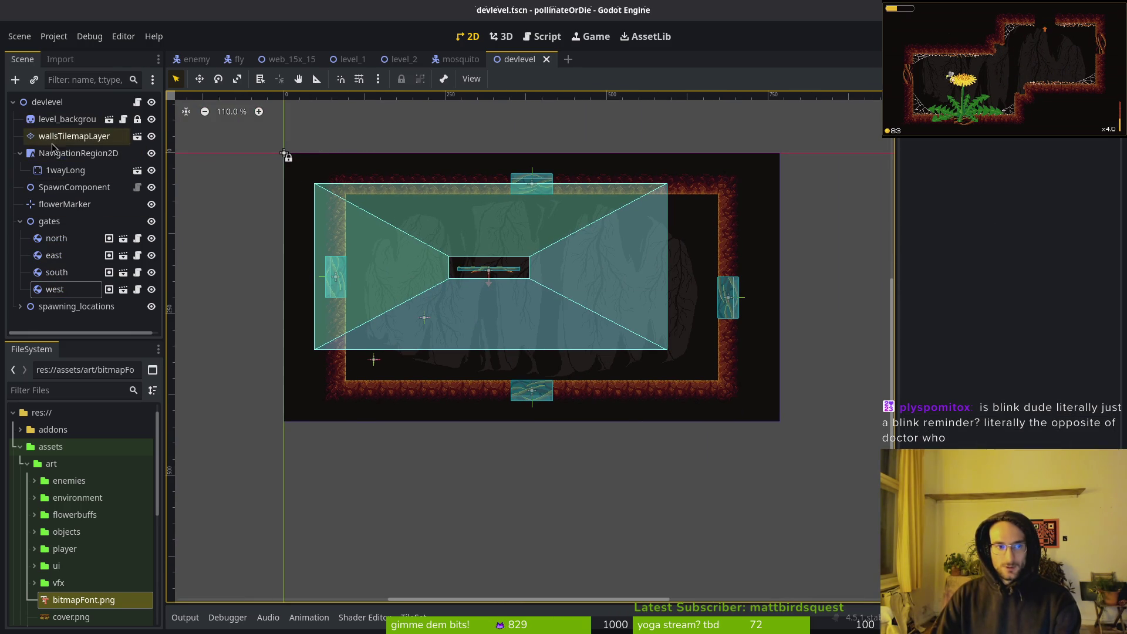
pyautogui.click(68, 154)
# Pull the navigation polygon's floor corner and upper vertex onto the wall corners
pyautogui.scroll(5, 720, 390)
pyautogui.scroll(3, 720, 391)
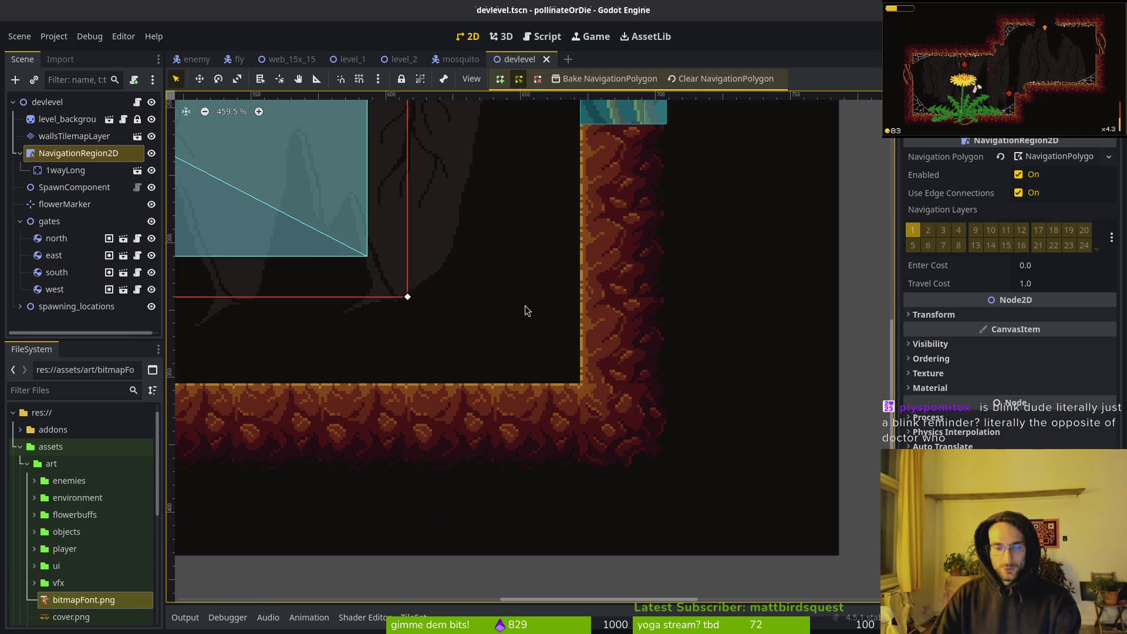
pyautogui.moveTo(407, 297); pyautogui.dragTo(580, 382)
pyautogui.scroll(3, 580, 383)
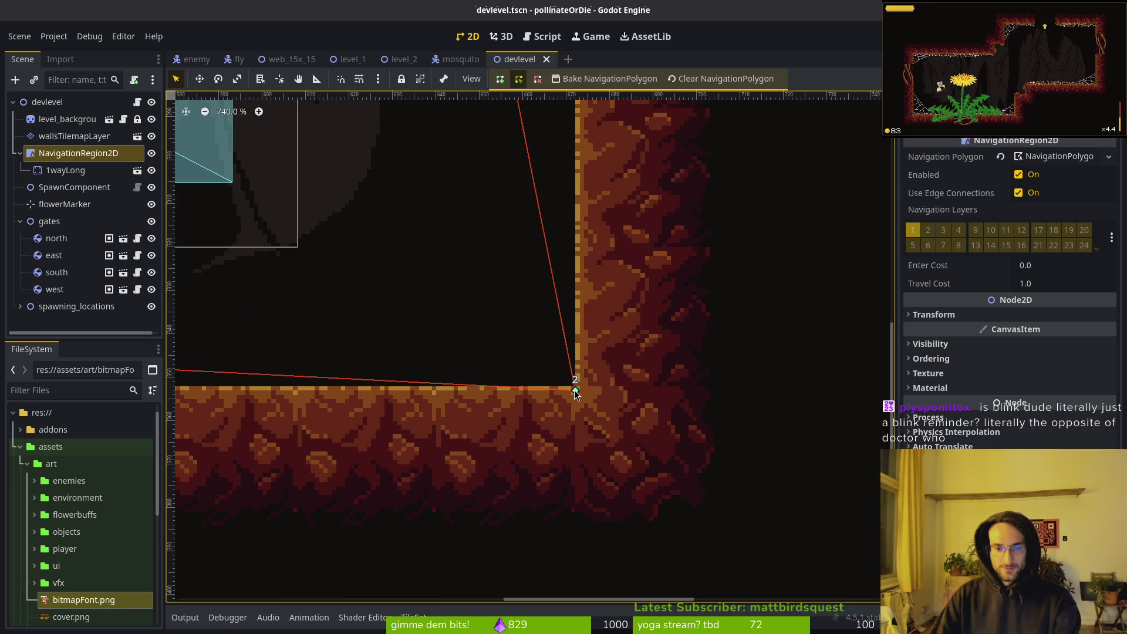
pyautogui.scroll(-4, 577, 391)
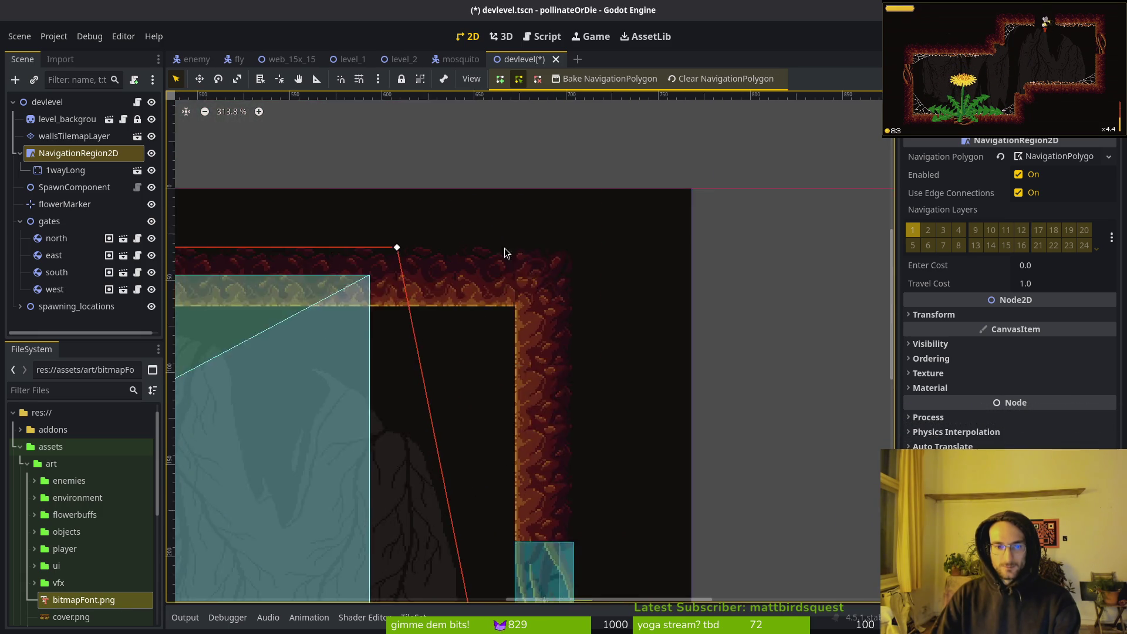
pyautogui.scroll(4, 502, 417)
pyautogui.scroll(-3, 455, 270)
pyautogui.scroll(1, 188, 209)
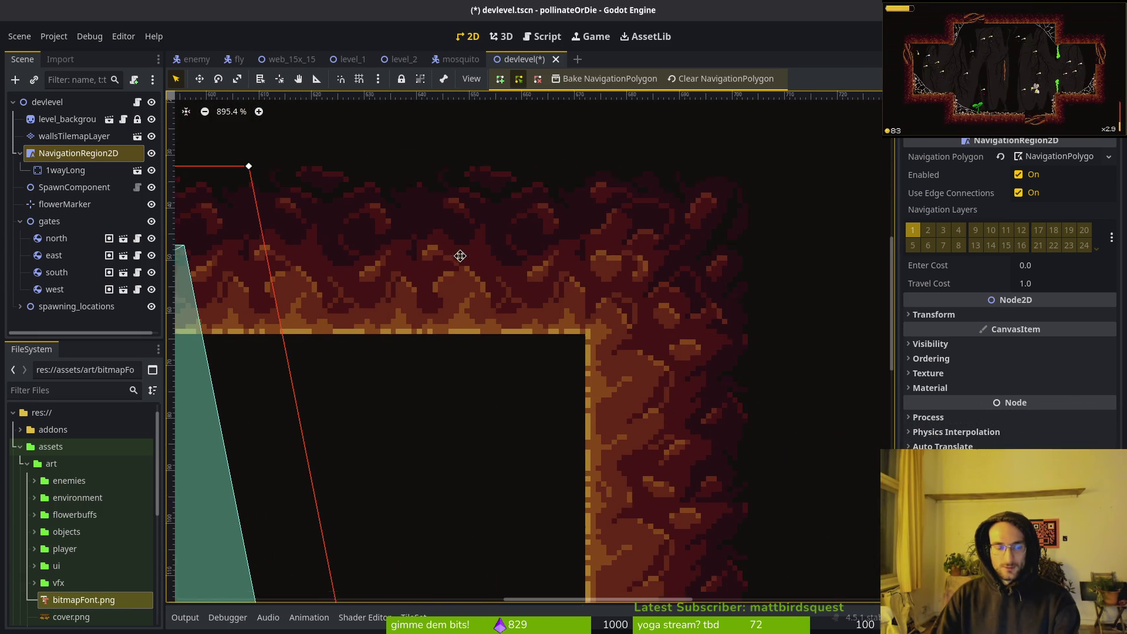
pyautogui.hscroll(-1, 340, 166)
pyautogui.moveTo(340, 166)
pyautogui.mouseDown()
pyautogui.moveTo(601, 328)
pyautogui.moveTo(669, 330)
pyautogui.moveTo(653, 333)
pyautogui.mouseUp()
pyautogui.scroll(-2, 619, 360)
pyautogui.scroll(2, 619, 360)
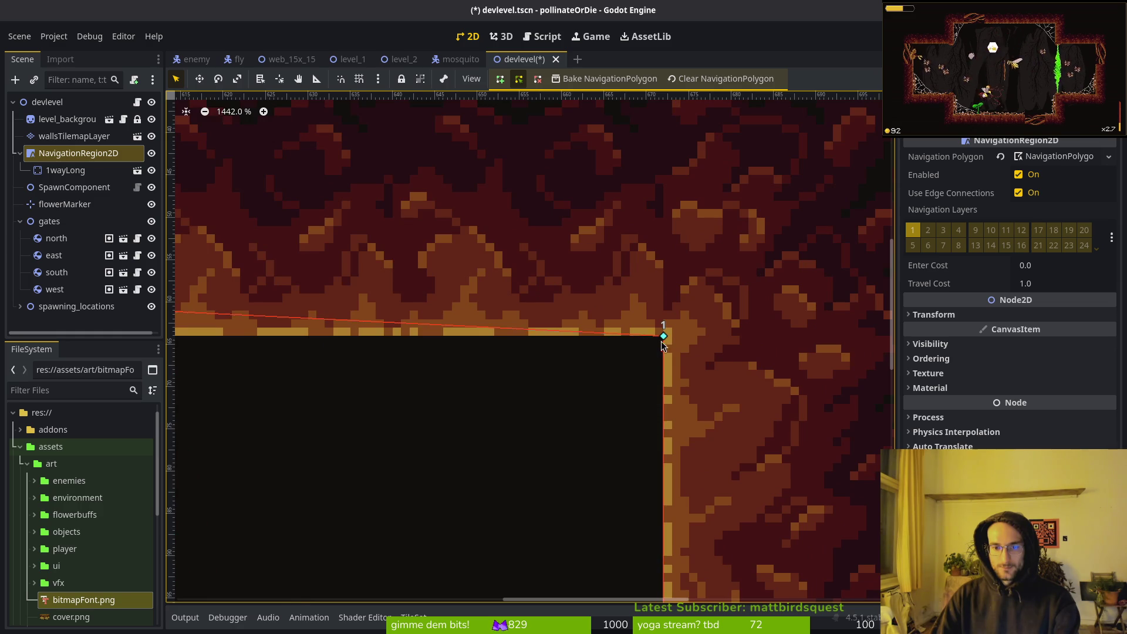
pyautogui.scroll(-9, 547, 417)
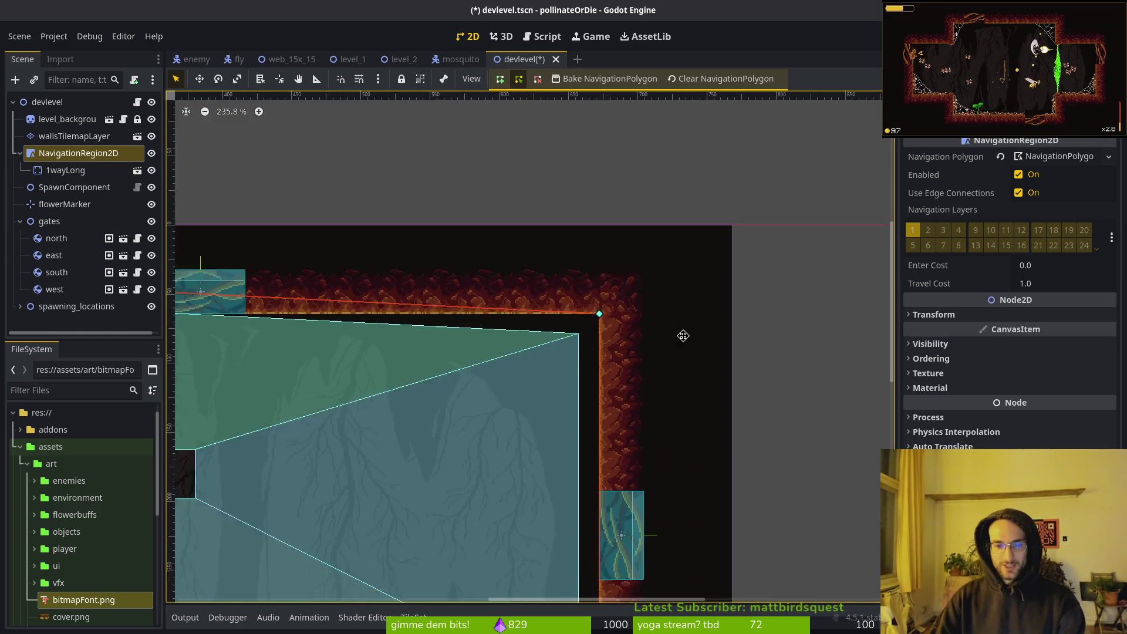
pyautogui.scroll(10, 446, 200)
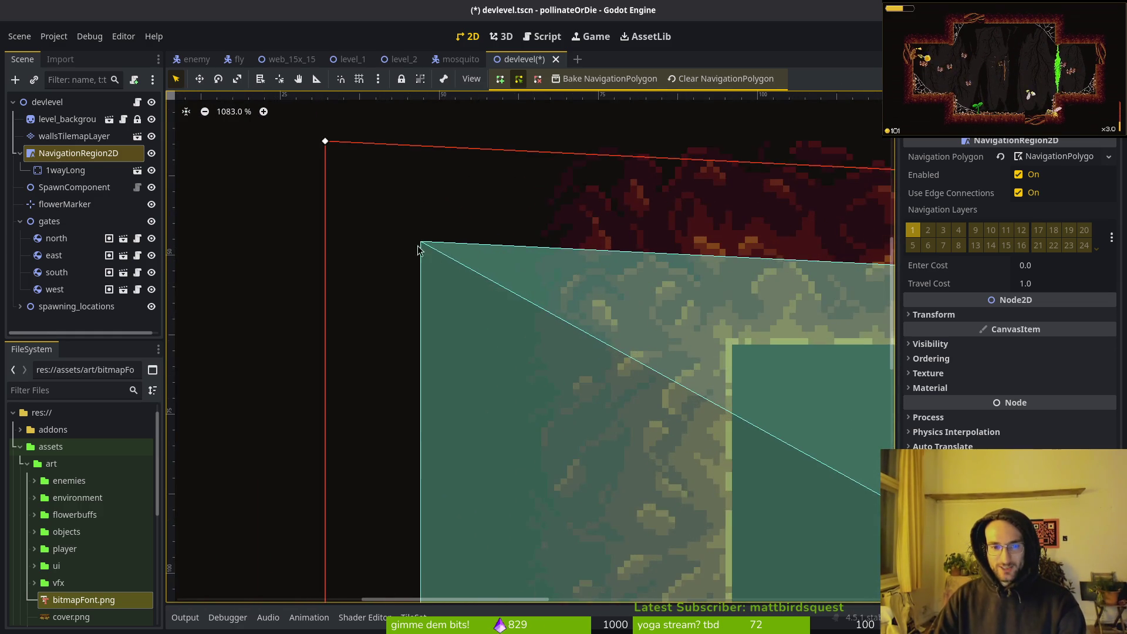
# Move the polygon's top-left and bottom-left points onto the inner wall corners
pyautogui.moveTo(311, 144)
pyautogui.mouseDown()
pyautogui.moveTo(738, 360)
pyautogui.moveTo(723, 350)
pyautogui.mouseUp()
pyautogui.scroll(-3, 724, 357)
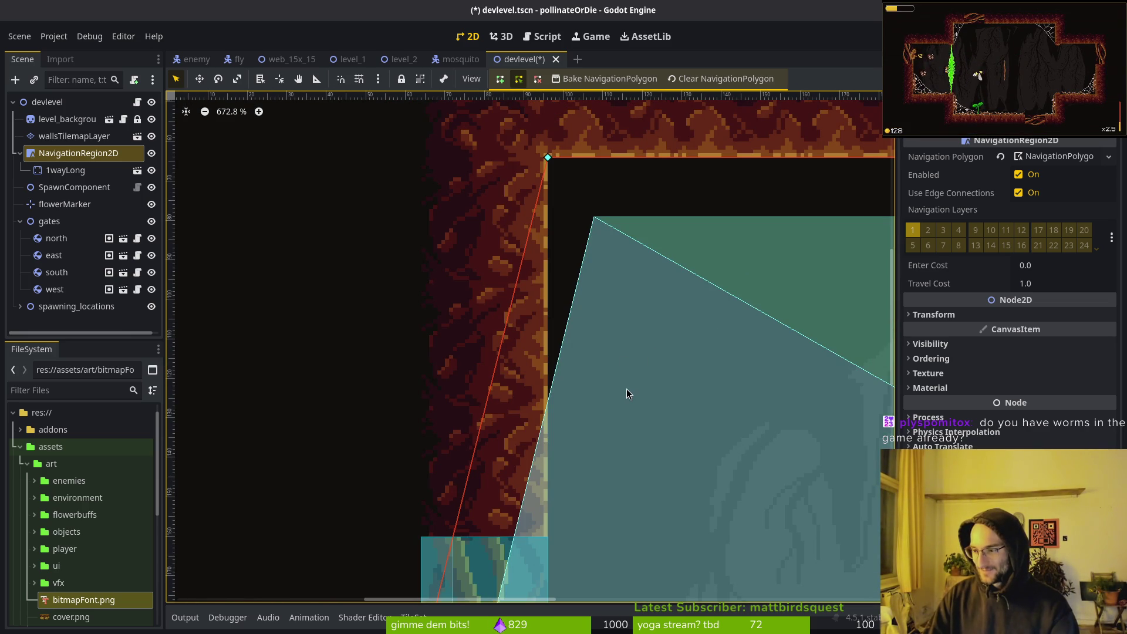
pyautogui.scroll(-5, 558, 453)
pyautogui.scroll(-4, 546, 432)
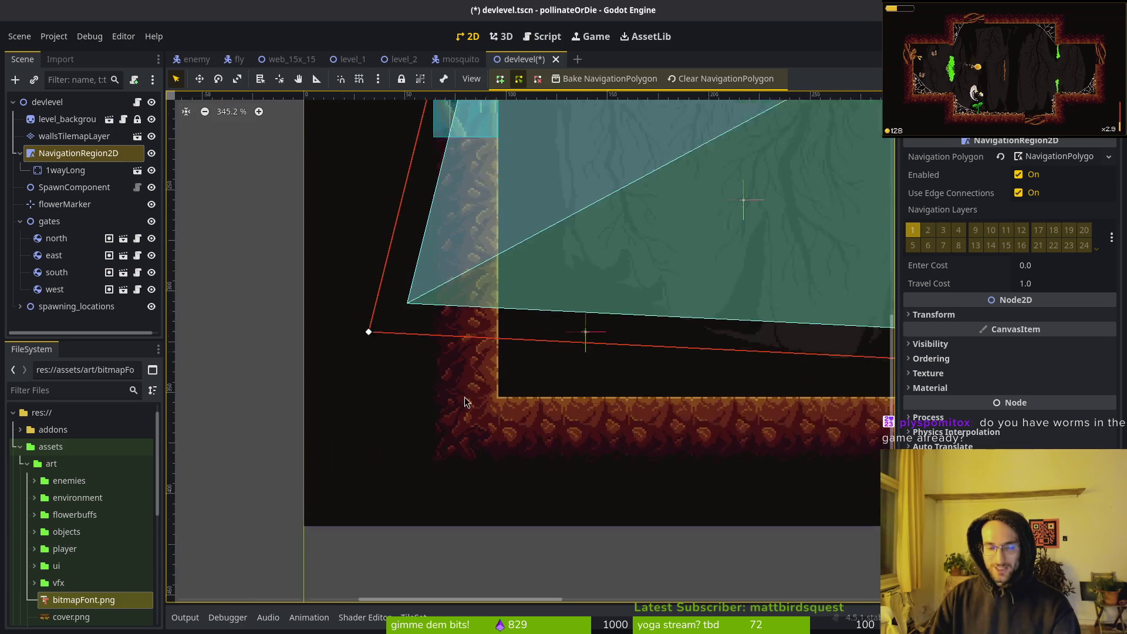
pyautogui.scroll(4, 464, 411)
pyautogui.moveTo(250, 223)
pyautogui.mouseDown()
pyautogui.moveTo(548, 338)
pyautogui.moveTo(526, 364)
pyautogui.mouseUp()
pyautogui.scroll(-6, 525, 364)
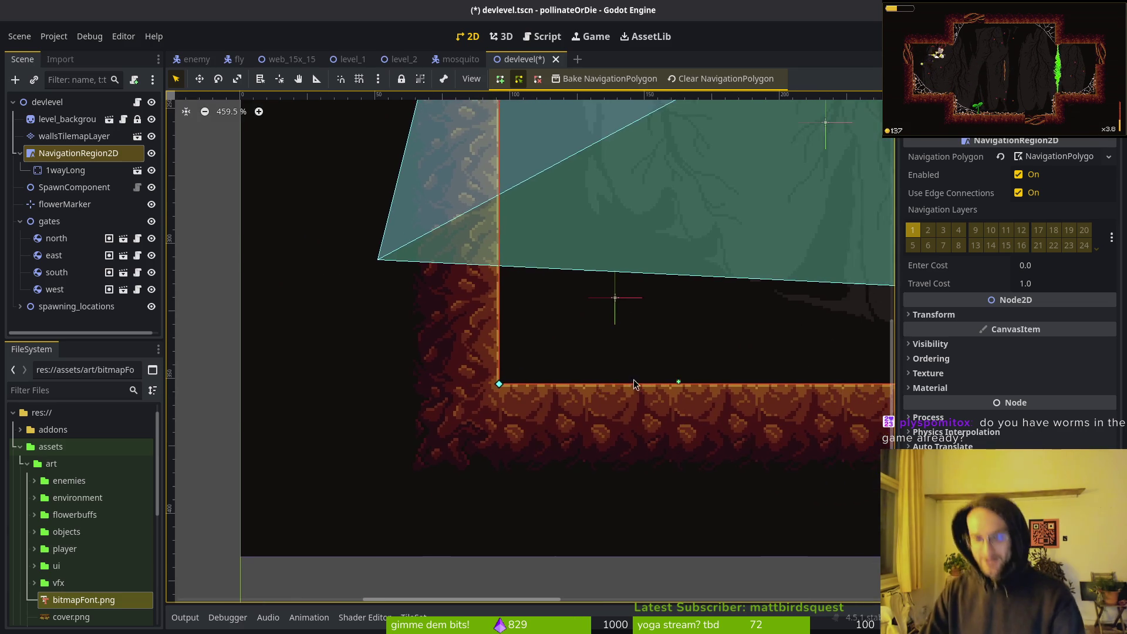
pyautogui.scroll(5, 549, 413)
pyautogui.hscroll(3, 561, 424)
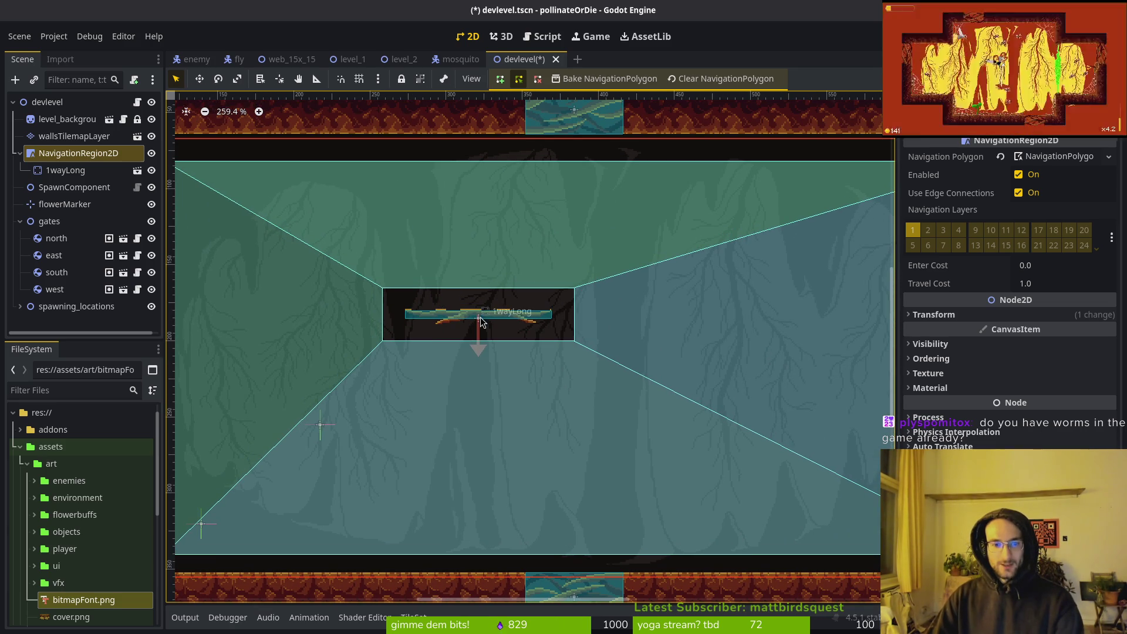
# Move 1wayLong right and down to 384, 199 px and save devlevel
pyautogui.click(509, 334)
pyautogui.click(476, 317)
pyautogui.click(474, 316)
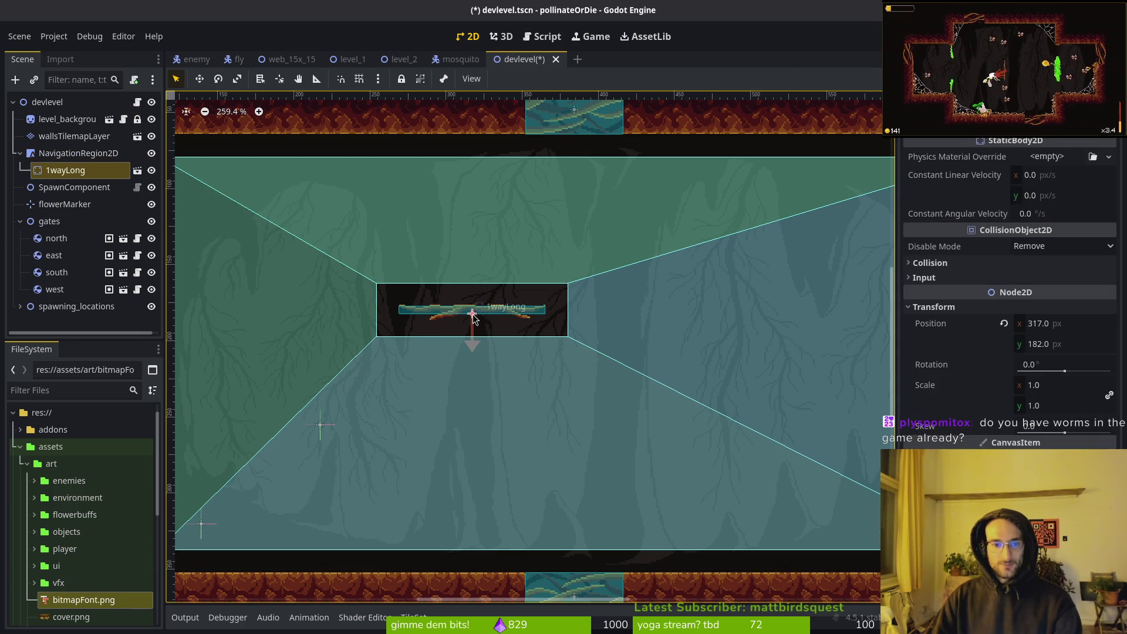
pyautogui.moveTo(473, 317)
pyautogui.mouseDown()
pyautogui.moveTo(585, 338)
pyautogui.moveTo(575, 339)
pyautogui.mouseUp()
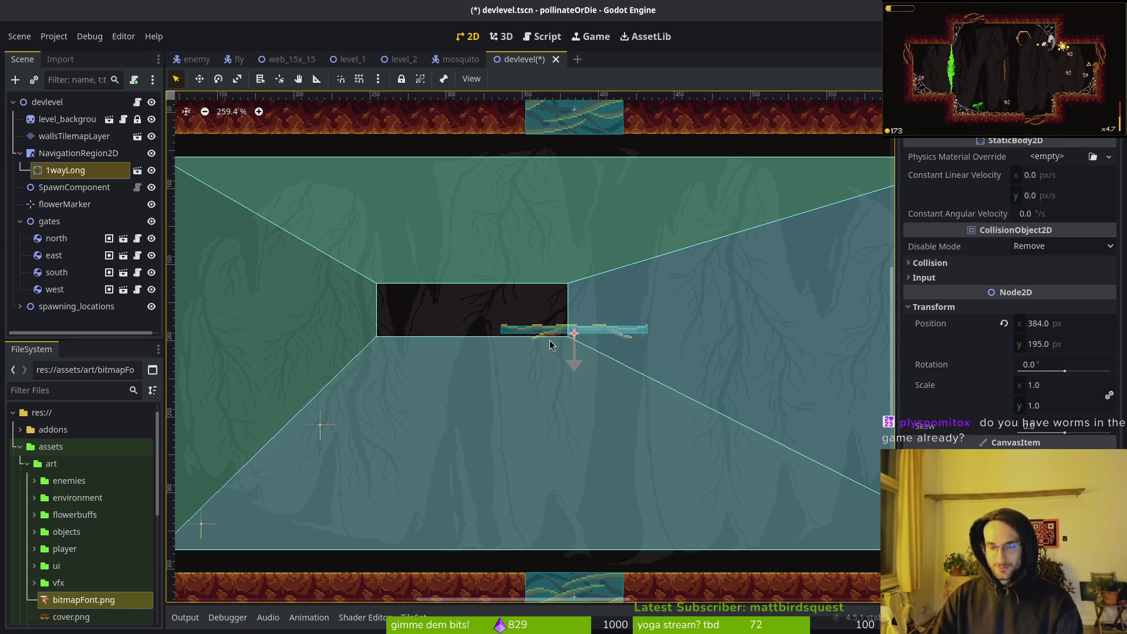
pyautogui.press('Down')
pyautogui.press('Down')
pyautogui.press('Down')
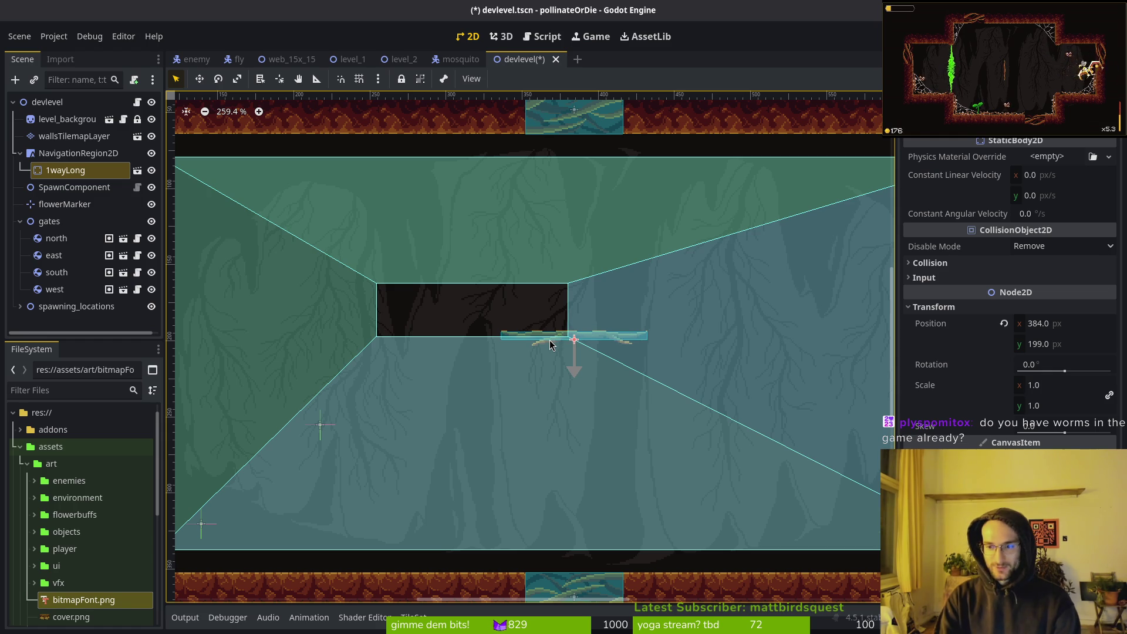
pyautogui.press('Escape')
pyautogui.hotkey('ctrl', 's')
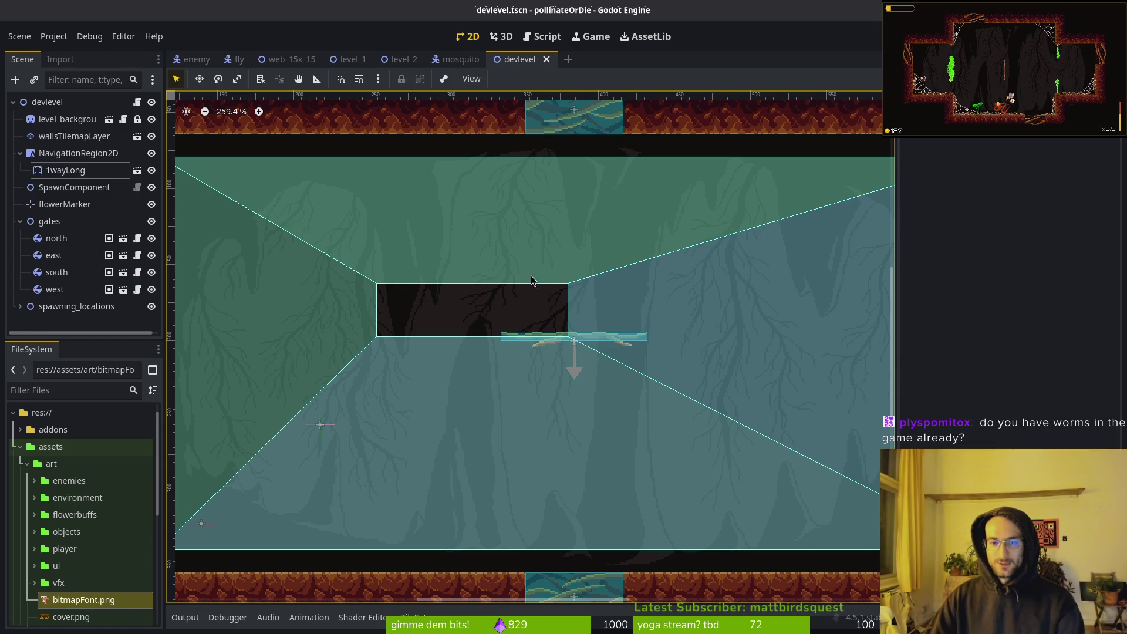
pyautogui.click(78, 153)
# Rebake the NavigationPolygon around the moved platform, then bring up StreamElements chat commands
pyautogui.click(602, 84)
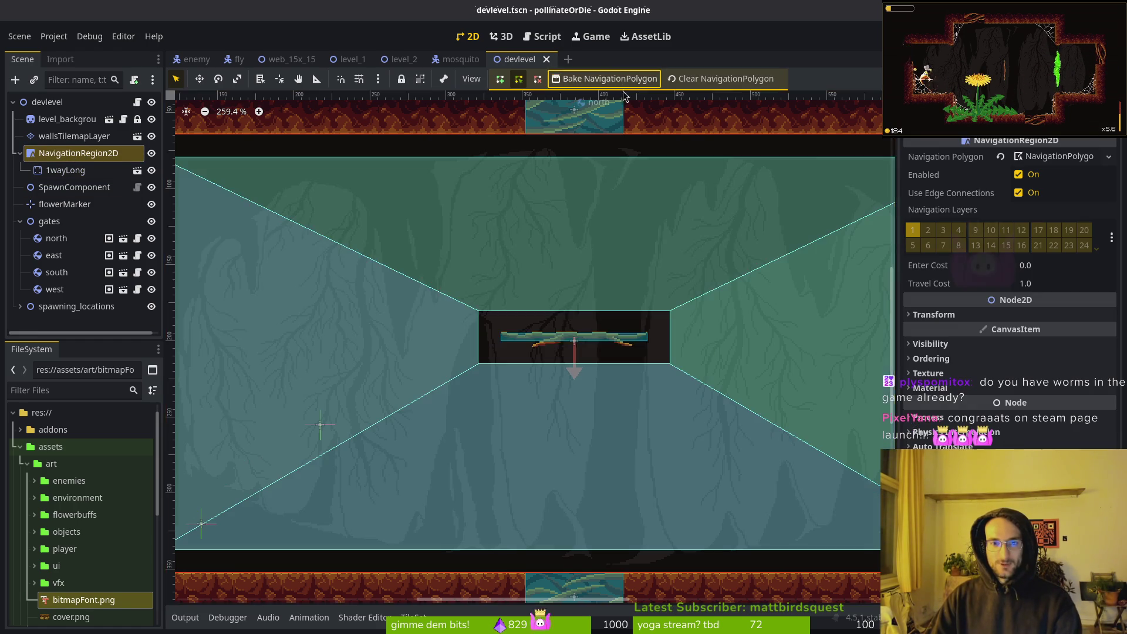
pyautogui.press('f')
pyautogui.click(540, 365)
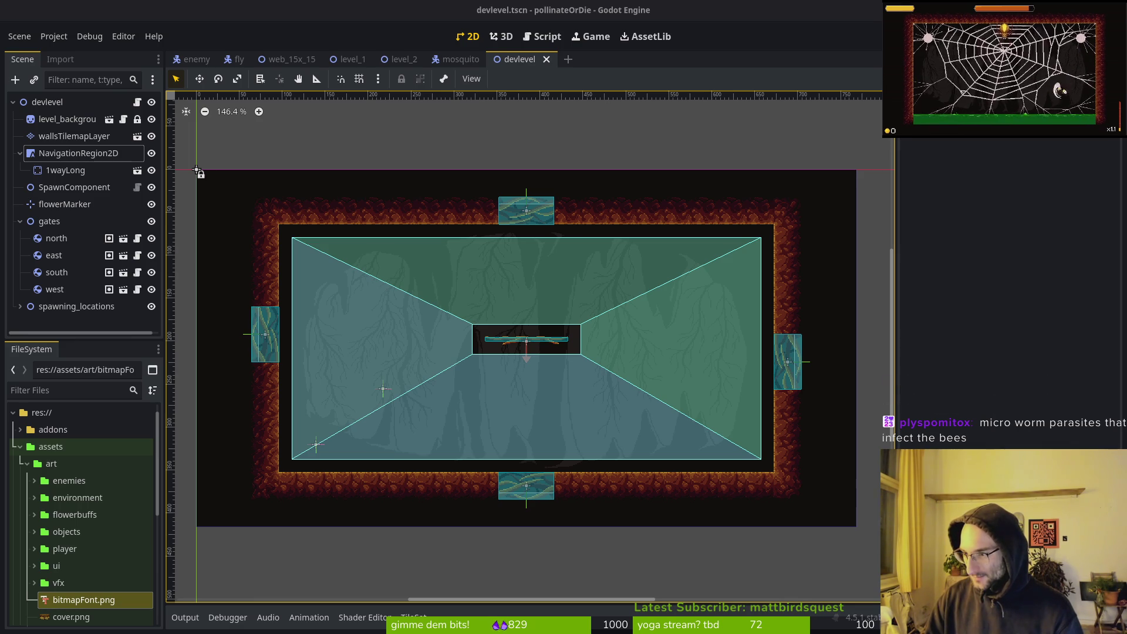
pyautogui.hotkey('alt', 'Tab')
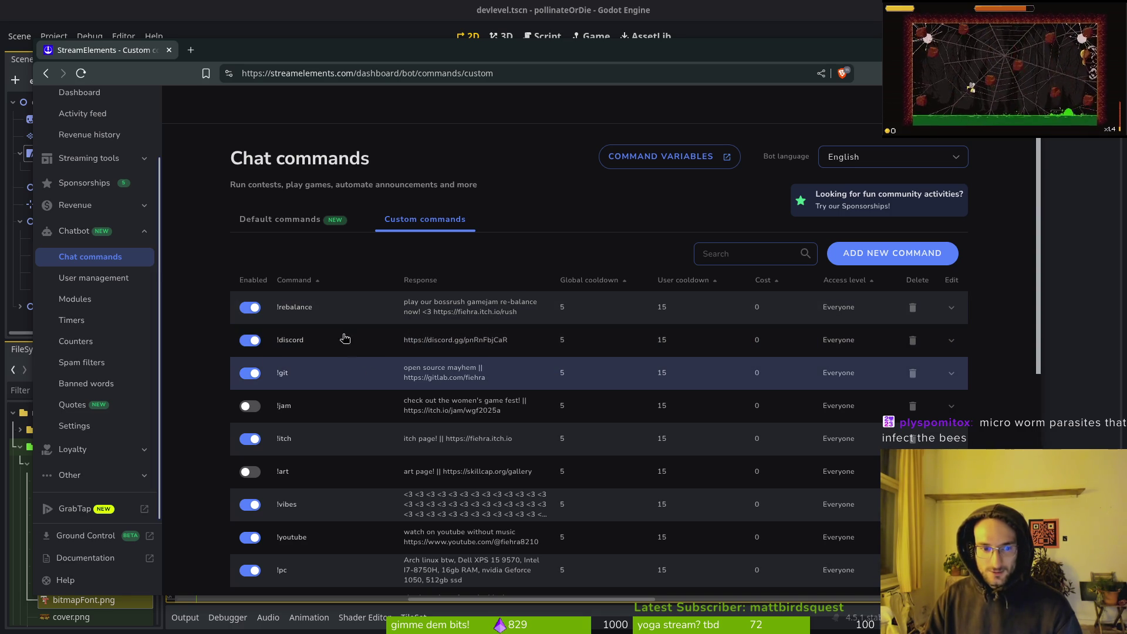
# Switch off the Enabled toggle on the !youtube custom command
pyautogui.scroll(-5, 370, 346)
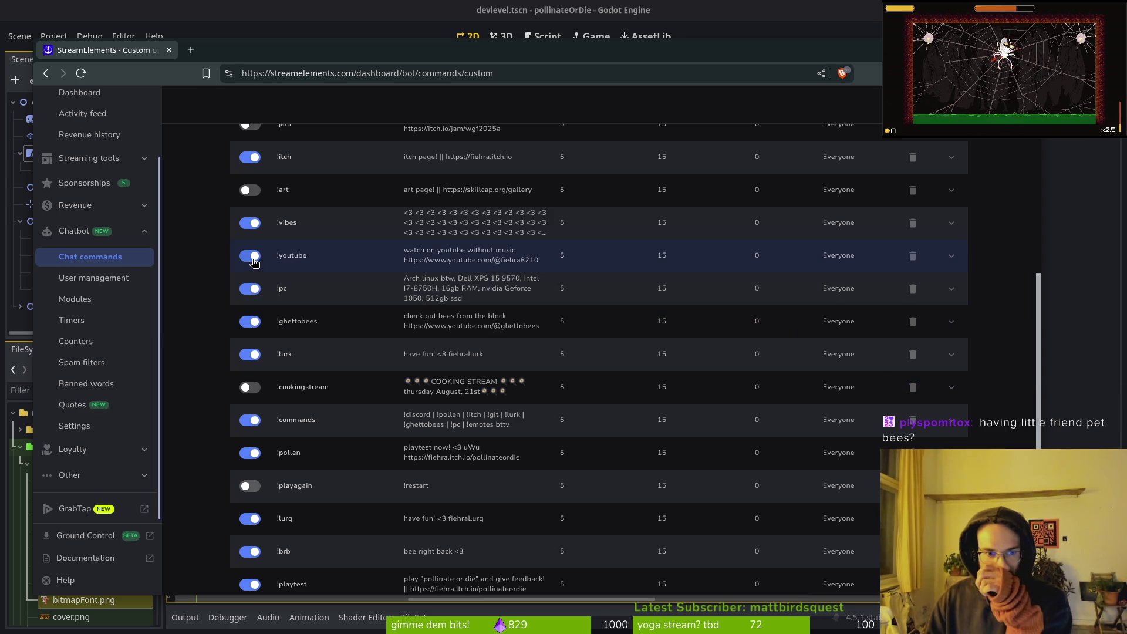
pyautogui.click(250, 257)
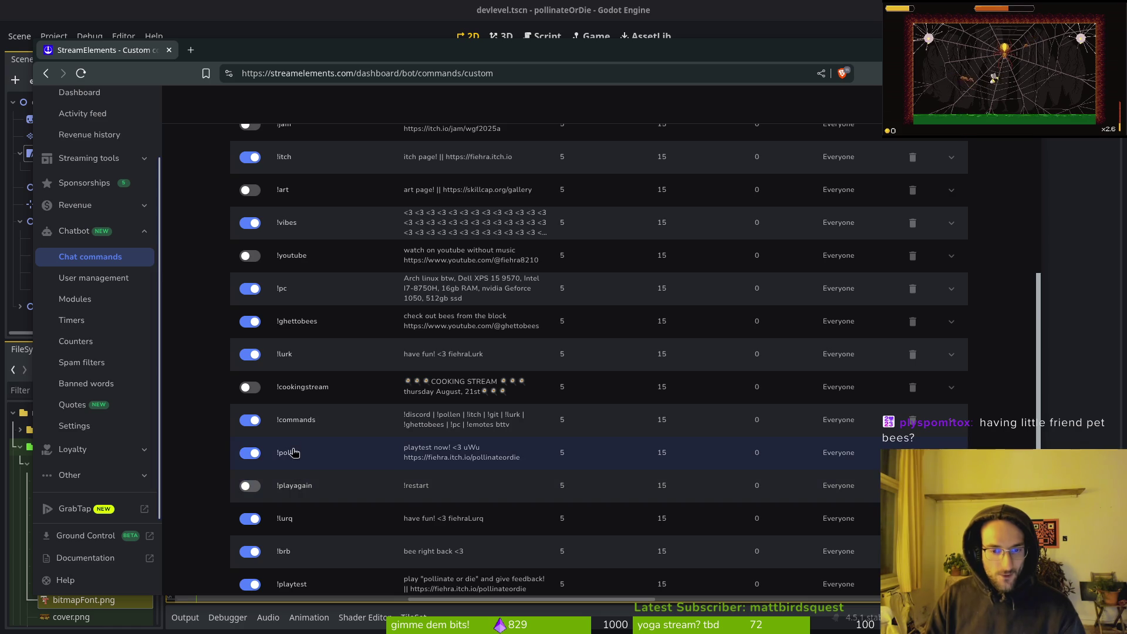
pyautogui.scroll(-3, 293, 453)
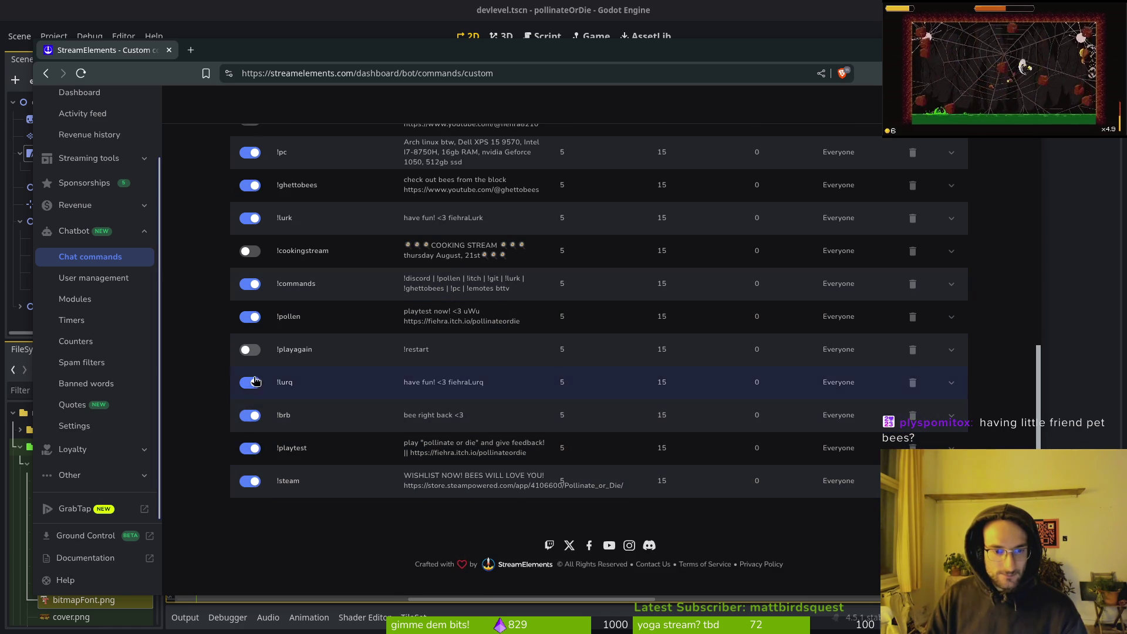
pyautogui.scroll(1, 261, 328)
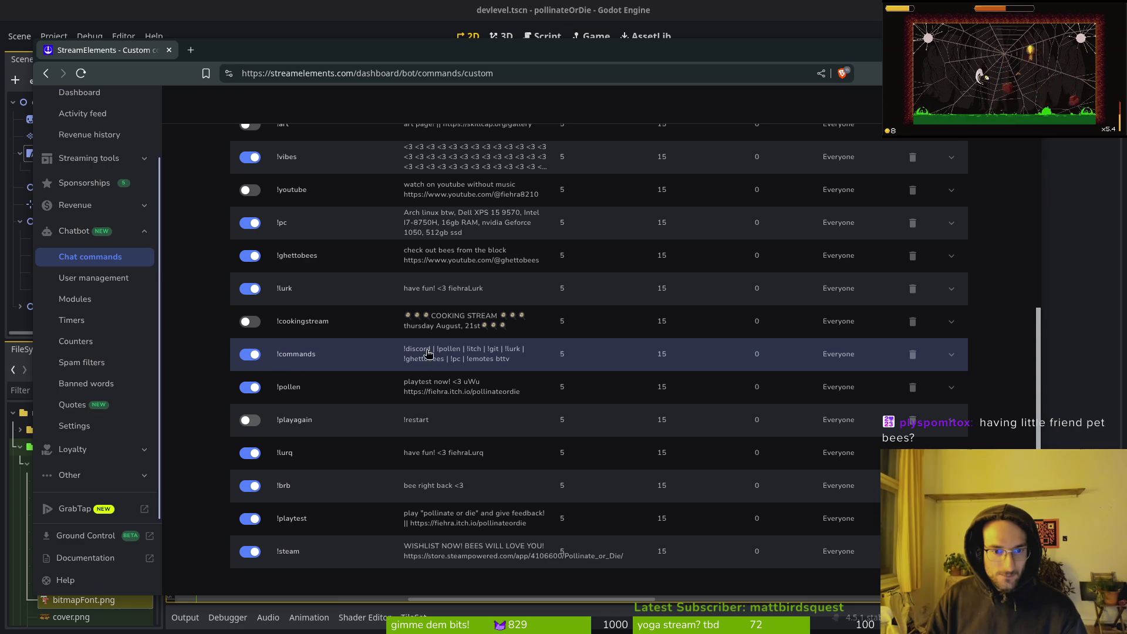
# Replace '!pollen | !itch' with '!steam' in the !commands response and save it
pyautogui.click(459, 362)
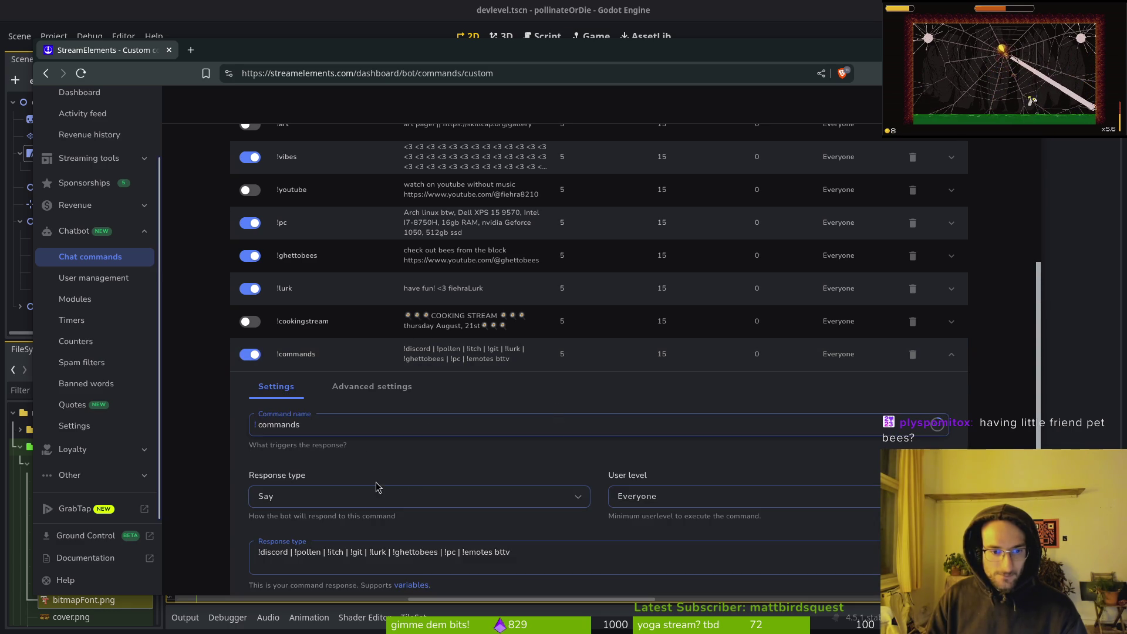
pyautogui.moveTo(292, 554); pyautogui.dragTo(343, 556)
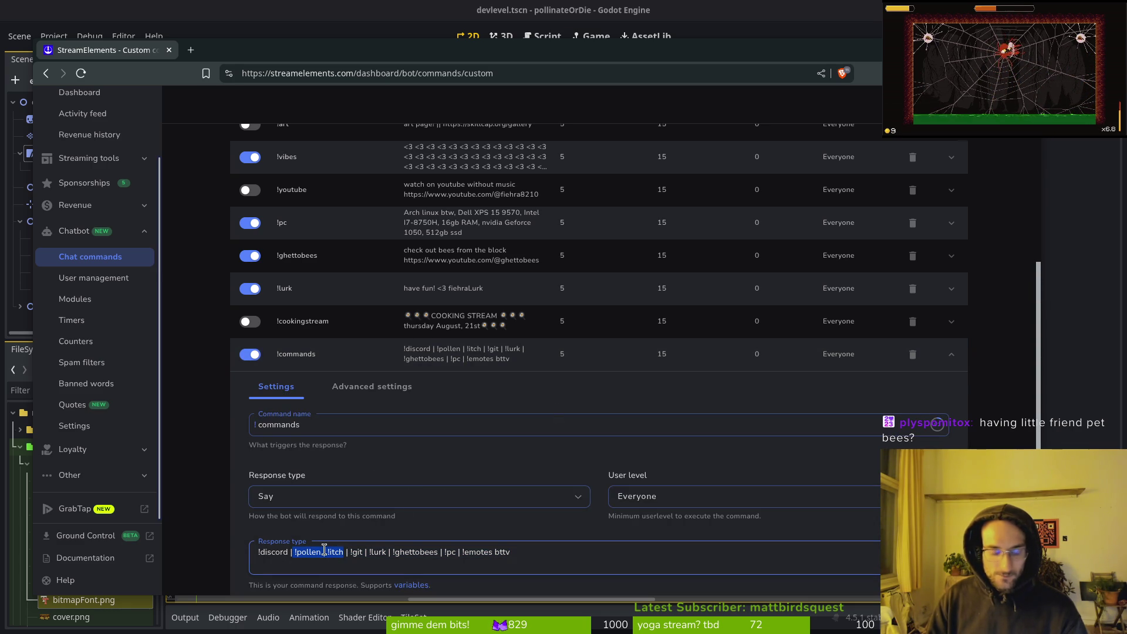
pyautogui.press('BackSpace')
pyautogui.press('BackSpace')
pyautogui.press('BackSpace')
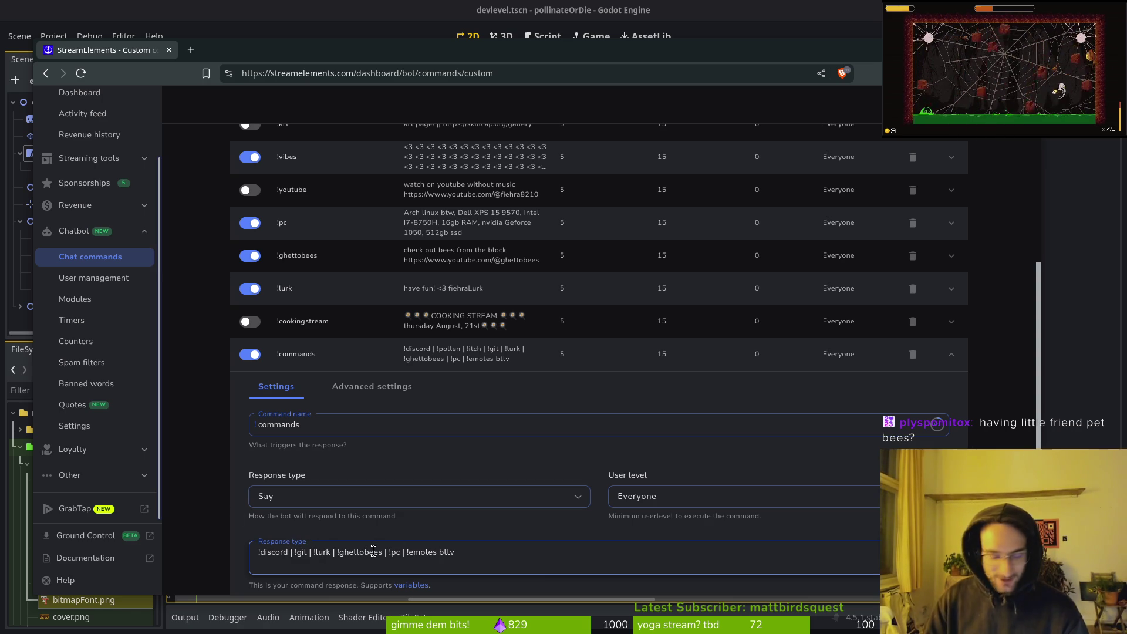
pyautogui.write('| st')
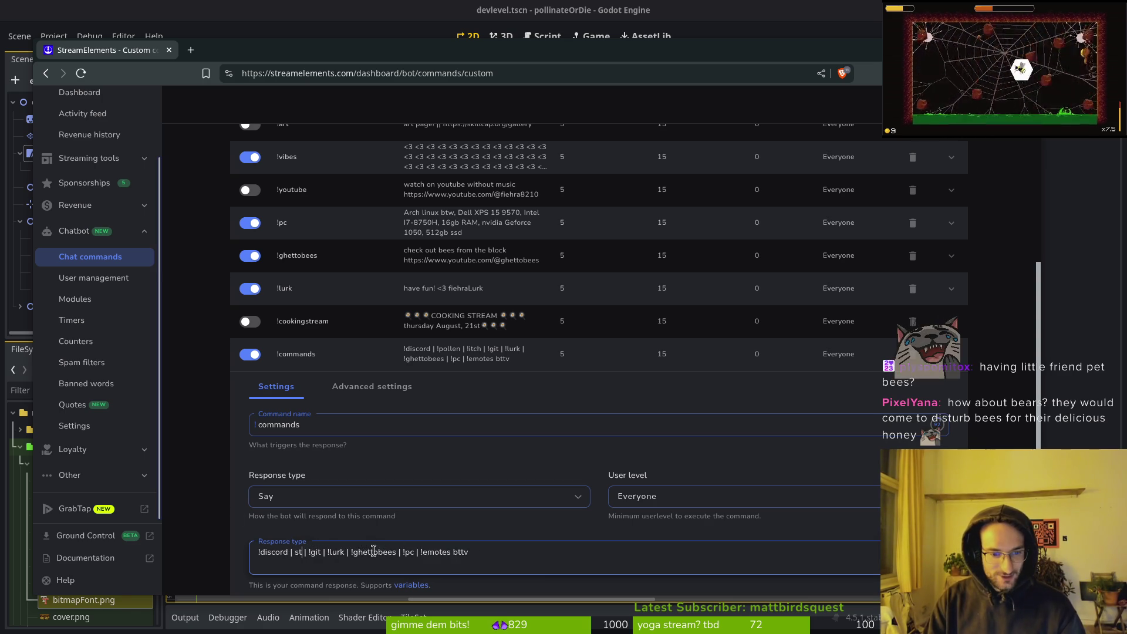
pyautogui.press('BackSpace')
pyautogui.press('BackSpace')
pyautogui.write('!ste')
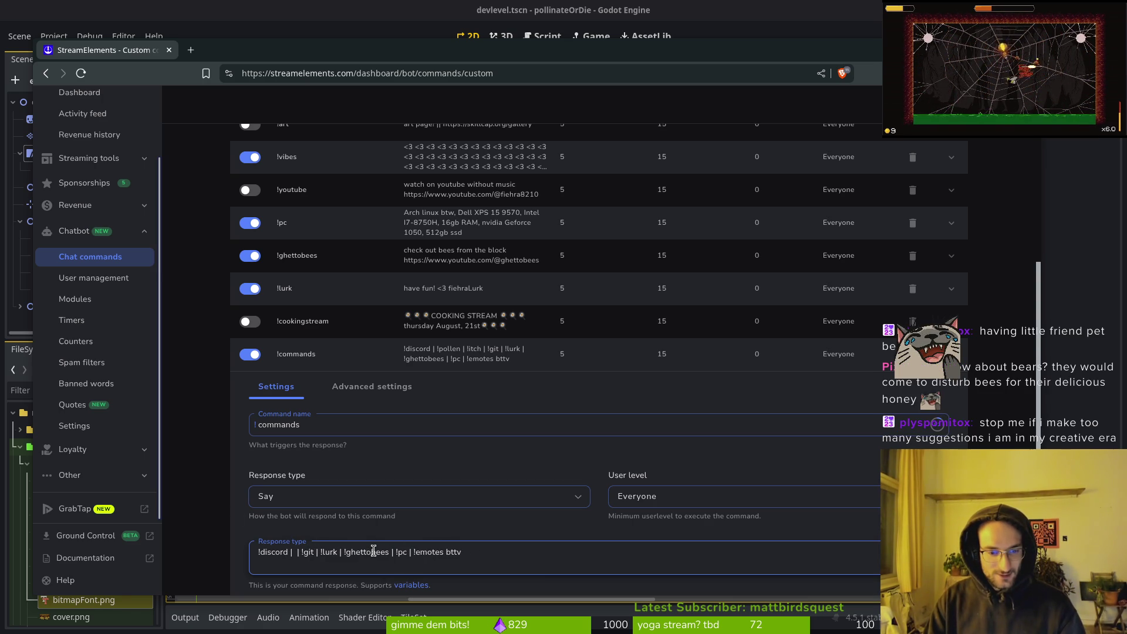
pyautogui.write('am')
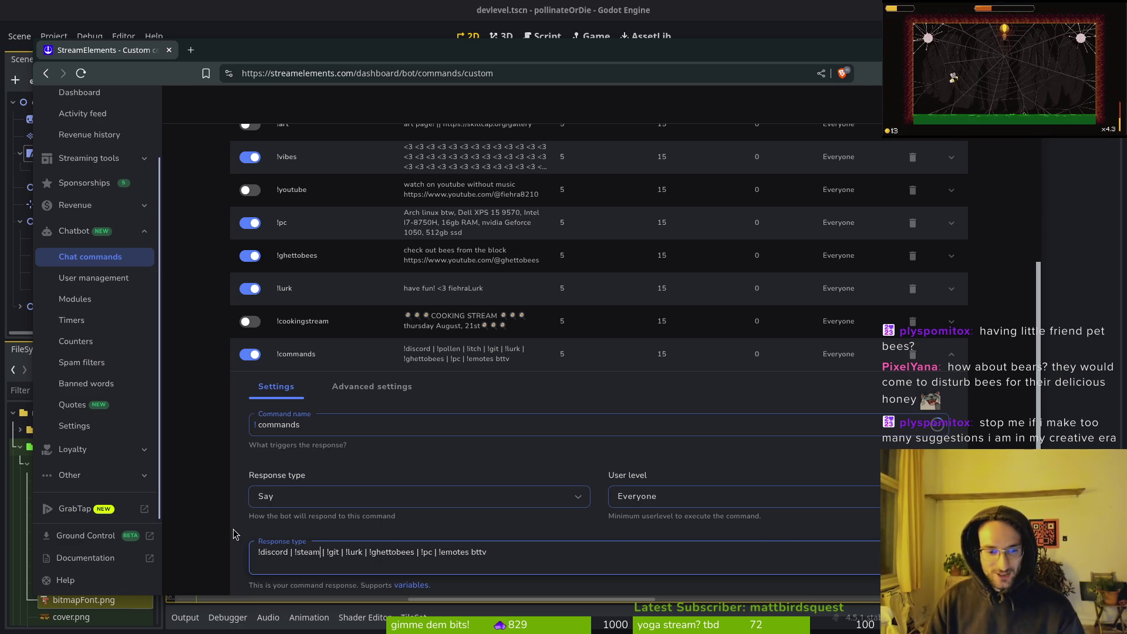
pyautogui.scroll(-2, 233, 534)
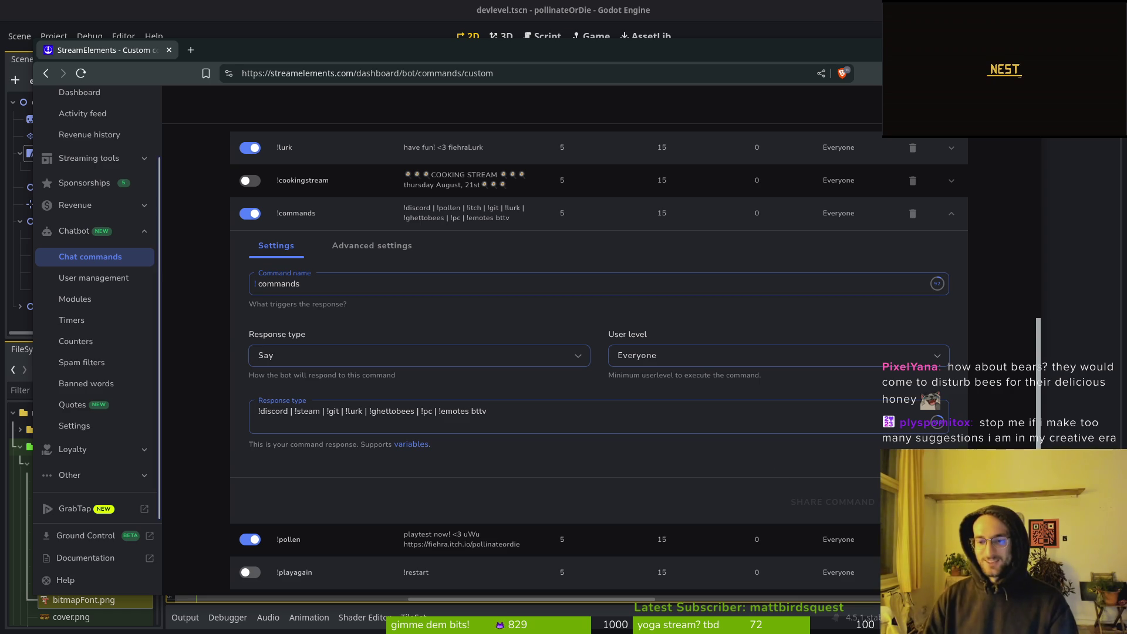
pyautogui.click(916, 501)
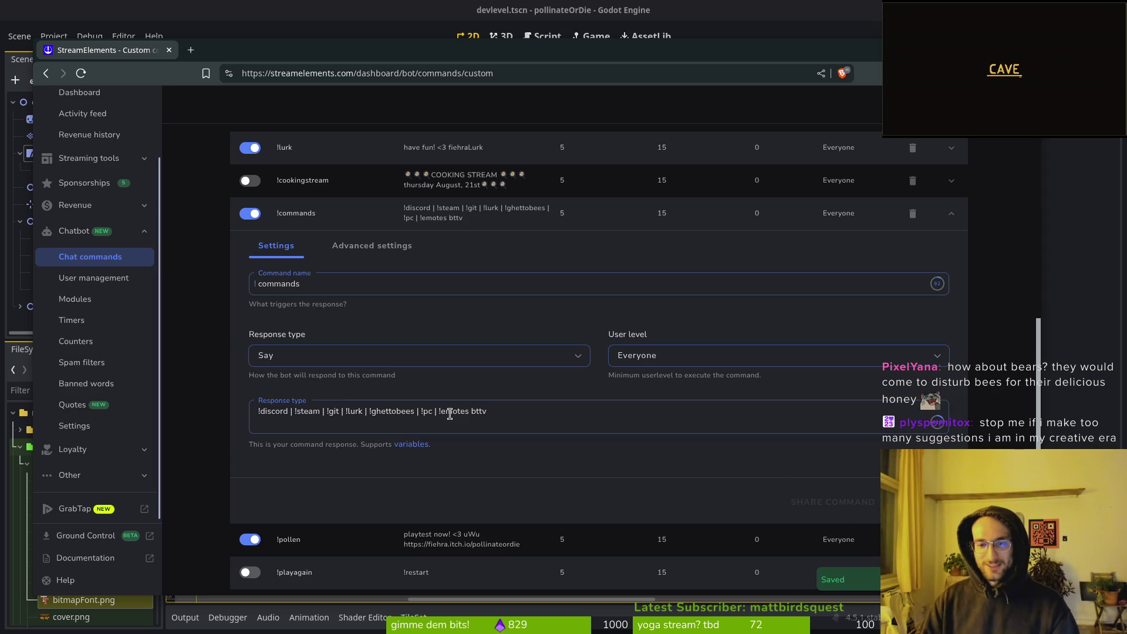
pyautogui.click(951, 213)
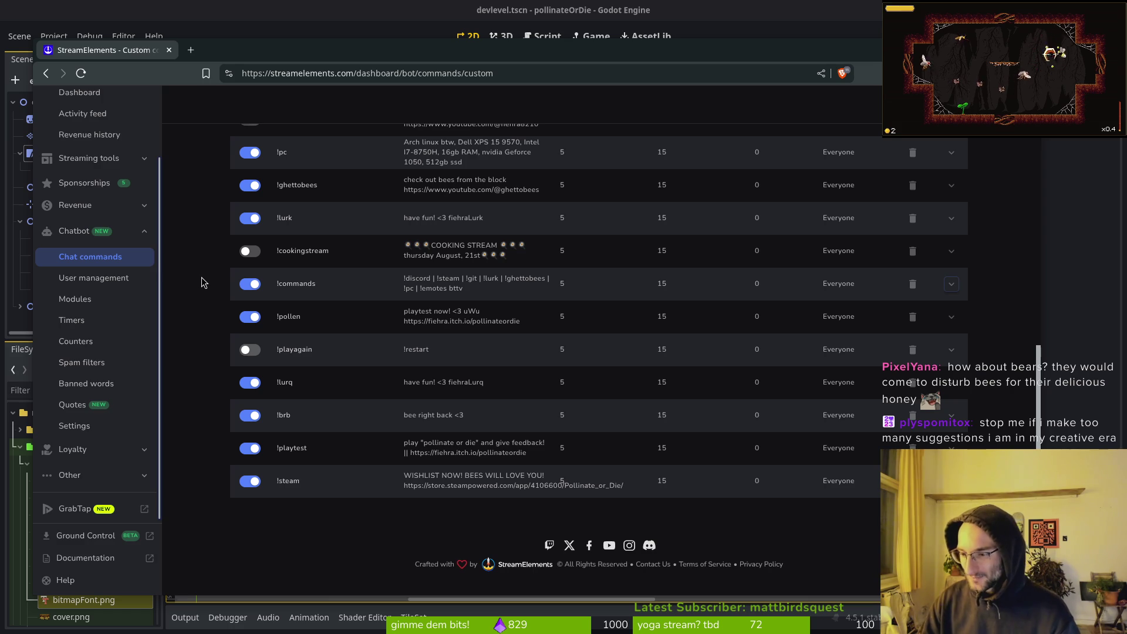
# Switch off the Enabled toggle on the !pollen custom command
pyautogui.scroll(6, 576, 332)
pyautogui.scroll(-5, 564, 352)
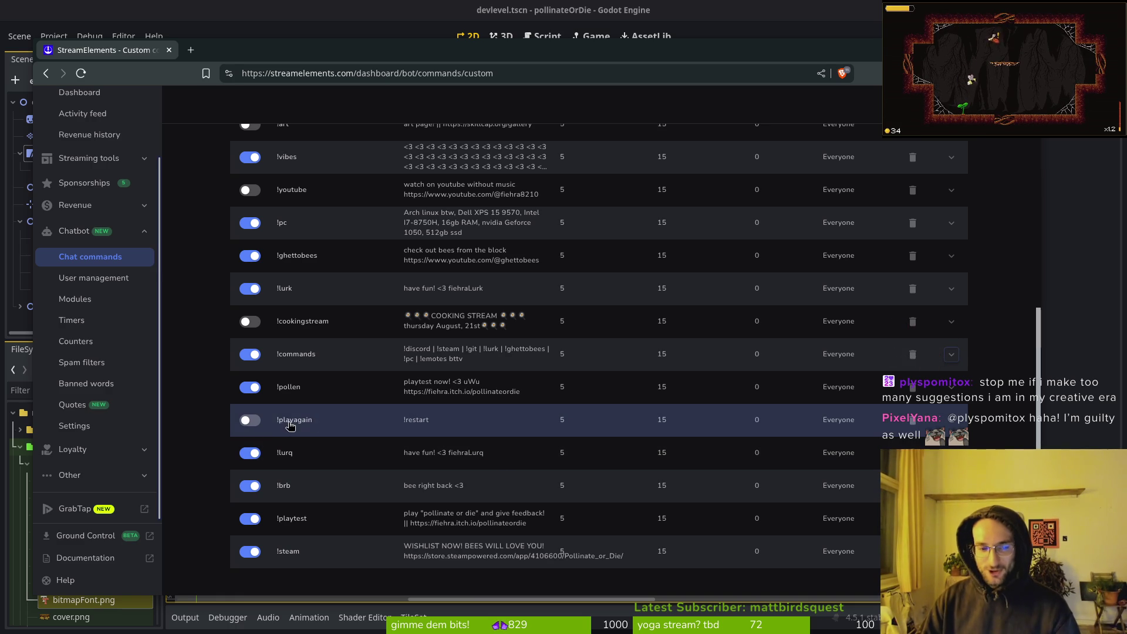
pyautogui.click(249, 386)
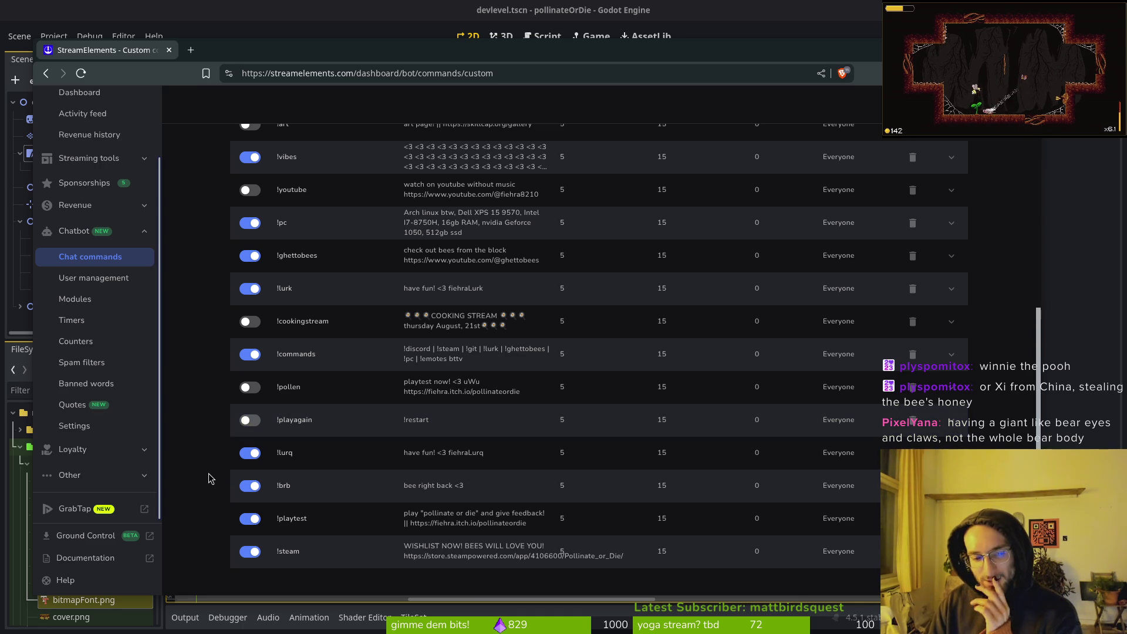
# Restrict the !steam command to run only while the stream is online
pyautogui.click(599, 560)
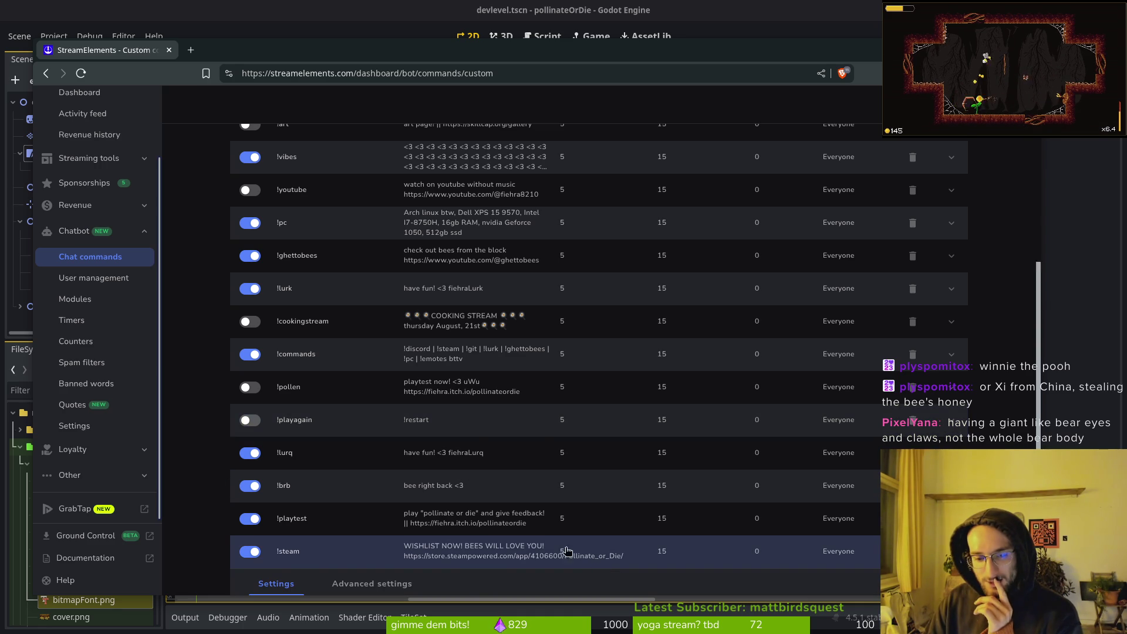
pyautogui.scroll(-5, 567, 551)
pyautogui.click(376, 245)
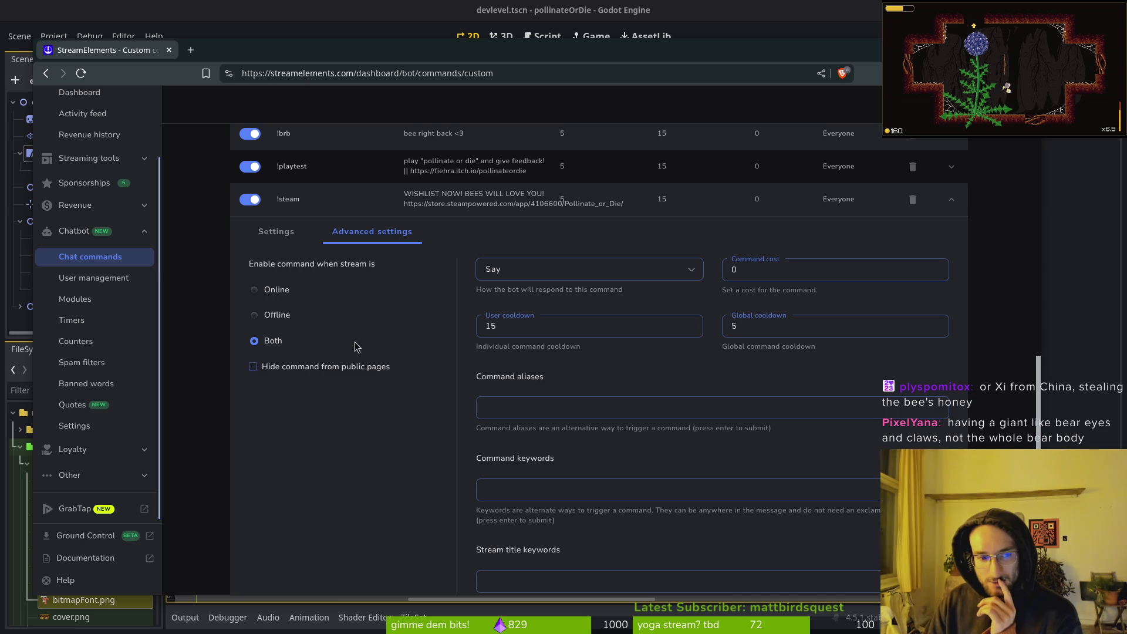
pyautogui.click(267, 291)
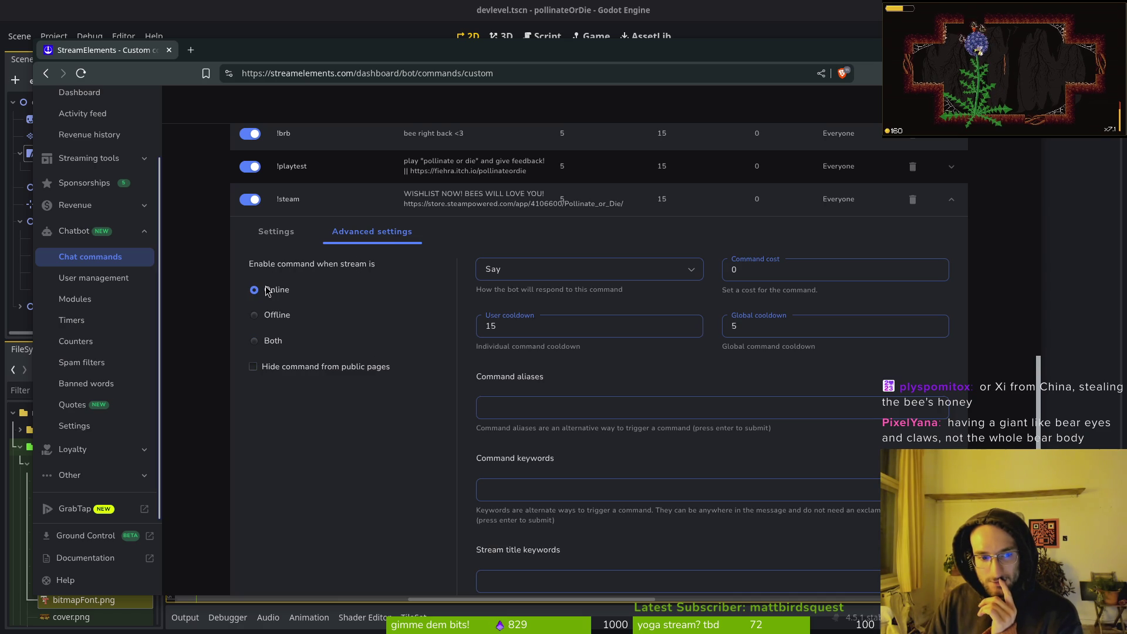
pyautogui.scroll(-5, 727, 503)
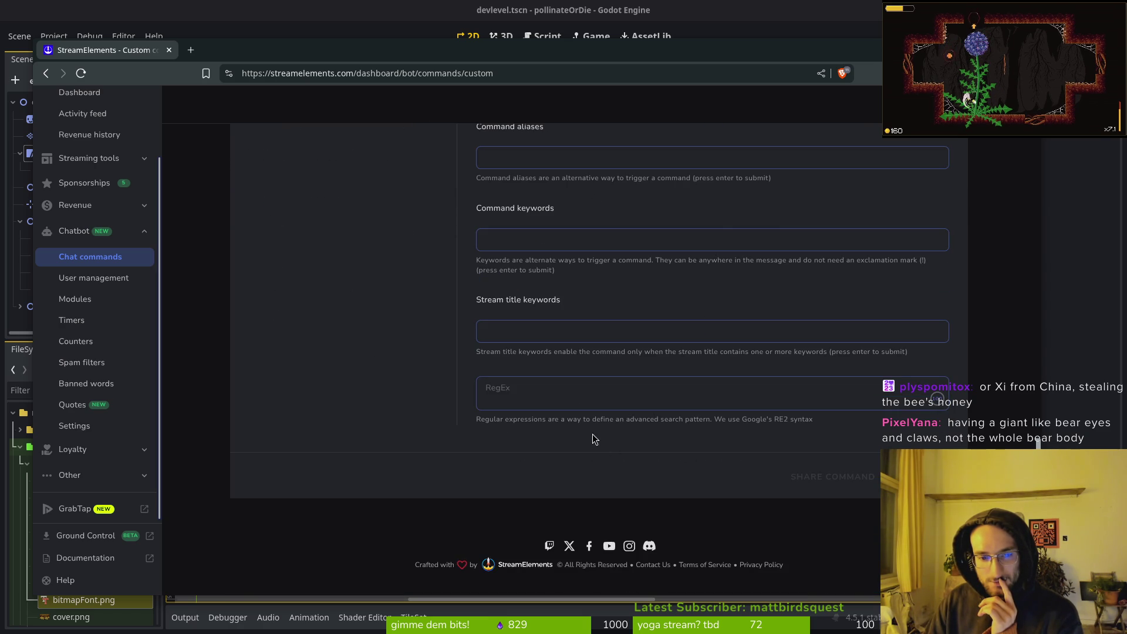
pyautogui.scroll(4, 593, 440)
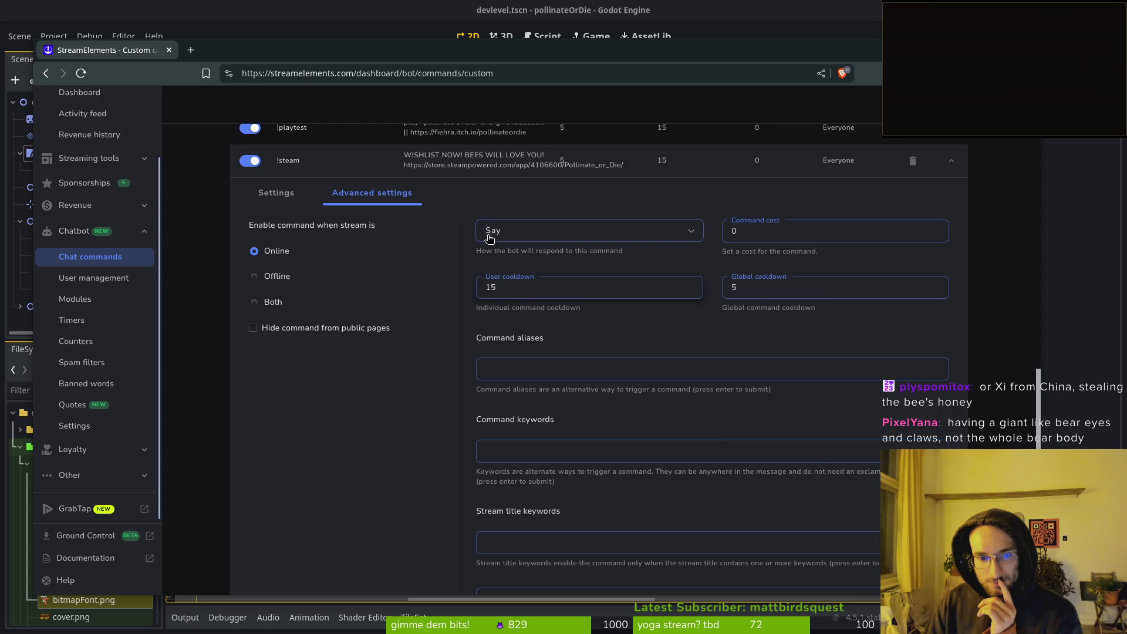
pyautogui.scroll(5, 757, 288)
# Collapse the !steam command and disable !rebalance, leaving !itch enabled
pyautogui.click(953, 378)
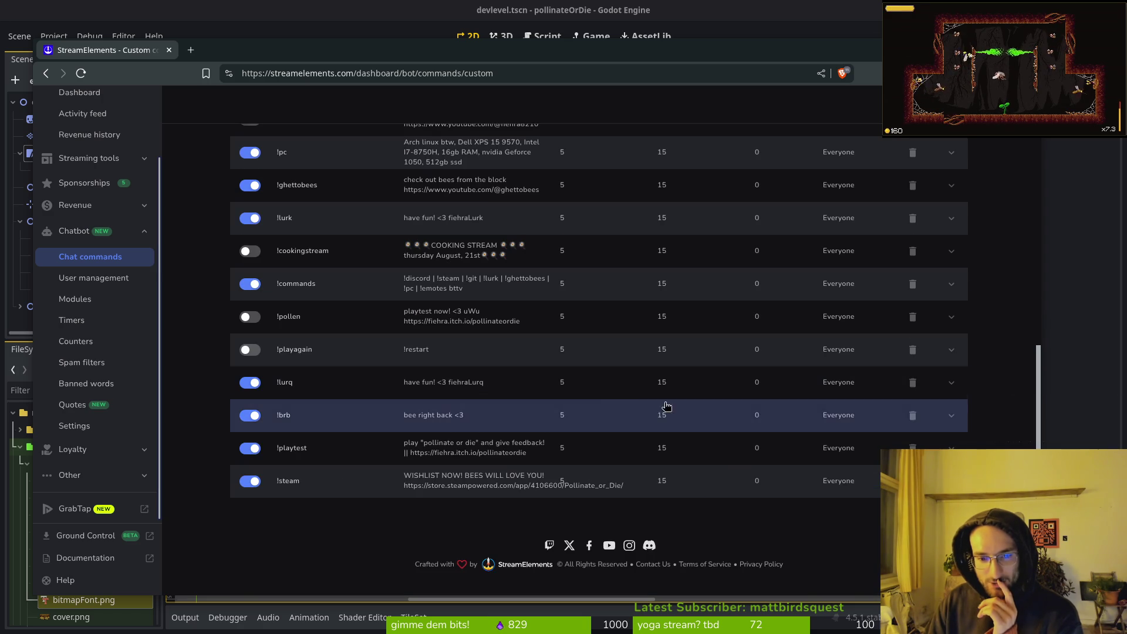
pyautogui.scroll(5, 420, 432)
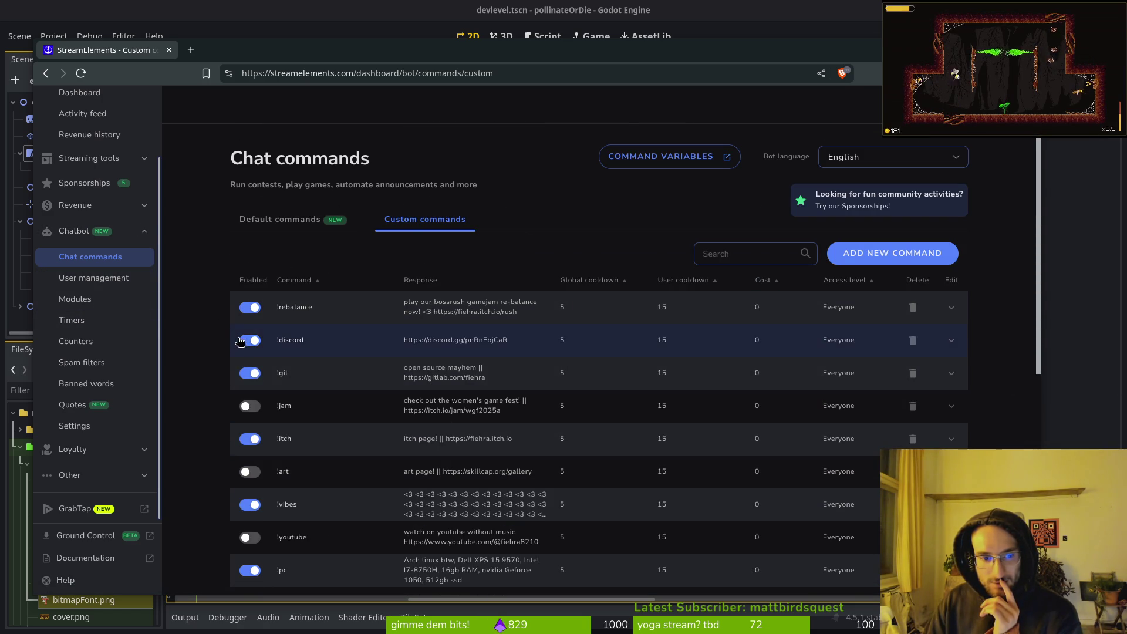
pyautogui.click(250, 307)
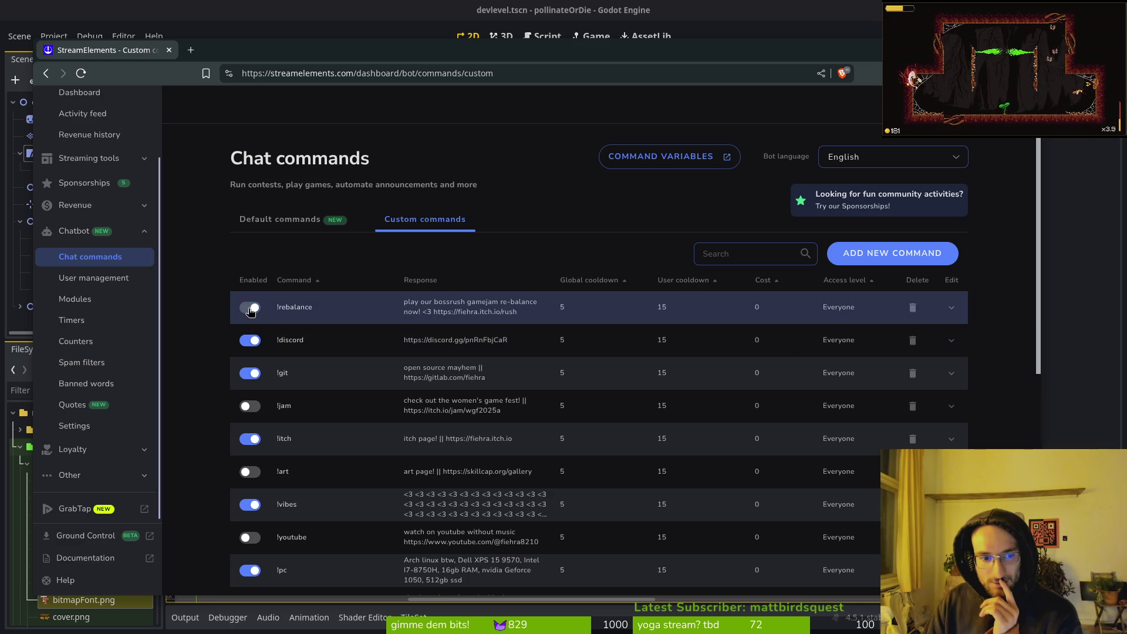
pyautogui.click(251, 440)
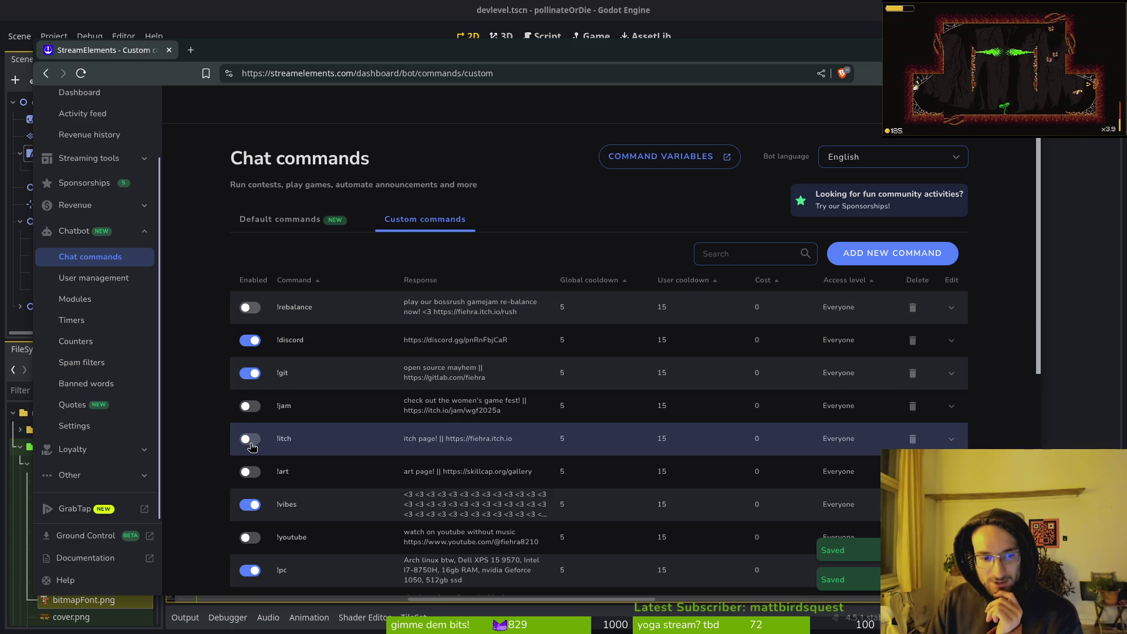
pyautogui.click(251, 442)
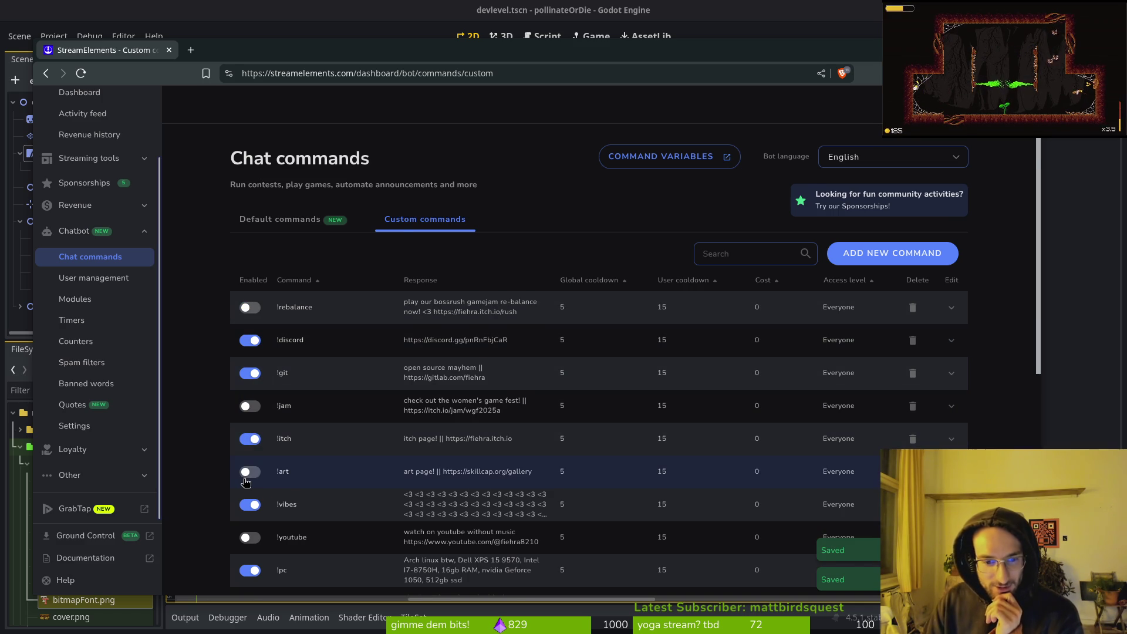
# Disable the !playtest command and go to the chatbot Timers page
pyautogui.scroll(-2, 245, 481)
pyautogui.scroll(-2, 244, 528)
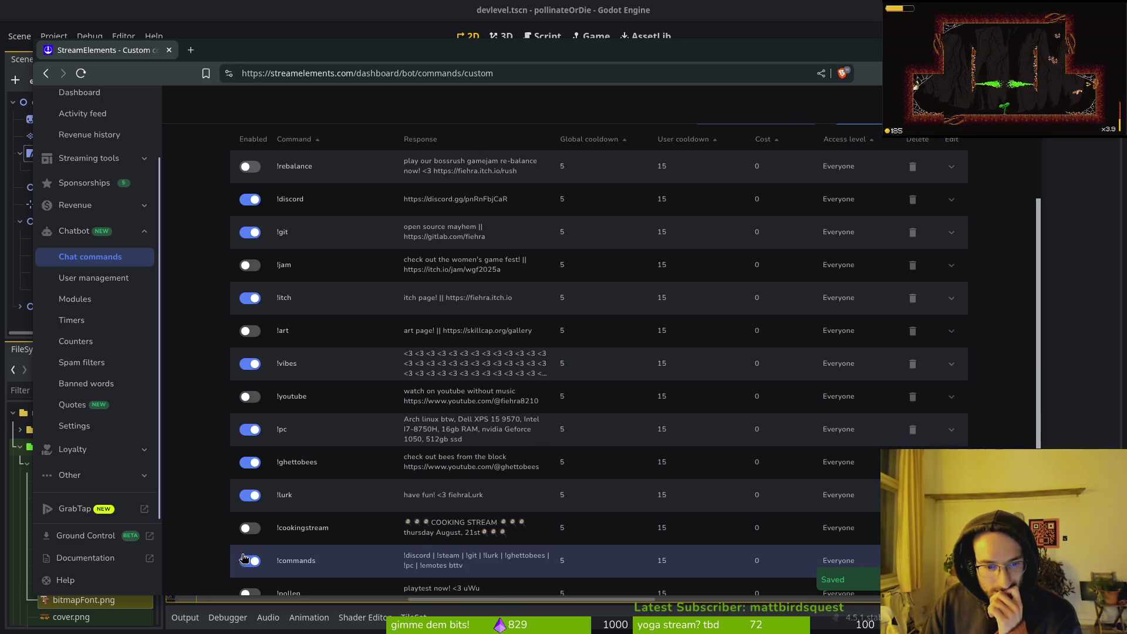
pyautogui.scroll(-3, 250, 467)
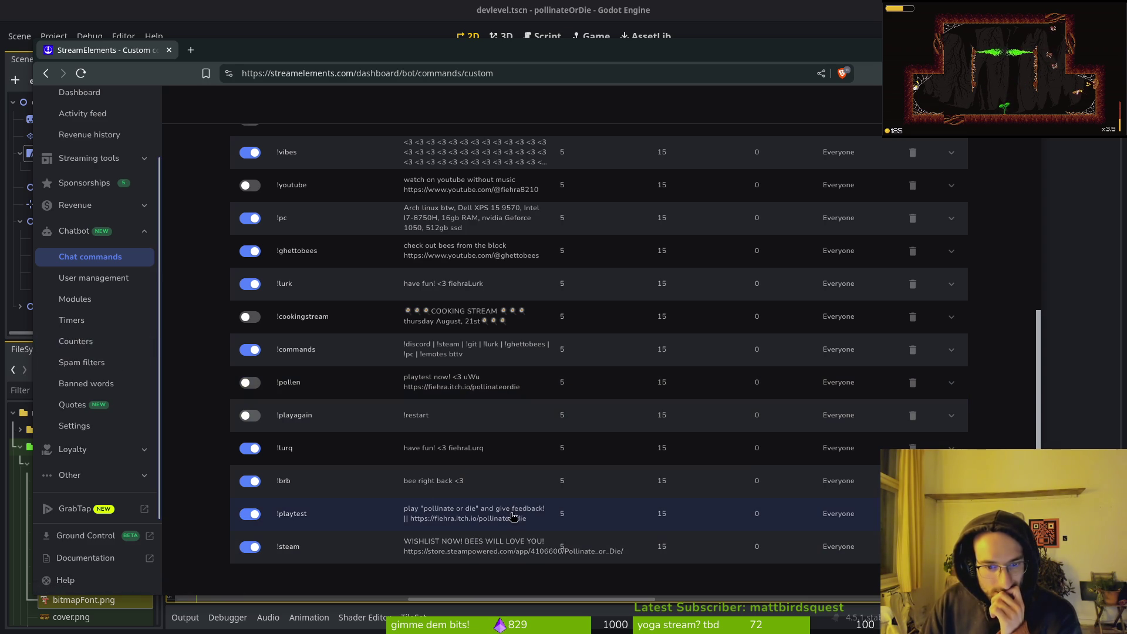
pyautogui.click(250, 514)
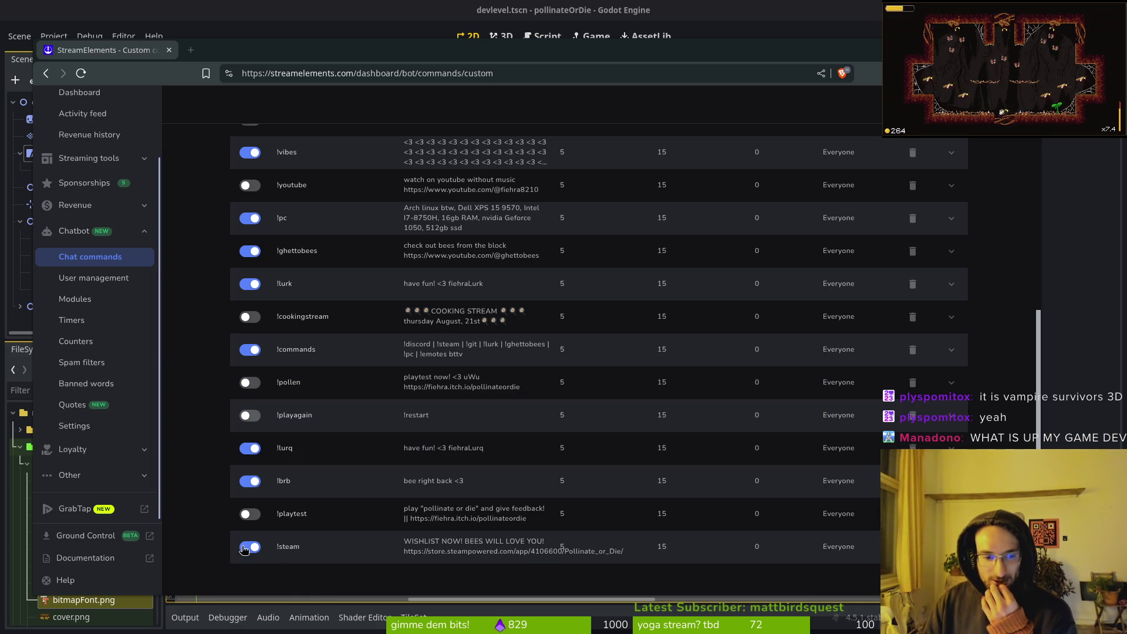
pyautogui.click(86, 324)
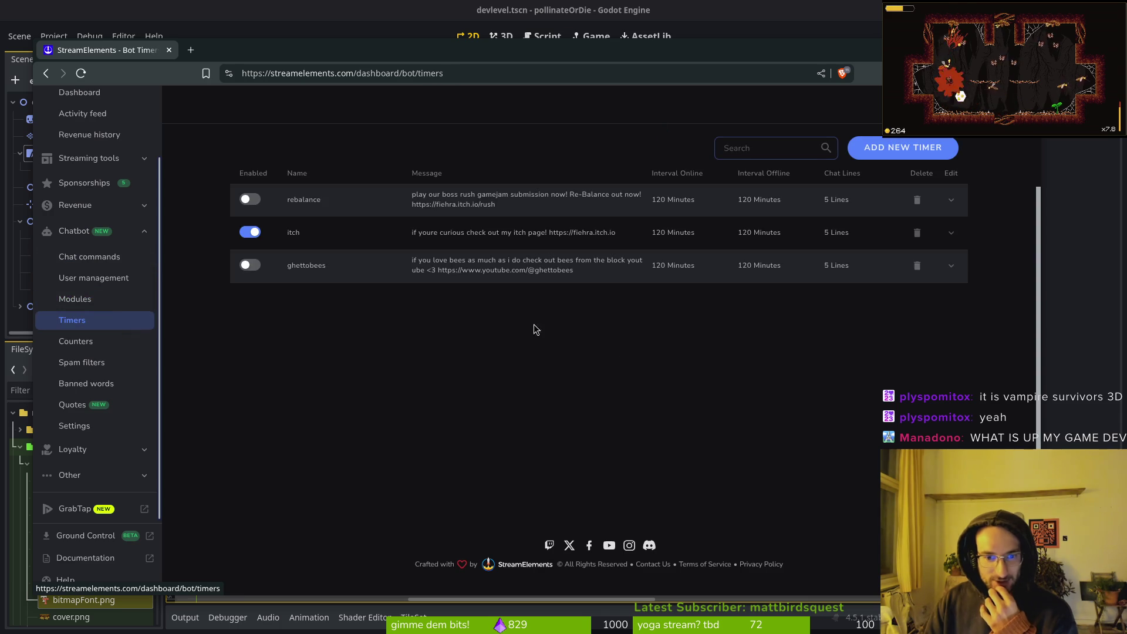
# Disable the itch timer and rename the rebalance timer to 'pollinate or die'
pyautogui.click(250, 232)
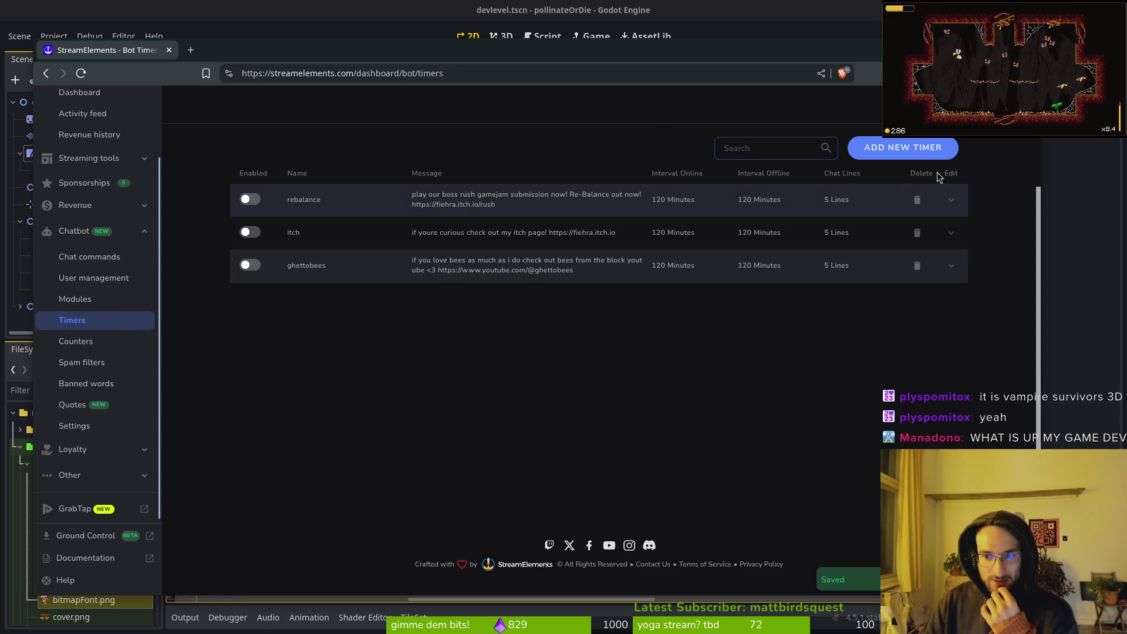
pyautogui.click(951, 206)
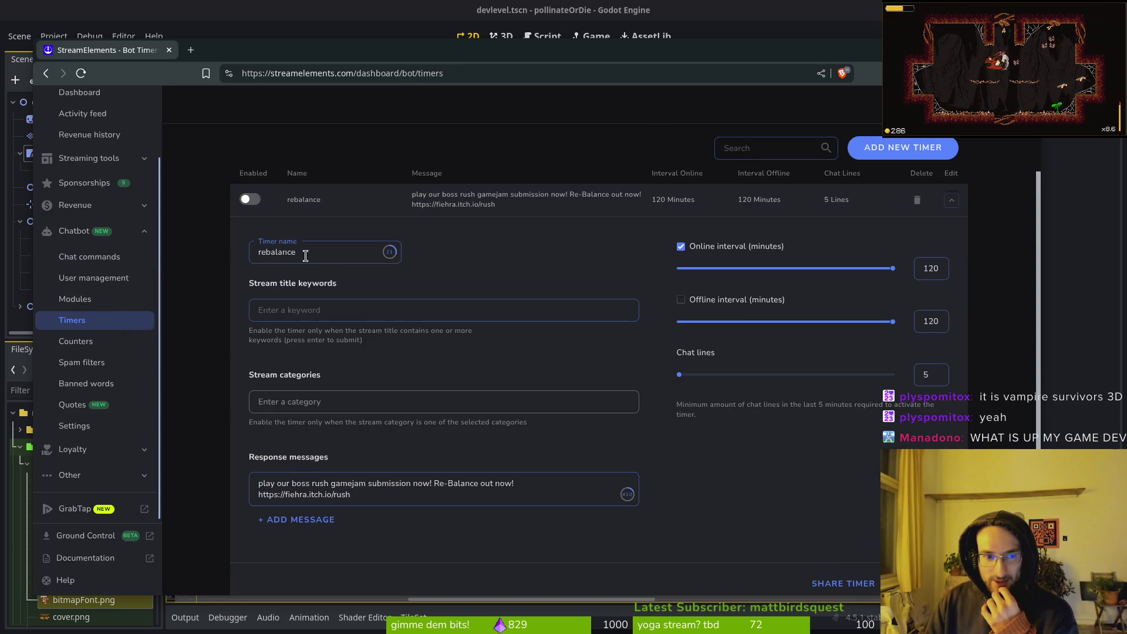
pyautogui.click(329, 252)
pyautogui.doubleClick(305, 252)
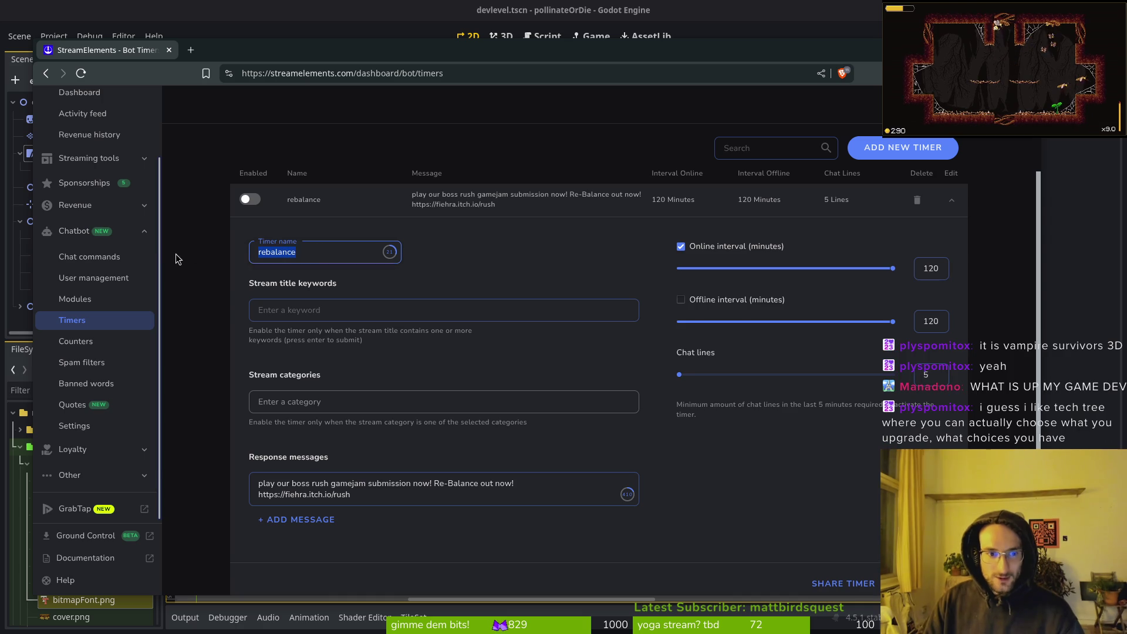
pyautogui.write('pollinate o')
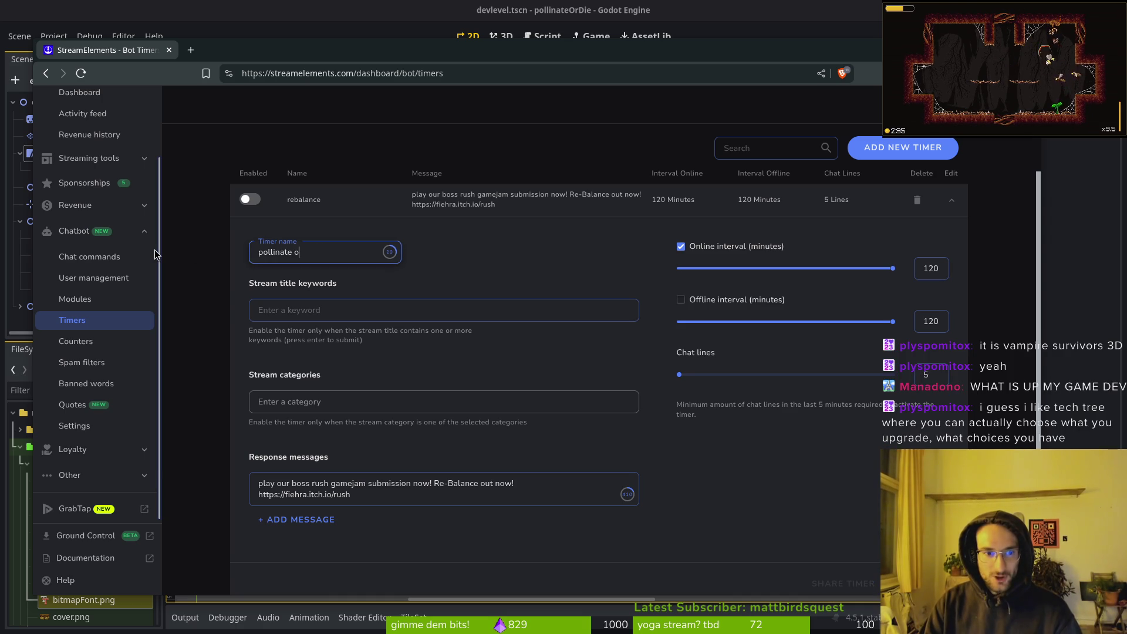
pyautogui.write('r die')
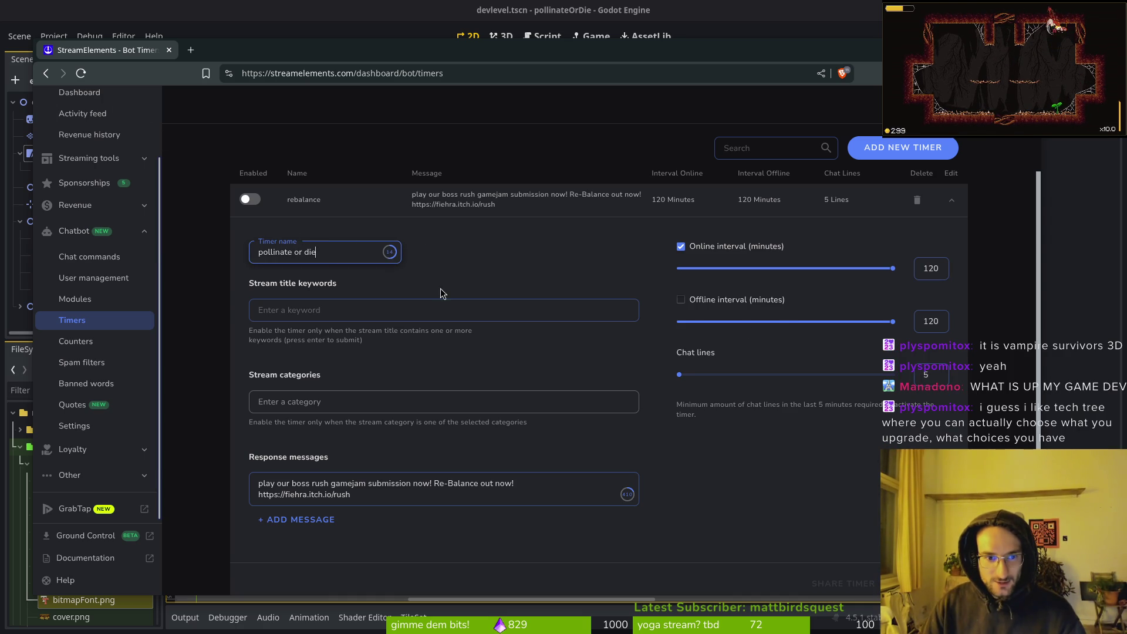
# Replace the timer message with 'wishlist "Pollinate or Die" here:' plus the Steam store link
pyautogui.tripleClick(379, 498)
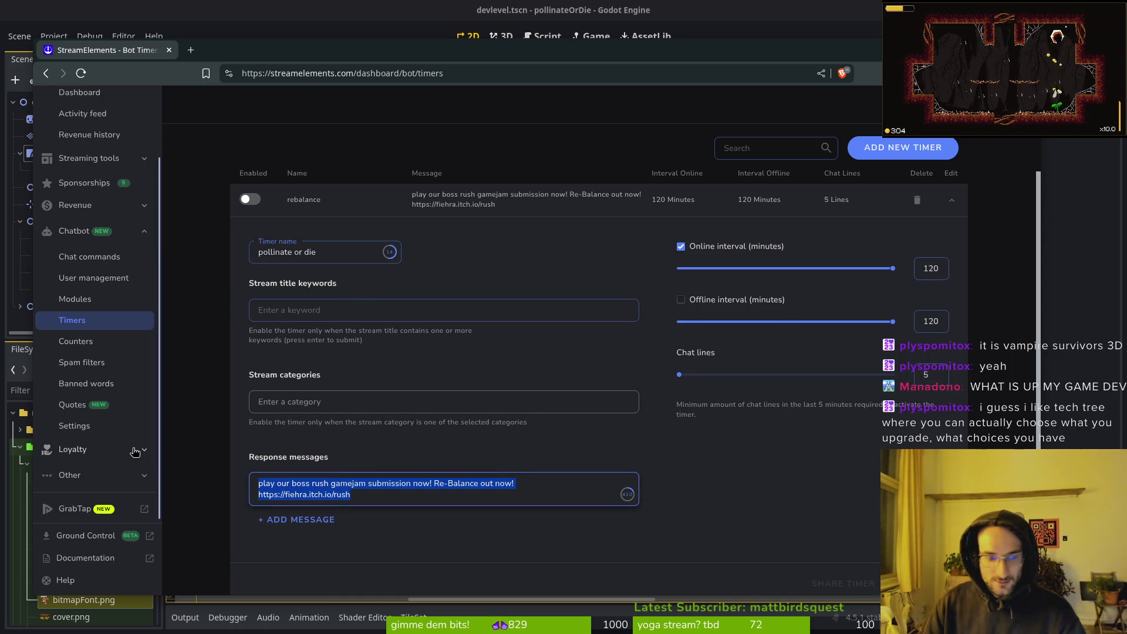
pyautogui.write('wishlist')
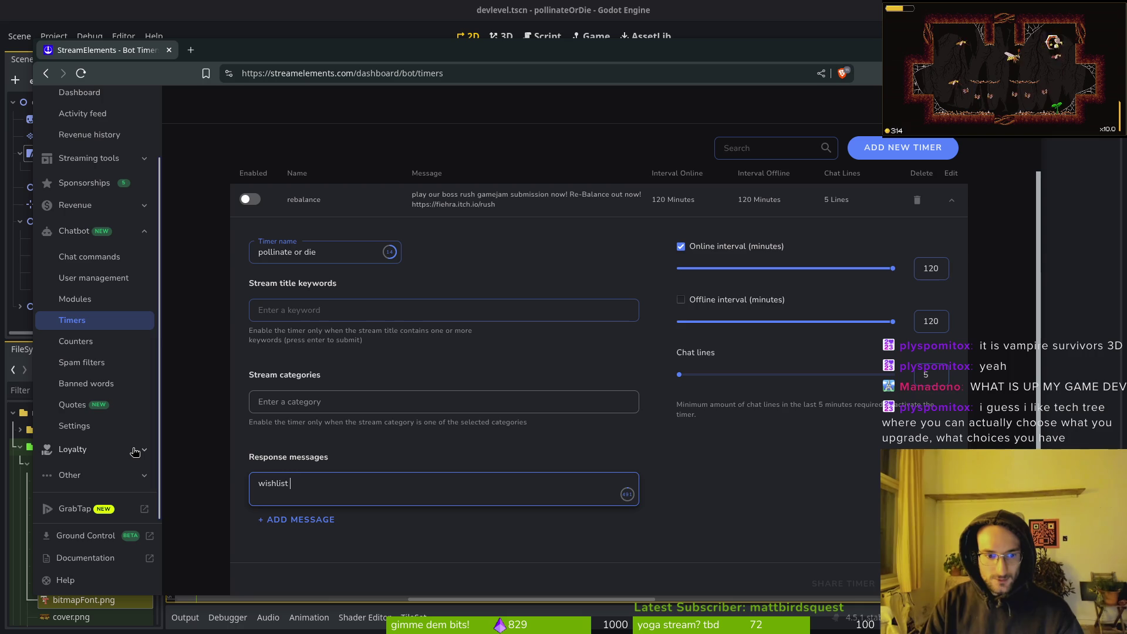
pyautogui.press('BackSpace')
pyautogui.press('BackSpace')
pyautogui.press('BackSpace')
pyautogui.write('"')
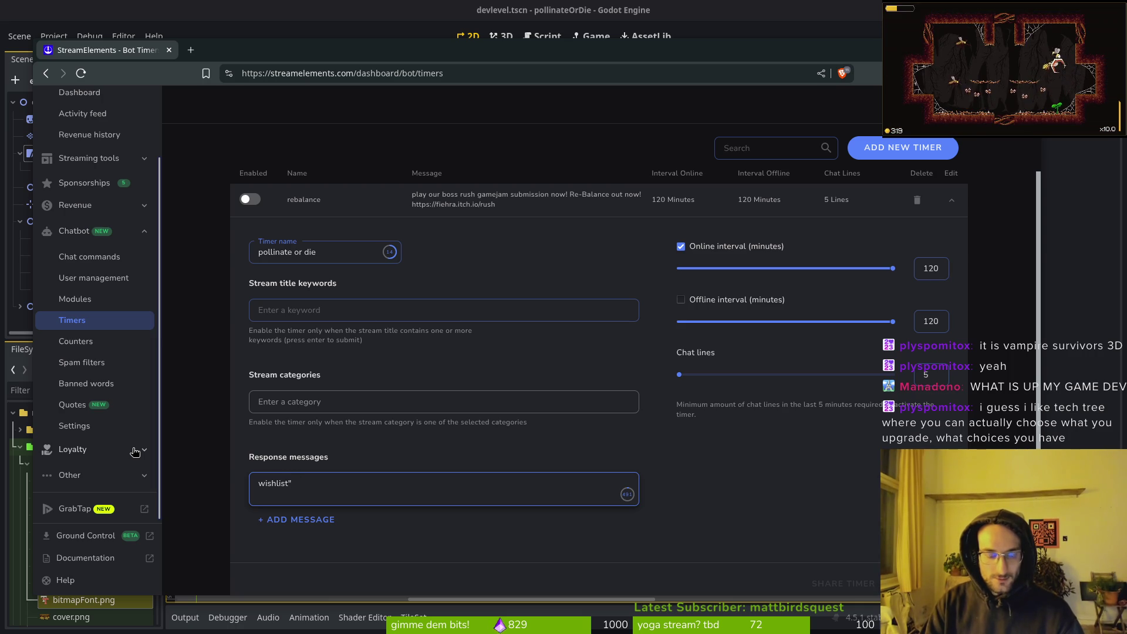
pyautogui.write('Pollinate ')
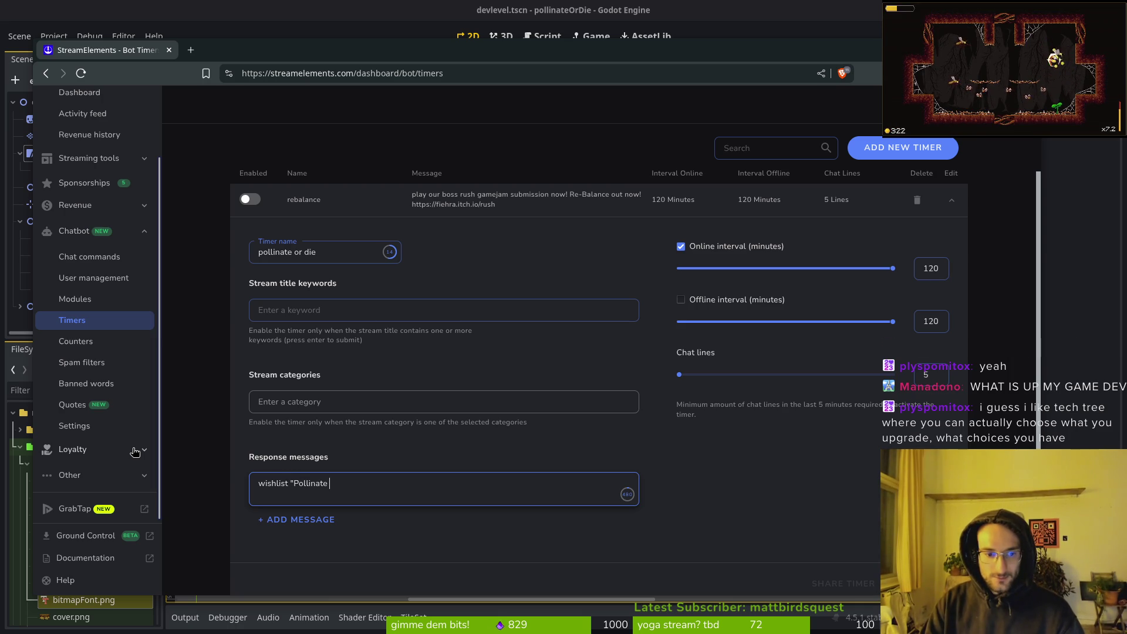
pyautogui.write('or Die" ')
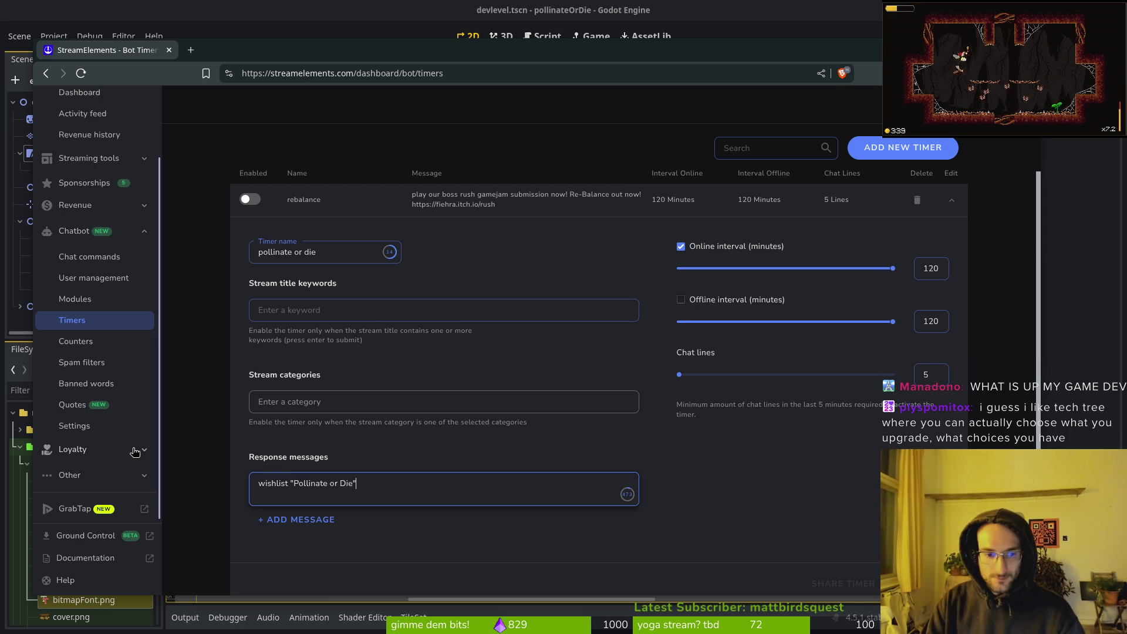
pyautogui.write('here:')
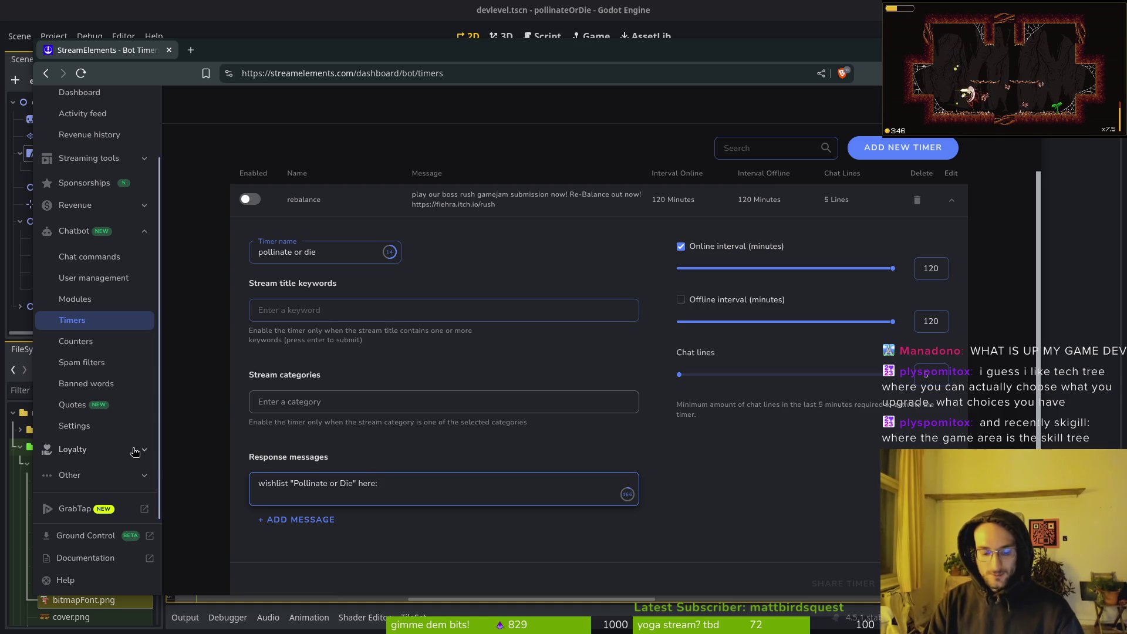
pyautogui.hotkey('ctrl', 'shift', 'v')
pyautogui.press('Down')
pyautogui.press('Down')
pyautogui.press('Down')
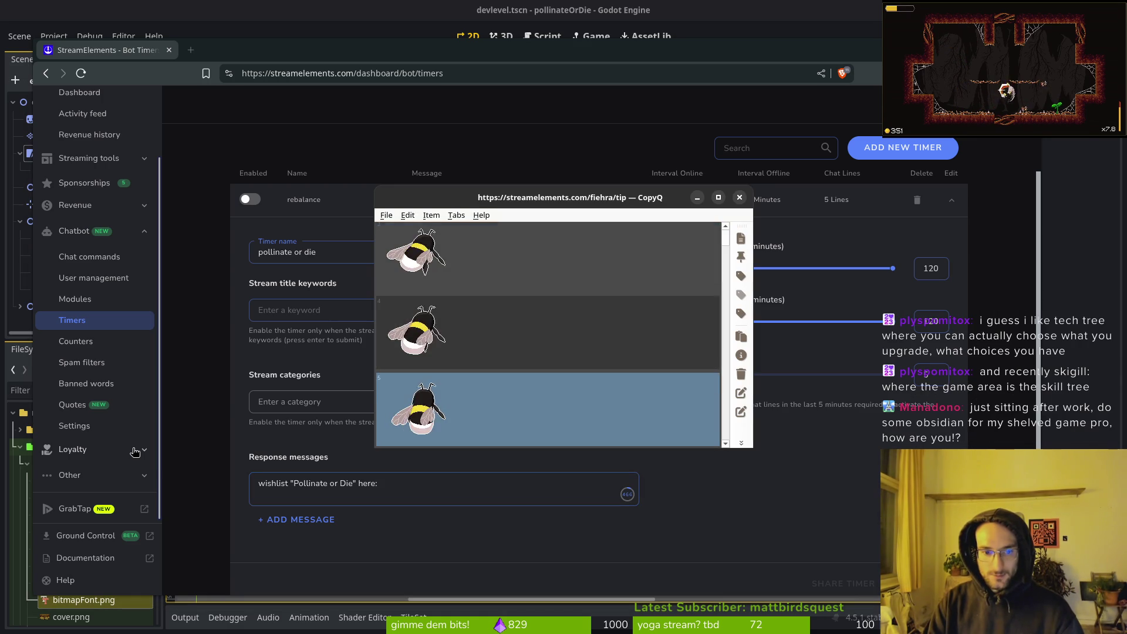
pyautogui.press('Down')
pyautogui.press('Down')
pyautogui.press('Return')
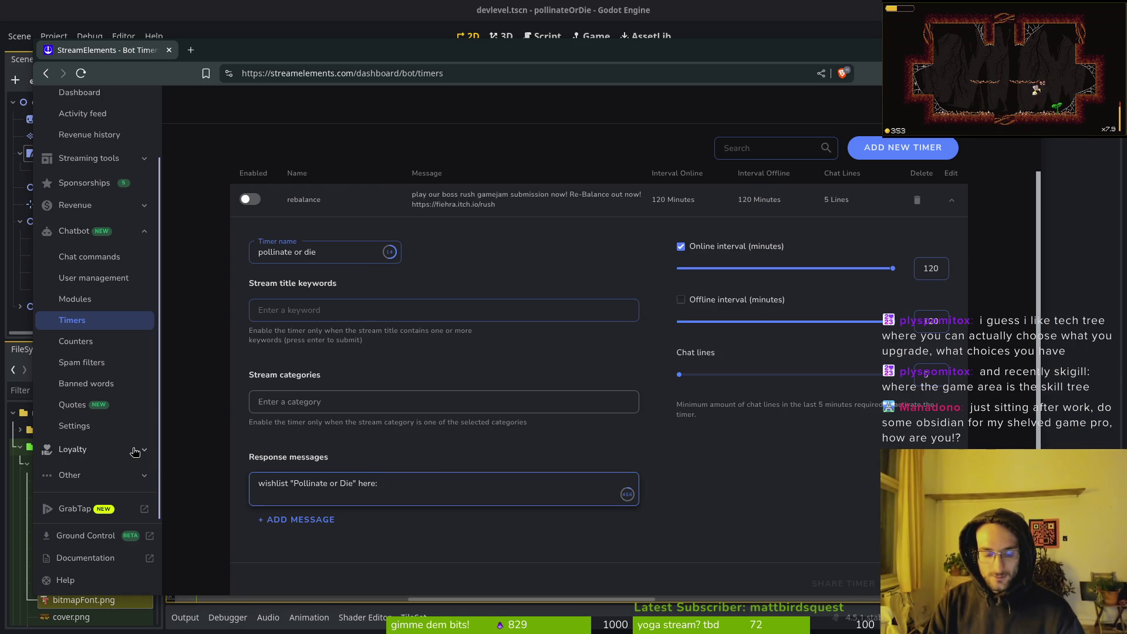
pyautogui.write('https://store.steampowered.com/app/4106600/Pollinate_or_Die/')
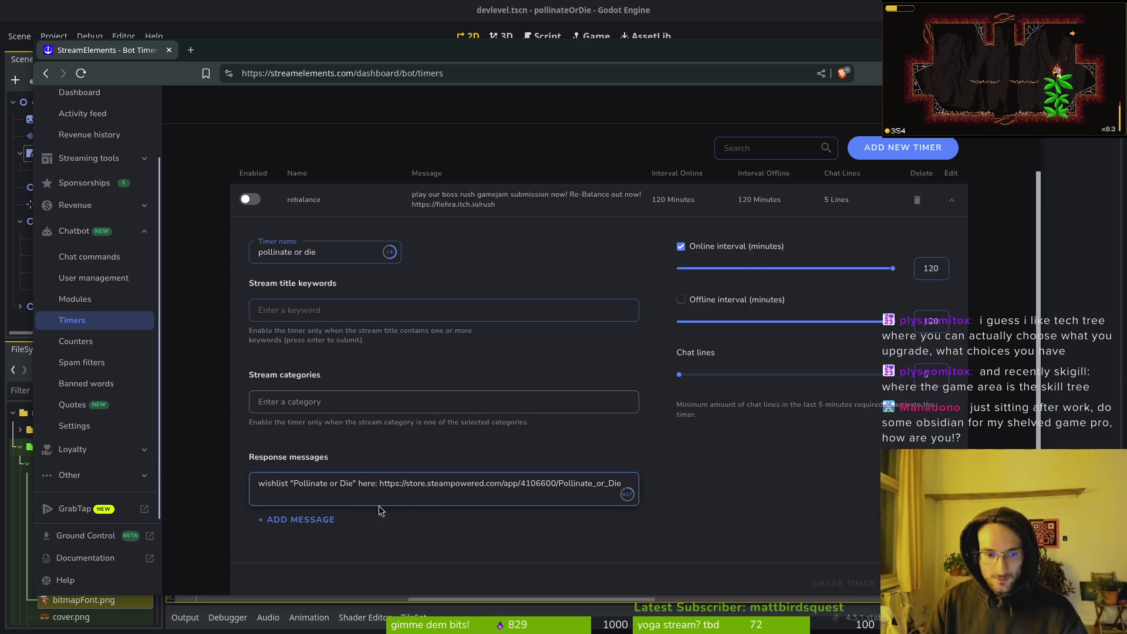
# Change the timer's online interval from 120 to 60 minutes
pyautogui.click(928, 265)
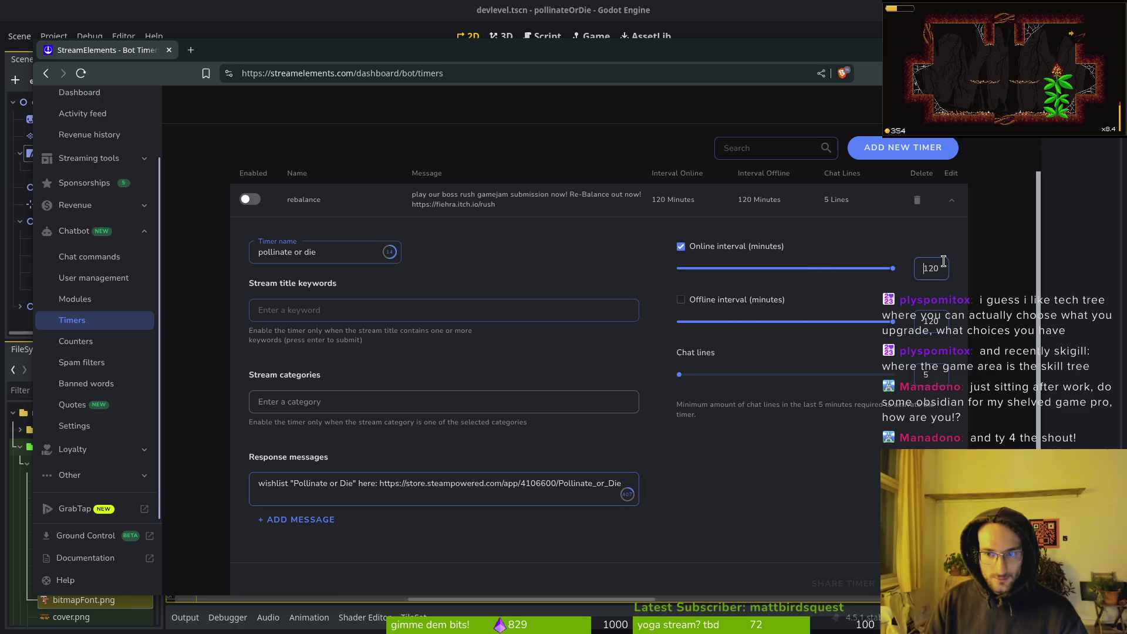
pyautogui.press('BackSpace')
pyautogui.press('BackSpace')
pyautogui.press('BackSpace')
pyautogui.write('60')
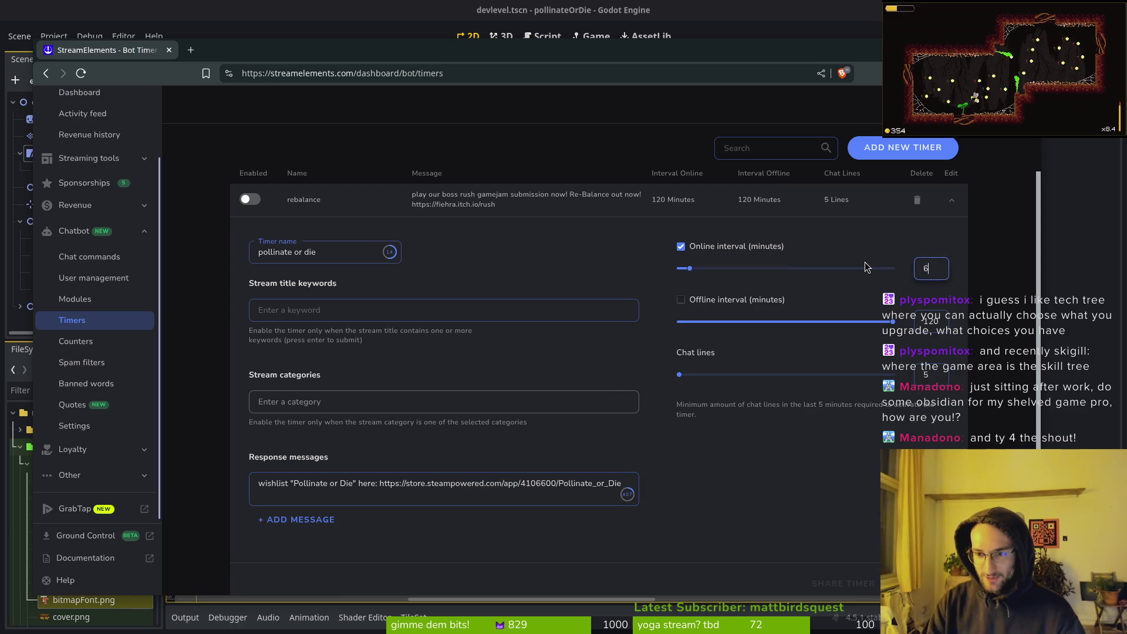
pyautogui.doubleClick(924, 267)
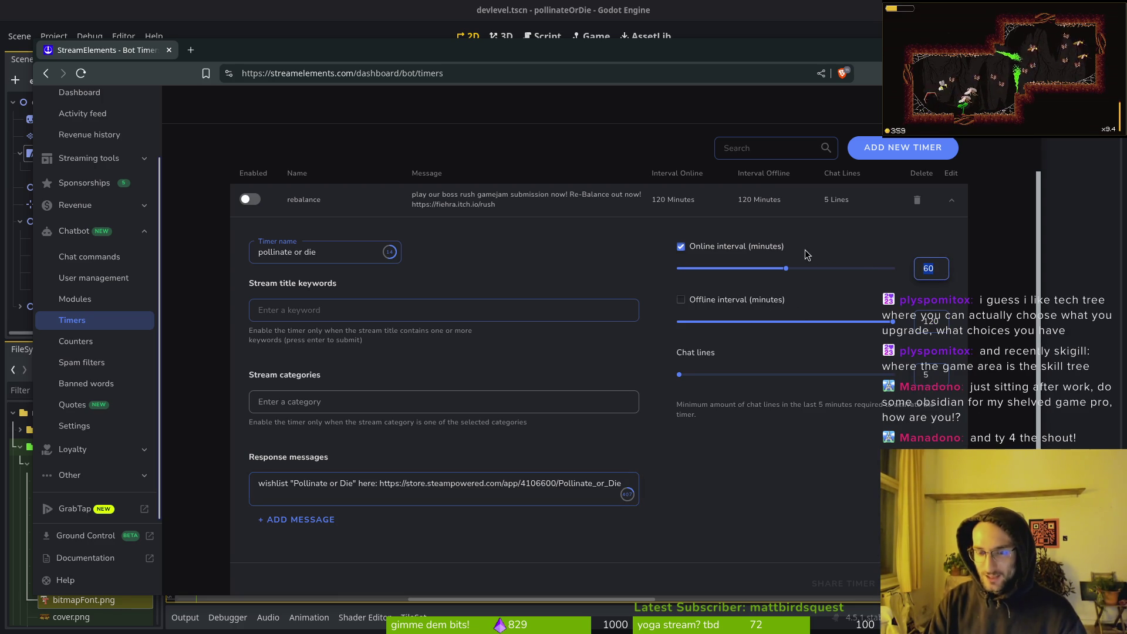
pyautogui.click(824, 441)
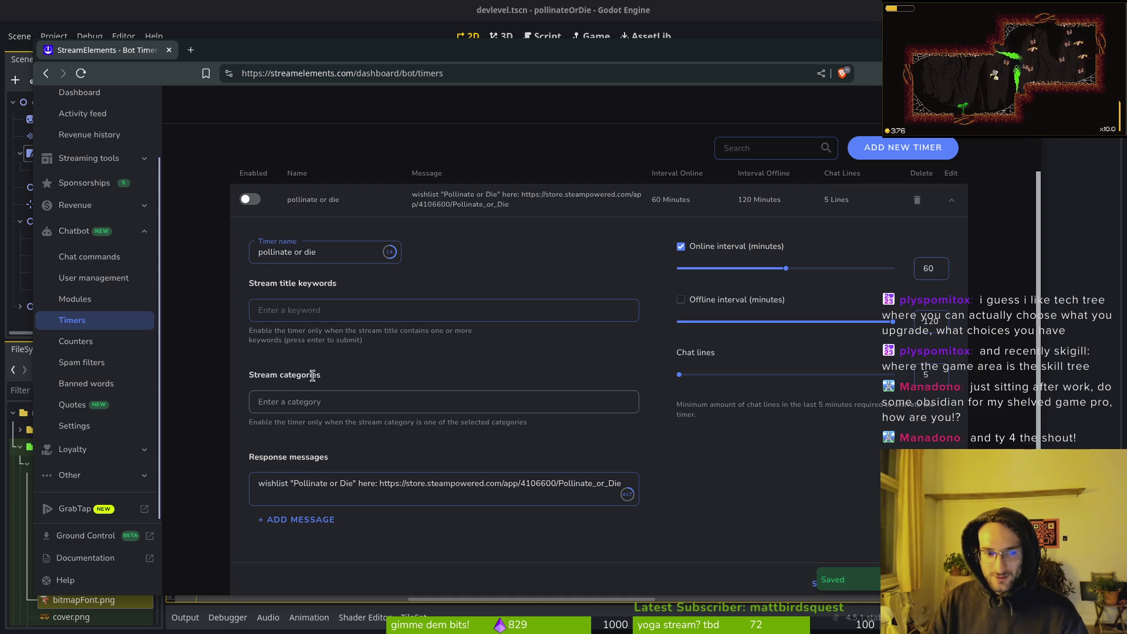
# Enable the pollinate or die timer, collapse its settings and hide the Chatbot group
pyautogui.scroll(2, 221, 263)
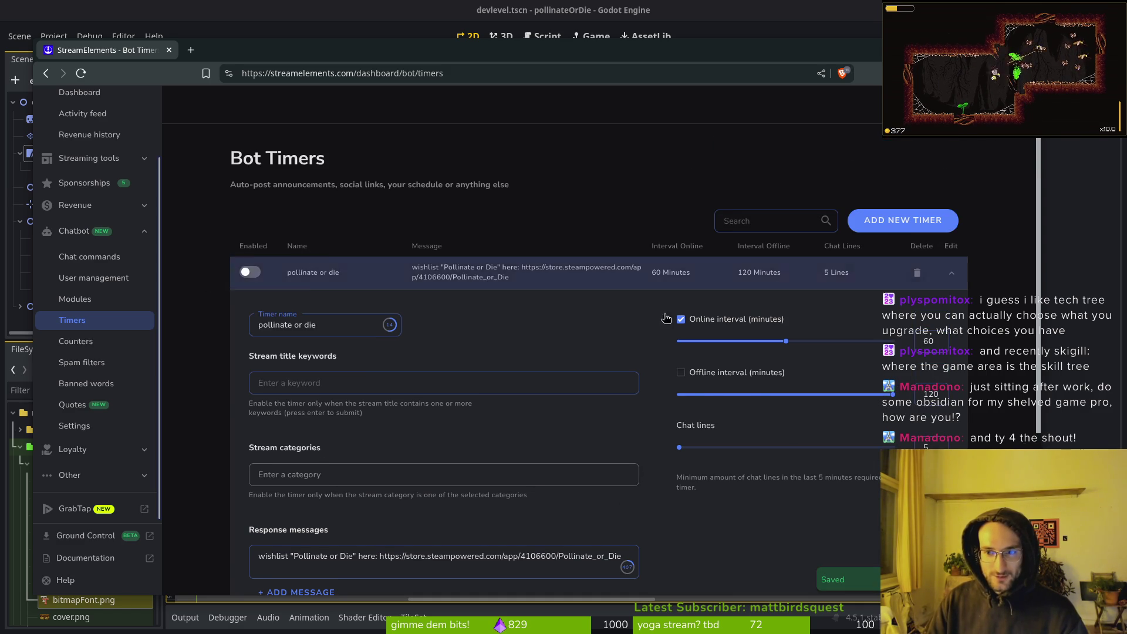
pyautogui.click(249, 272)
pyautogui.click(952, 276)
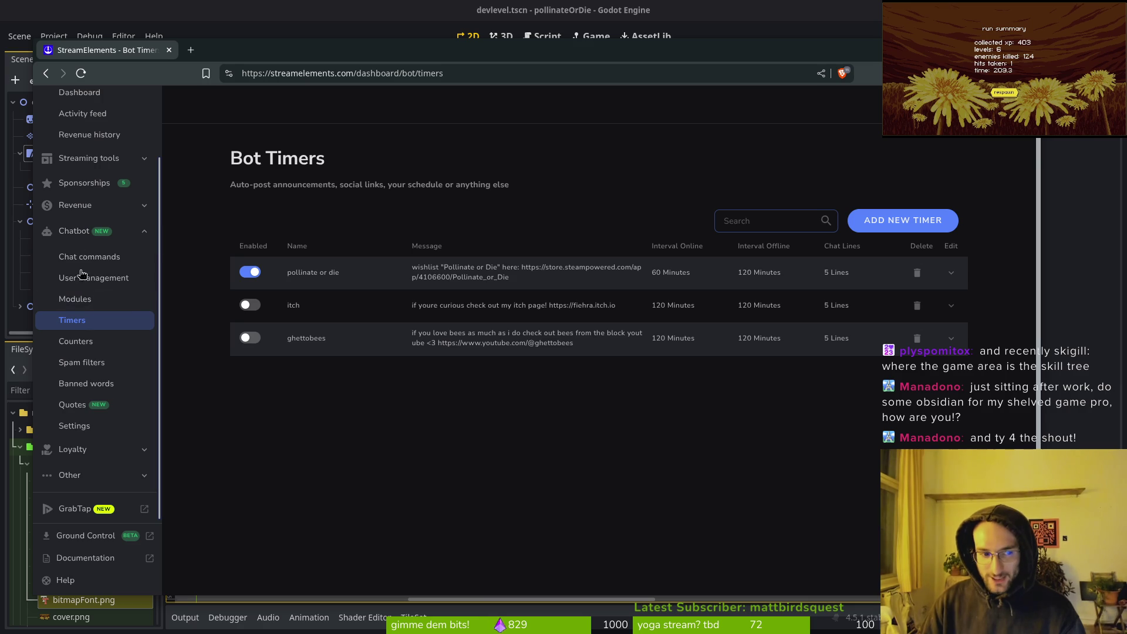
pyautogui.click(98, 233)
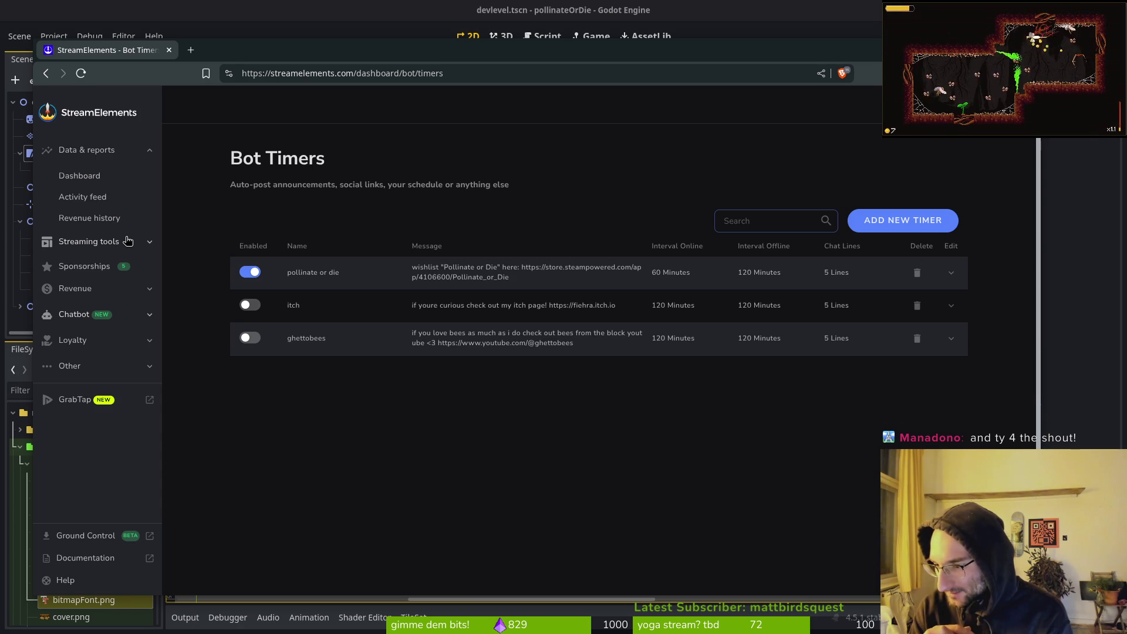
# Search 'skigill' in a new browser tab and open Skigill's Steam store page
pyautogui.moveTo(220, 50); pyautogui.dragTo(218, 50)
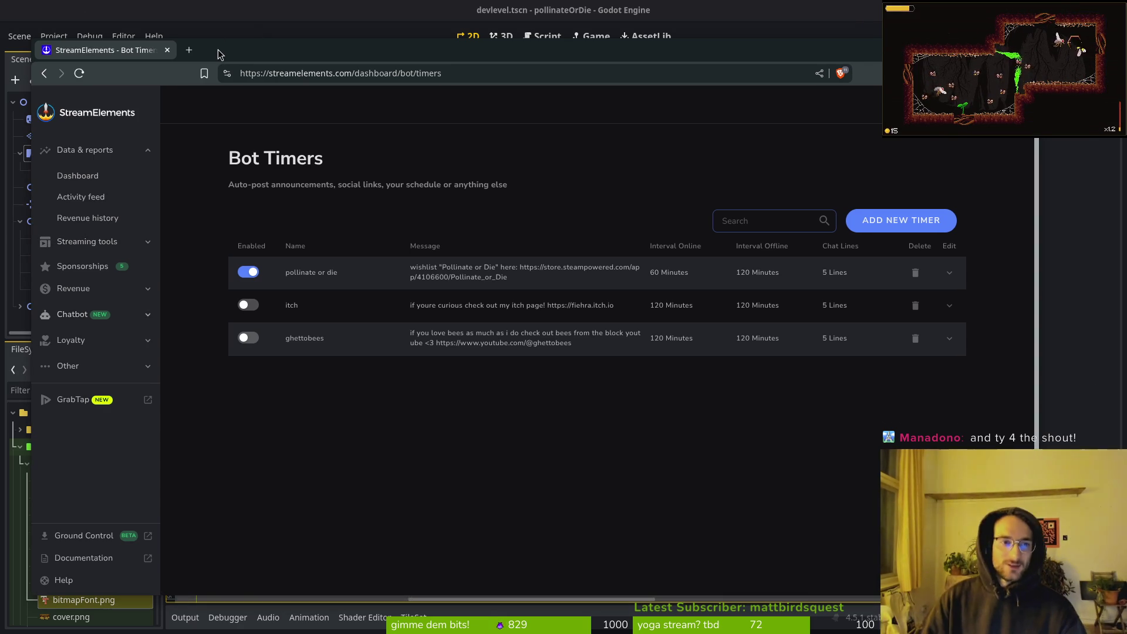
pyautogui.hotkey('ctrl', 't')
pyautogui.write('skigill')
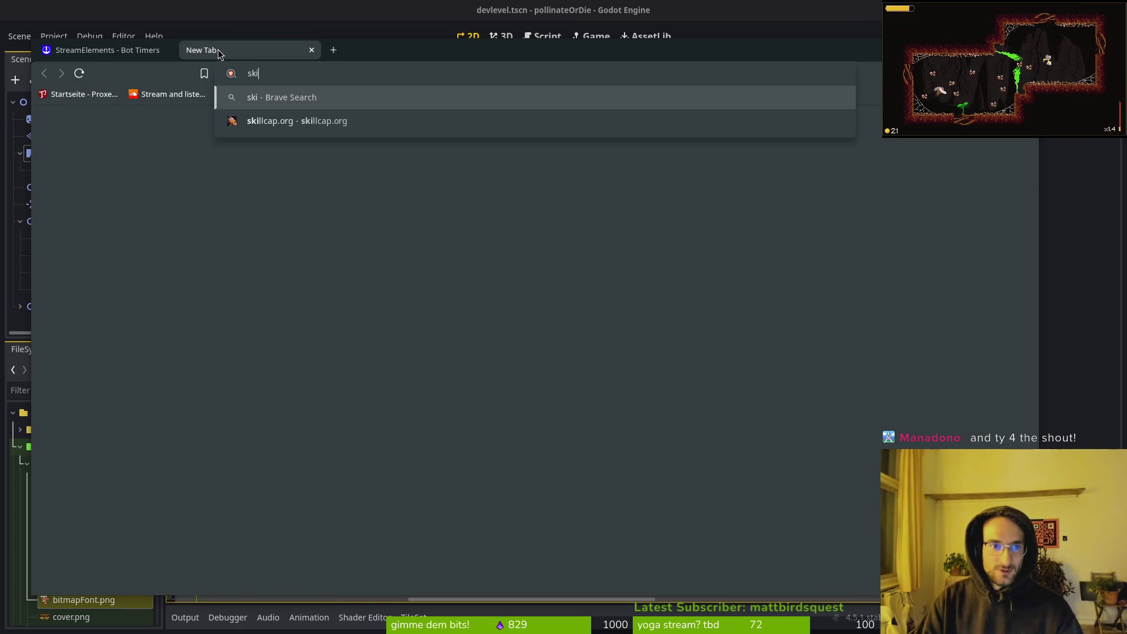
pyautogui.press('Return')
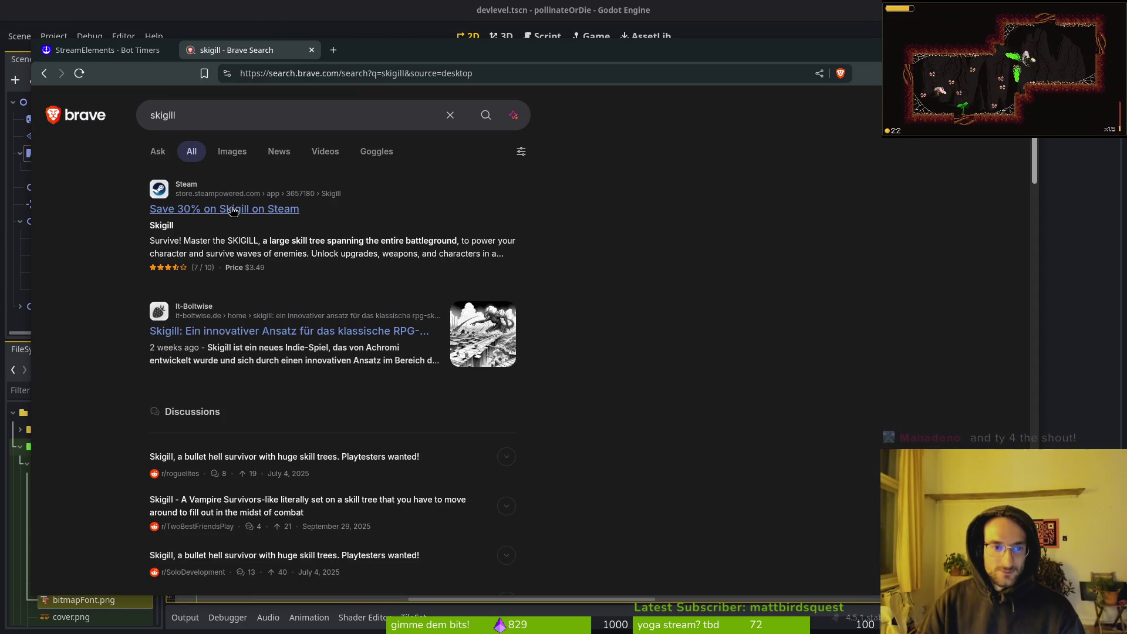
pyautogui.click(261, 208)
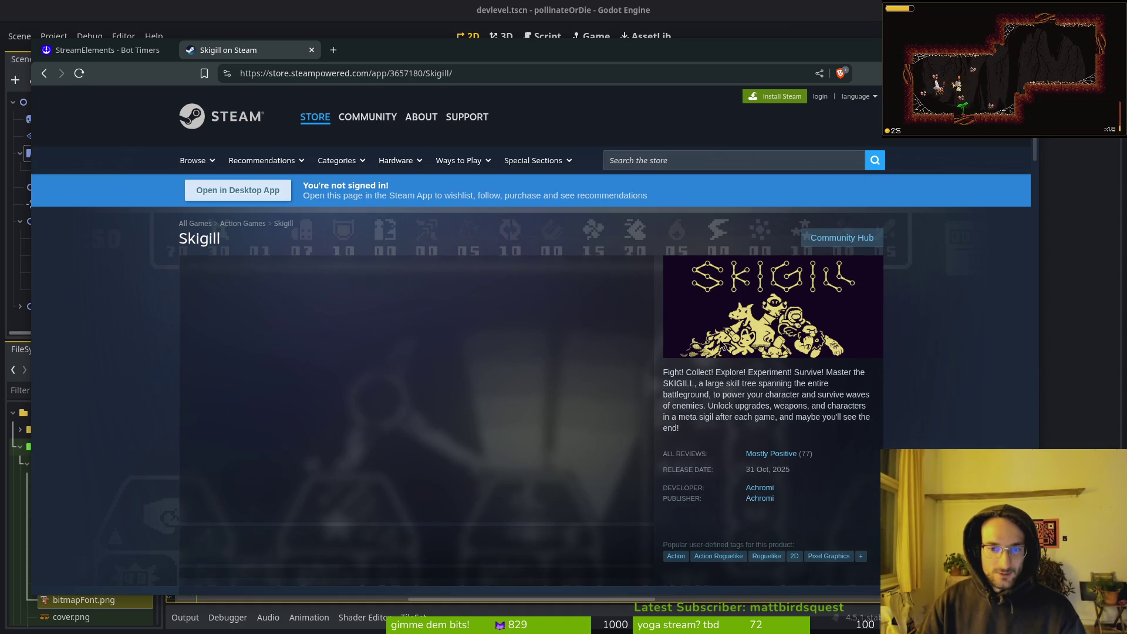
# Browse Skigill's screenshots and skip the trailer ahead to 0:24
pyautogui.click(293, 545)
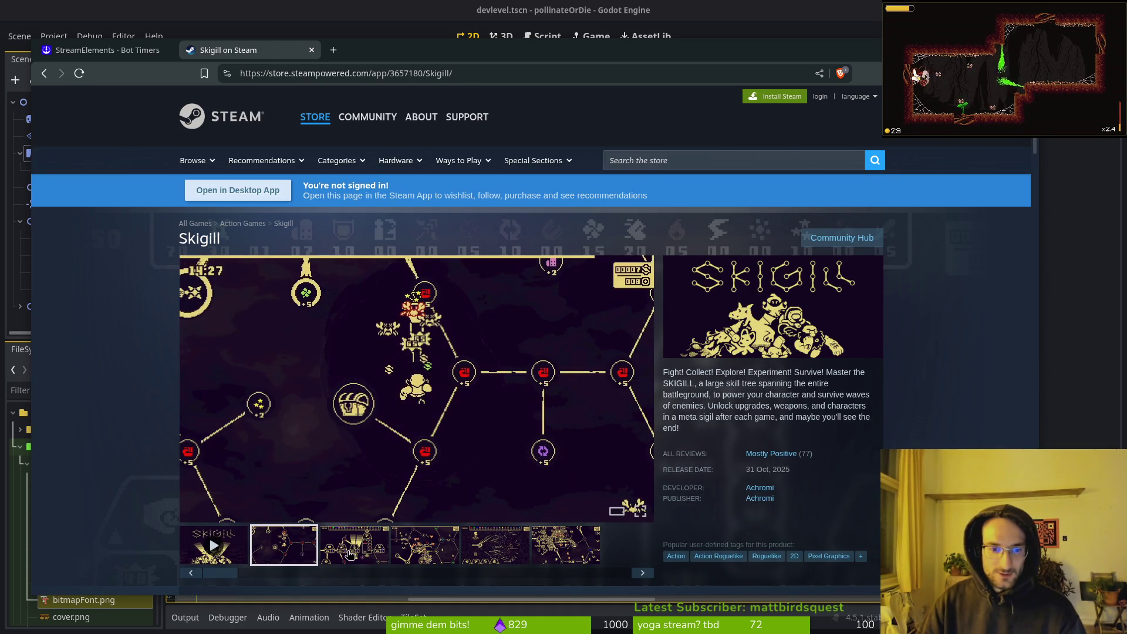
pyautogui.click(350, 553)
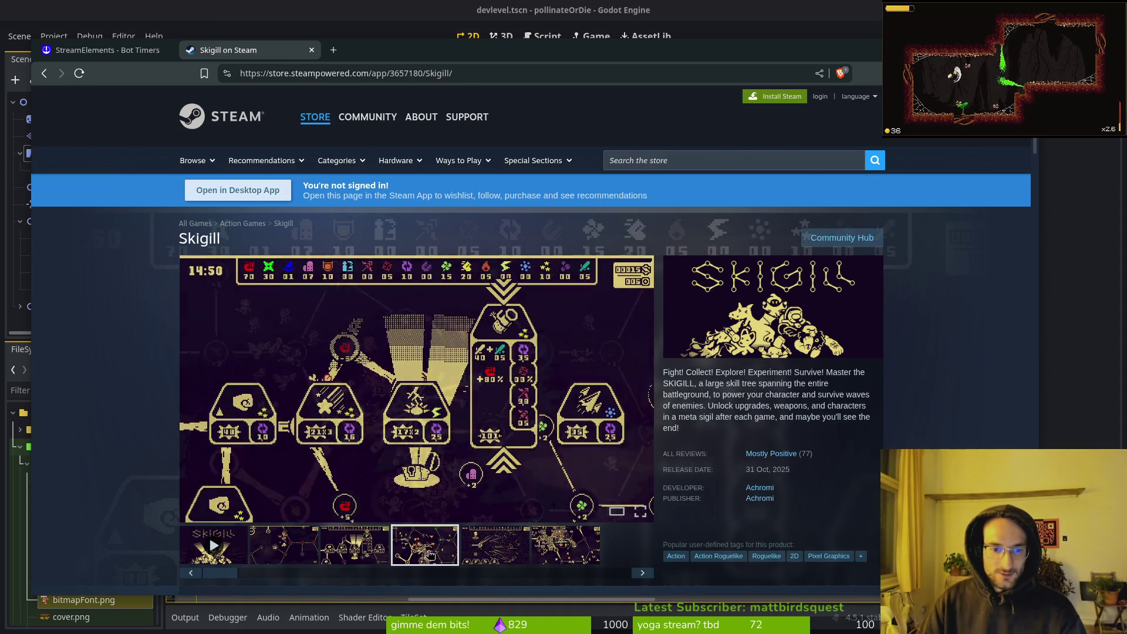
pyautogui.click(424, 552)
pyautogui.click(504, 550)
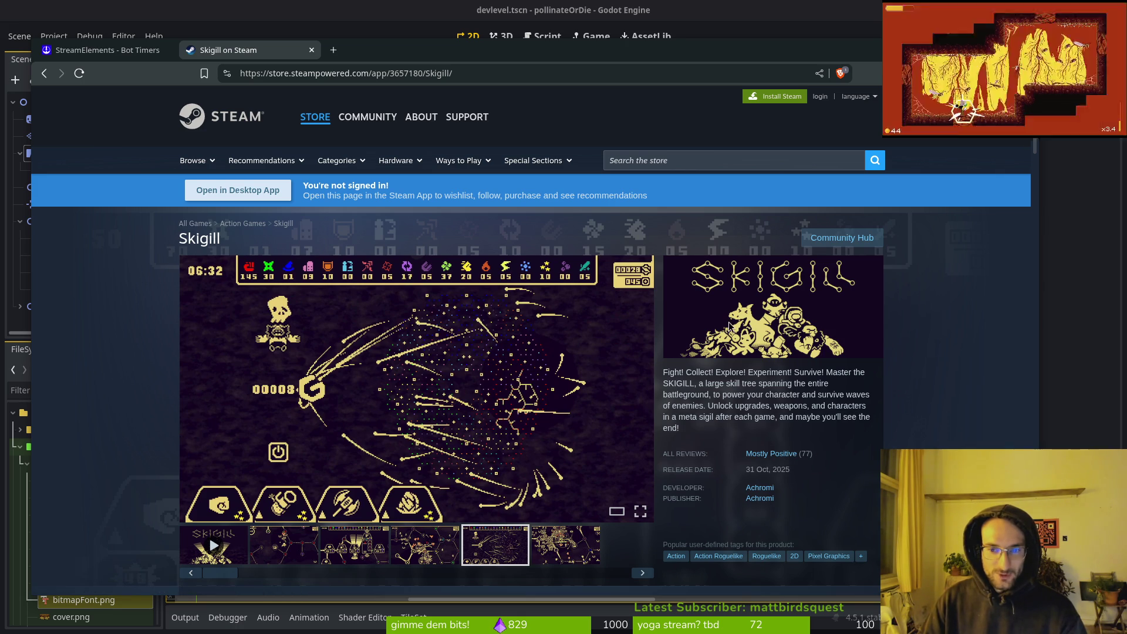
pyautogui.click(560, 550)
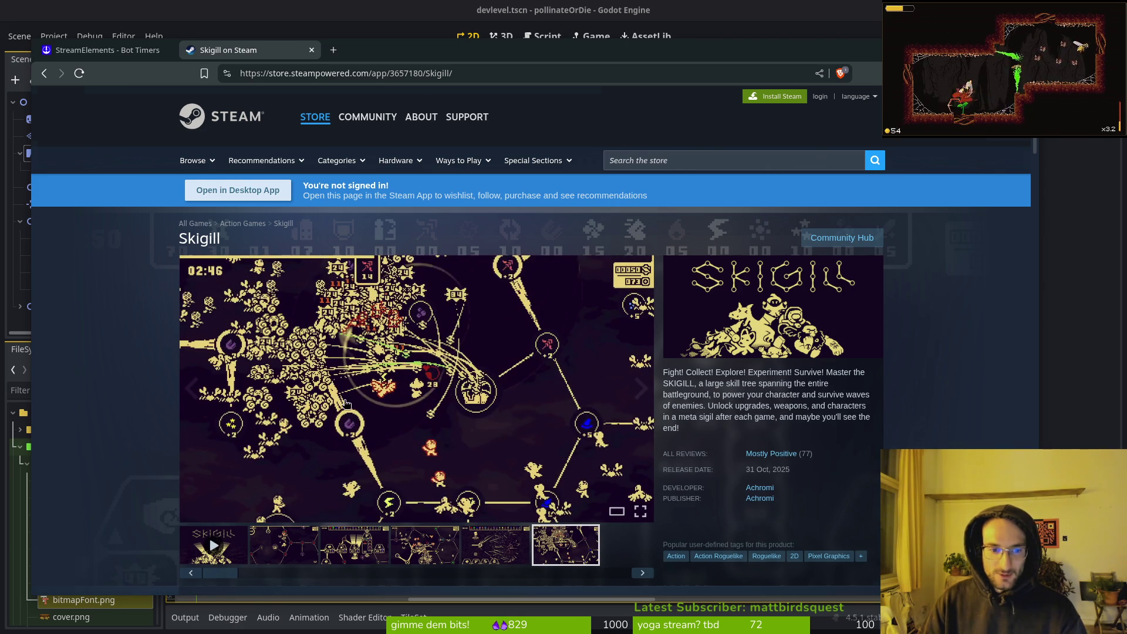
pyautogui.scroll(-6, 143, 452)
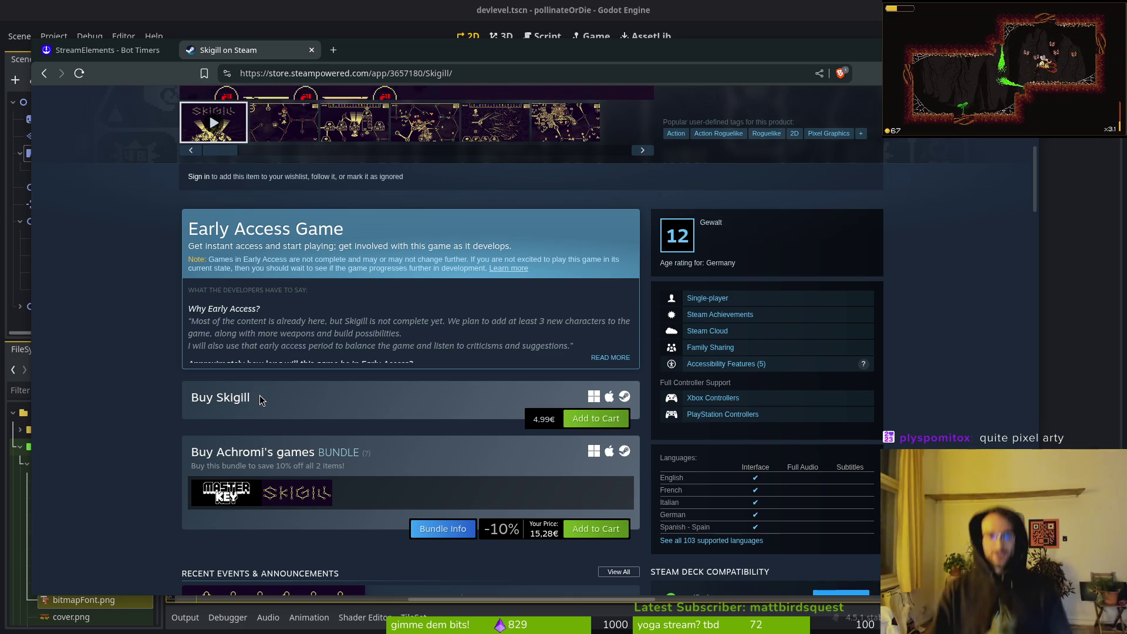
pyautogui.scroll(6, 424, 390)
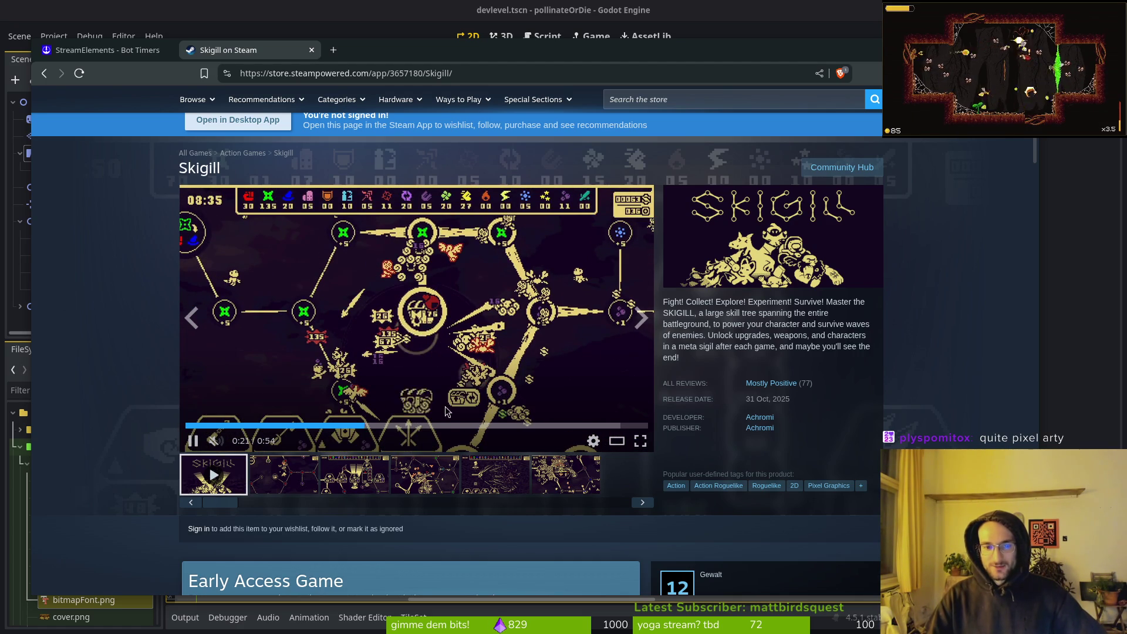
pyautogui.click(397, 426)
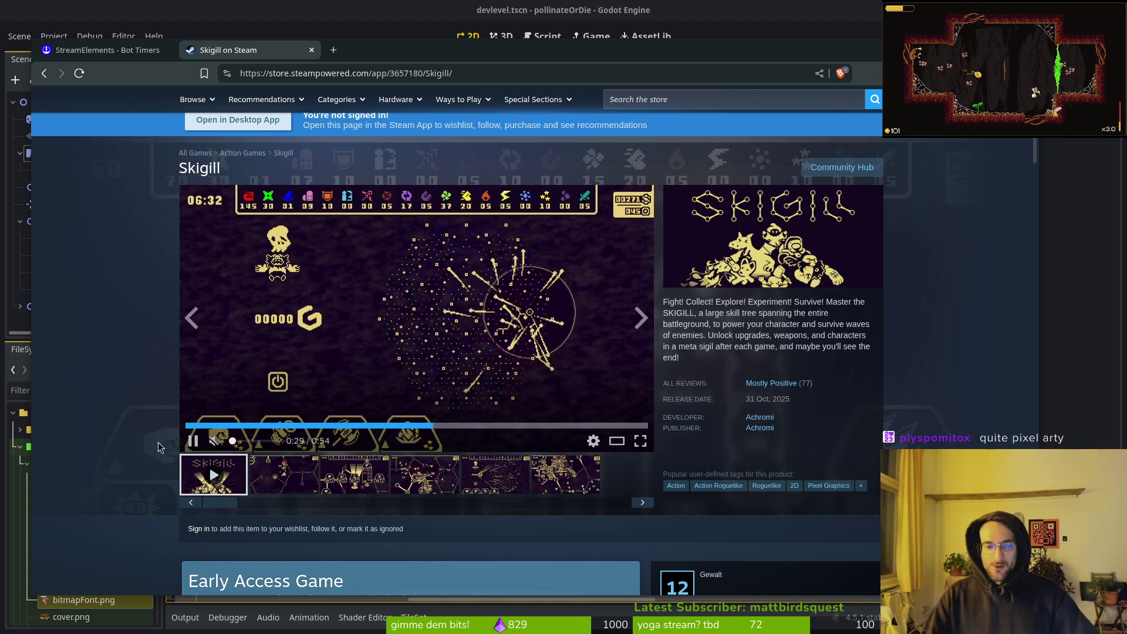
# View the third screenshot again and scroll down through Skigill's description
pyautogui.scroll(-2, 153, 402)
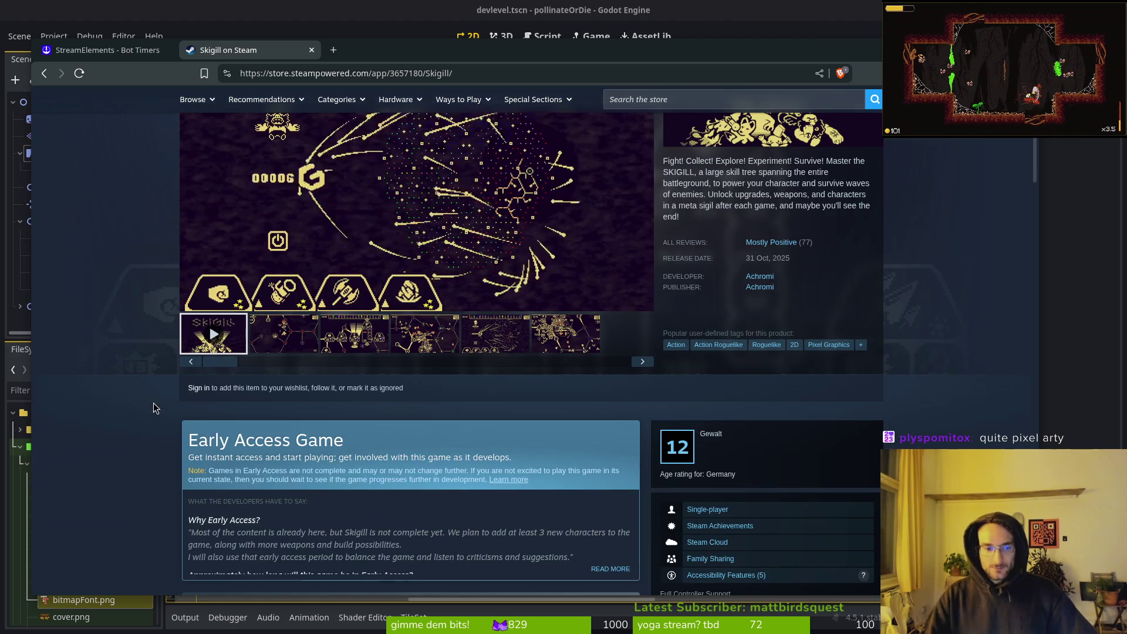
pyautogui.scroll(1, 373, 358)
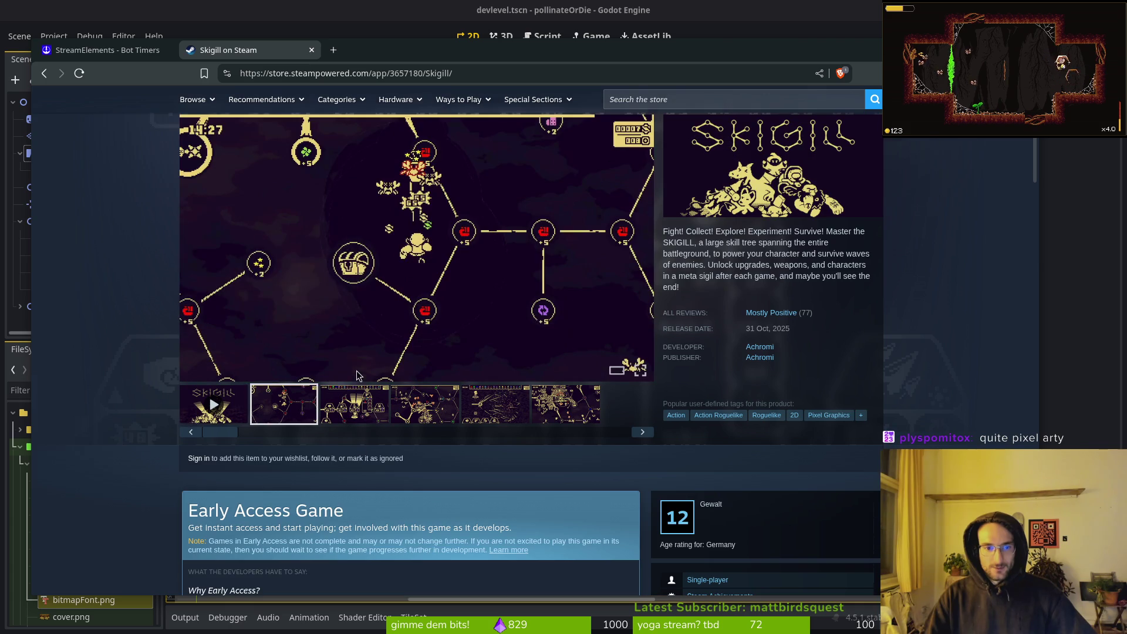
pyautogui.click(385, 405)
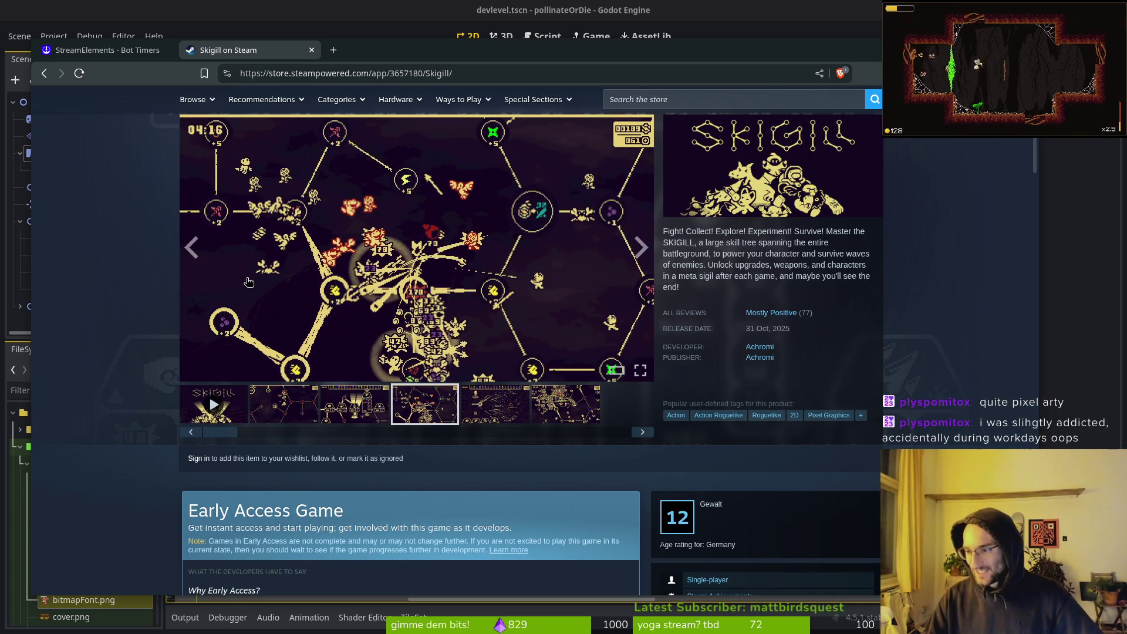
pyautogui.scroll(-8, 147, 365)
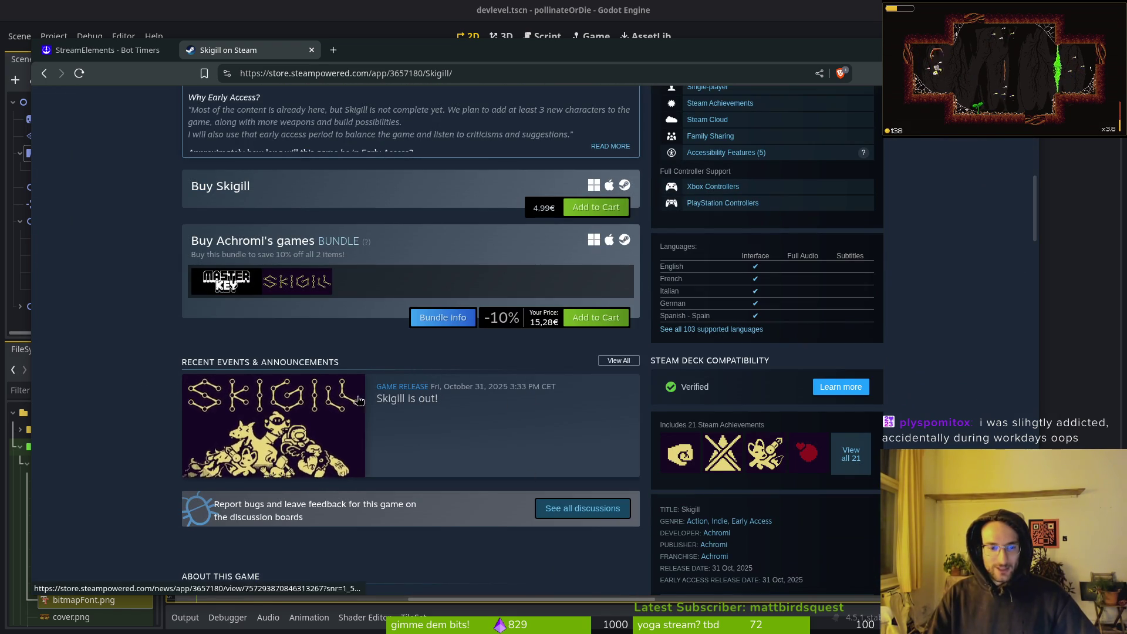
pyautogui.scroll(3, 235, 401)
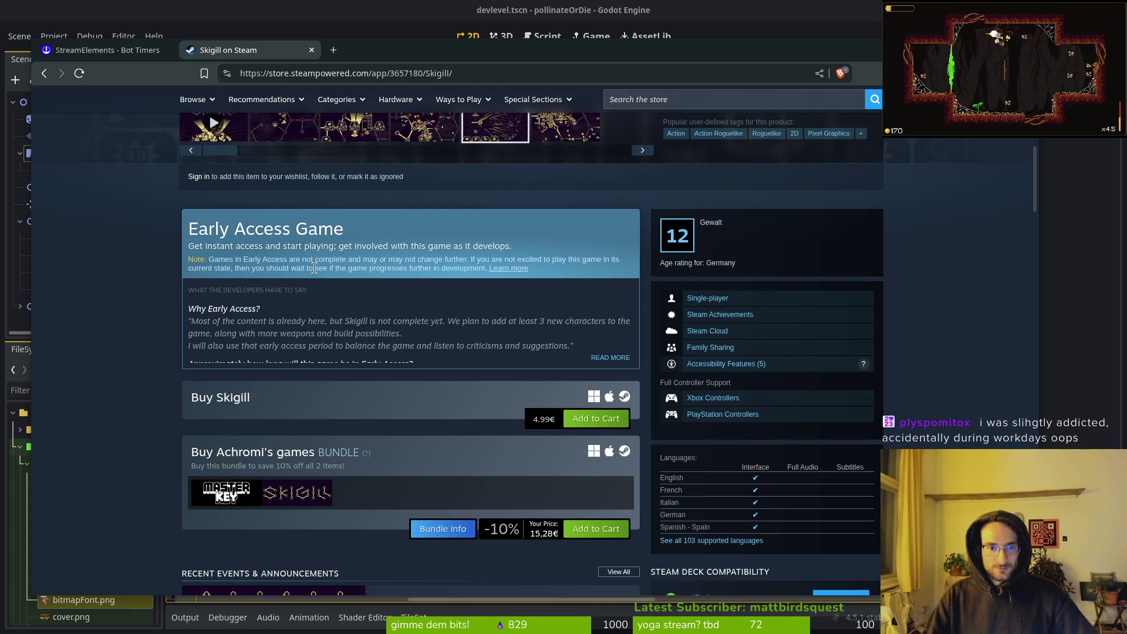
pyautogui.scroll(-5, 346, 282)
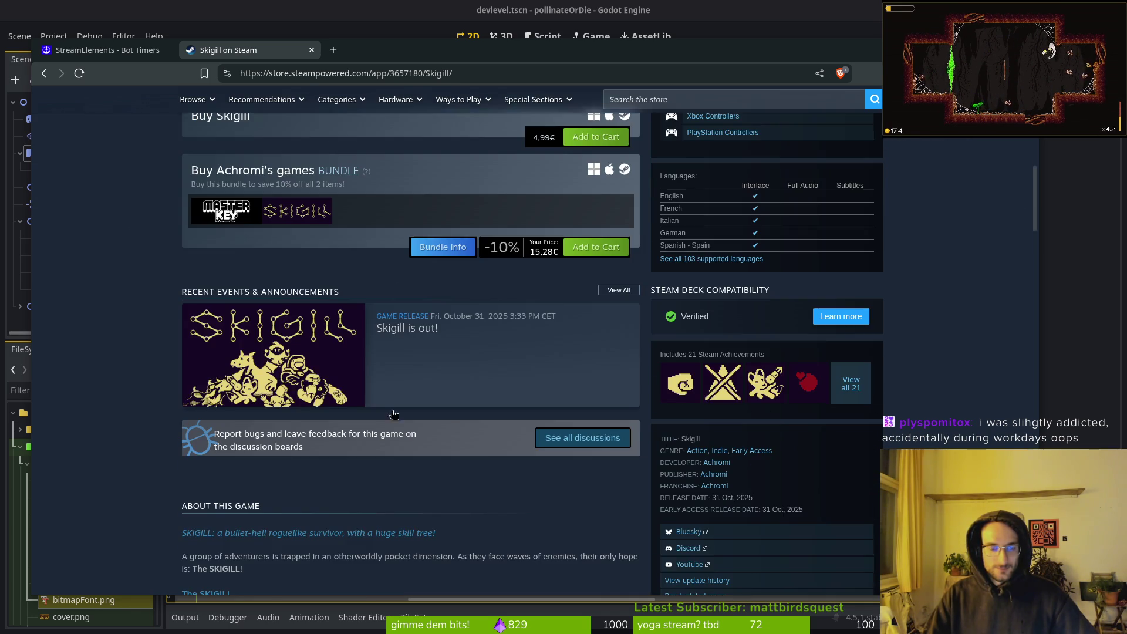
pyautogui.scroll(-5, 339, 433)
pyautogui.scroll(-8, 339, 433)
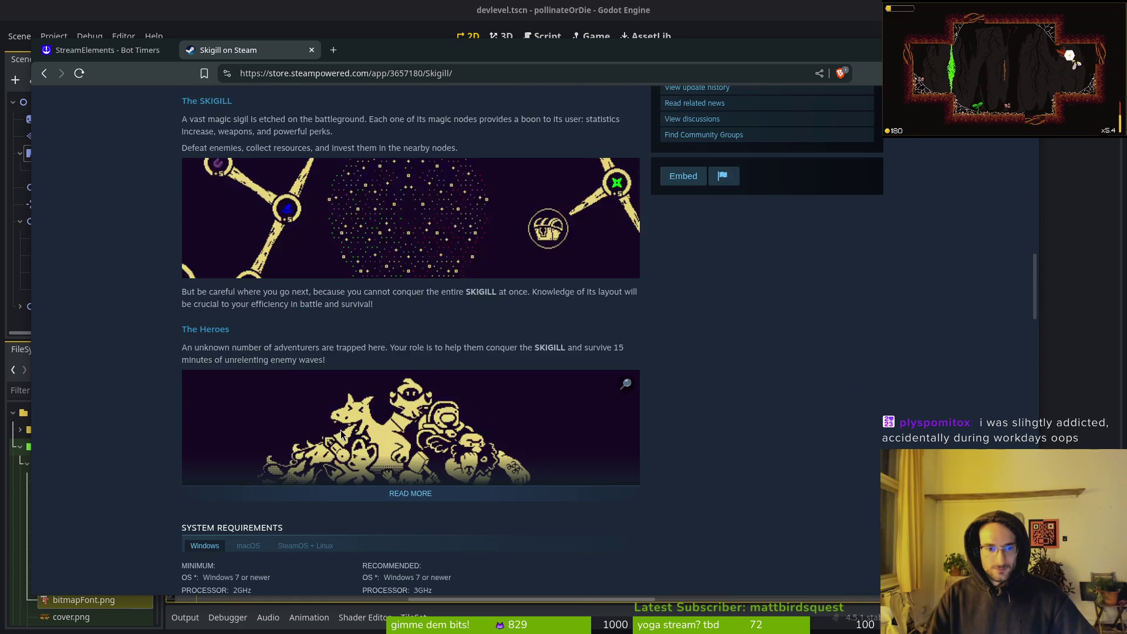
# Open the Megabonk store page, check the developer's two titles, then return to Megabonk
pyautogui.click(258, 490)
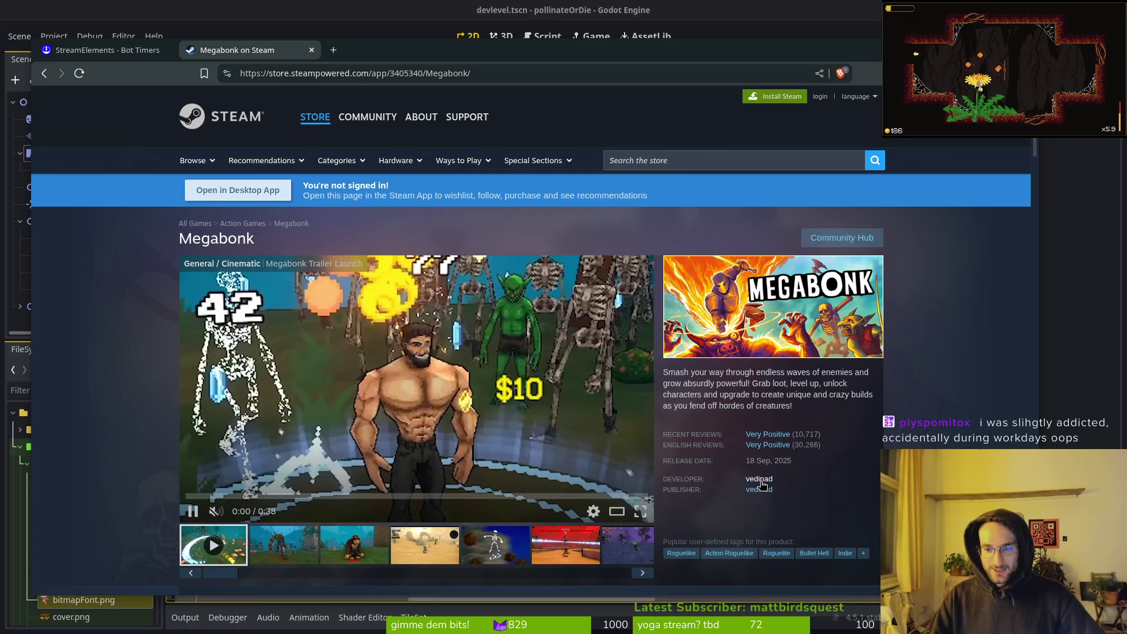
pyautogui.click(392, 49)
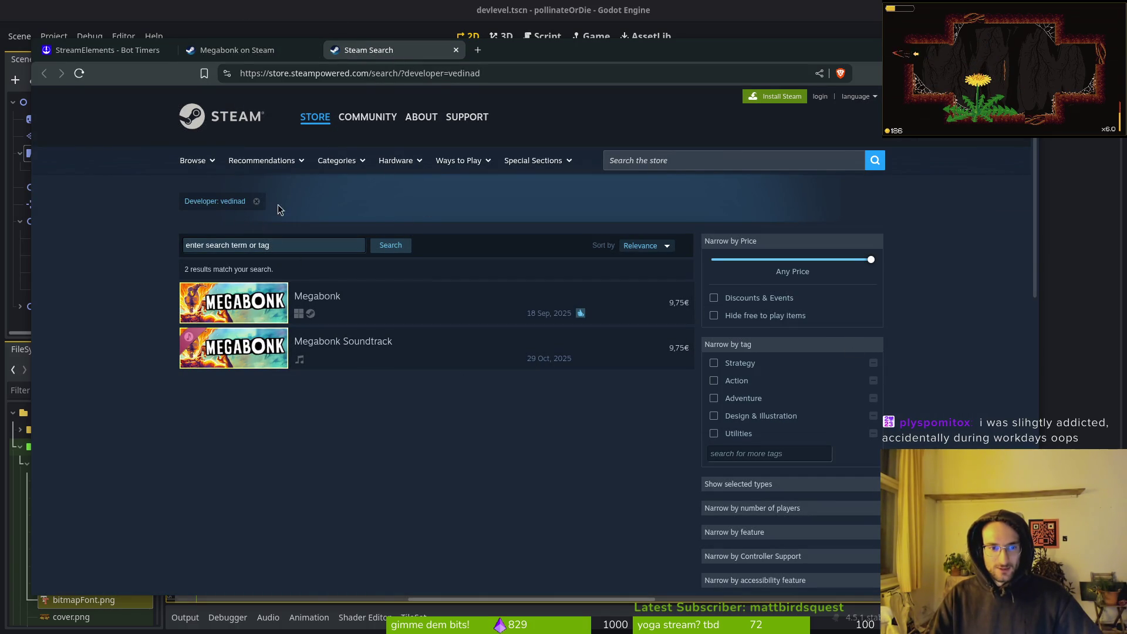
pyautogui.moveTo(258, 300)
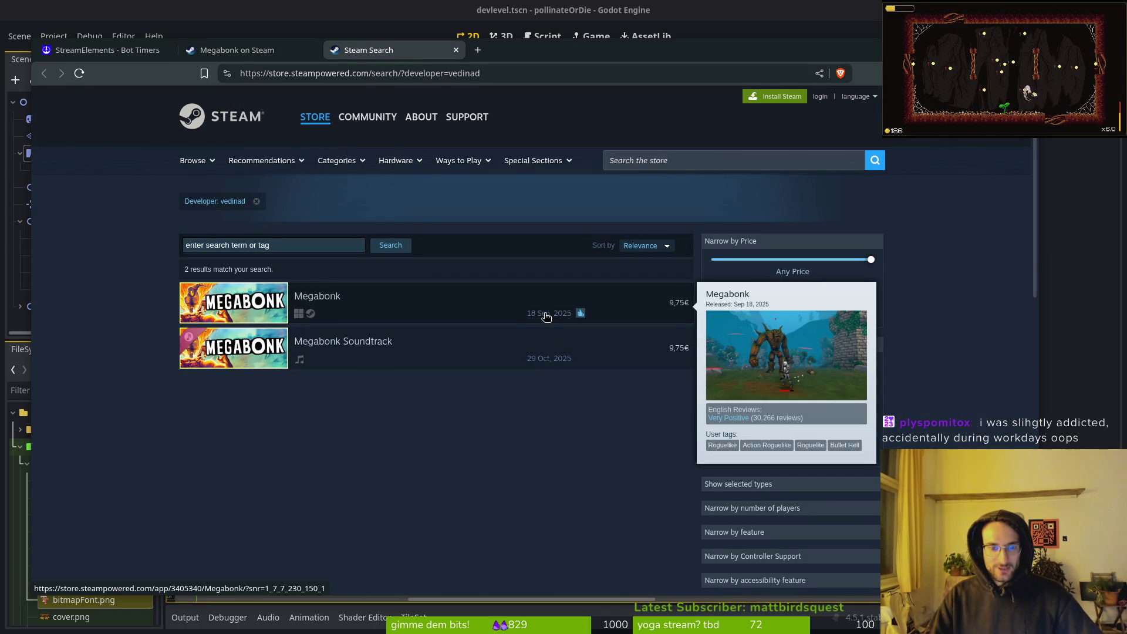
pyautogui.click(297, 52)
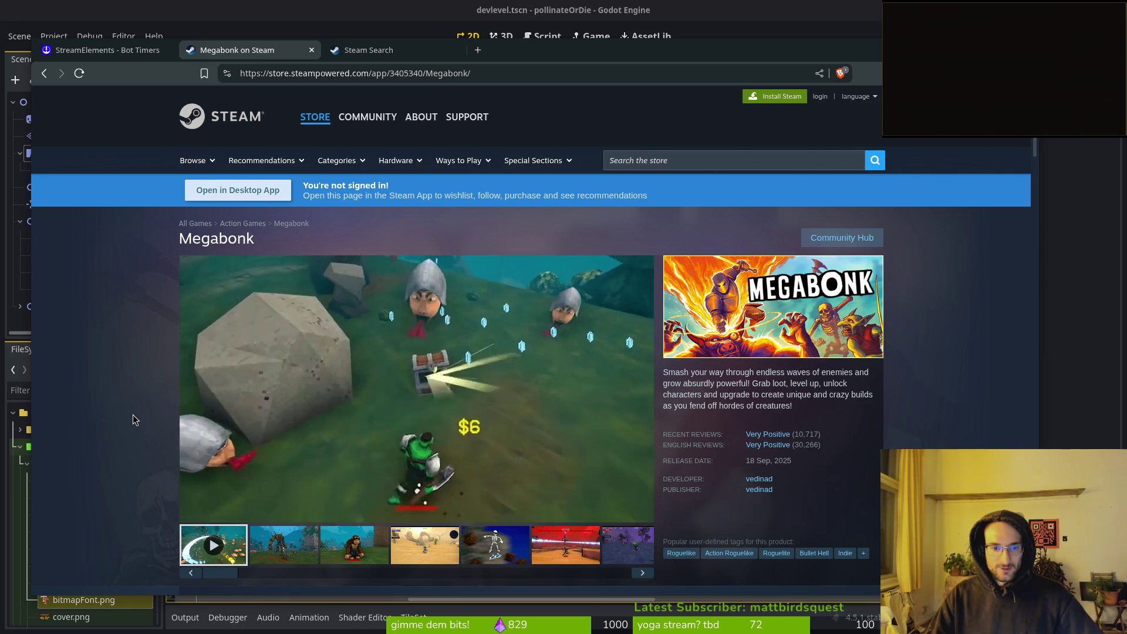
pyautogui.scroll(-5, 135, 414)
pyautogui.scroll(5, 141, 404)
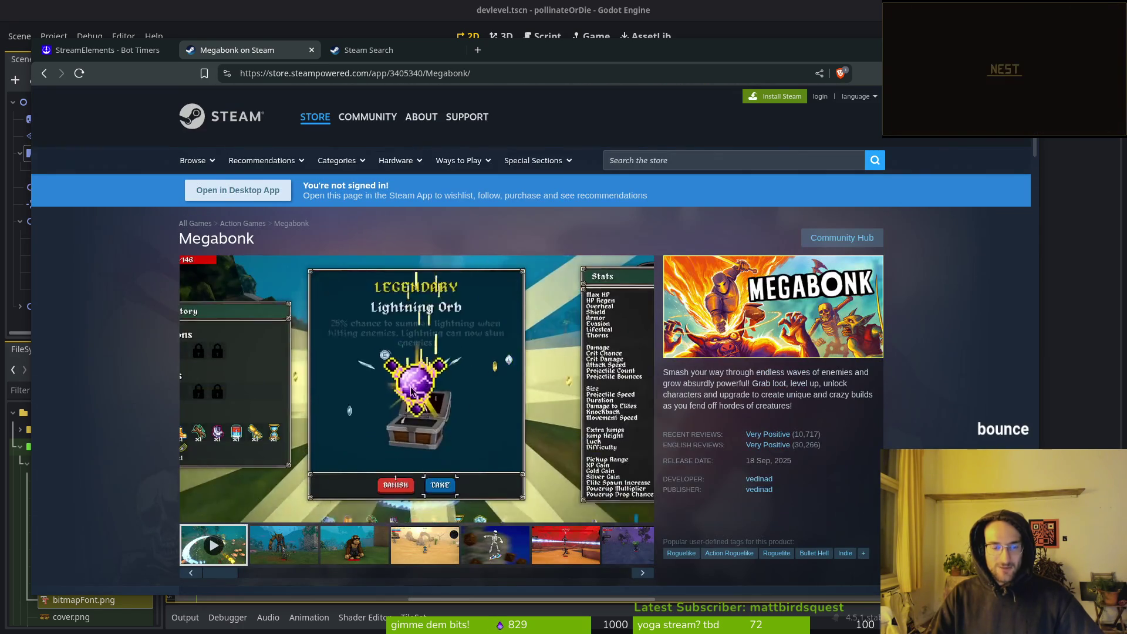
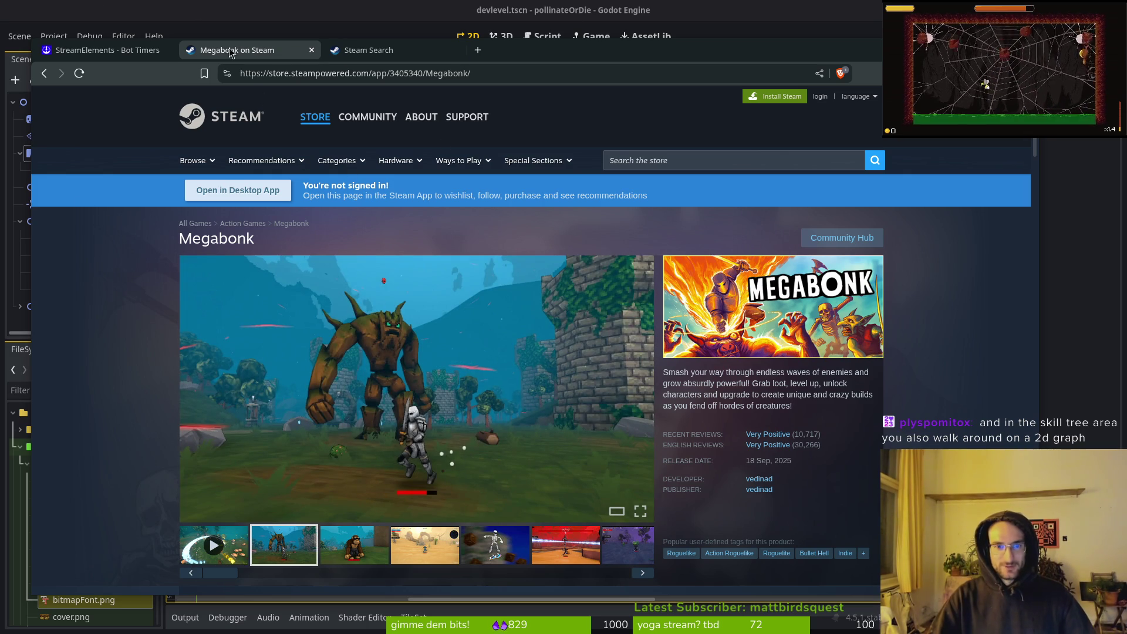
# Close the Megabonk store page, reopen it from the developer search results, then close it again
pyautogui.click(311, 50)
pyautogui.click(311, 52)
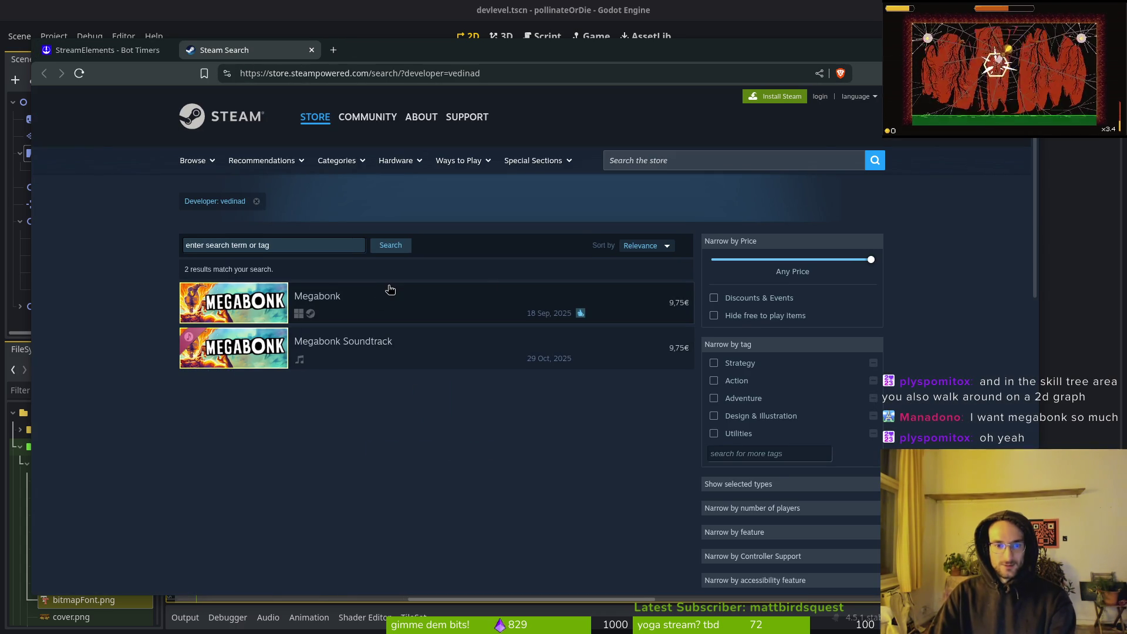
pyautogui.click(390, 292)
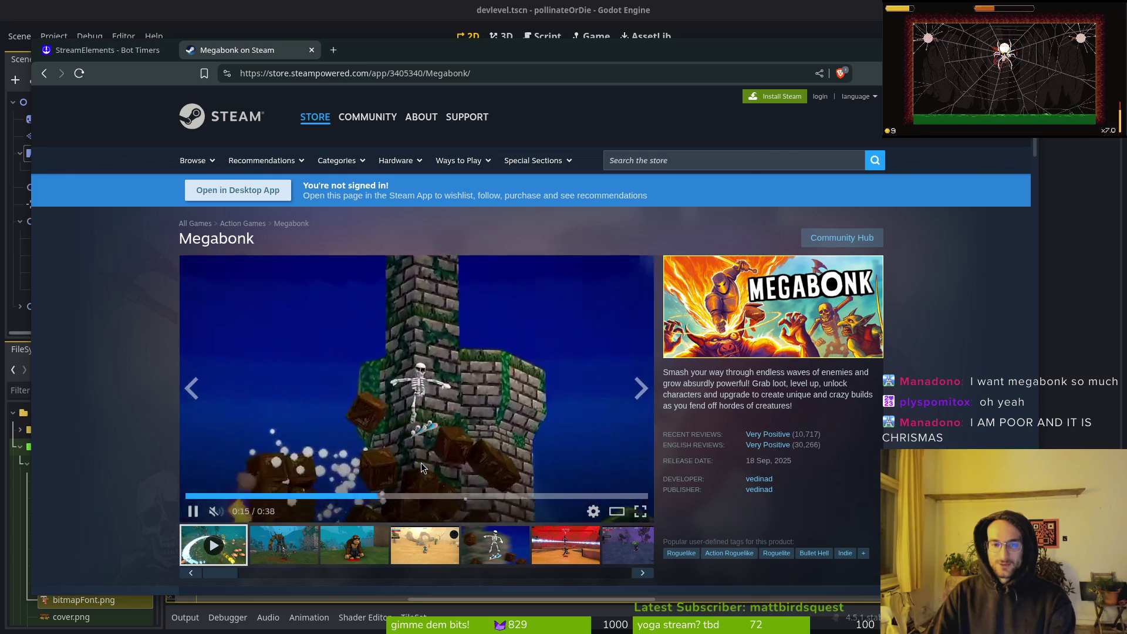
pyautogui.hotkey('ctrl', 'w')
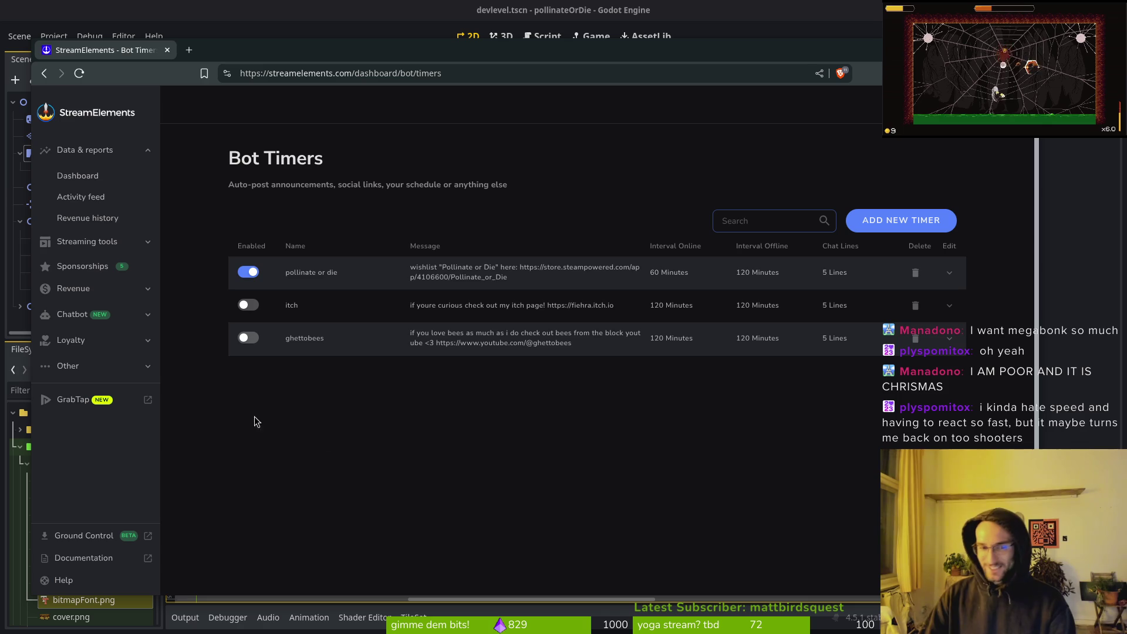
# Leave the browser and return to the Godot editor showing the devlevel scene
pyautogui.hotkey('alt', 'Tab')
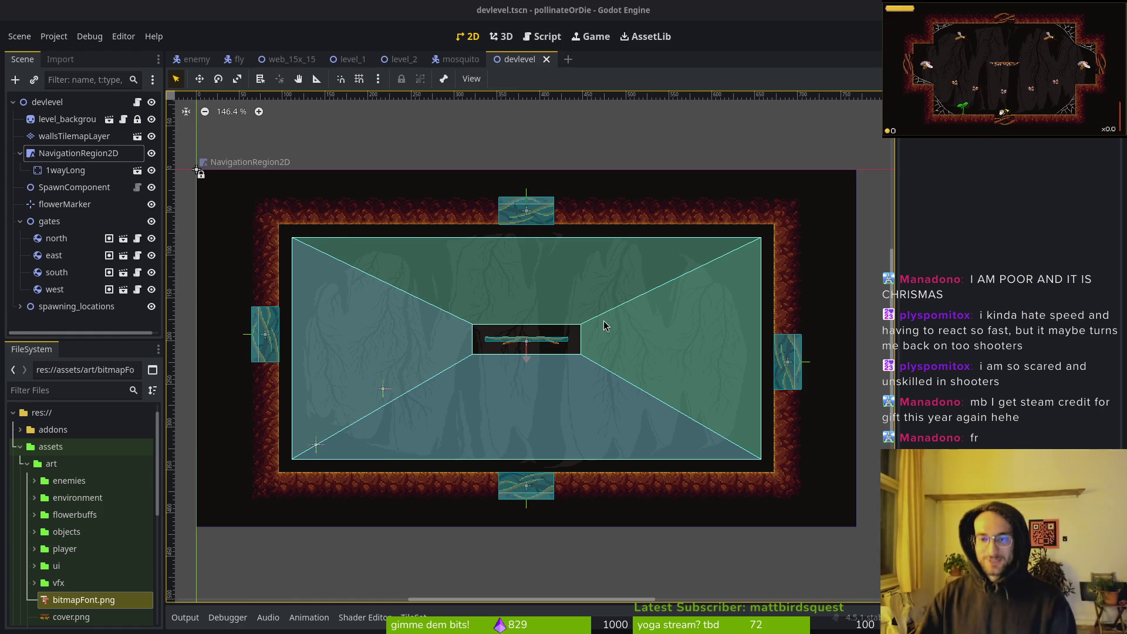
# Collapse gates and the navigation region, expand spawning_locations and fly_spawns, and select Marker2D2
pyautogui.scroll(-2, 581, 344)
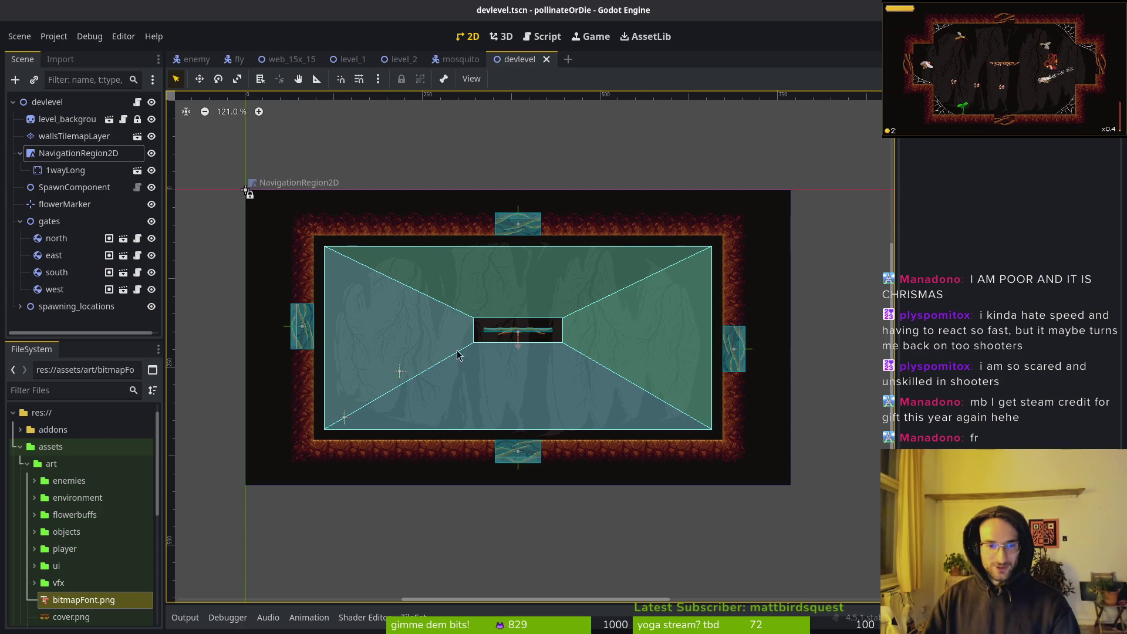
pyautogui.scroll(2, 526, 354)
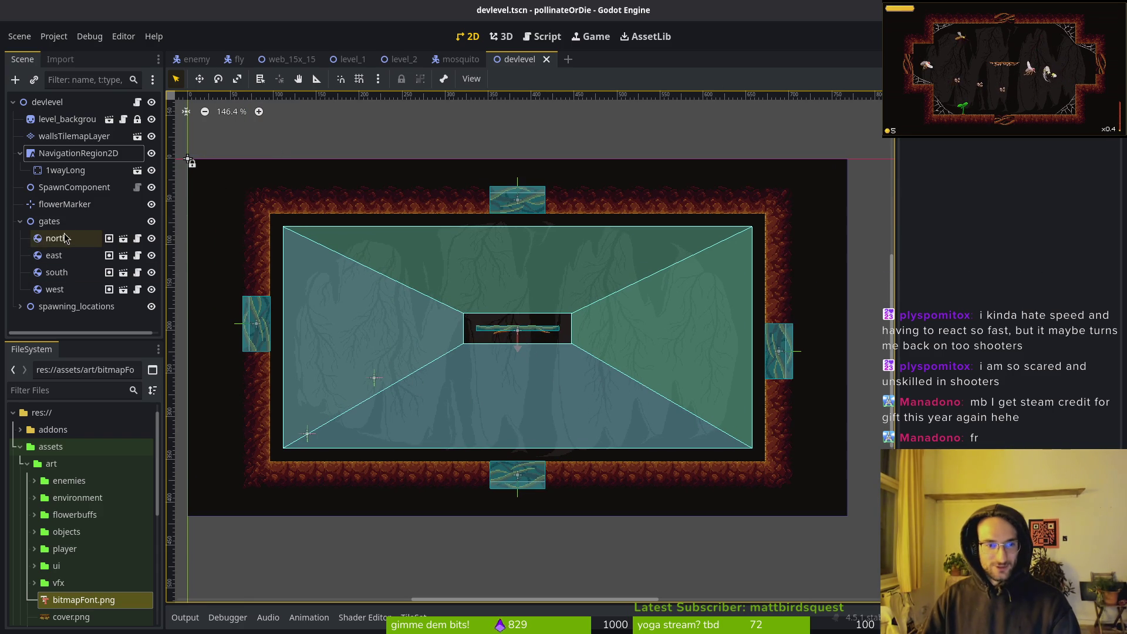
pyautogui.click(20, 221)
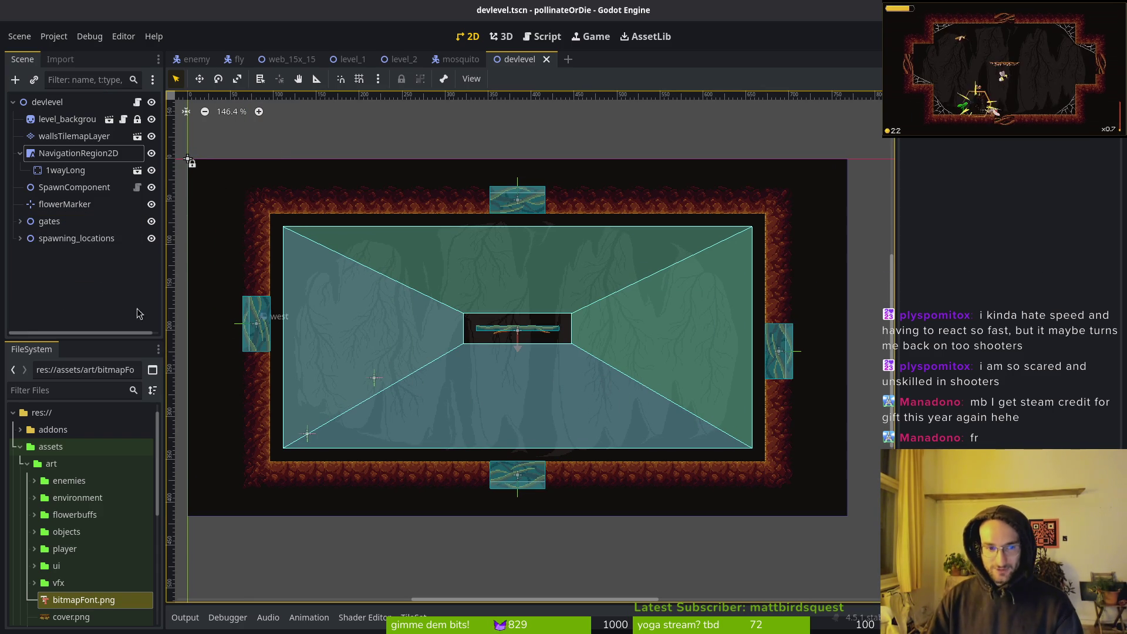
pyautogui.click(20, 153)
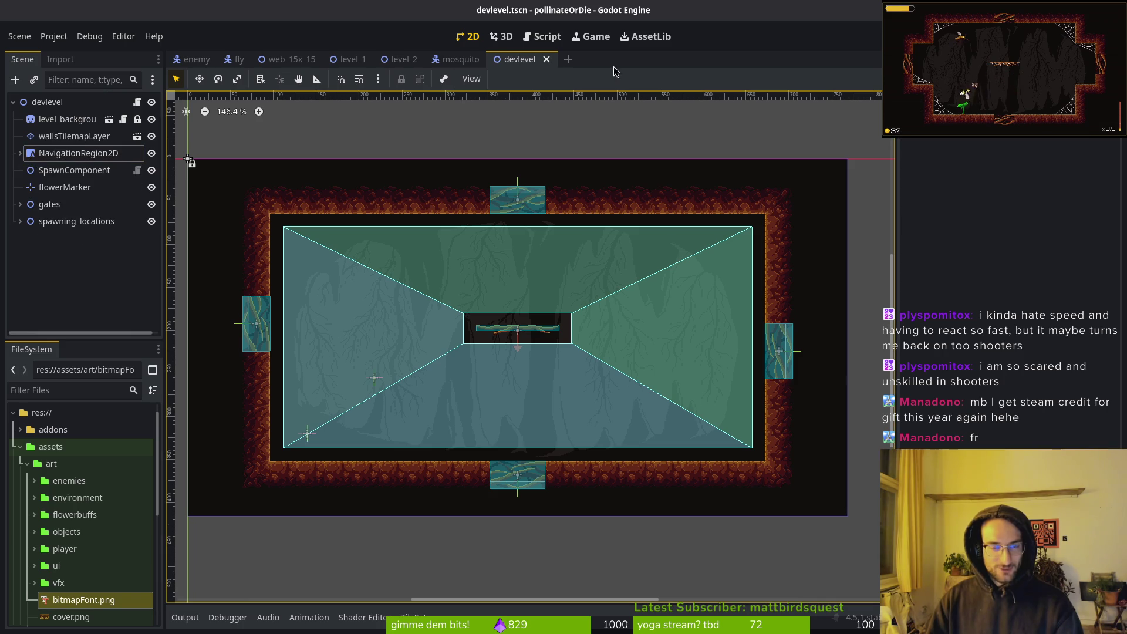
pyautogui.click(20, 221)
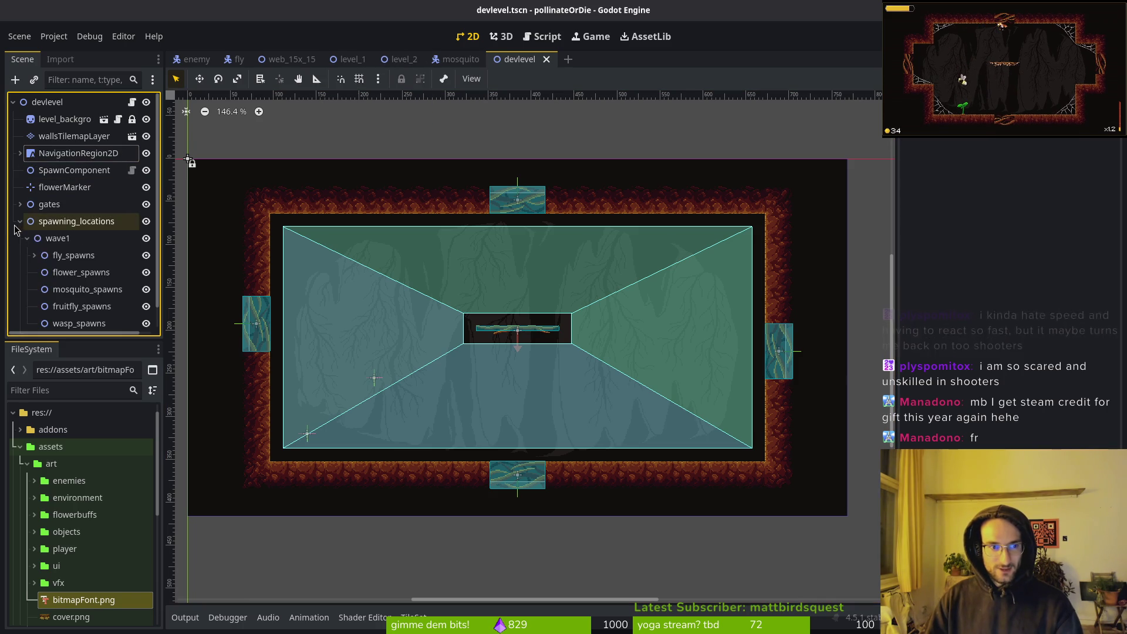
pyautogui.click(34, 255)
pyautogui.click(63, 277)
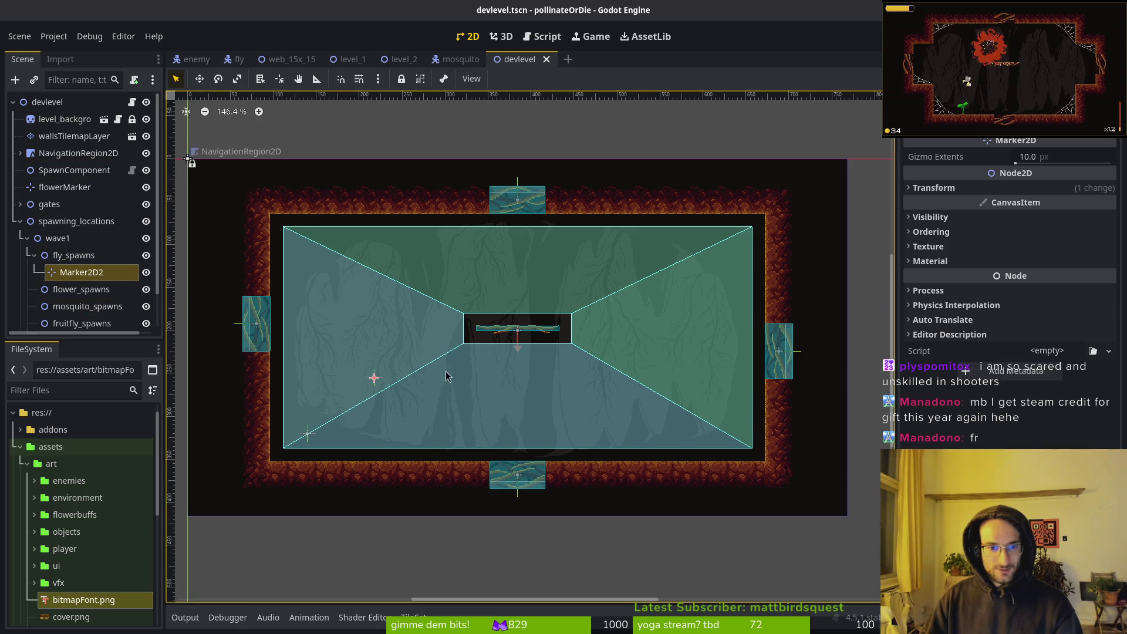
# Move Marker2D2 above the centre platform and place a duplicate on the arena's right side
pyautogui.scroll(-3, 426, 343)
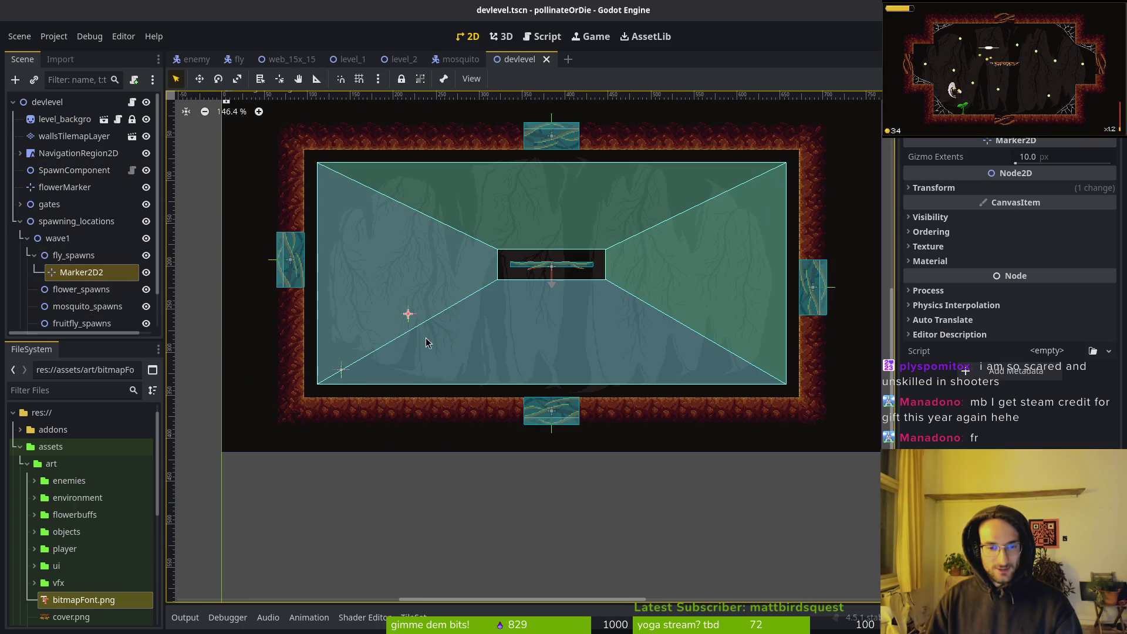
pyautogui.moveTo(415, 289); pyautogui.dragTo(424, 287)
pyautogui.click(342, 372)
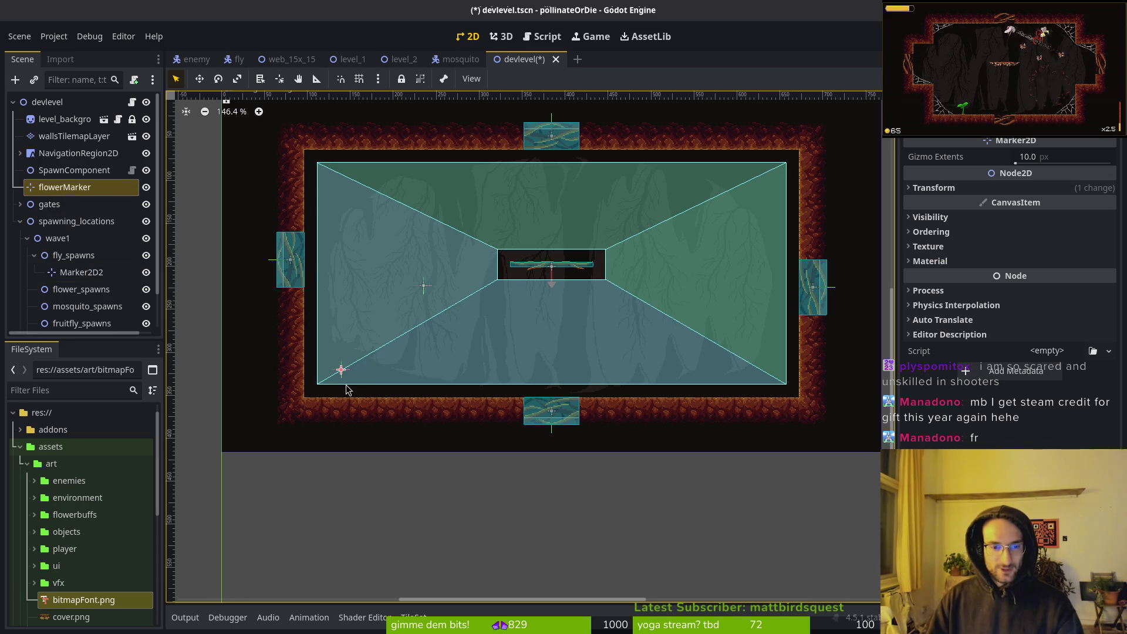
pyautogui.moveTo(425, 287); pyautogui.dragTo(461, 278)
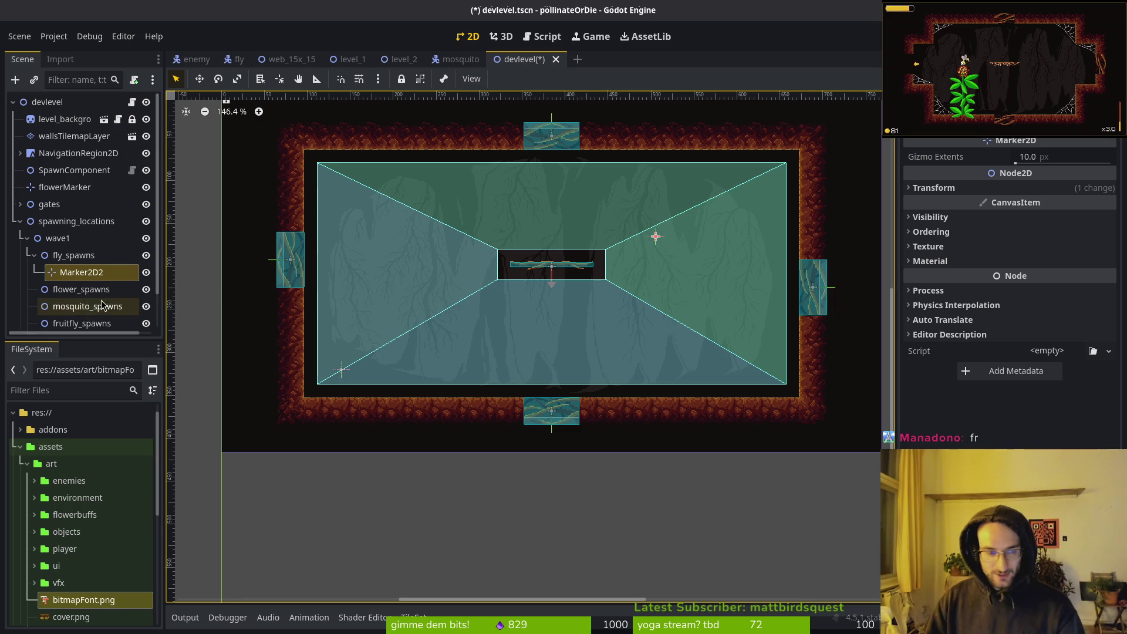
pyautogui.hotkey('ctrl', 'd')
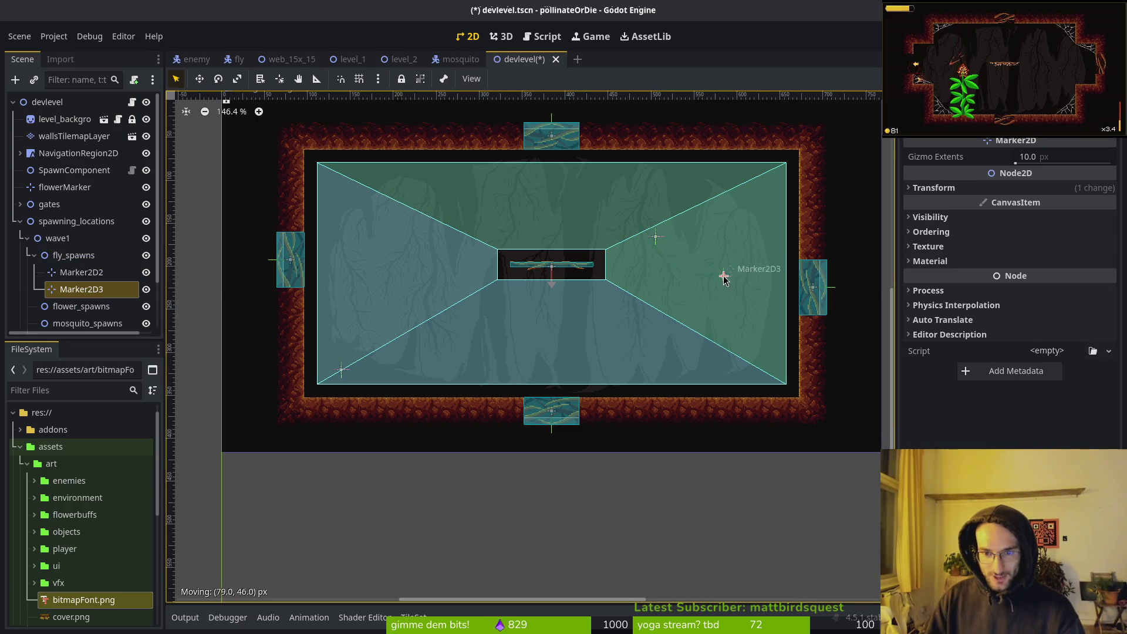
pyautogui.moveTo(734, 324)
pyautogui.mouseDown()
pyautogui.moveTo(732, 309)
pyautogui.moveTo(714, 308)
pyautogui.mouseUp()
pyautogui.moveTo(661, 241); pyautogui.dragTo(602, 235)
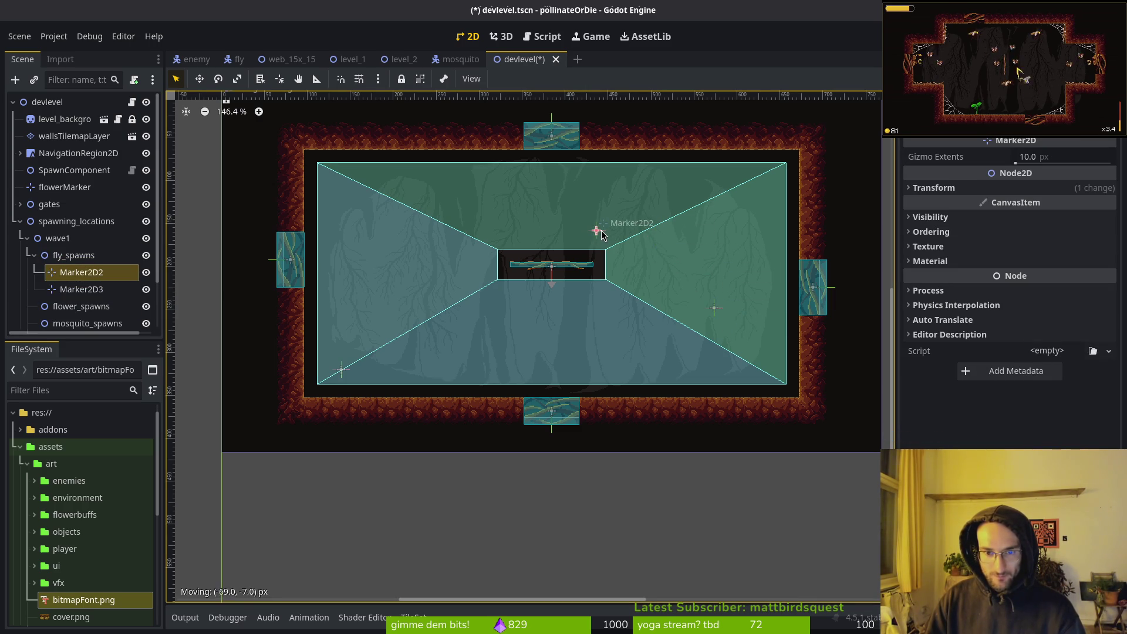
# Delete the copied Marker2D3 and Marker2D2 from the arena
pyautogui.click(702, 320)
pyautogui.click(714, 313)
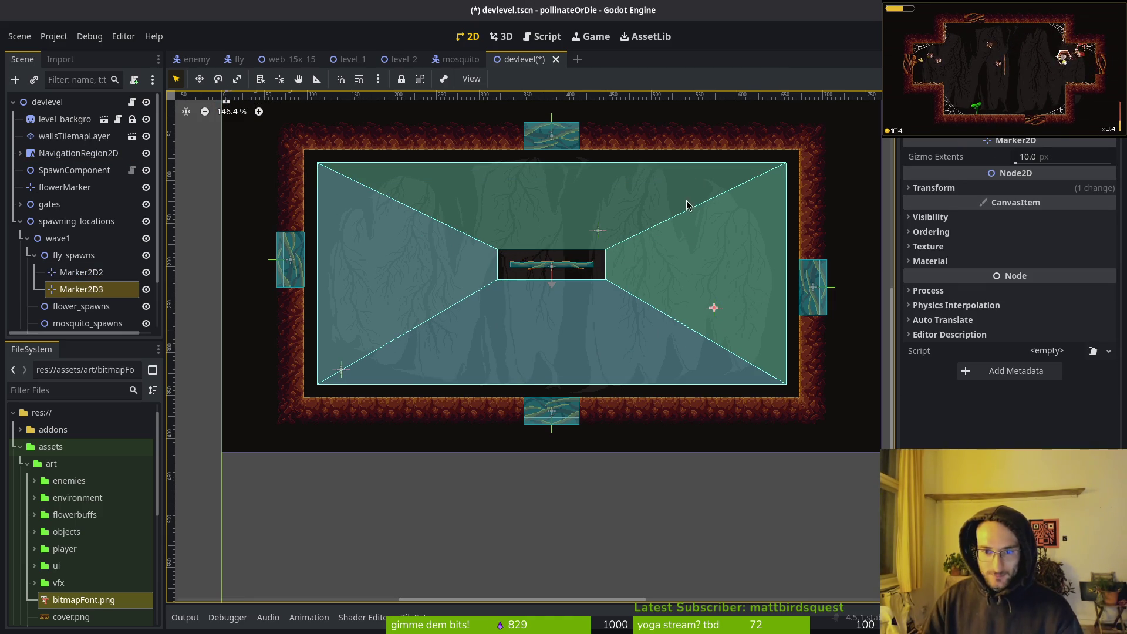
pyautogui.press('Delete')
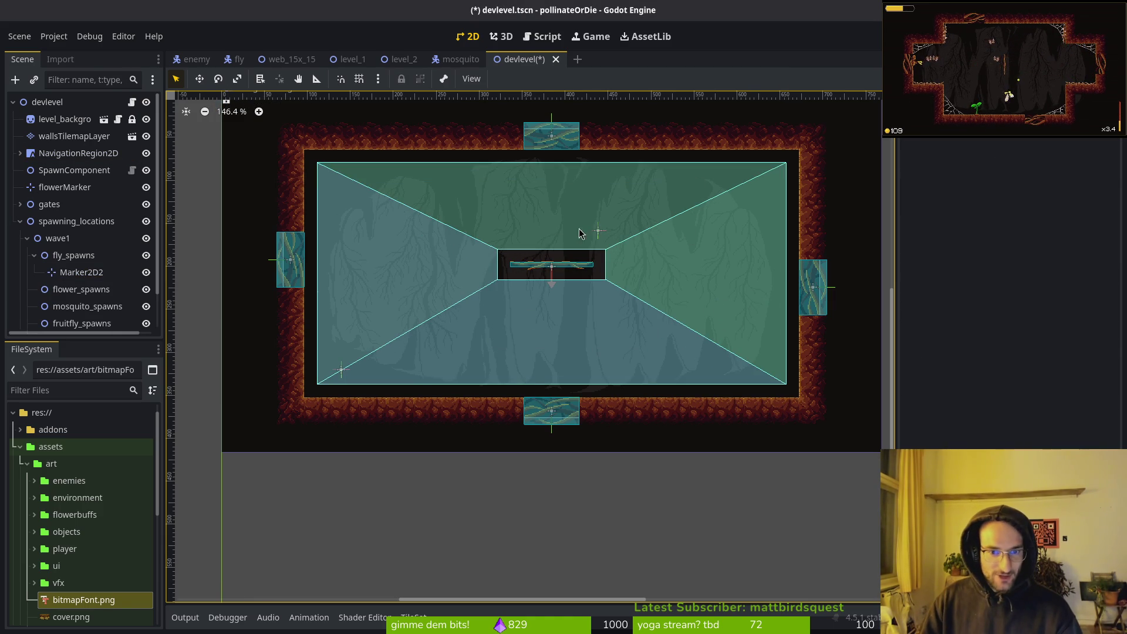
pyautogui.click(599, 232)
pyautogui.press('Delete')
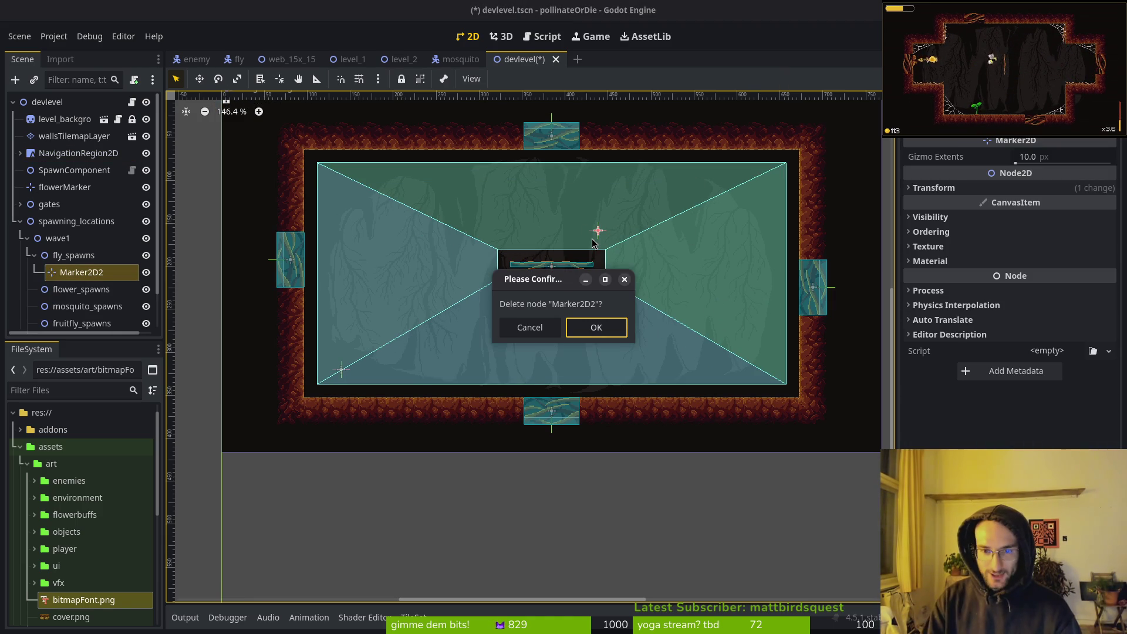
pyautogui.click(595, 326)
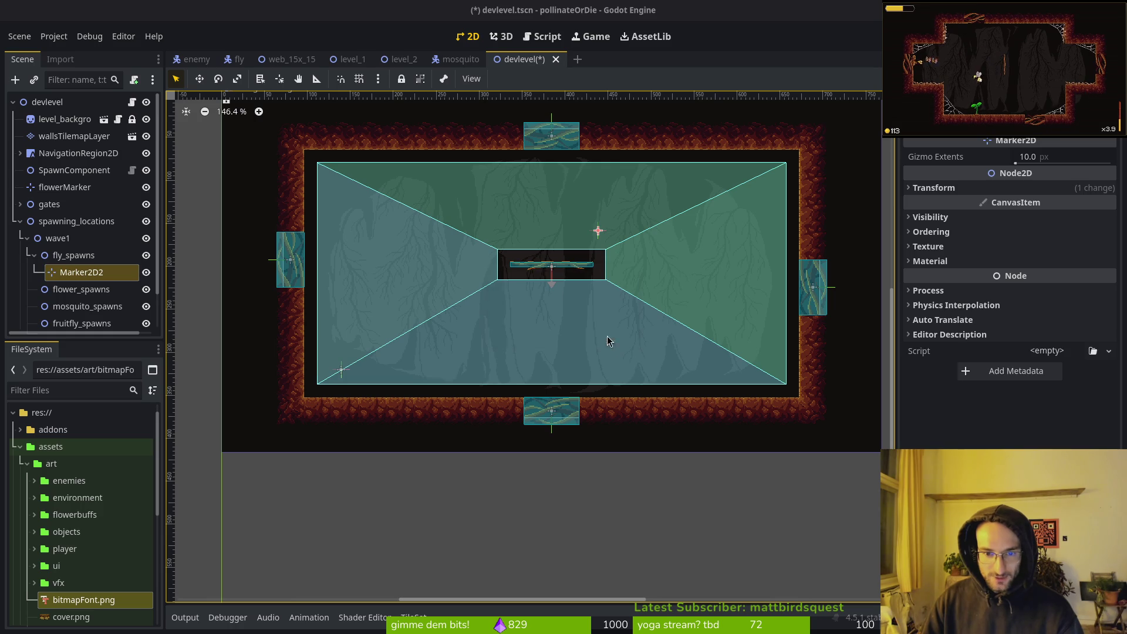
# Undo Marker2D2's deletion and move it to the end of wave1's children
pyautogui.click(28, 238)
pyautogui.click(27, 255)
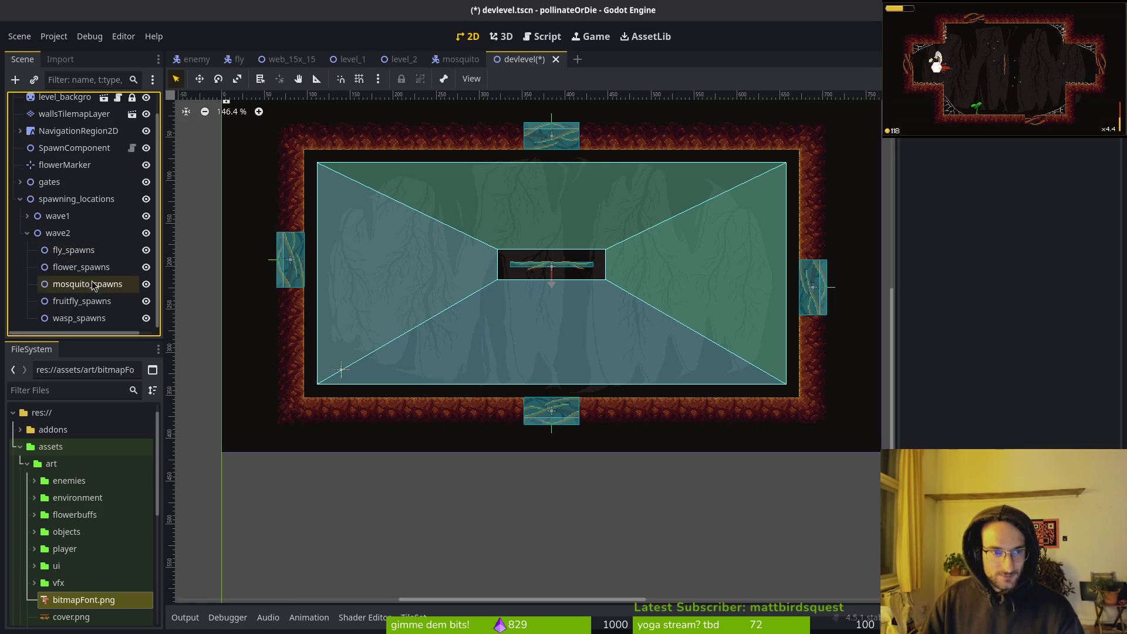
pyautogui.click(27, 233)
pyautogui.click(27, 233)
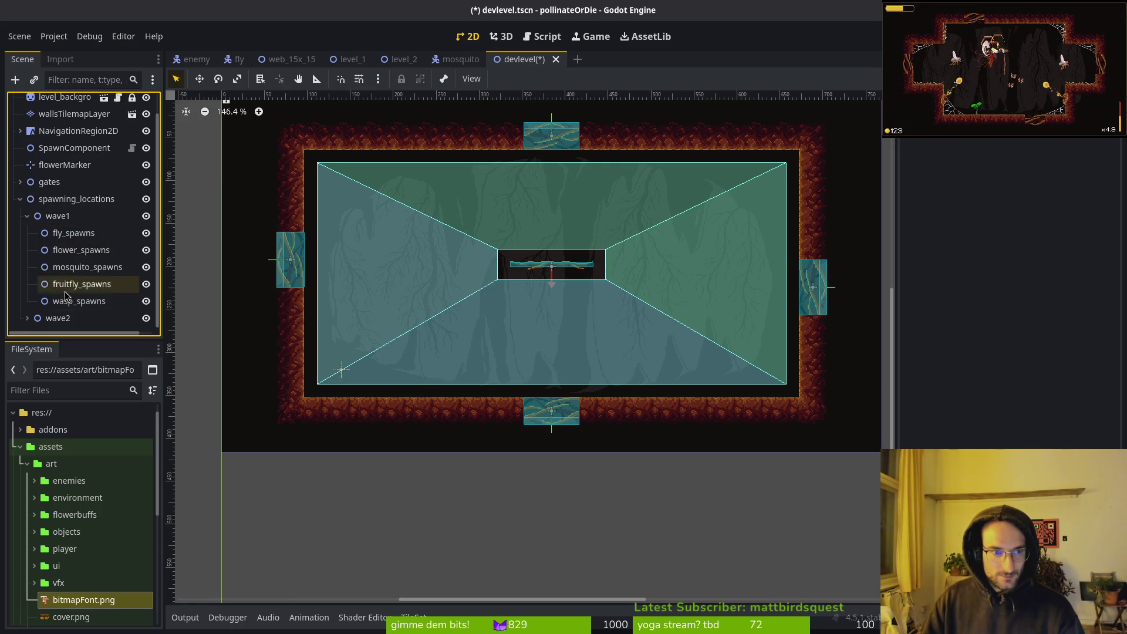
pyautogui.hotkey('ctrl', 'z')
pyautogui.click(83, 252)
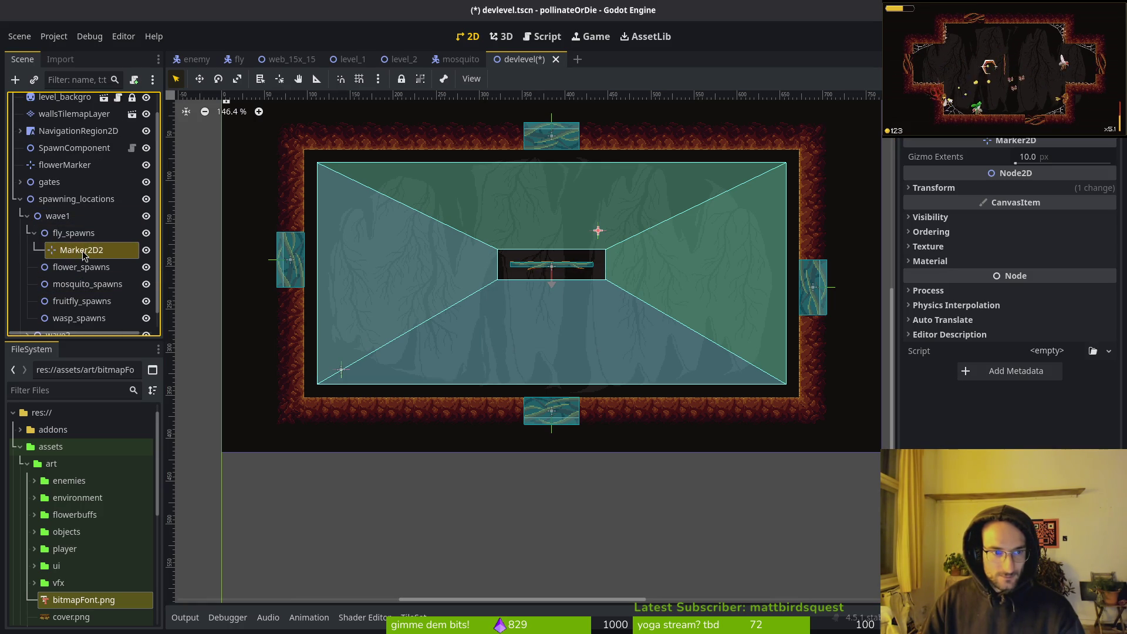
pyautogui.moveTo(83, 253)
pyautogui.mouseDown()
pyautogui.moveTo(78, 324)
pyautogui.moveTo(72, 297)
pyautogui.mouseUp()
# Save the devlevel scene and run the game with F5
pyautogui.click(27, 209)
pyautogui.hotkey('ctrl', 's')
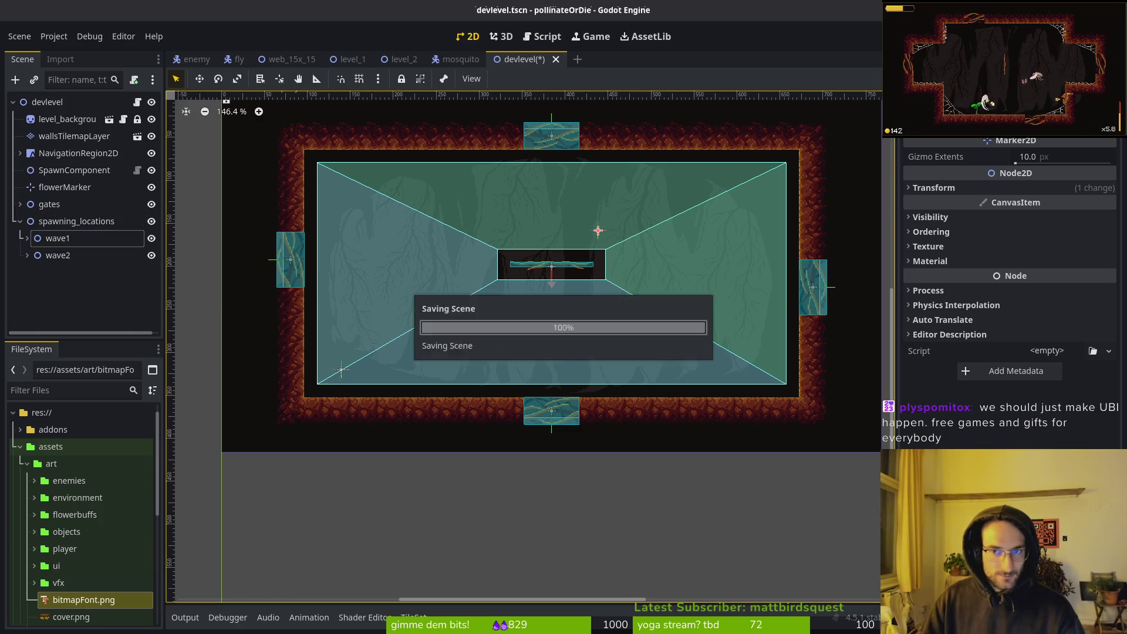
pyautogui.press('F5')
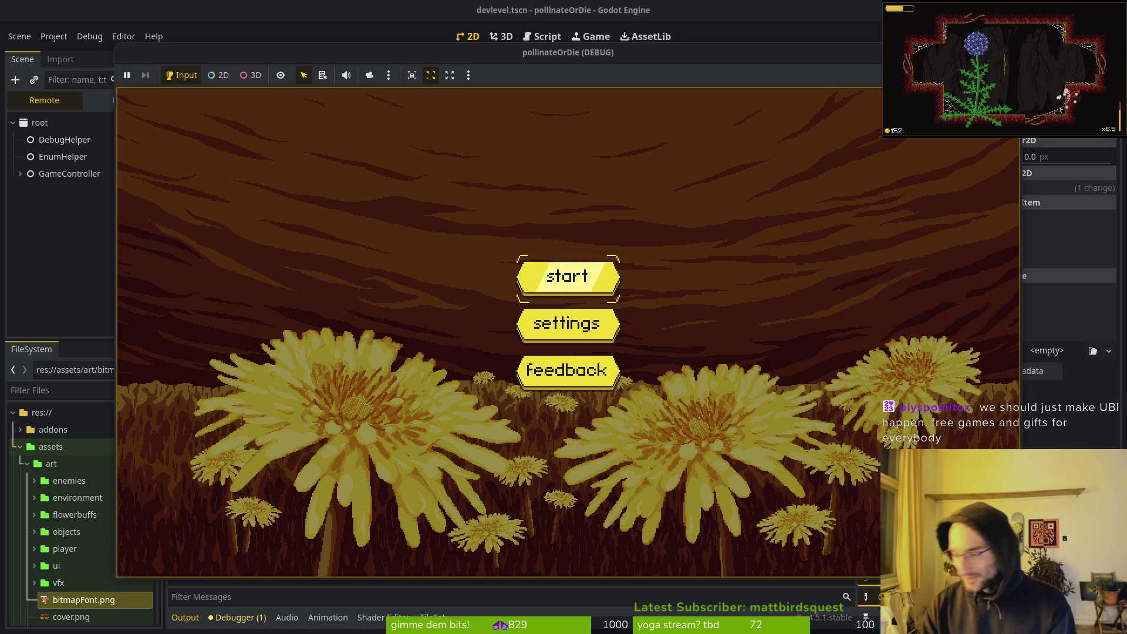
# Start the game and fly the bee through the level-select room into the middle hexagon
pyautogui.press('Return')
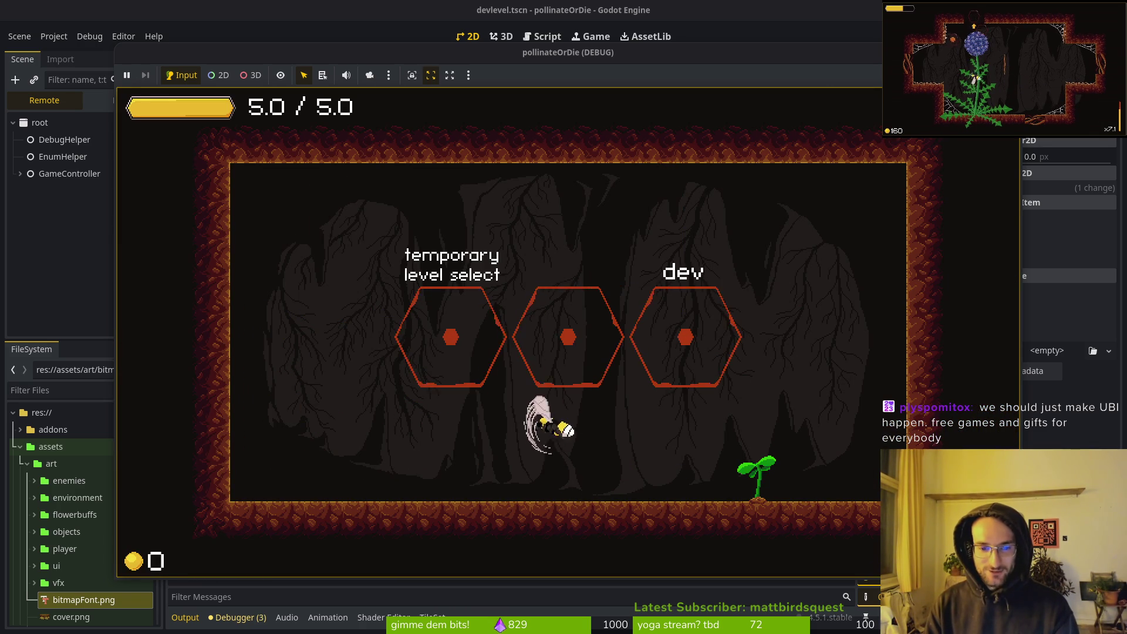
pyautogui.press('Up')
pyautogui.press('Right')
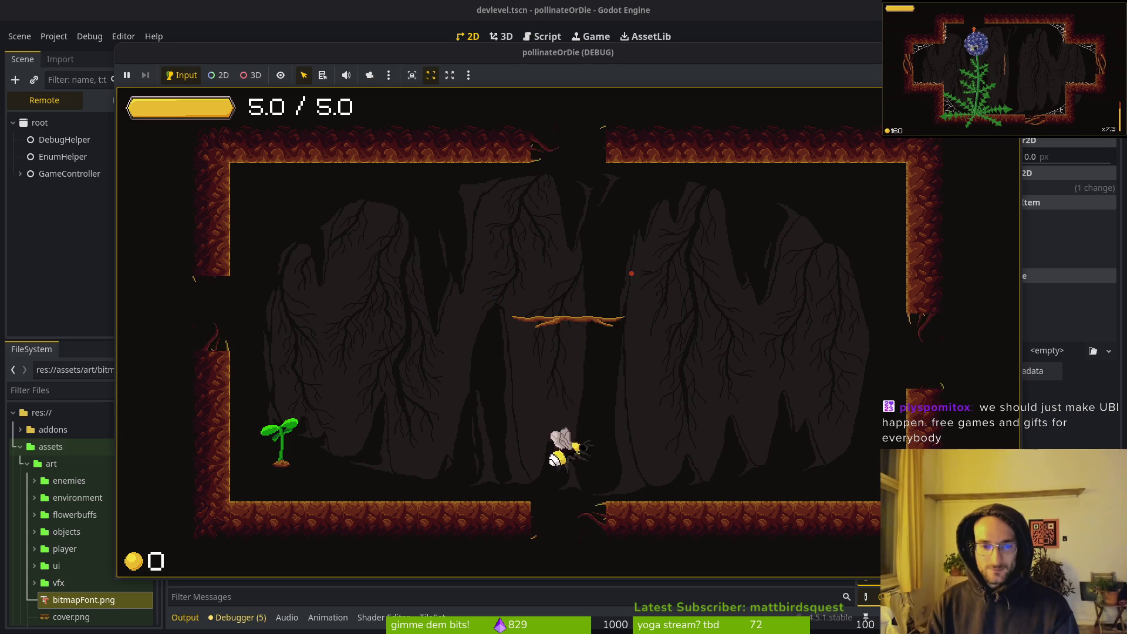
pyautogui.press('Left')
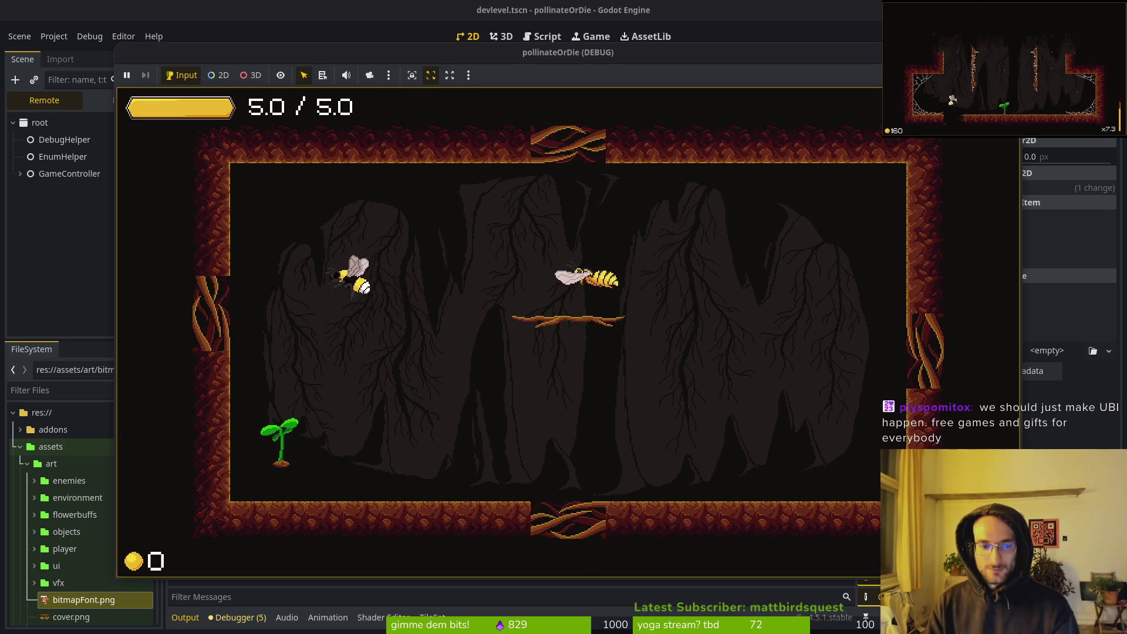
pyautogui.press('Right')
pyautogui.press('Right')
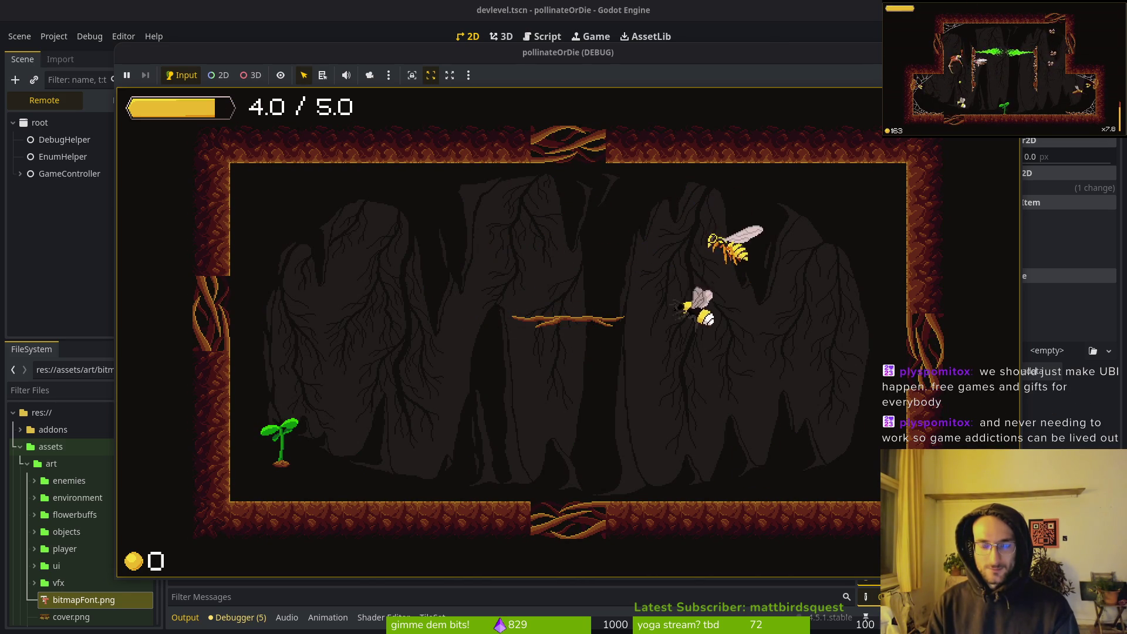
pyautogui.press('Escape')
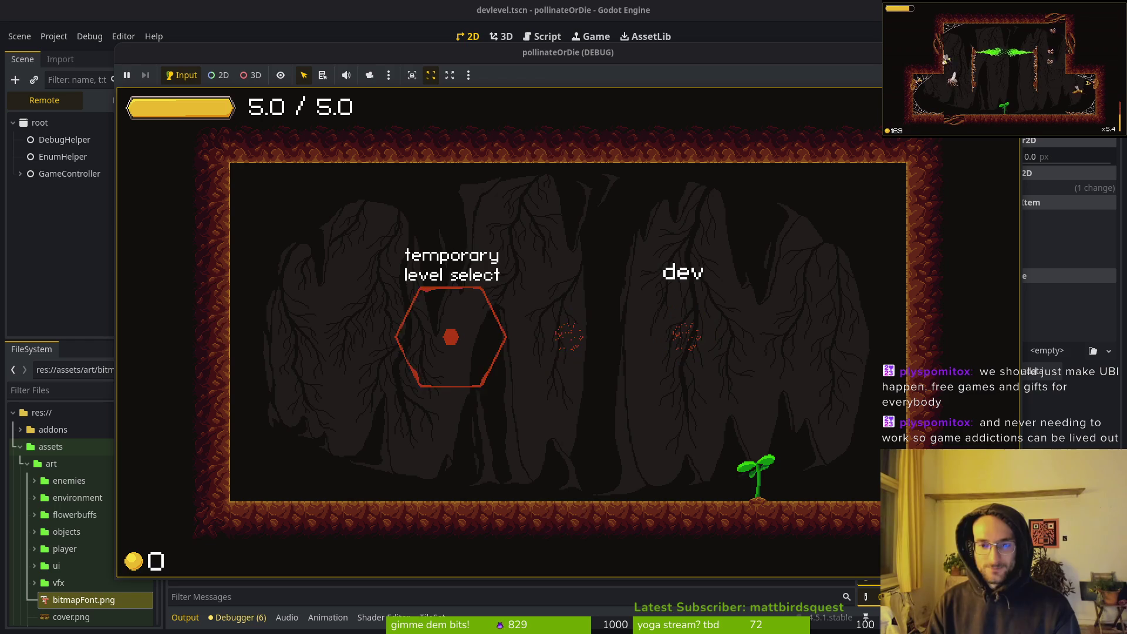
pyautogui.press('d')
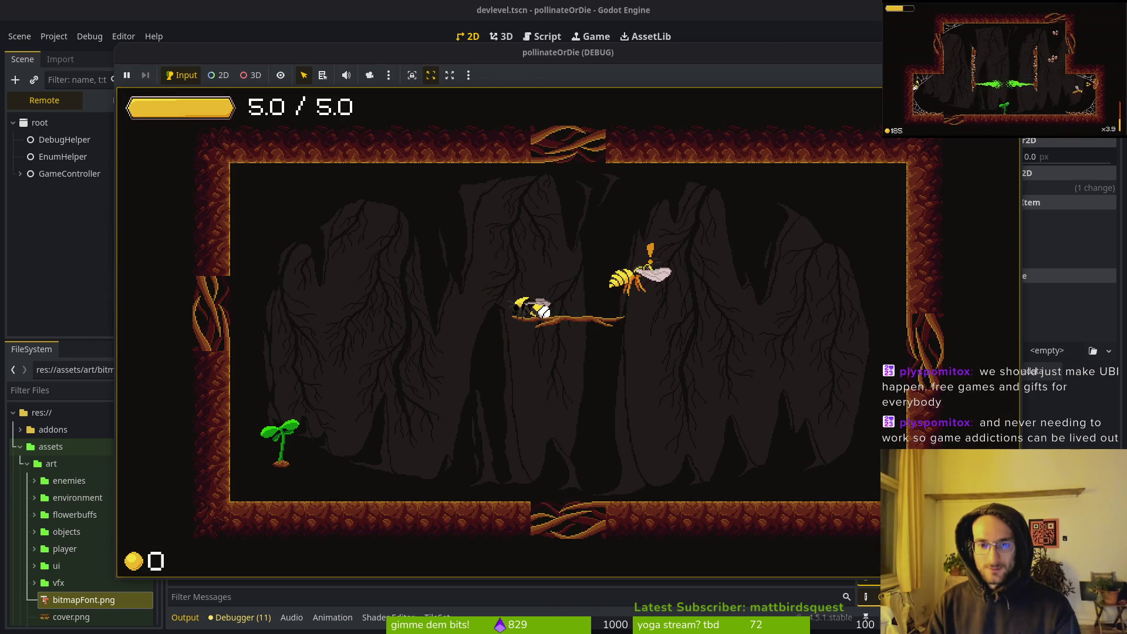
pyautogui.press('d')
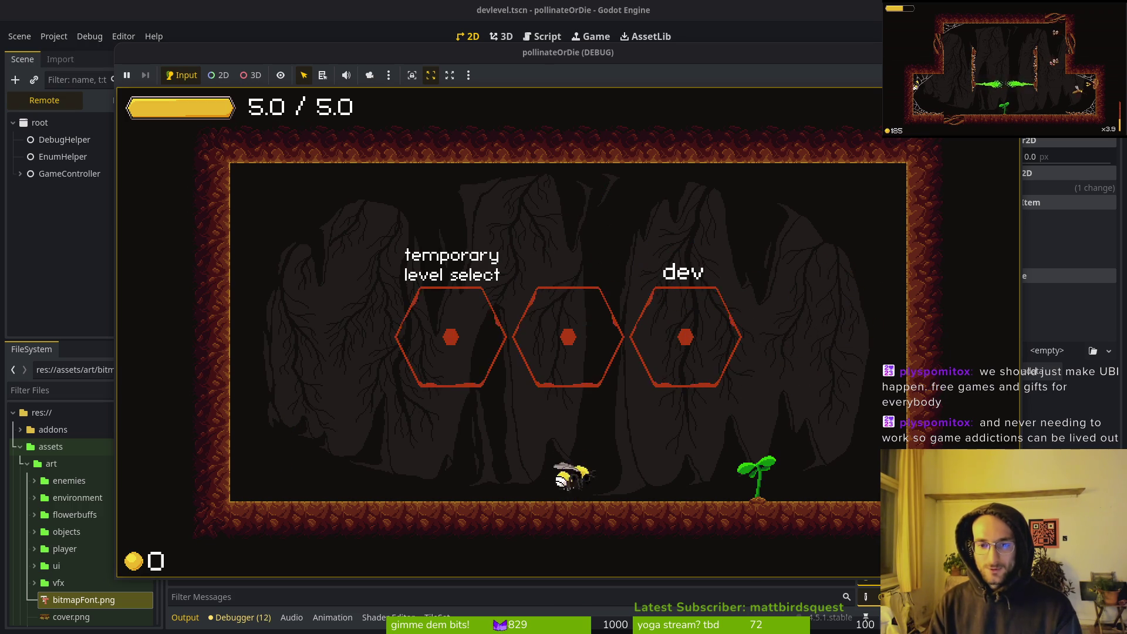
pyautogui.press('w')
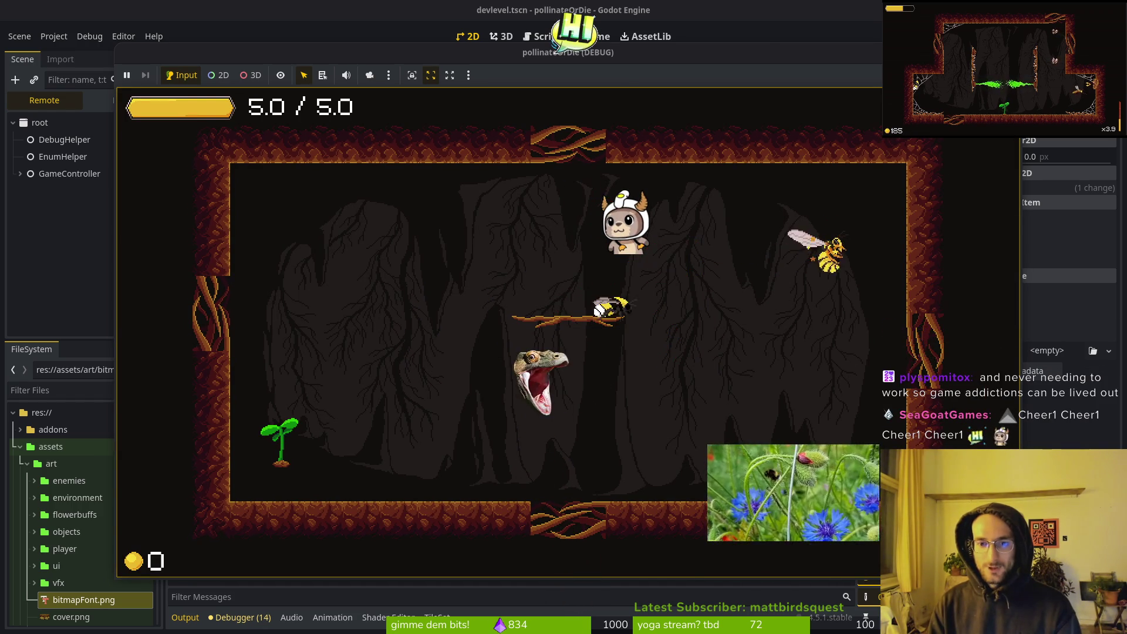
# Fight the wasp, dodging its yellow projectiles, and defeat it for pollen coins
pyautogui.press('d')
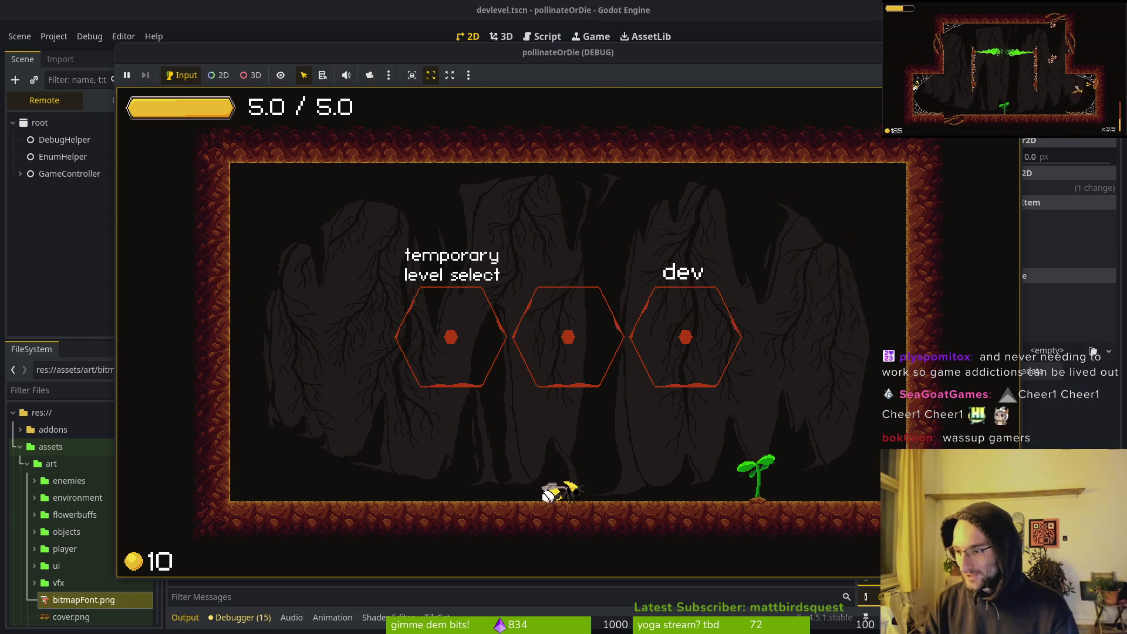
pyautogui.press('d')
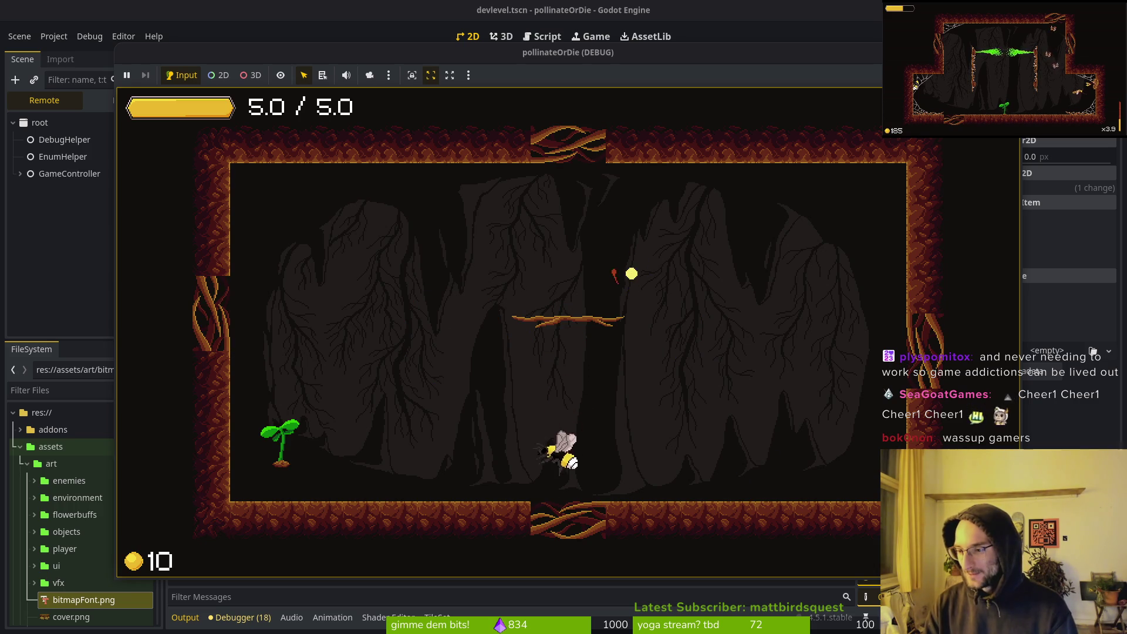
pyautogui.press('a')
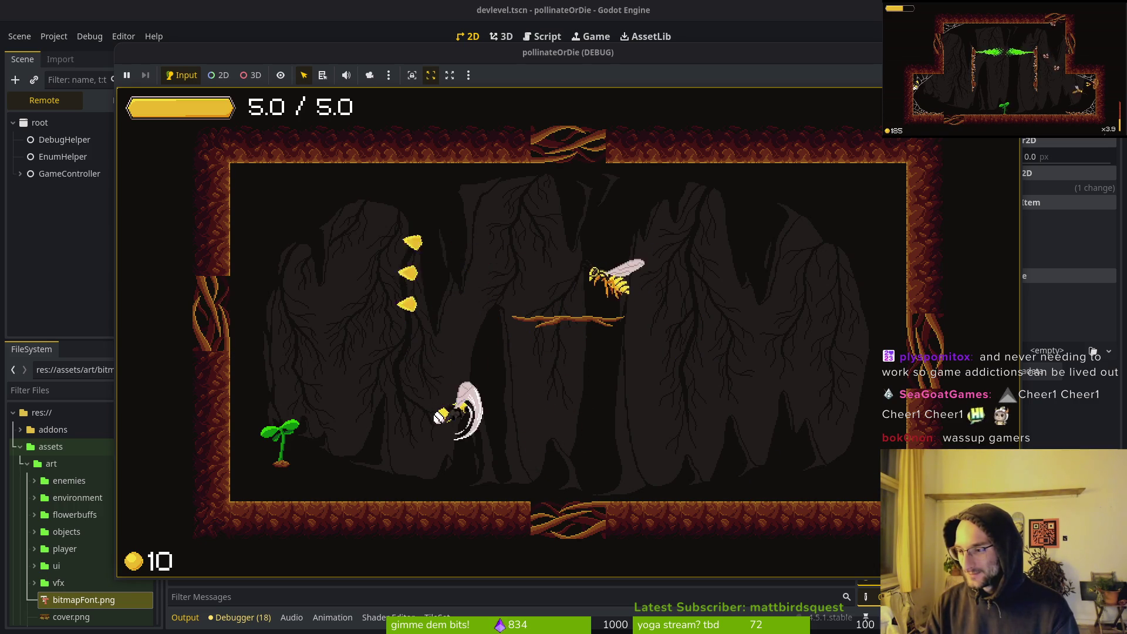
pyautogui.press('w')
pyautogui.press('d')
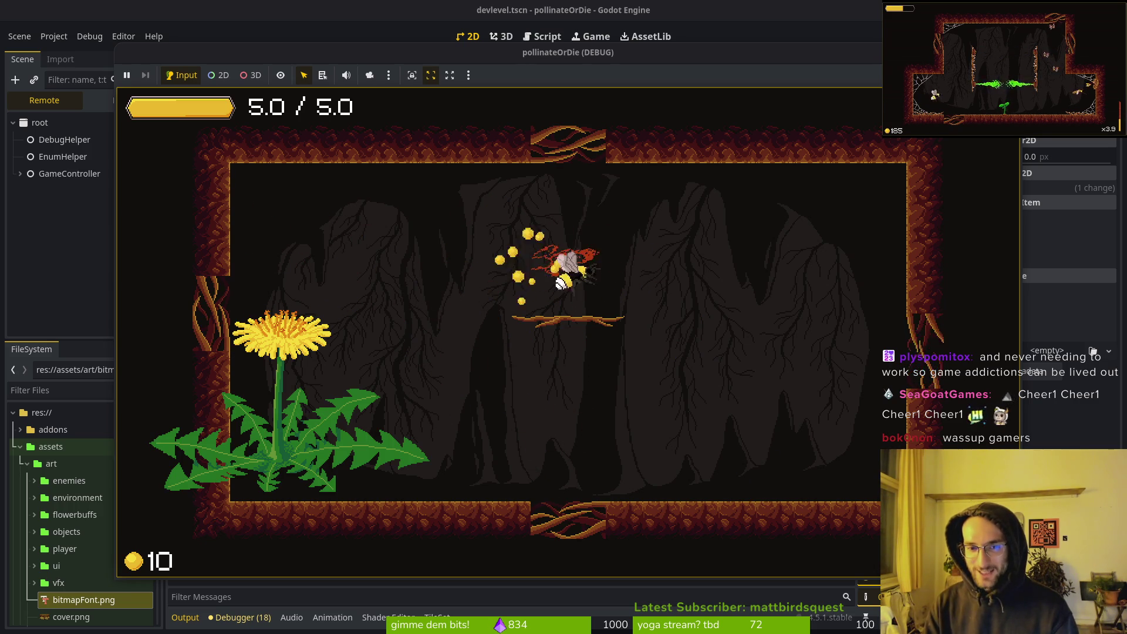
pyautogui.press('w')
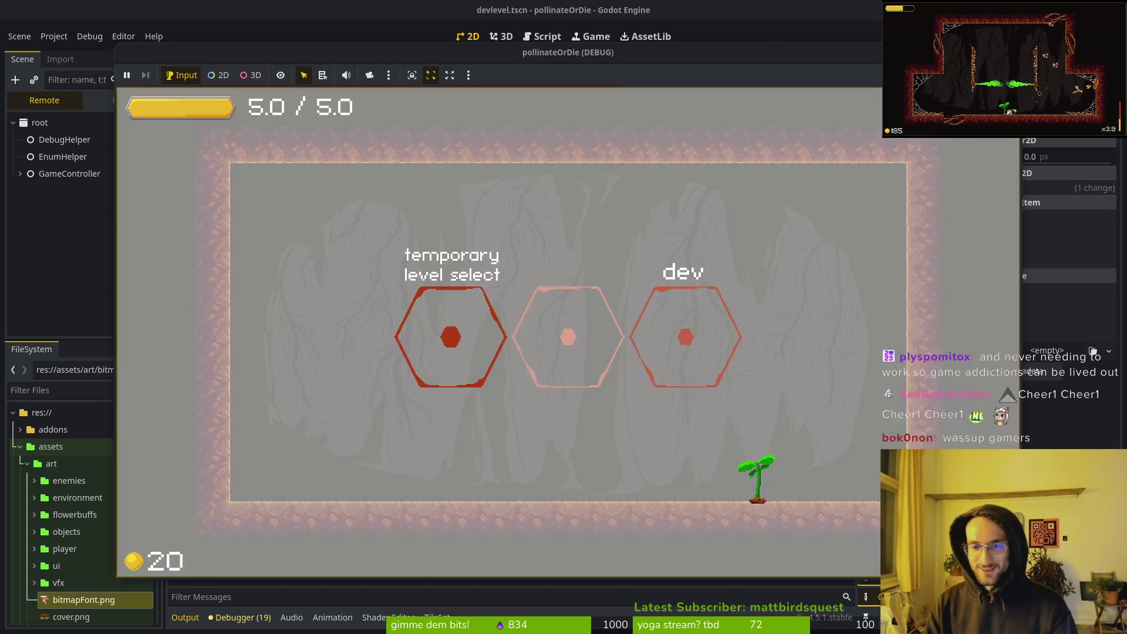
pyautogui.press('a')
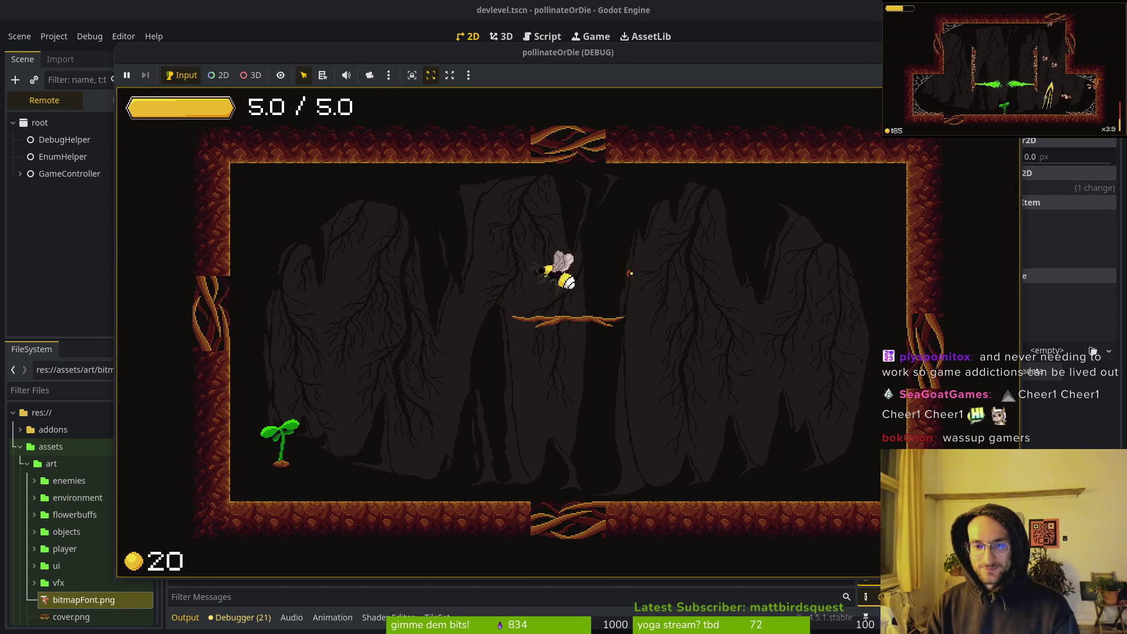
pyautogui.press('d')
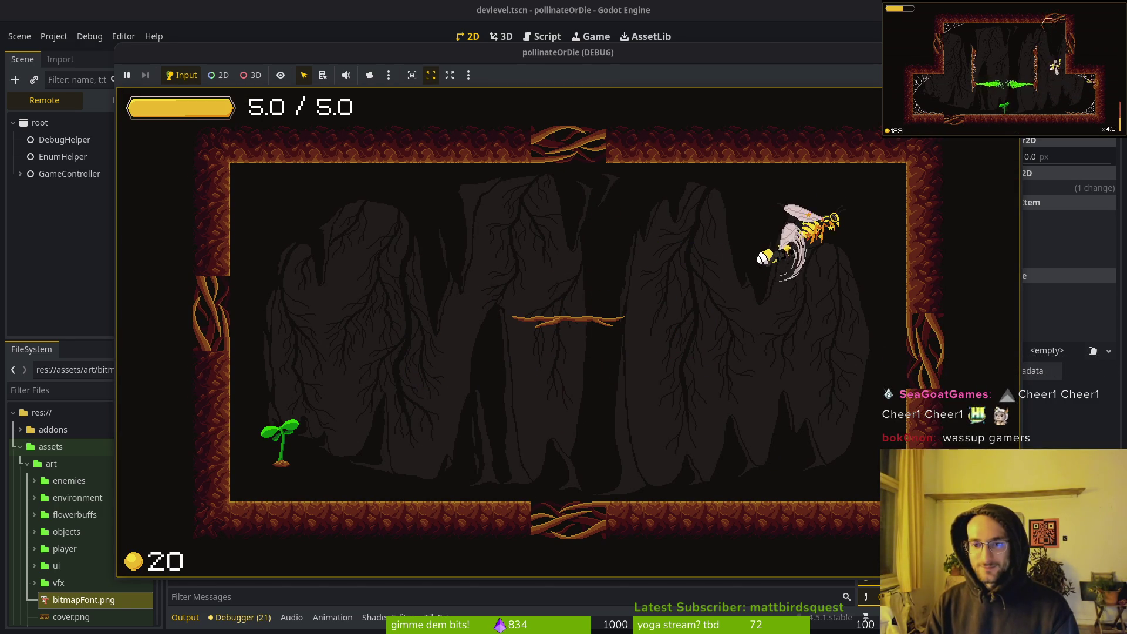
pyautogui.press('a')
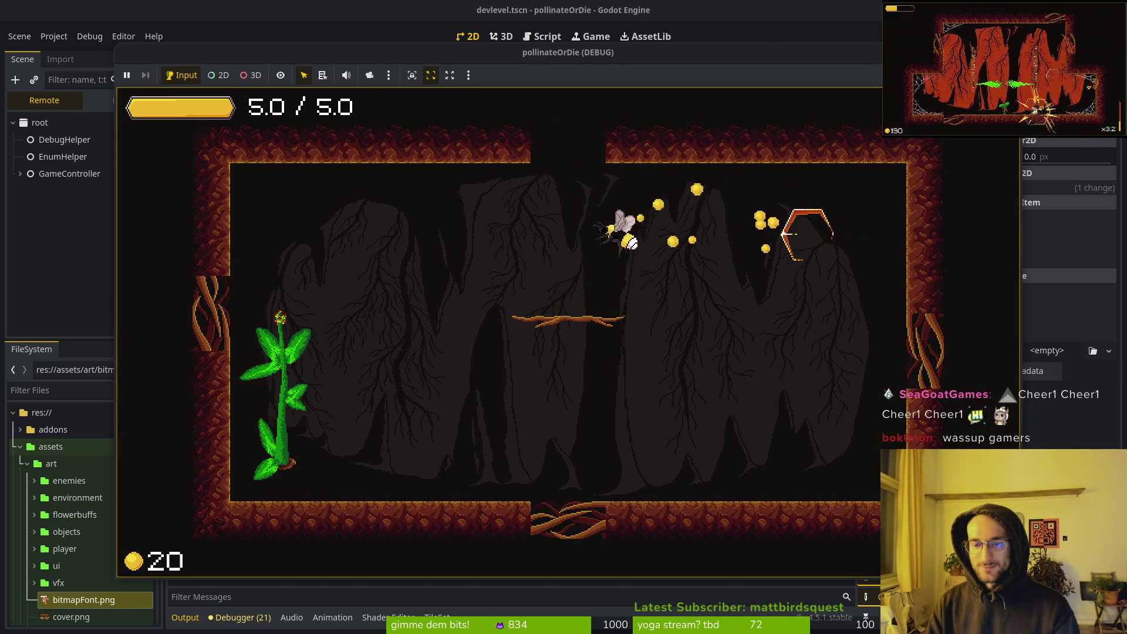
pyautogui.press('d')
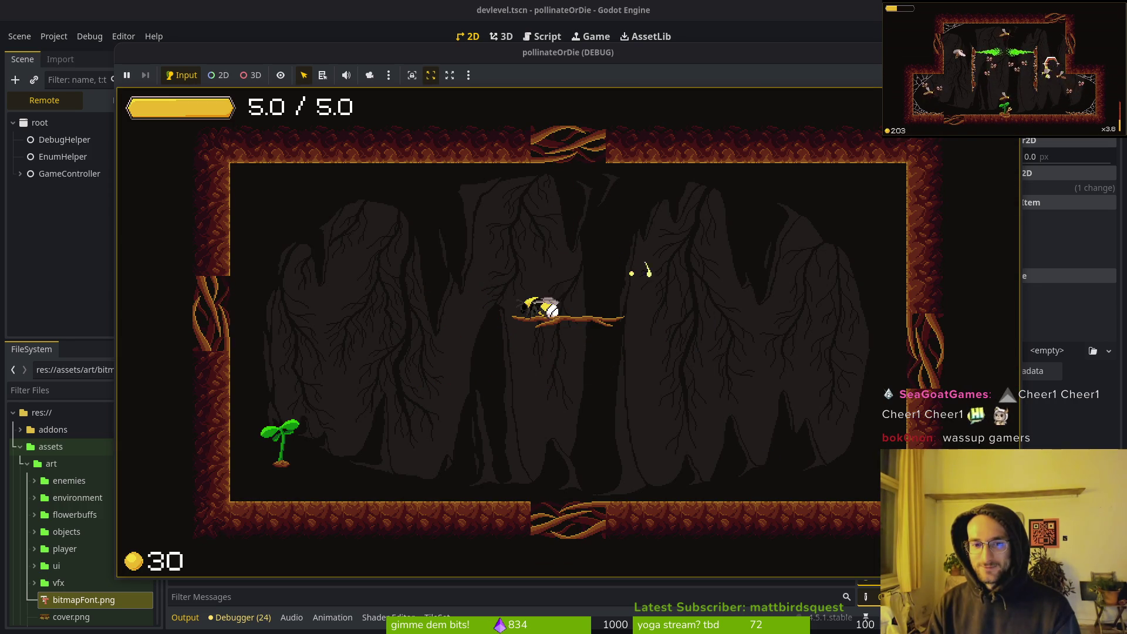
# Fly the bee around the cave beside another wasp, then stop the game with F8
pyautogui.press('d')
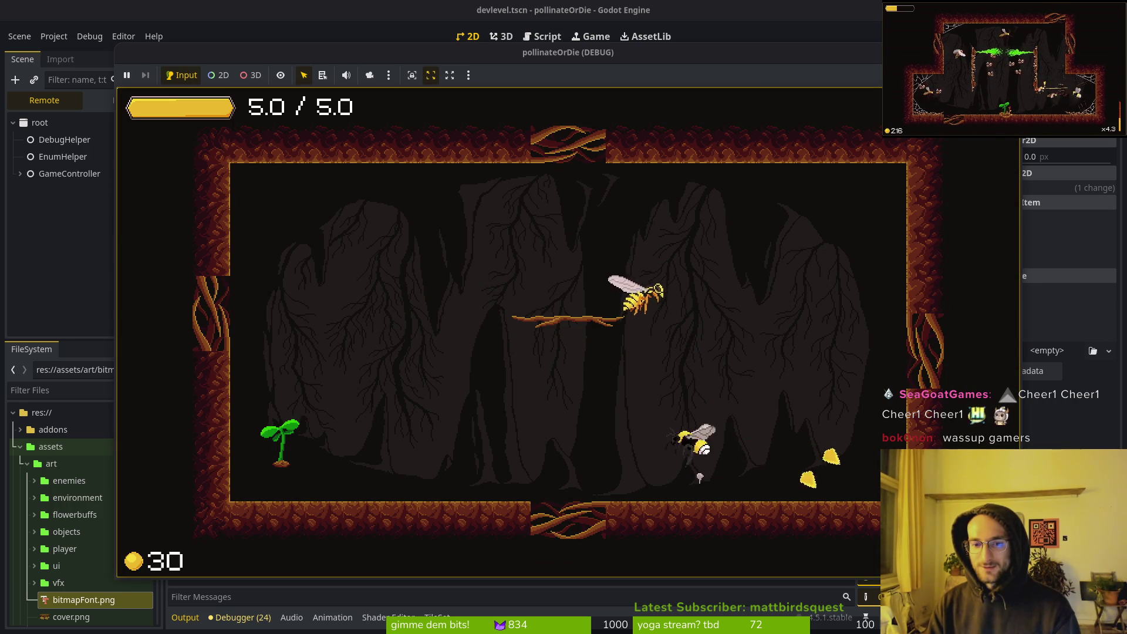
pyautogui.press('a')
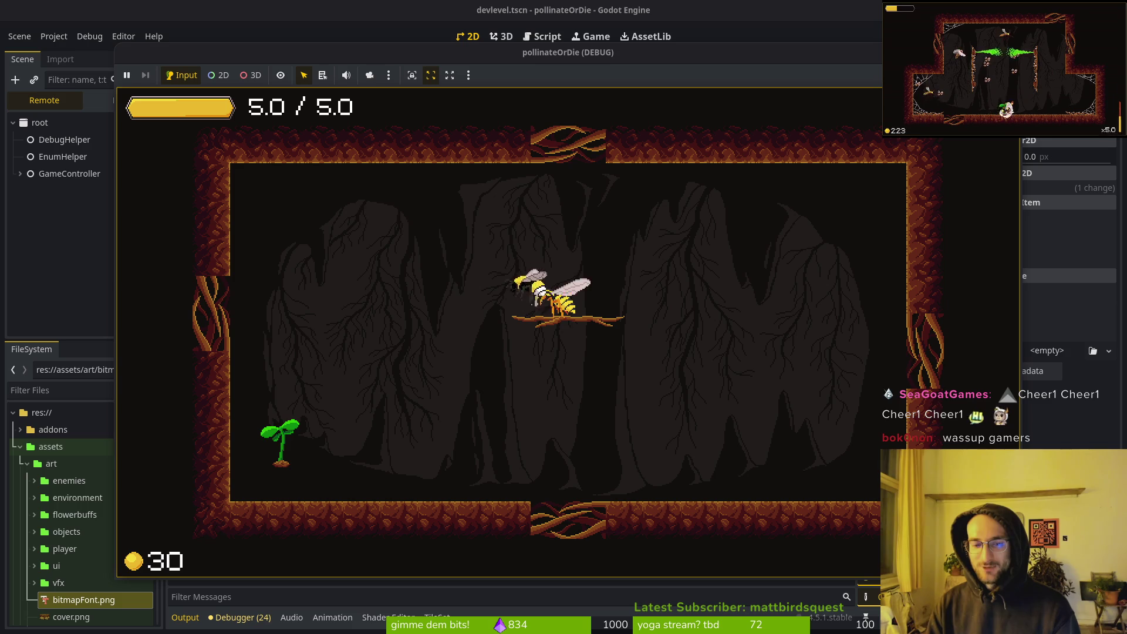
pyautogui.press('a')
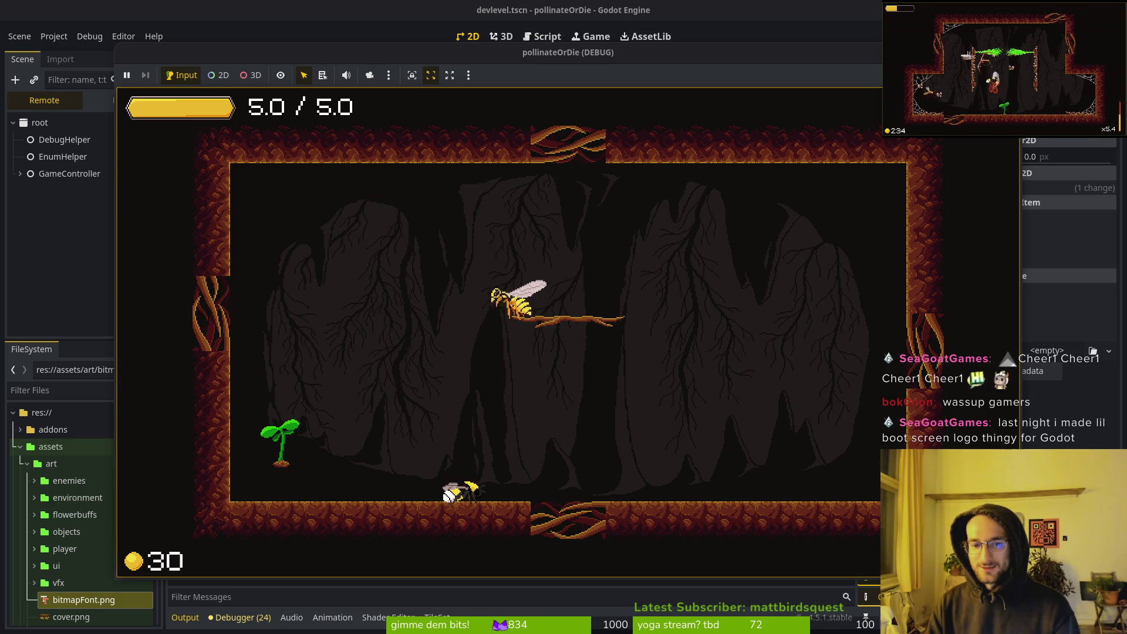
pyautogui.press('w')
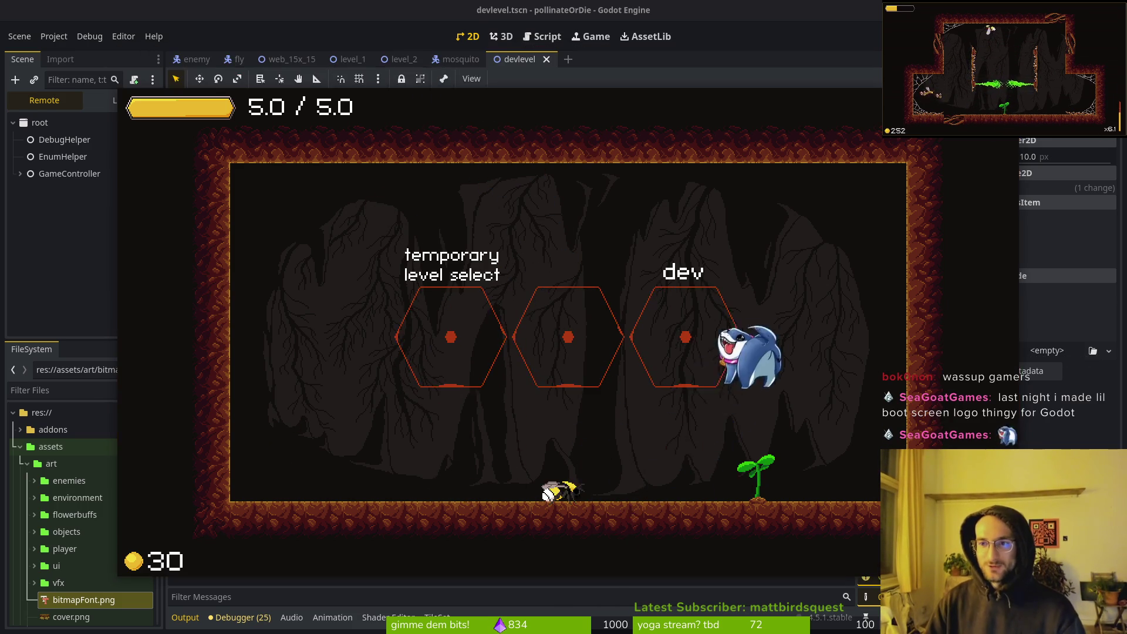
pyautogui.press('F8')
pyautogui.click(47, 222)
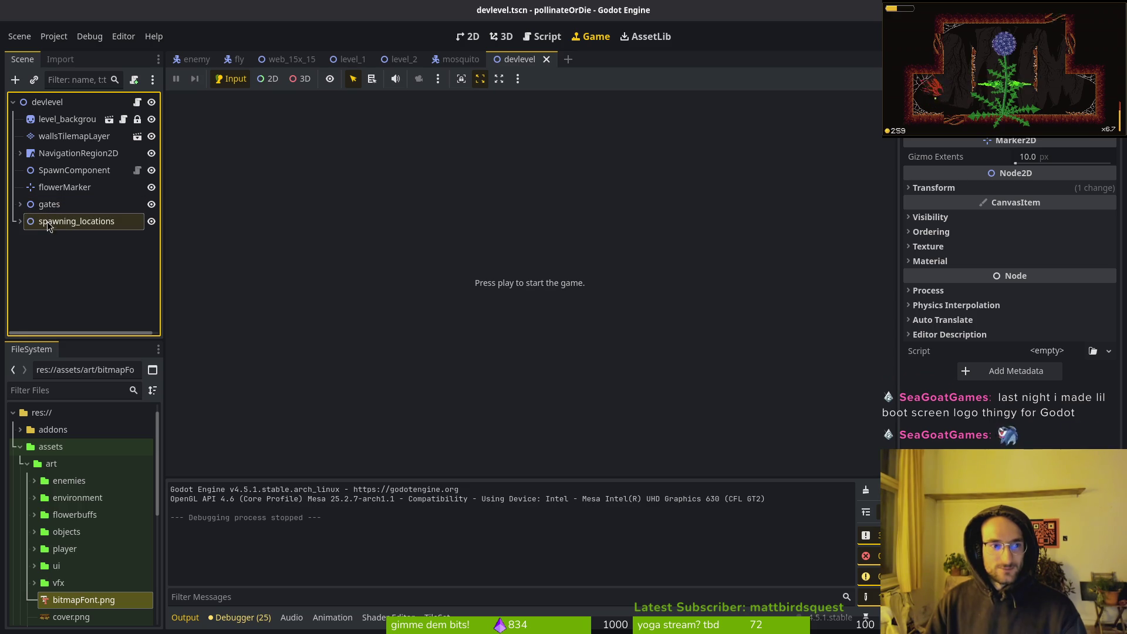
# Move Marker2D2 from wasp_spawns to mosquito_spawns under wave1, then run the game with F5
pyautogui.click(20, 221)
pyautogui.click(27, 238)
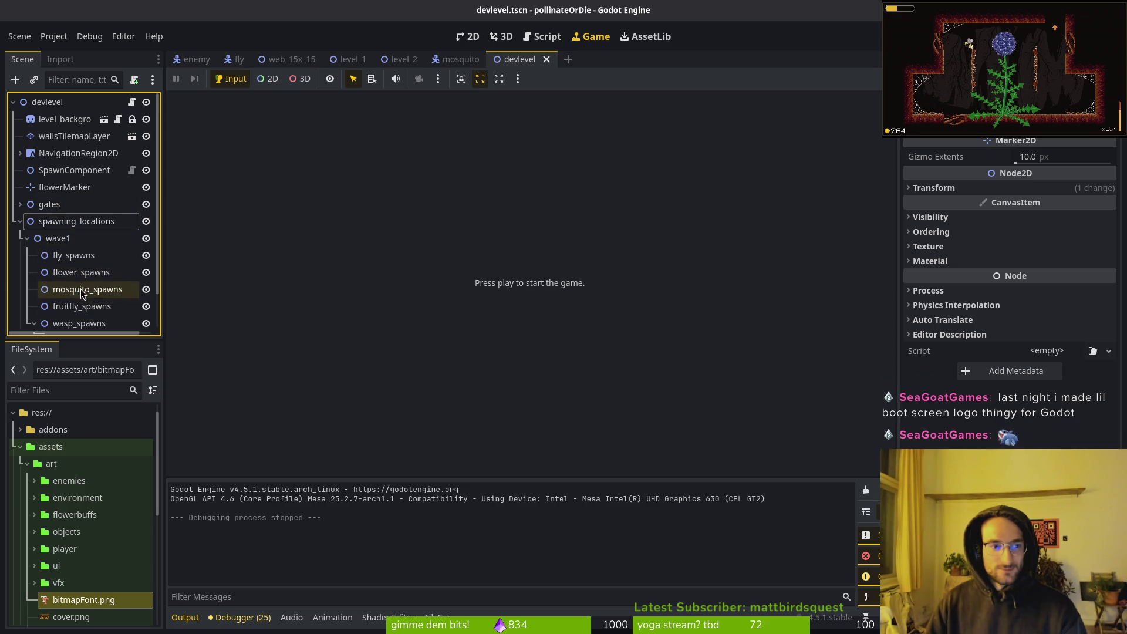
pyautogui.scroll(-2, 65, 314)
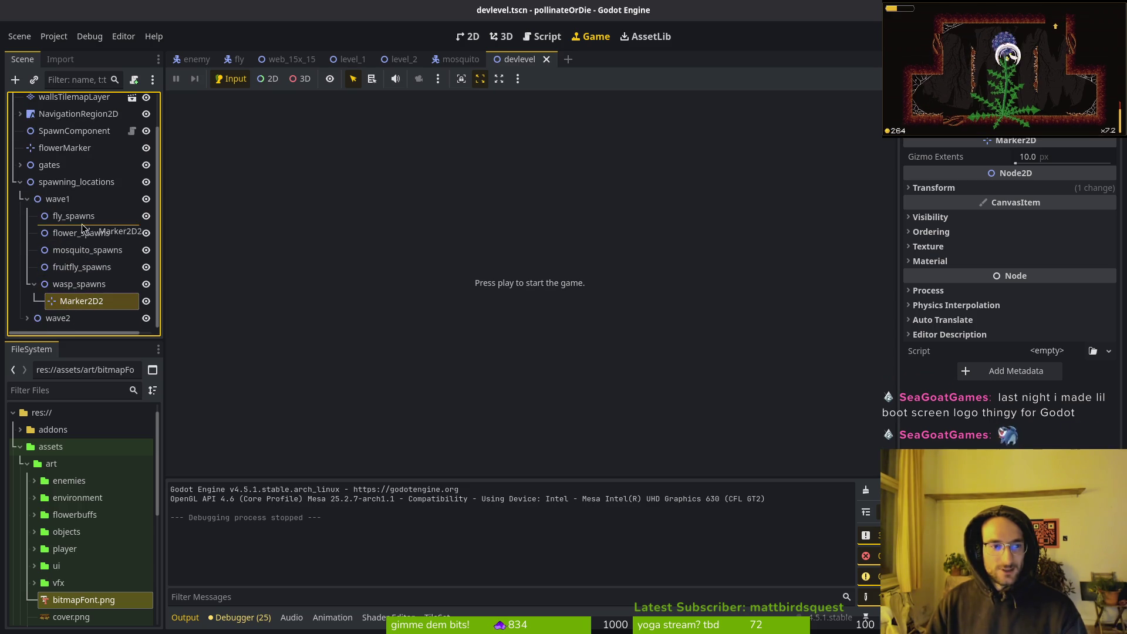
pyautogui.moveTo(70, 258); pyautogui.dragTo(70, 253)
pyautogui.press('F5')
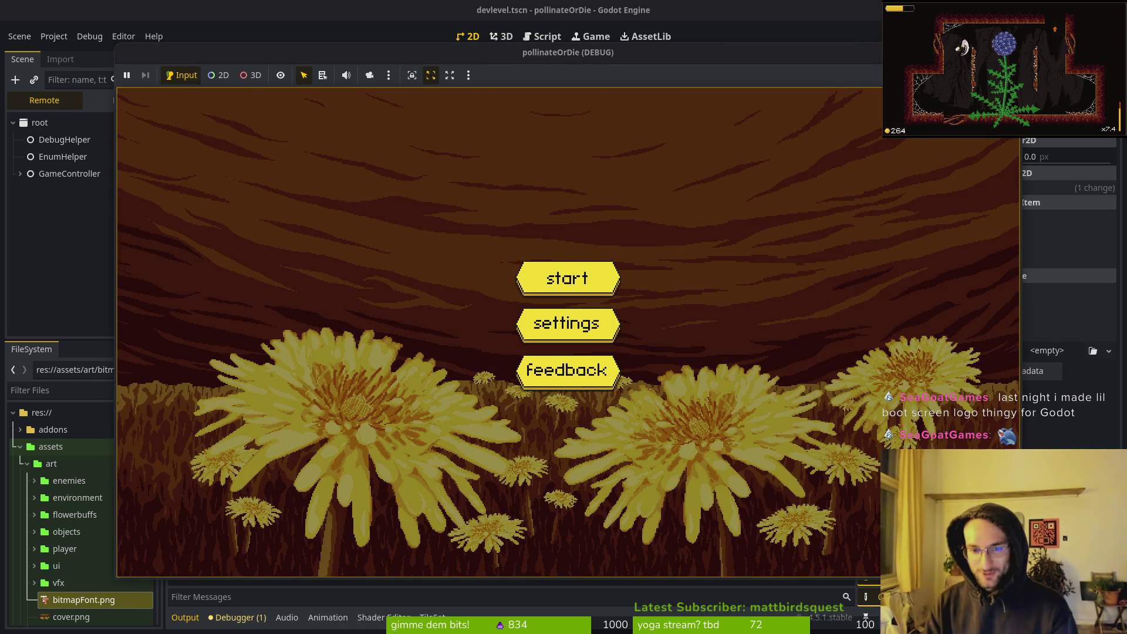
# Start the game, dash into the dev hexagon to fight the mosquito, then stop with F8
pyautogui.press('Return')
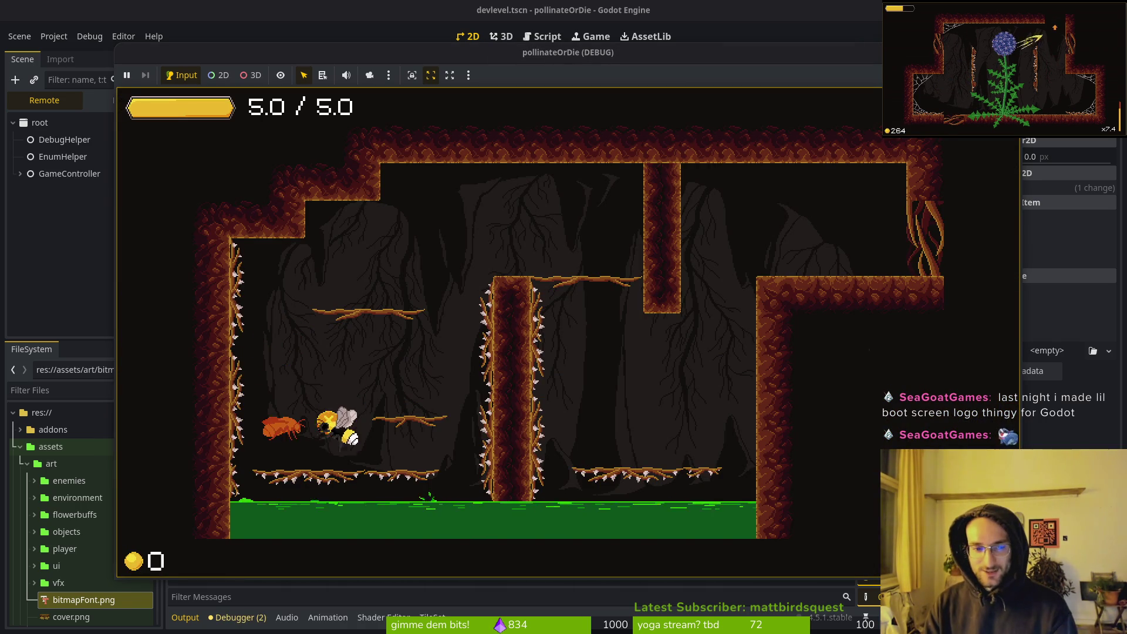
pyautogui.press('space')
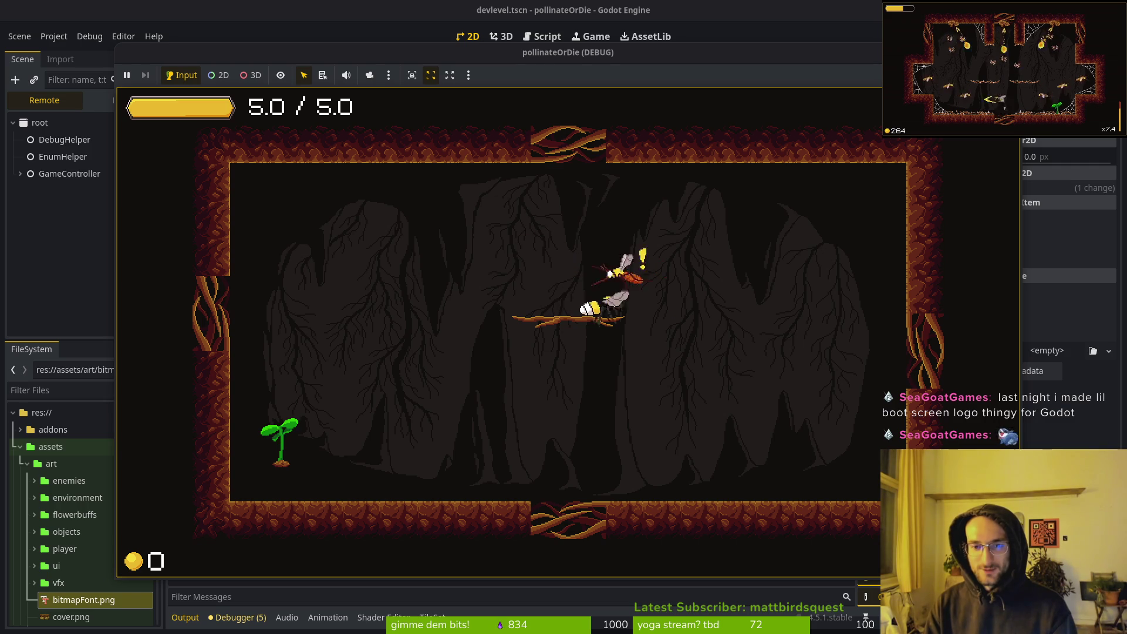
pyautogui.press('space')
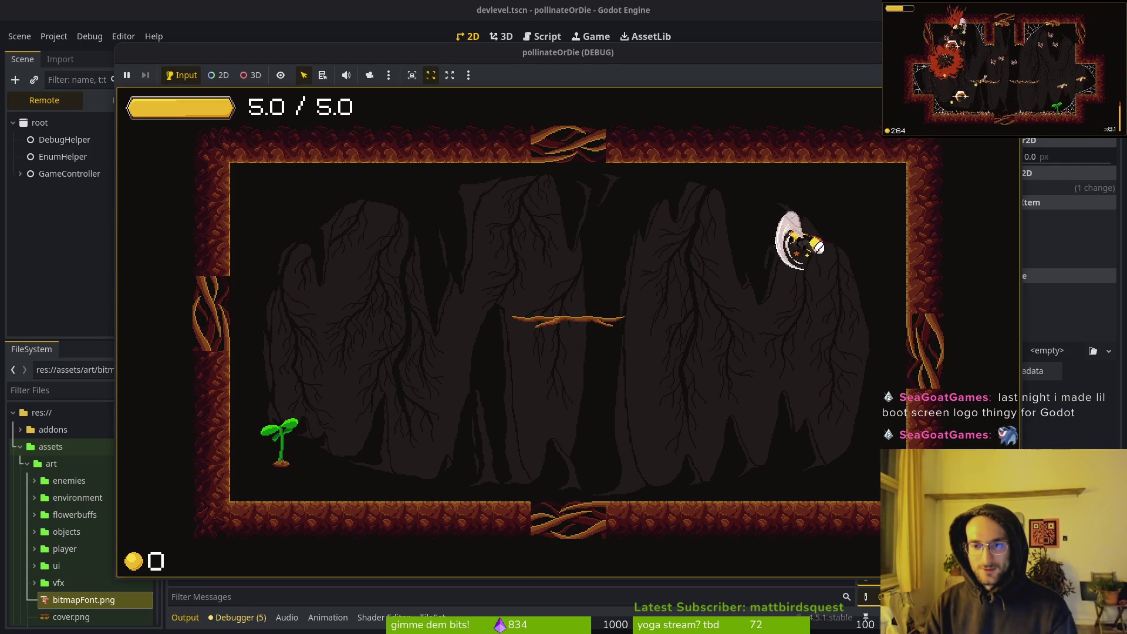
pyautogui.press('space')
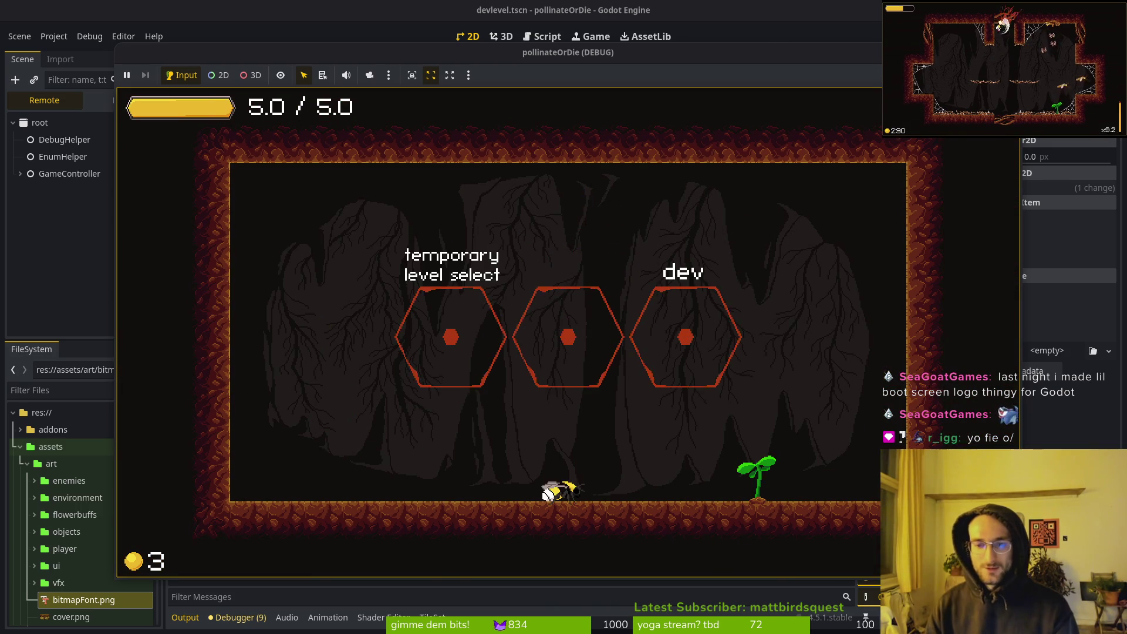
pyautogui.press('F8')
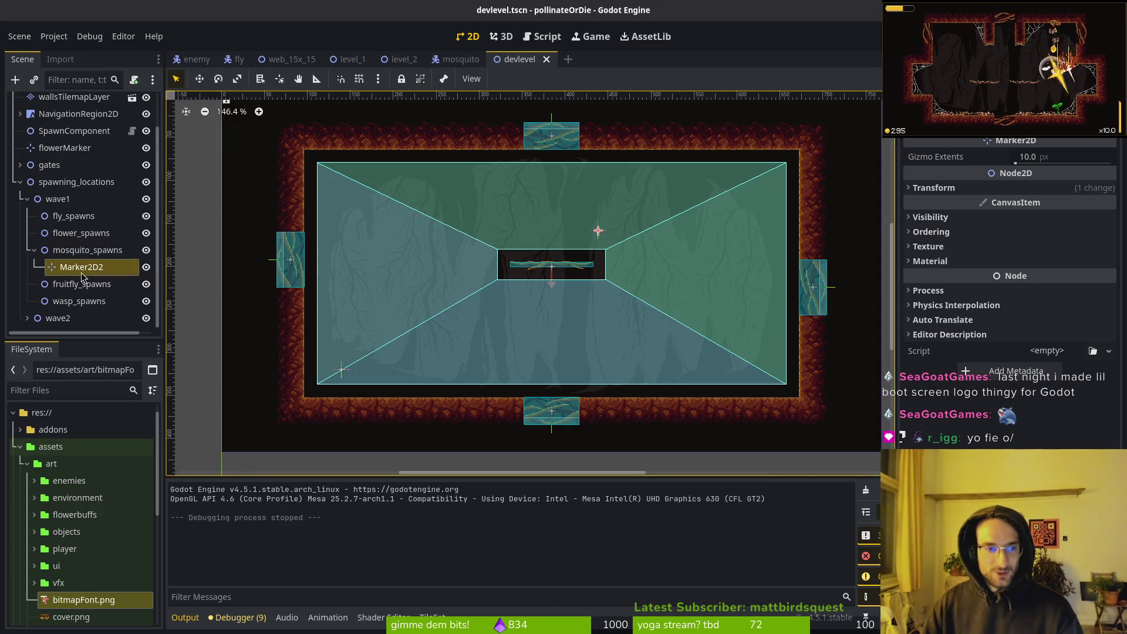
# Move Marker2D2 under fruitfly_spawns, copy it, and paste a second copy there
pyautogui.click(34, 250)
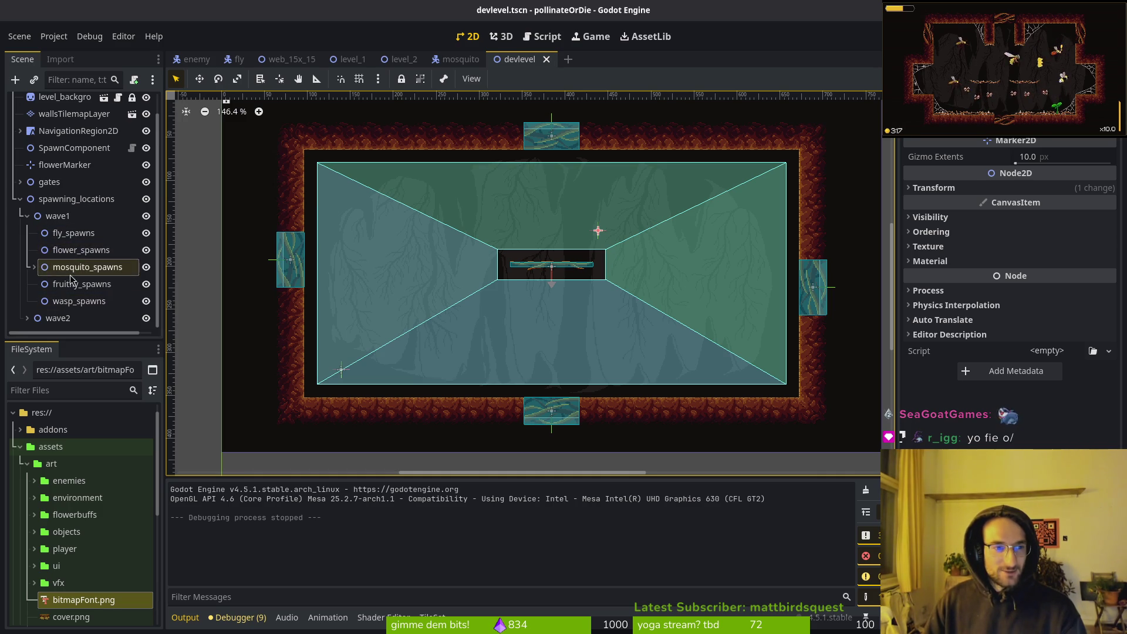
pyautogui.click(47, 250)
pyautogui.click(34, 267)
pyautogui.click(90, 284)
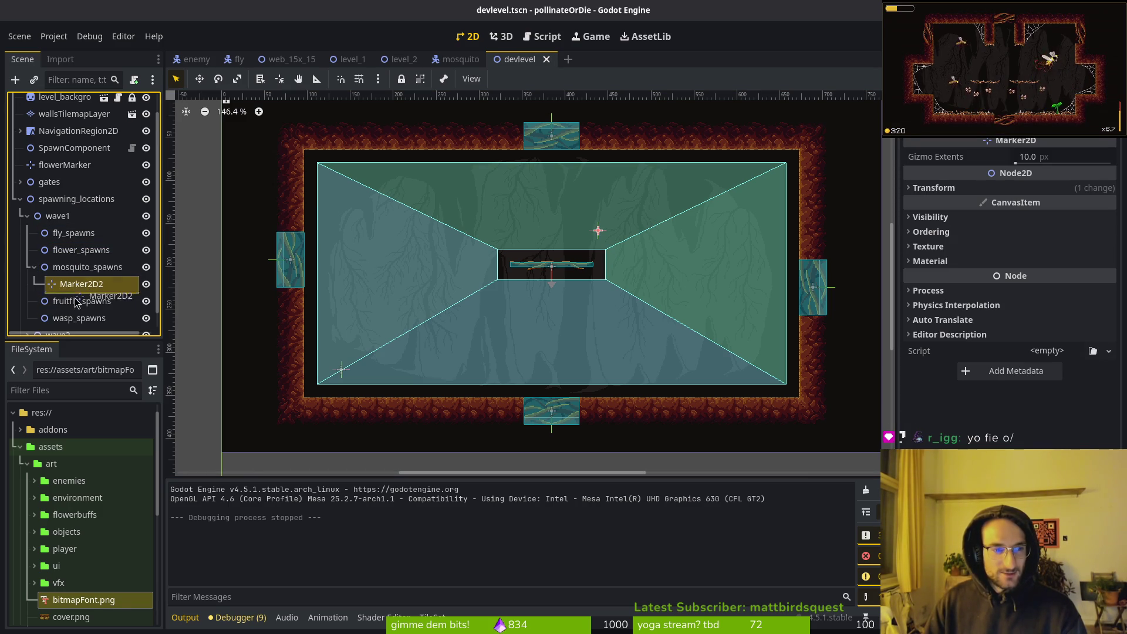
pyautogui.moveTo(76, 302); pyautogui.dragTo(90, 304)
pyautogui.hotkey('ctrl', 'c')
pyautogui.click(68, 284)
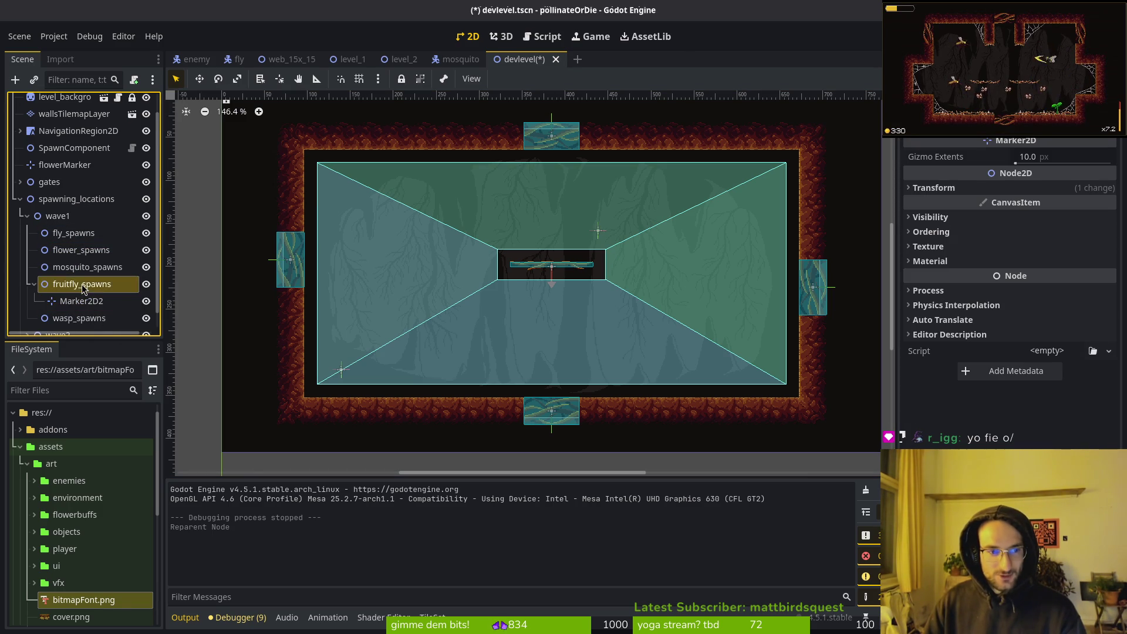
pyautogui.hotkey('ctrl', 'v')
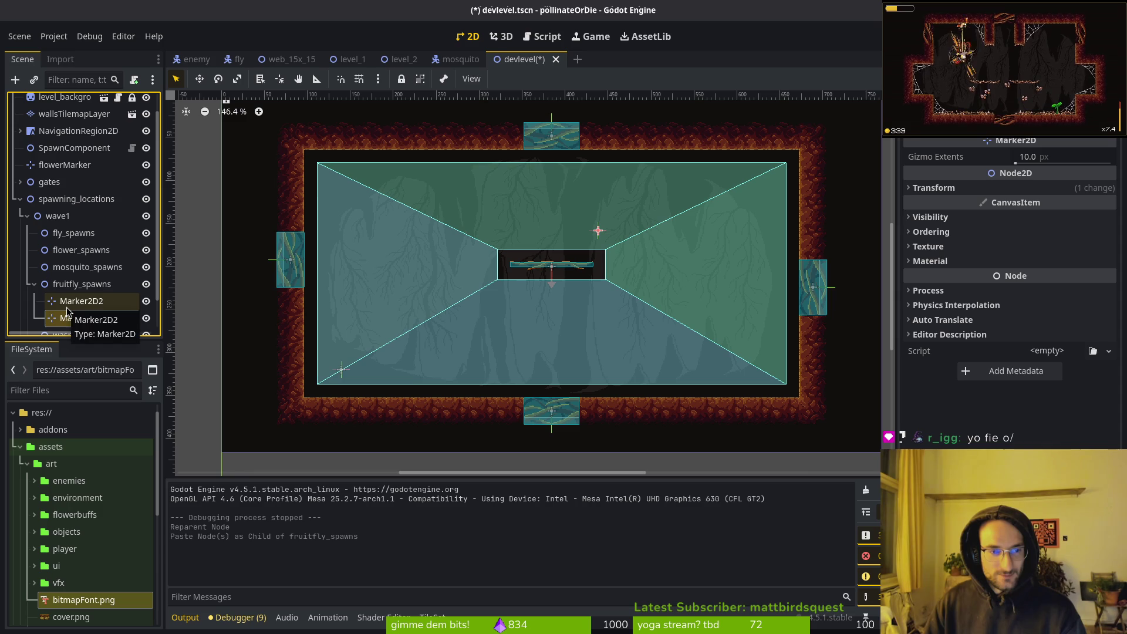
# Paste copies of the marker under fly_spawns and mosquito_spawns, then collapse both groups
pyautogui.click(67, 307)
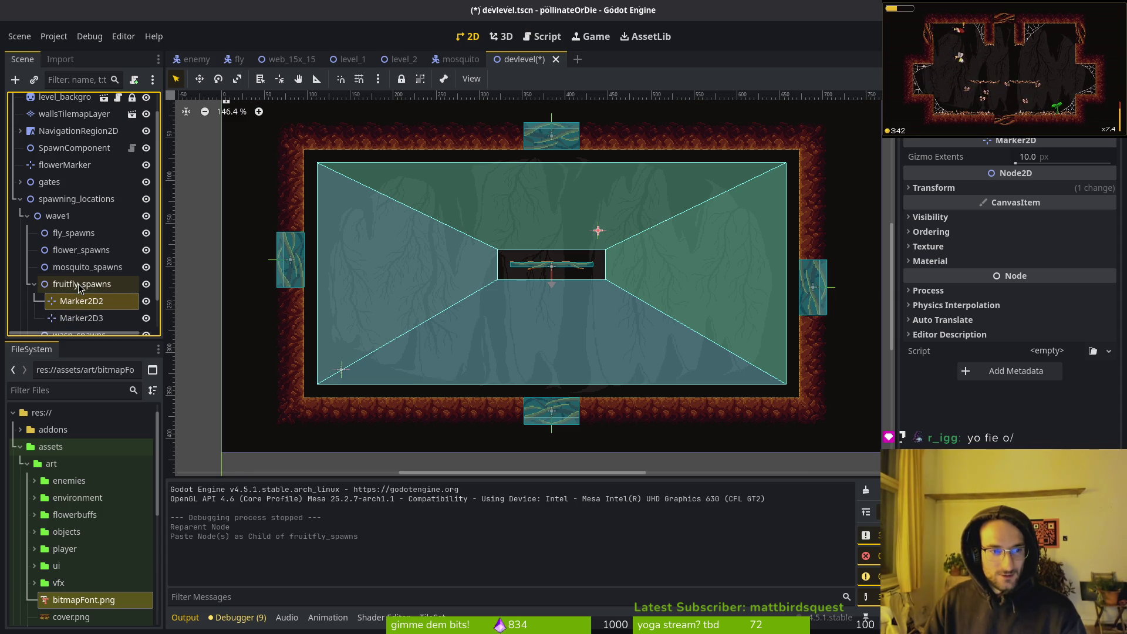
pyautogui.click(74, 233)
pyautogui.hotkey('ctrl', 'v')
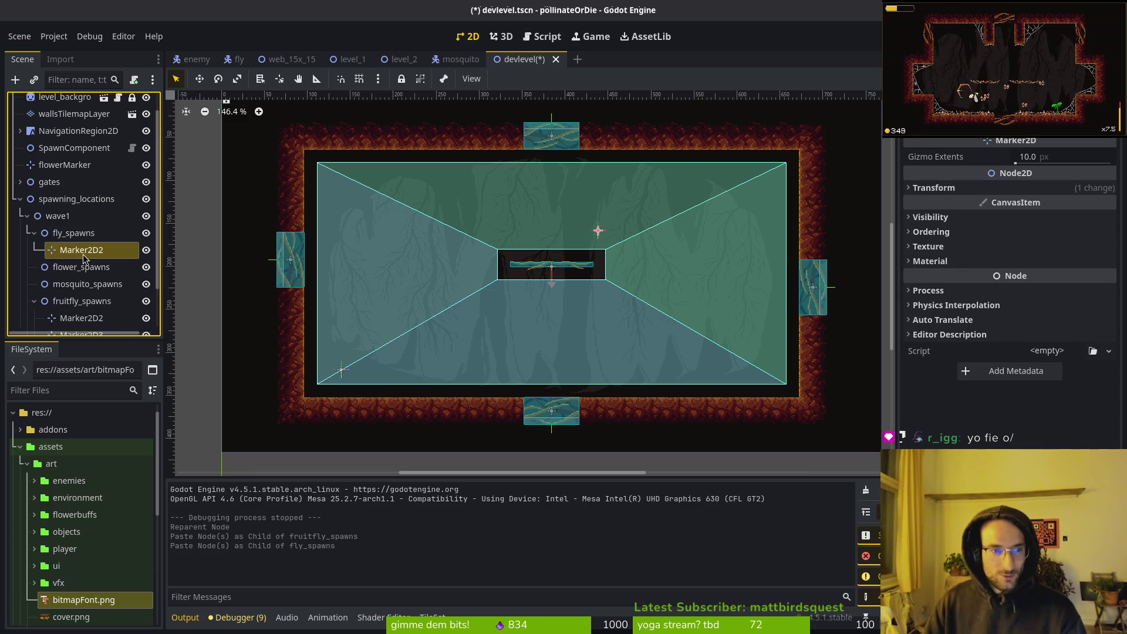
pyautogui.click(85, 285)
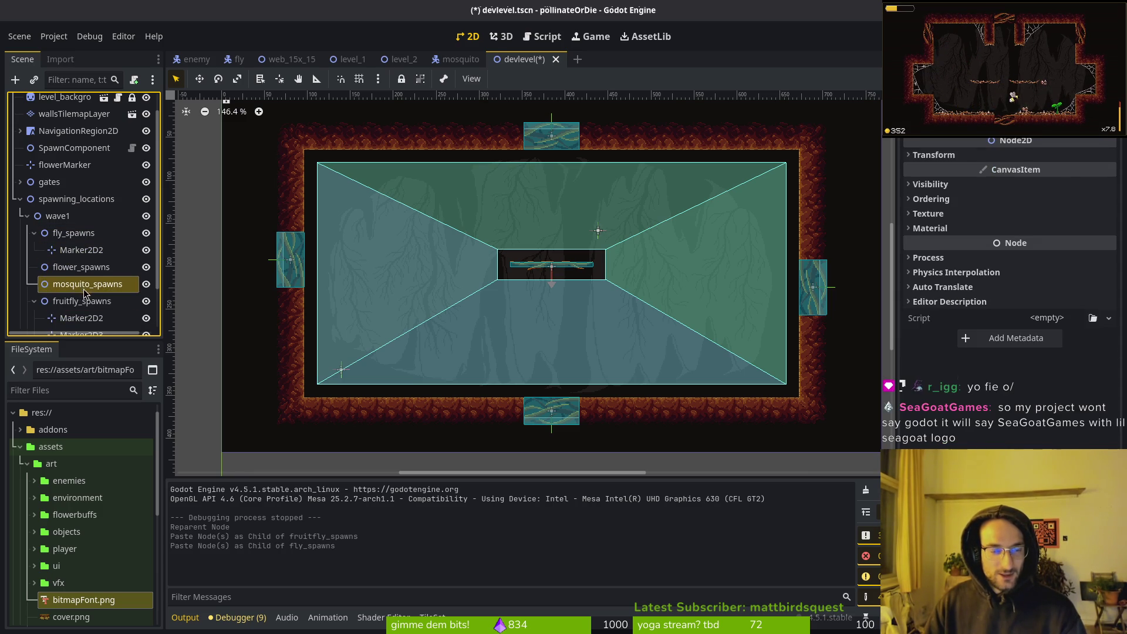
pyautogui.hotkey('ctrl', 'v')
pyautogui.scroll(-2, 88, 300)
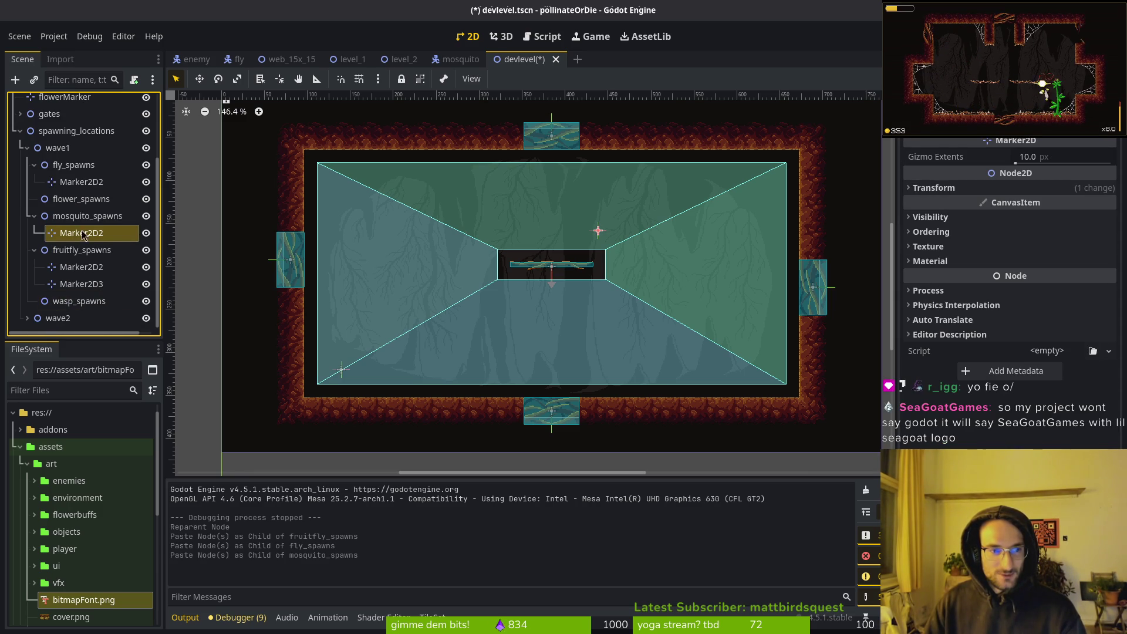
pyautogui.click(34, 216)
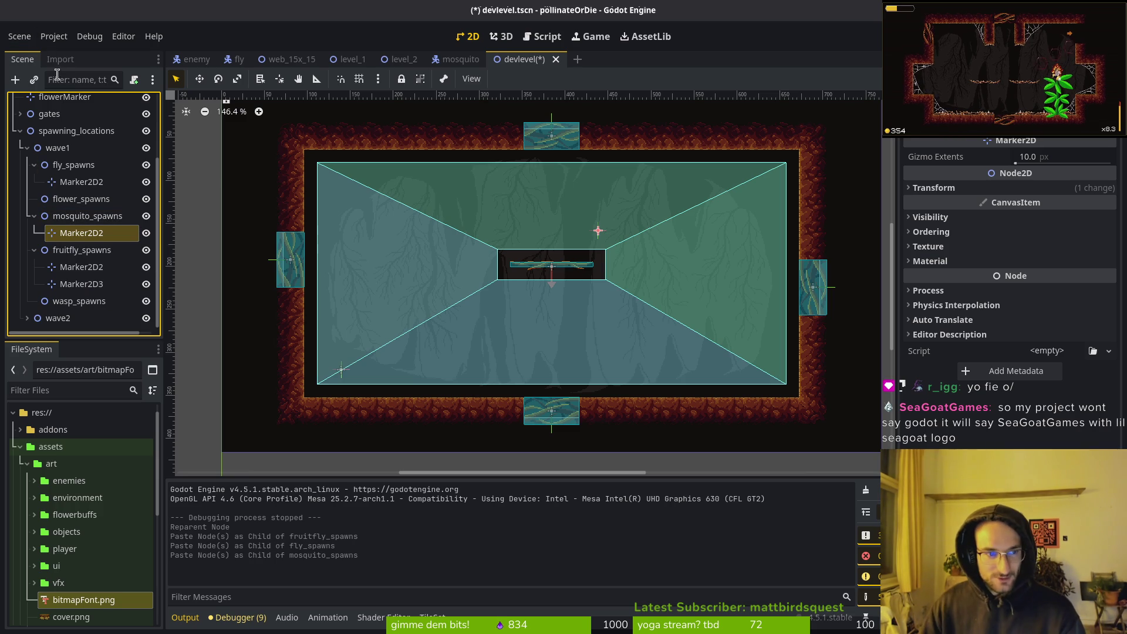
pyautogui.click(34, 165)
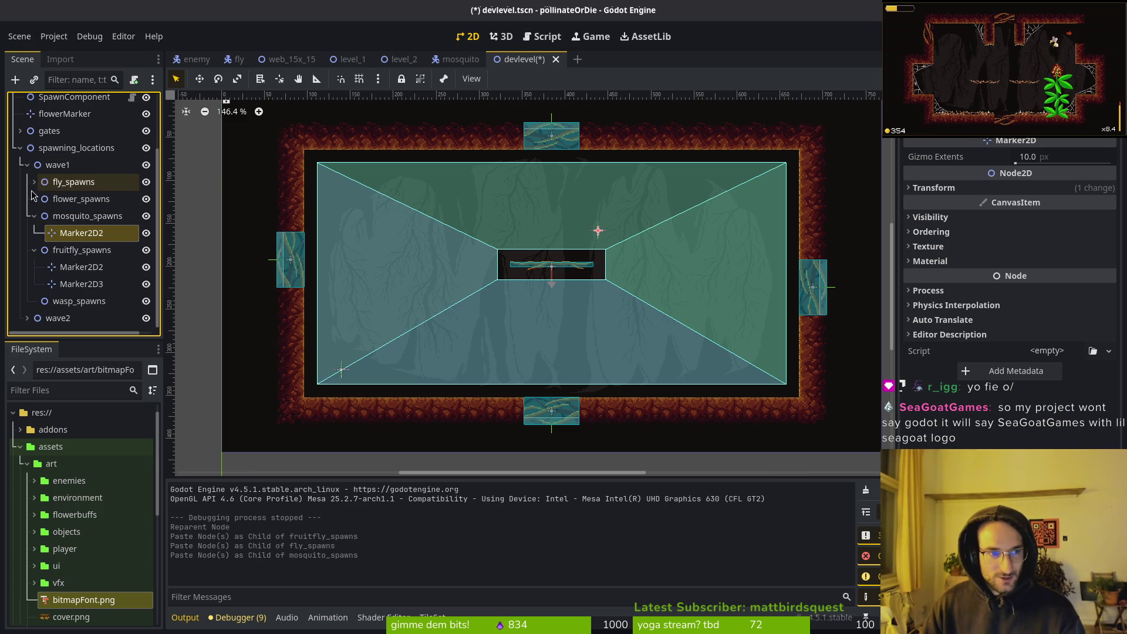
# Spread the spawn markers across the tunnel's right half, e.g. (568, 221), (446, 153), (483, 140)
pyautogui.moveTo(598, 230); pyautogui.dragTo(669, 280)
pyautogui.click(598, 231)
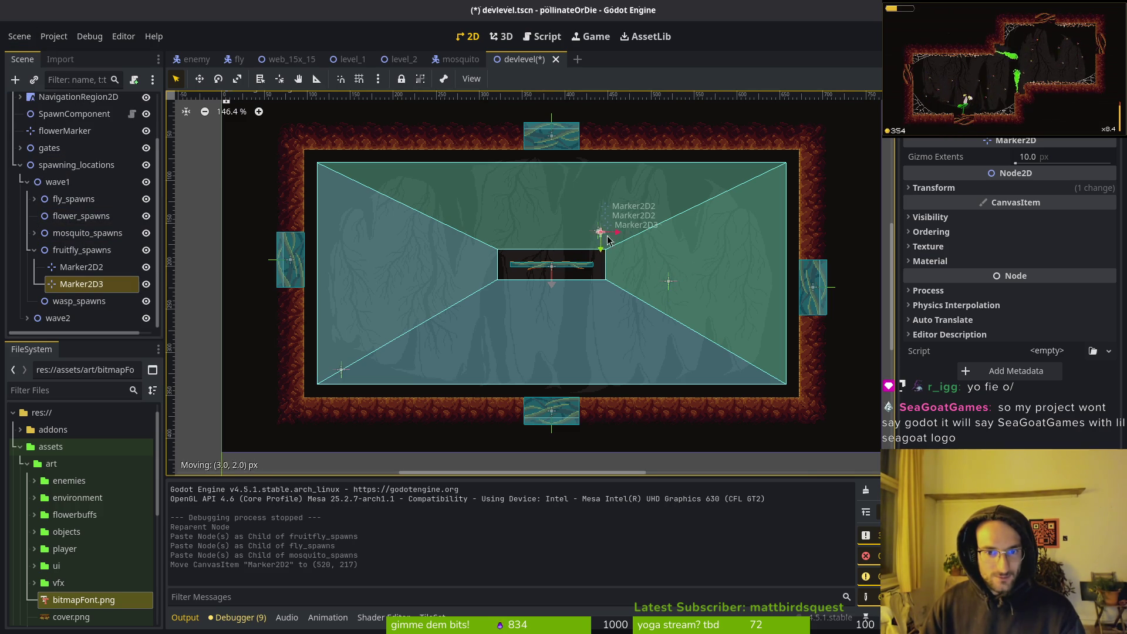
pyautogui.click(600, 232)
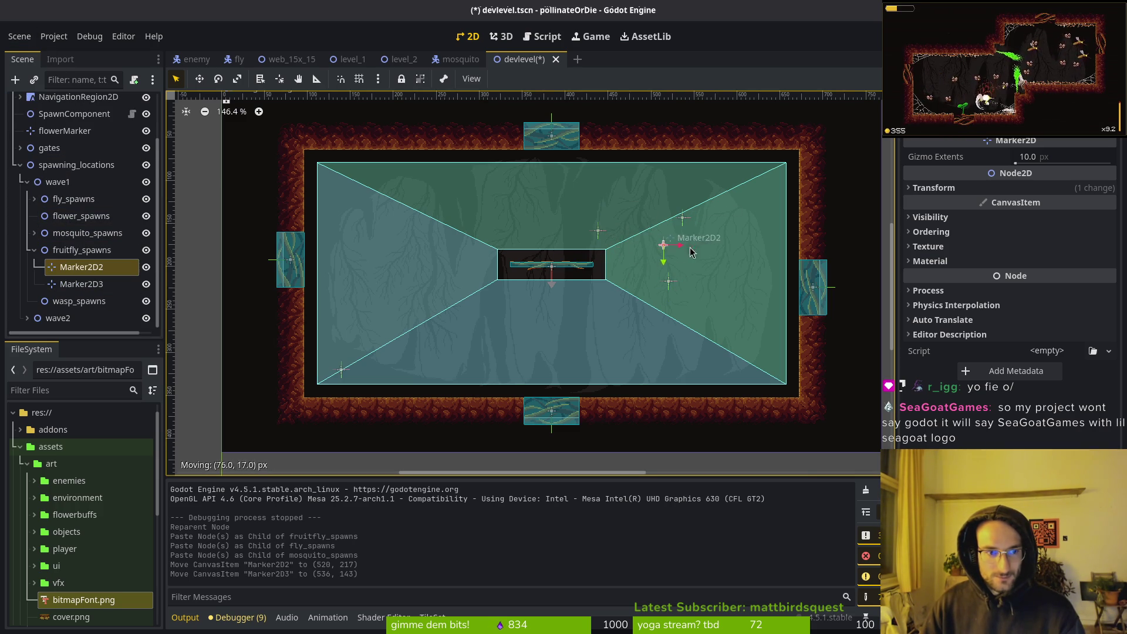
pyautogui.moveTo(698, 257); pyautogui.dragTo(699, 258)
pyautogui.click(599, 232)
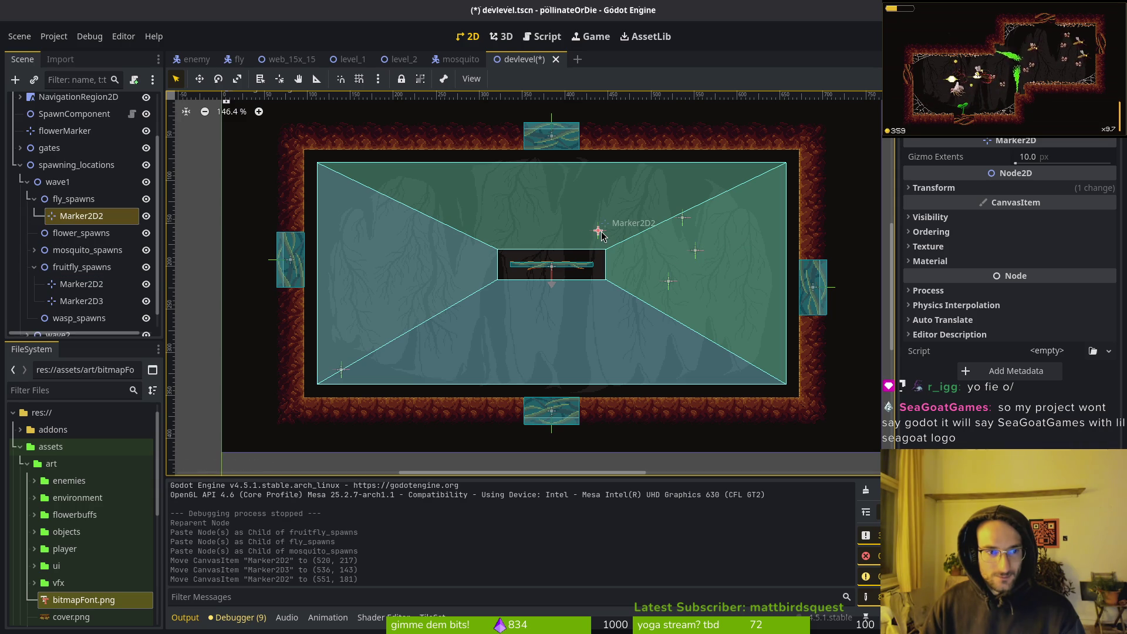
pyautogui.moveTo(713, 284); pyautogui.dragTo(712, 286)
pyautogui.click(697, 251)
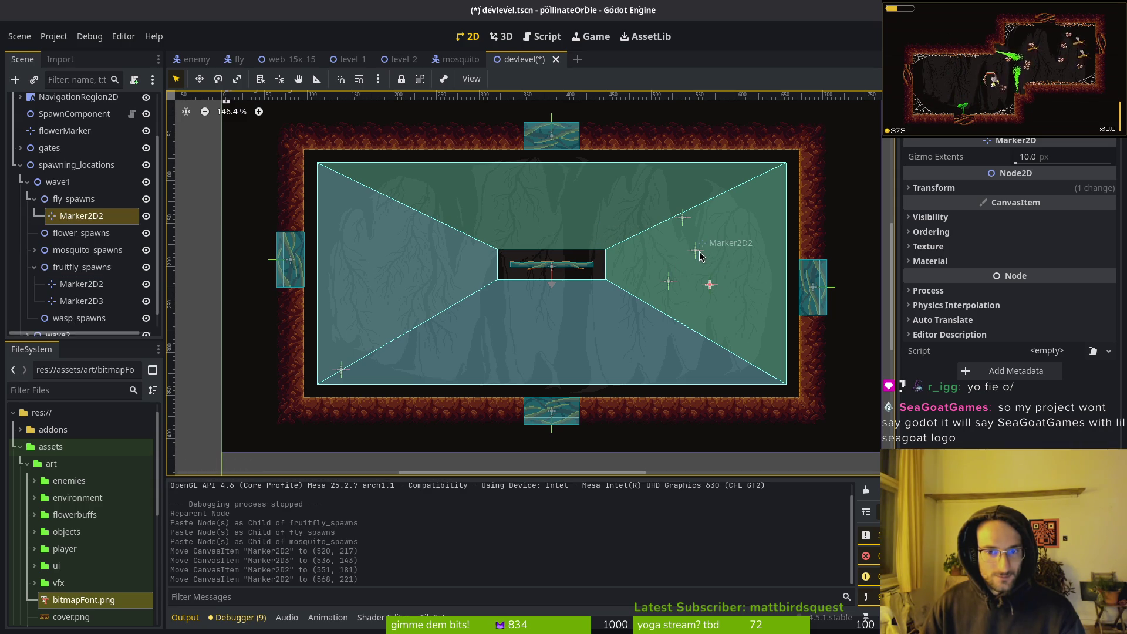
pyautogui.moveTo(620, 242); pyautogui.dragTo(598, 228)
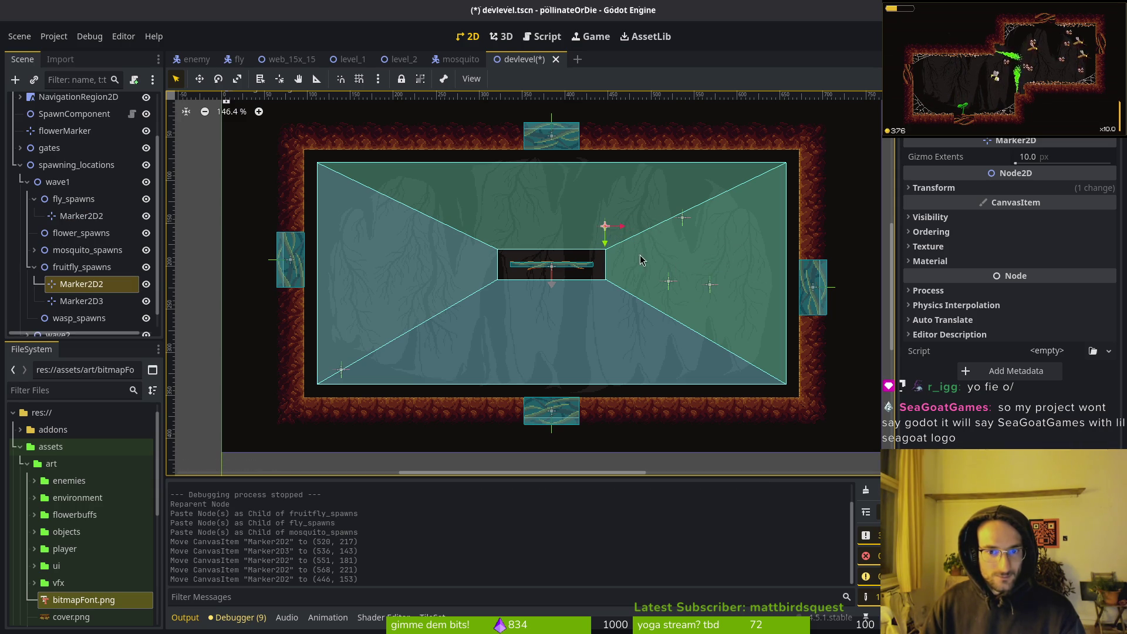
pyautogui.click(667, 282)
pyautogui.click(683, 218)
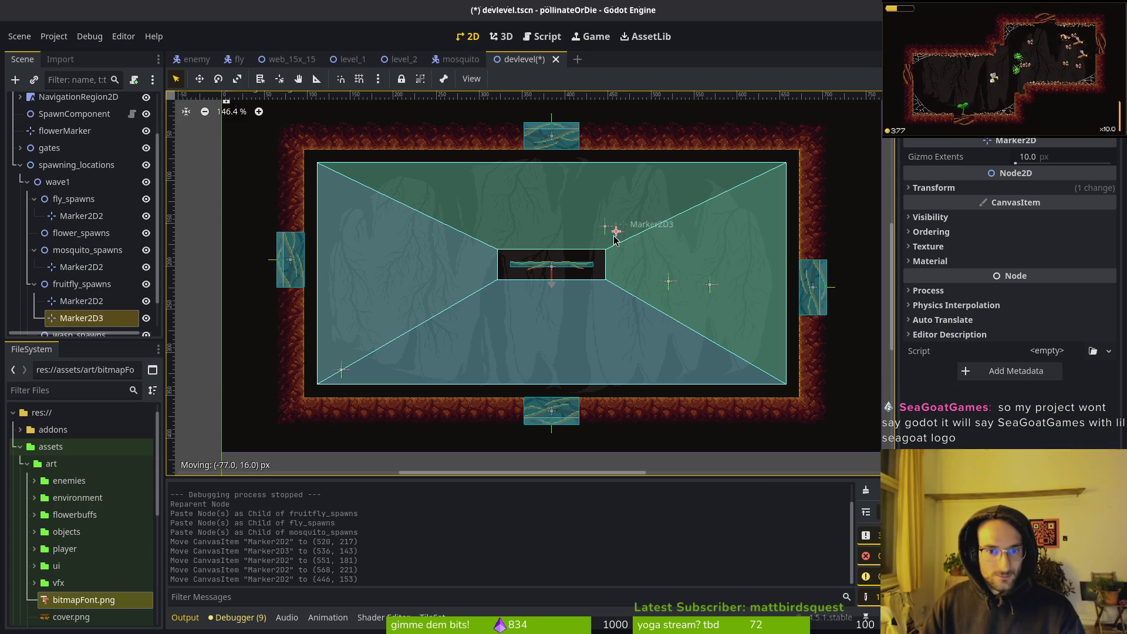
pyautogui.moveTo(646, 225)
pyautogui.mouseDown()
pyautogui.moveTo(599, 234)
pyautogui.moveTo(641, 213)
pyautogui.mouseUp()
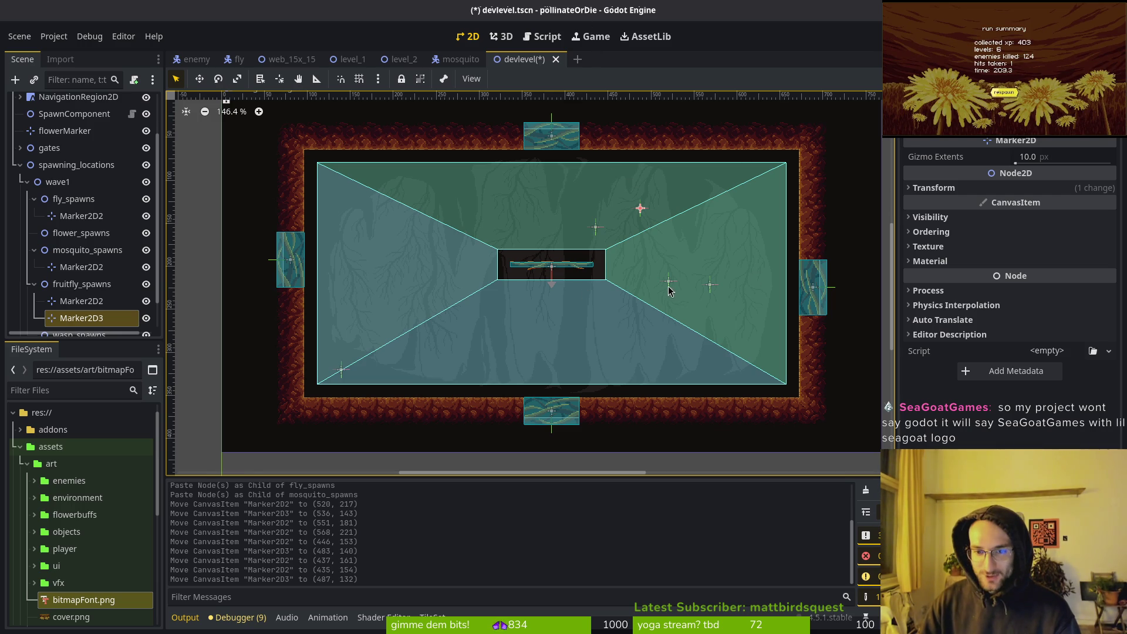
pyautogui.moveTo(669, 287)
pyautogui.mouseDown()
pyautogui.moveTo(659, 284)
pyautogui.moveTo(719, 281)
pyautogui.mouseUp()
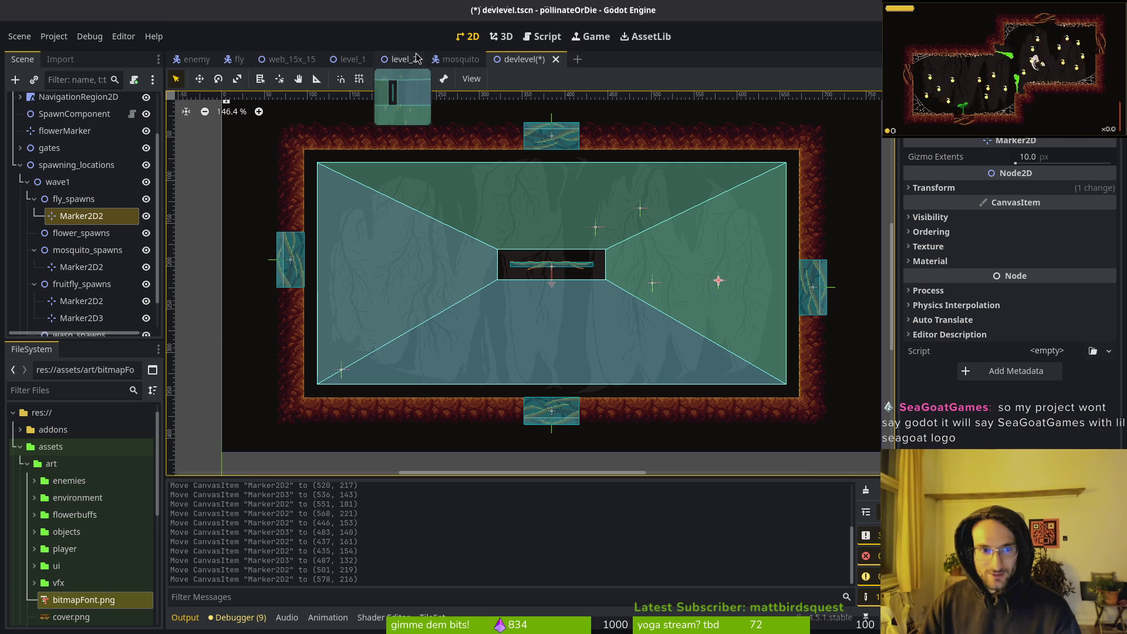
# Open splashScreen.tscn through quick search 'splts', then return to the devlevel tab
pyautogui.hotkey('alt', 'shift', 'o')
pyautogui.write('sp')
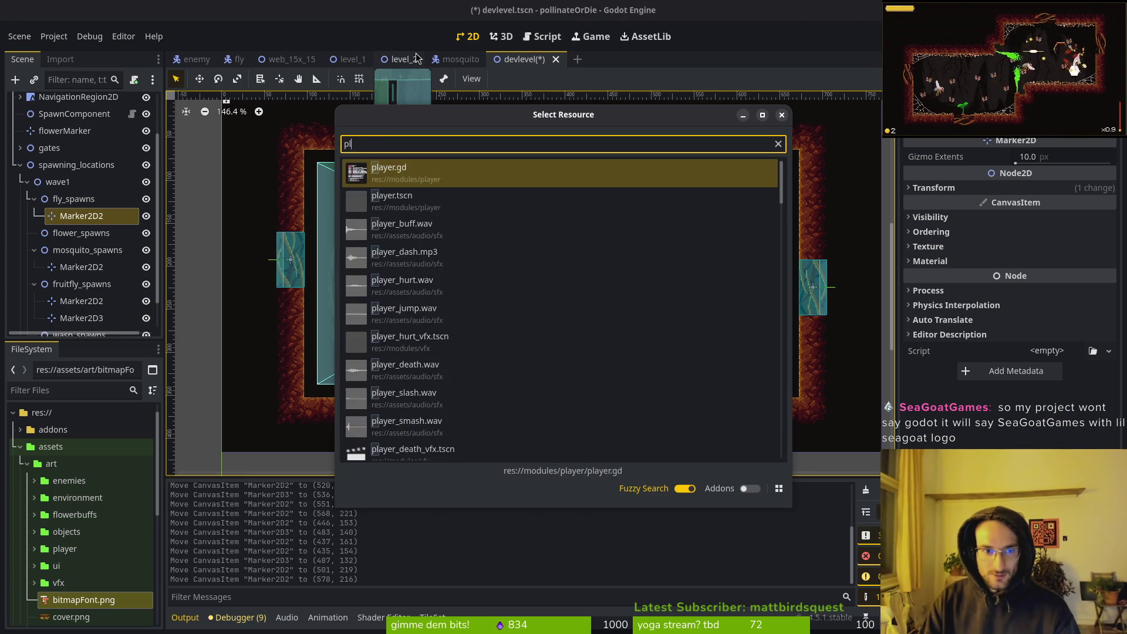
pyautogui.write('lts')
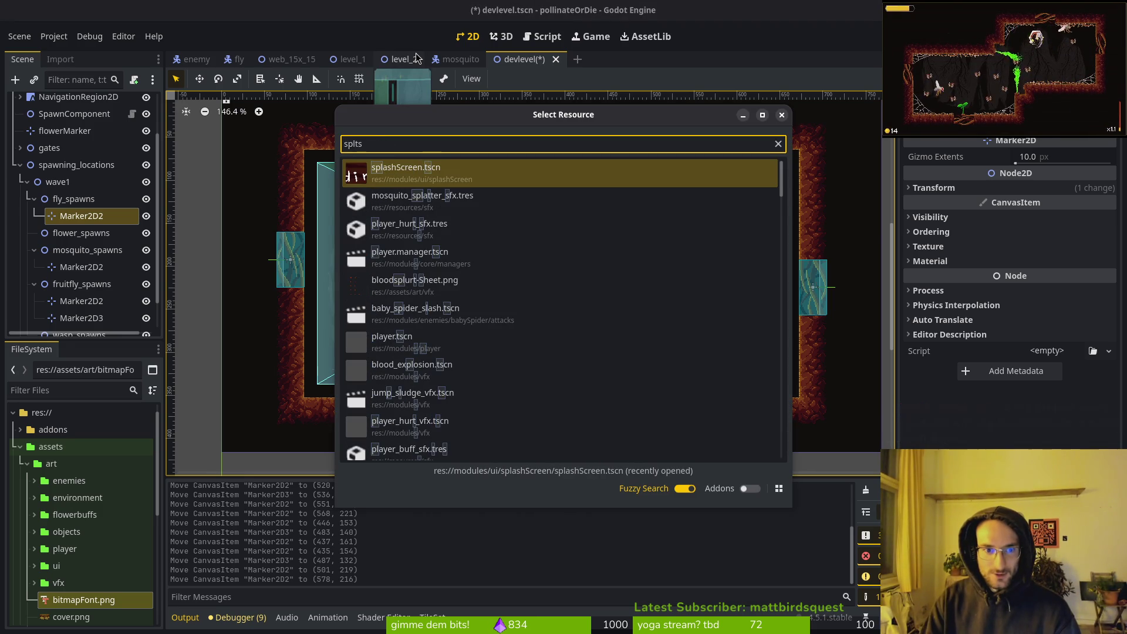
pyautogui.press('Return')
pyautogui.scroll(-5, 548, 242)
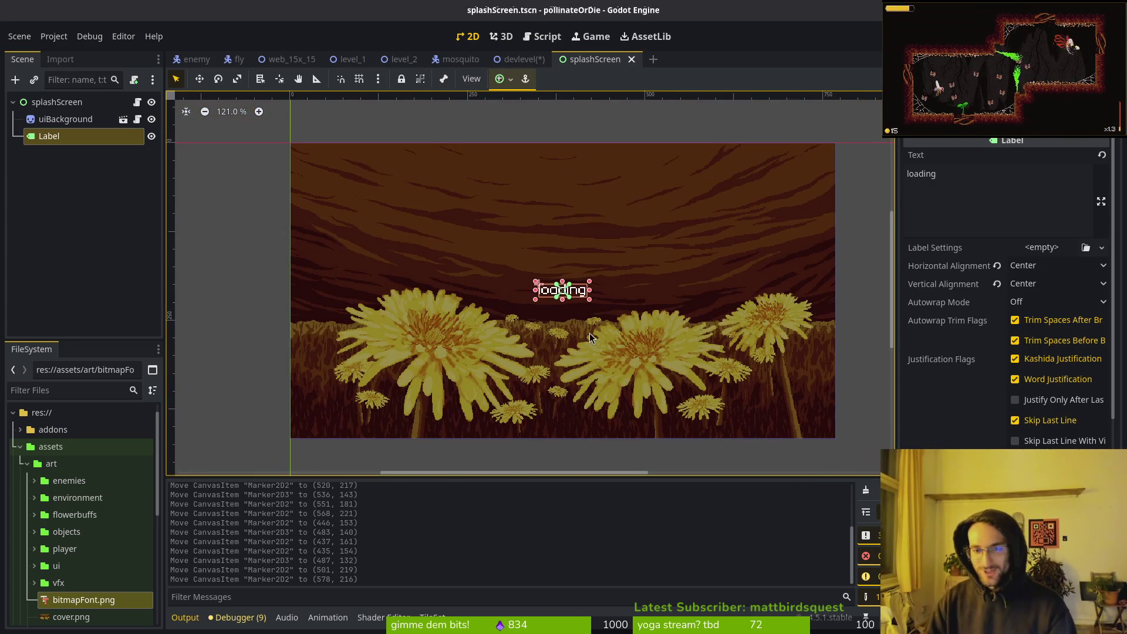
pyautogui.scroll(2, 640, 398)
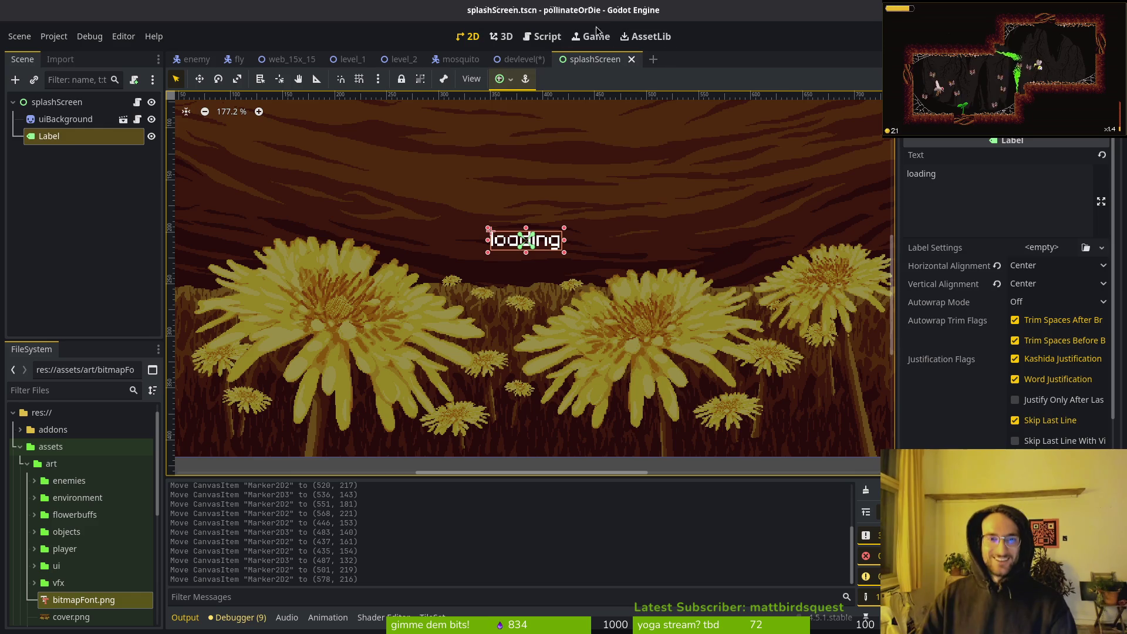
pyautogui.click(520, 59)
pyautogui.scroll(-3, 285, 332)
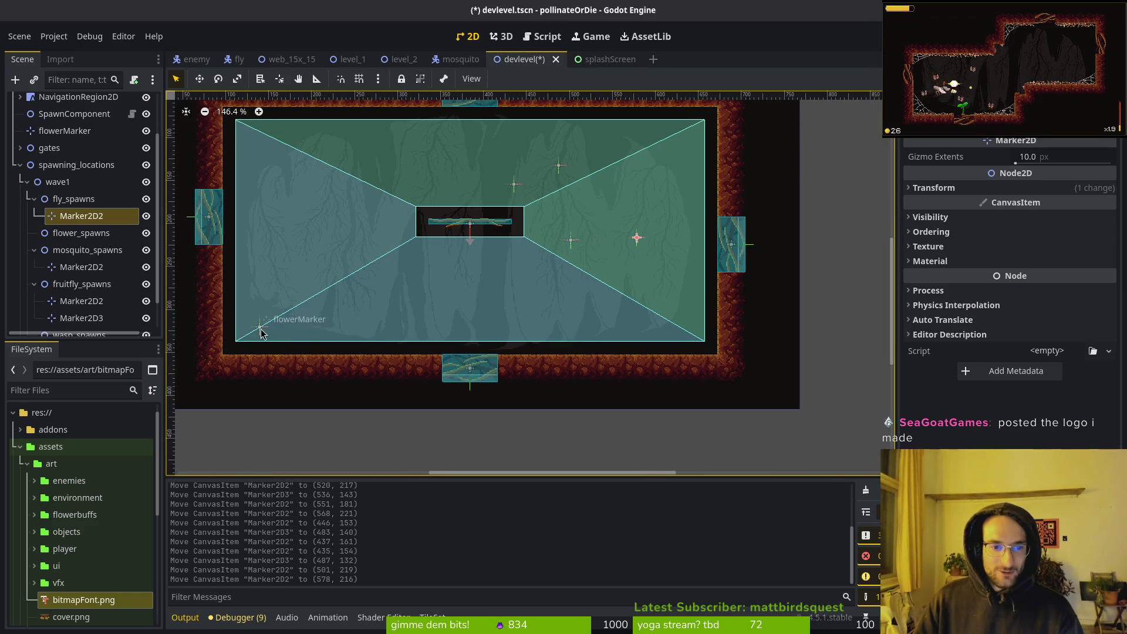
# Drag flowerMarker down onto the tunnel floor, nudge it down one pixel, and save
pyautogui.scroll(5, 269, 345)
pyautogui.moveTo(262, 333); pyautogui.dragTo(261, 367)
pyautogui.click(257, 364)
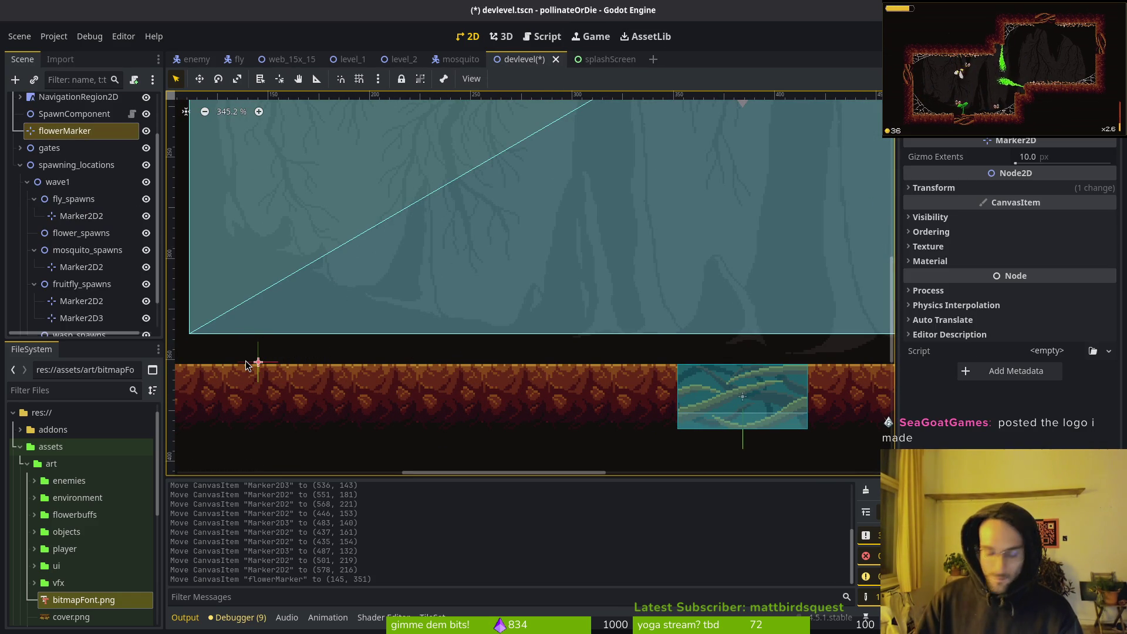
pyautogui.click(246, 366)
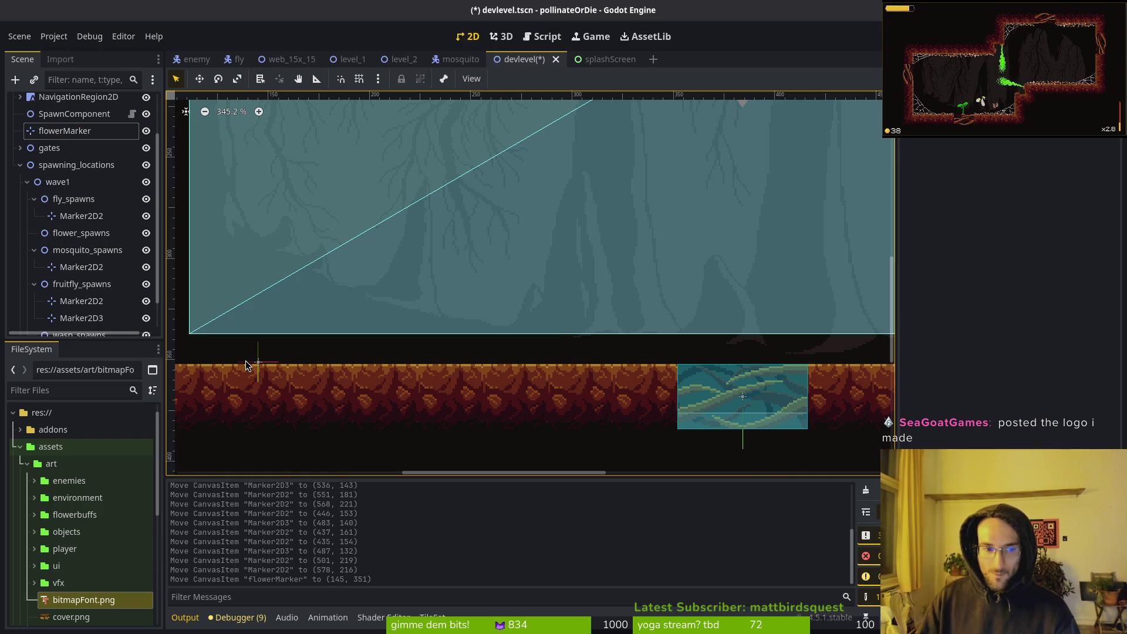
pyautogui.click(264, 367)
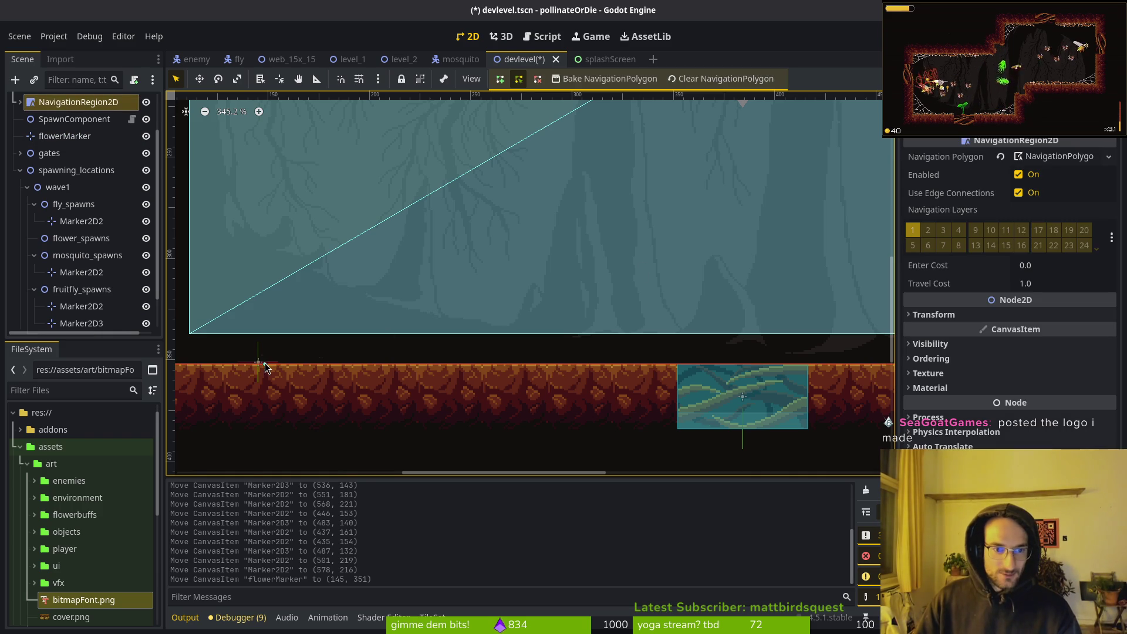
pyautogui.click(265, 370)
pyautogui.scroll(-3, 366, 364)
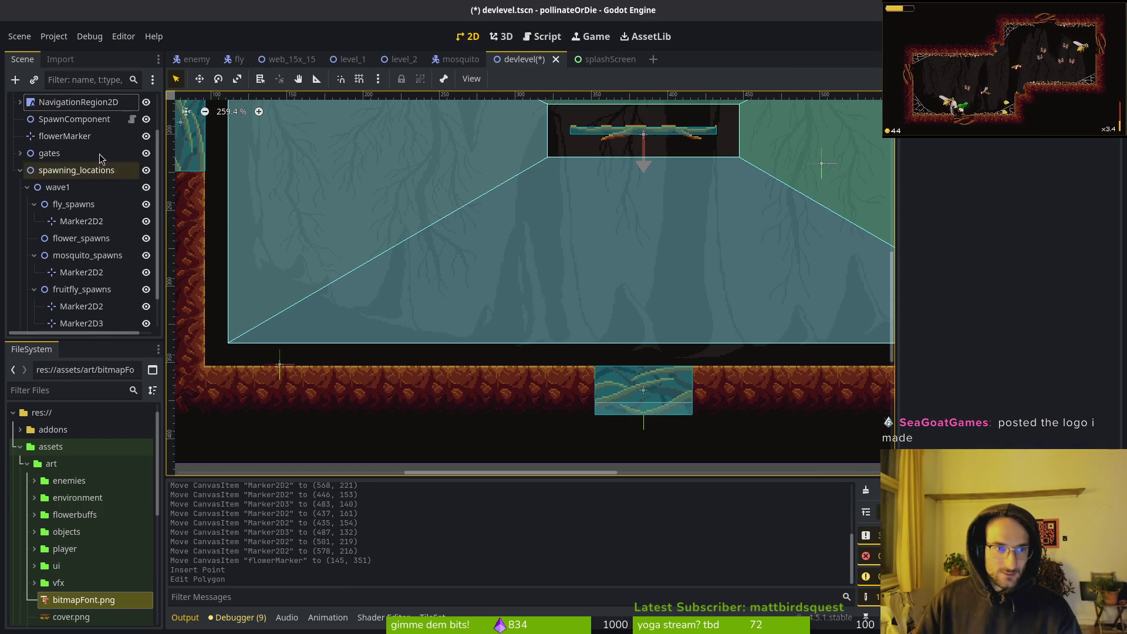
pyautogui.click(282, 259)
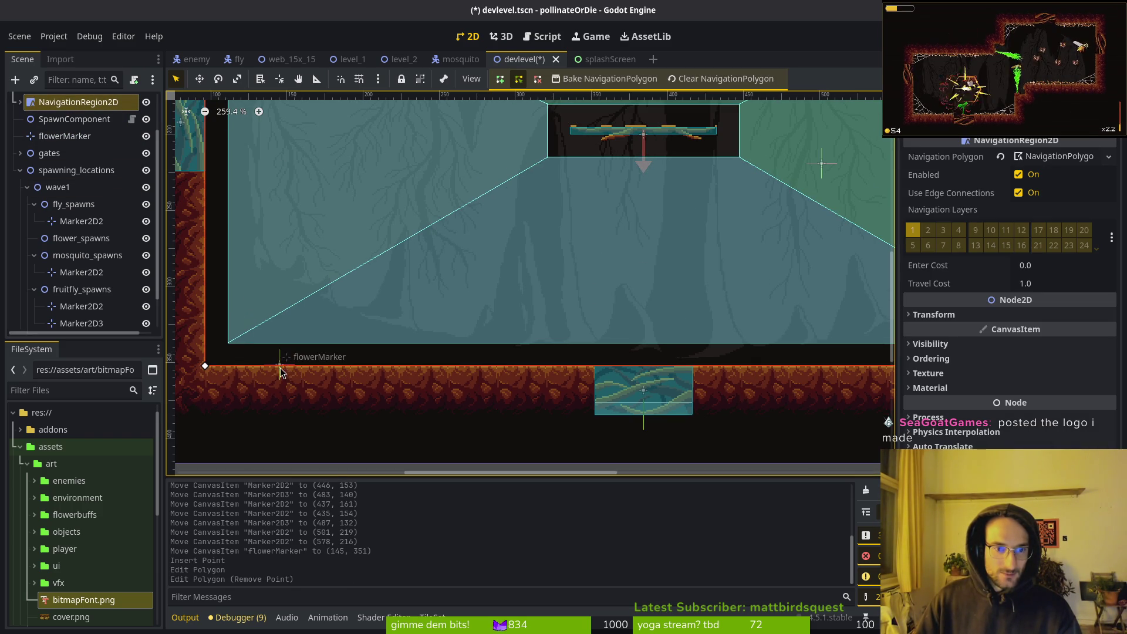
pyautogui.click(76, 272)
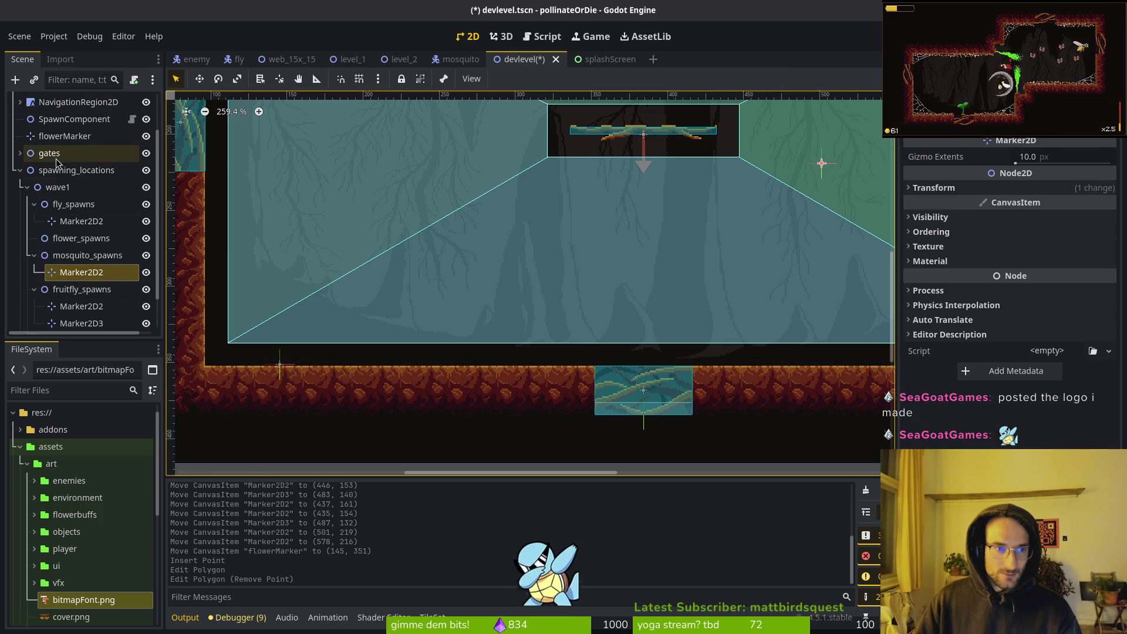
pyautogui.click(59, 136)
pyautogui.press('Down')
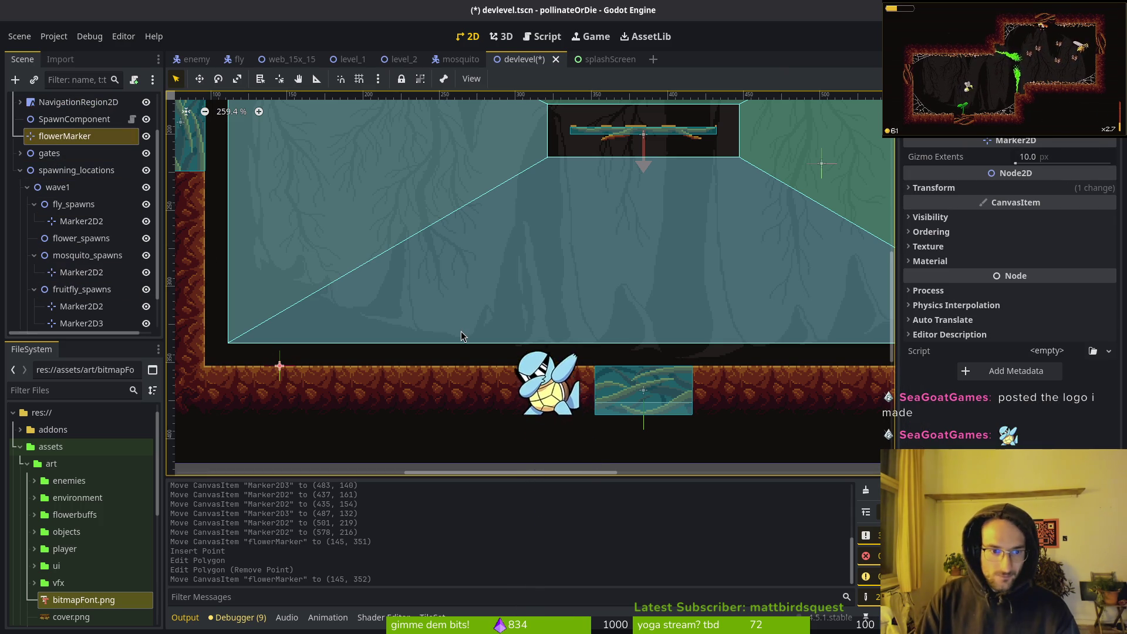
pyautogui.hotkey('ctrl', 's')
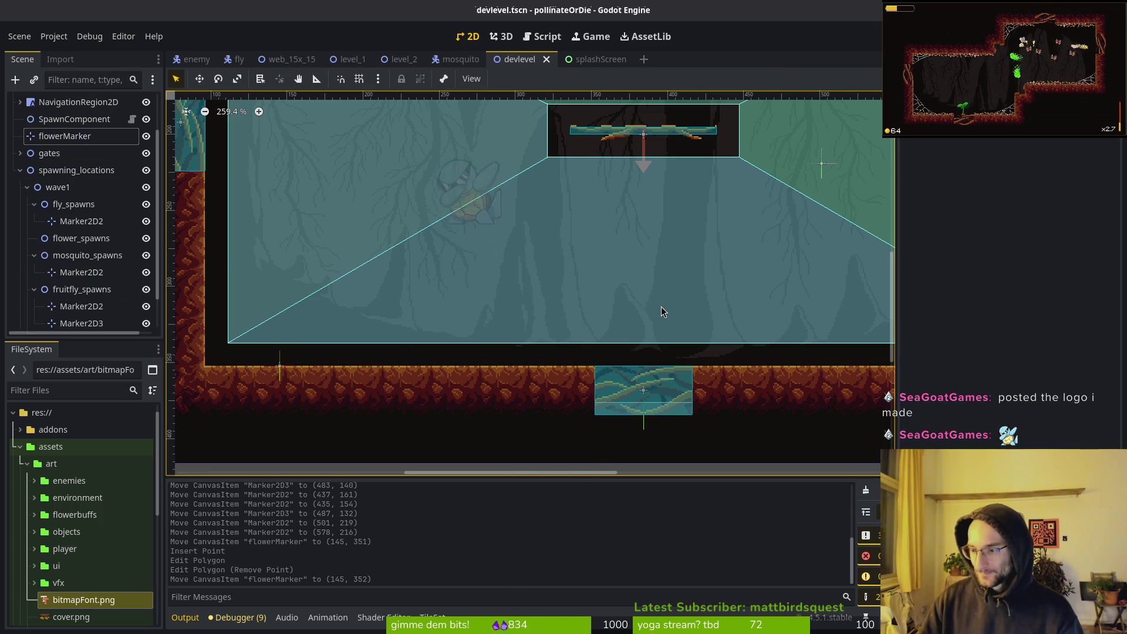
# Nudge flowerMarker eight pixels right to (160, 352) and save the scene
pyautogui.scroll(-4, 519, 259)
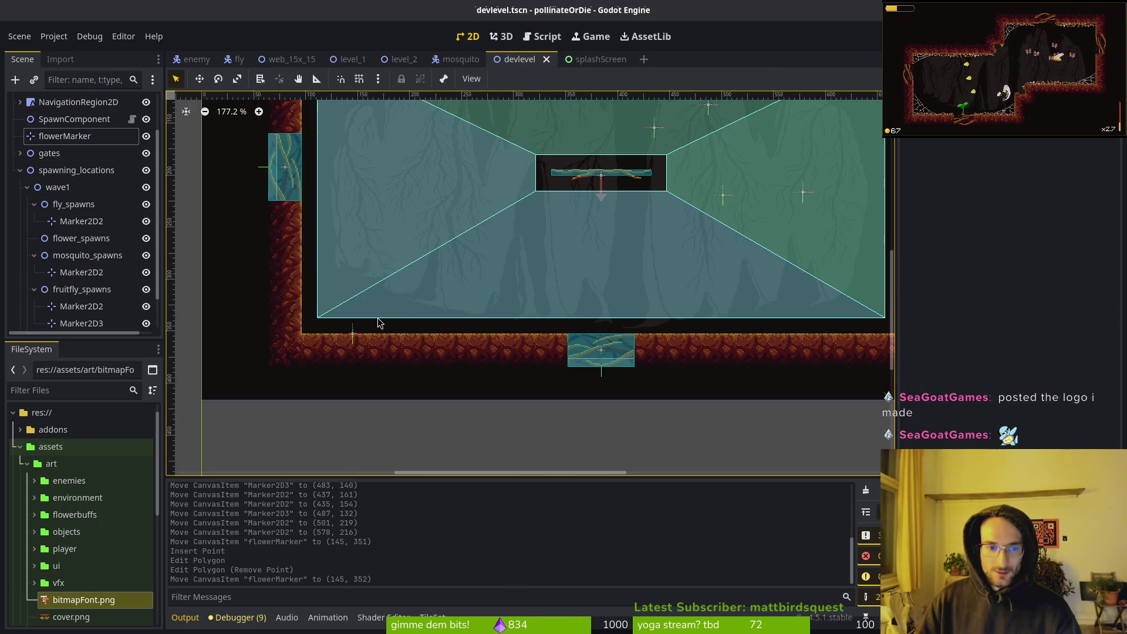
pyautogui.click(354, 335)
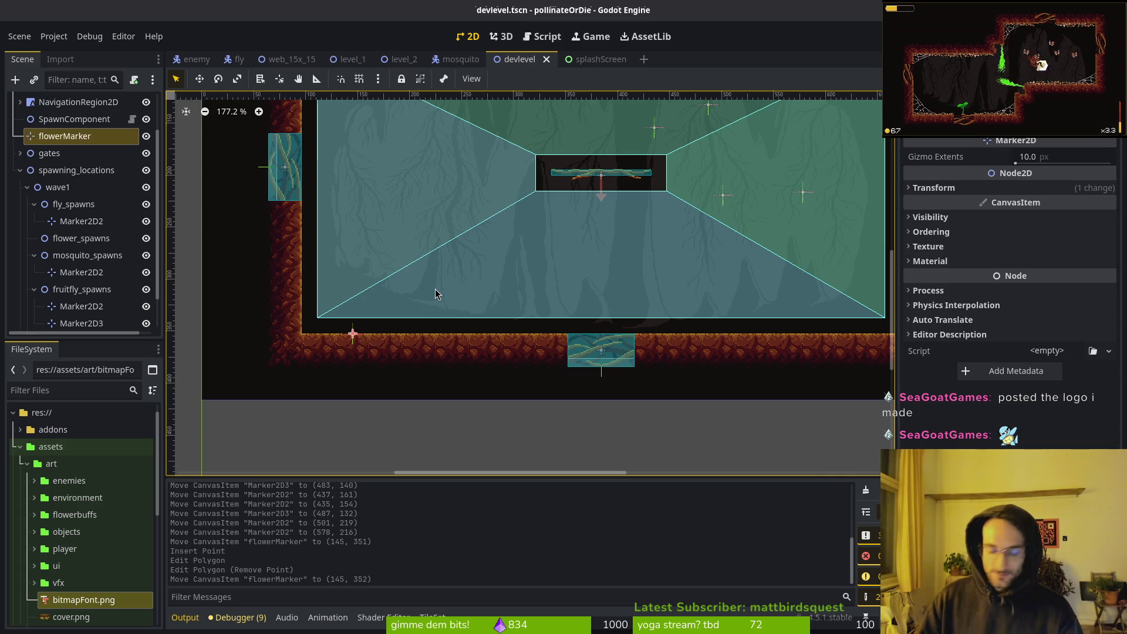
pyautogui.press('Right')
pyautogui.press('Right')
pyautogui.press('Right')
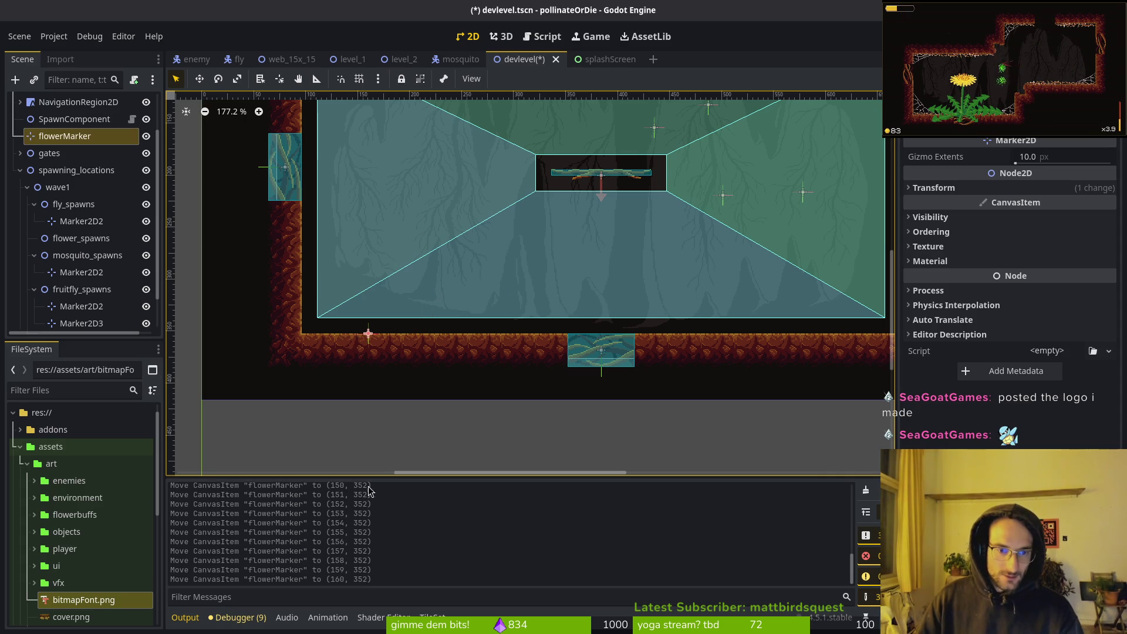
pyautogui.scroll(10, 372, 318)
pyautogui.click(401, 298)
pyautogui.hotkey('ctrl', 's')
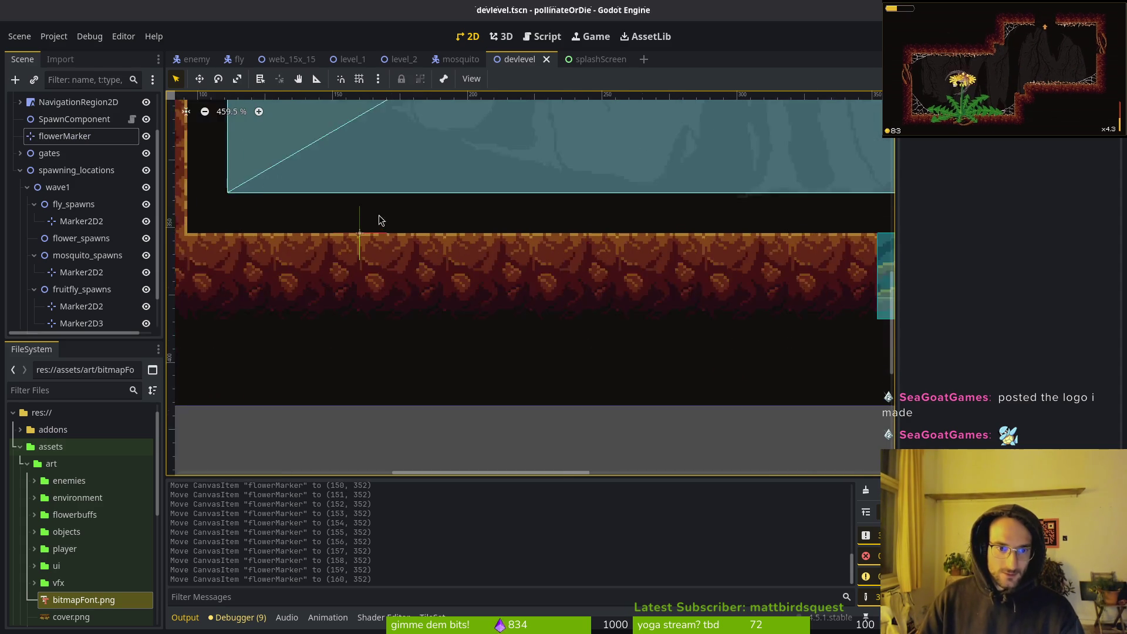
pyautogui.scroll(-5, 452, 276)
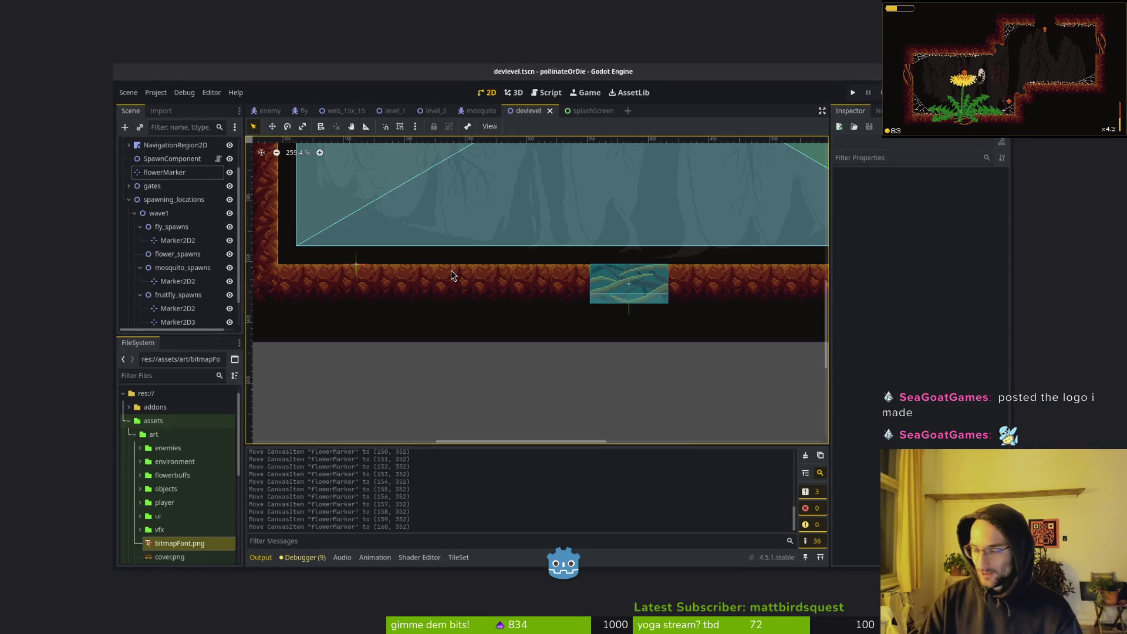
pyautogui.hotkey('alt', 'Tab')
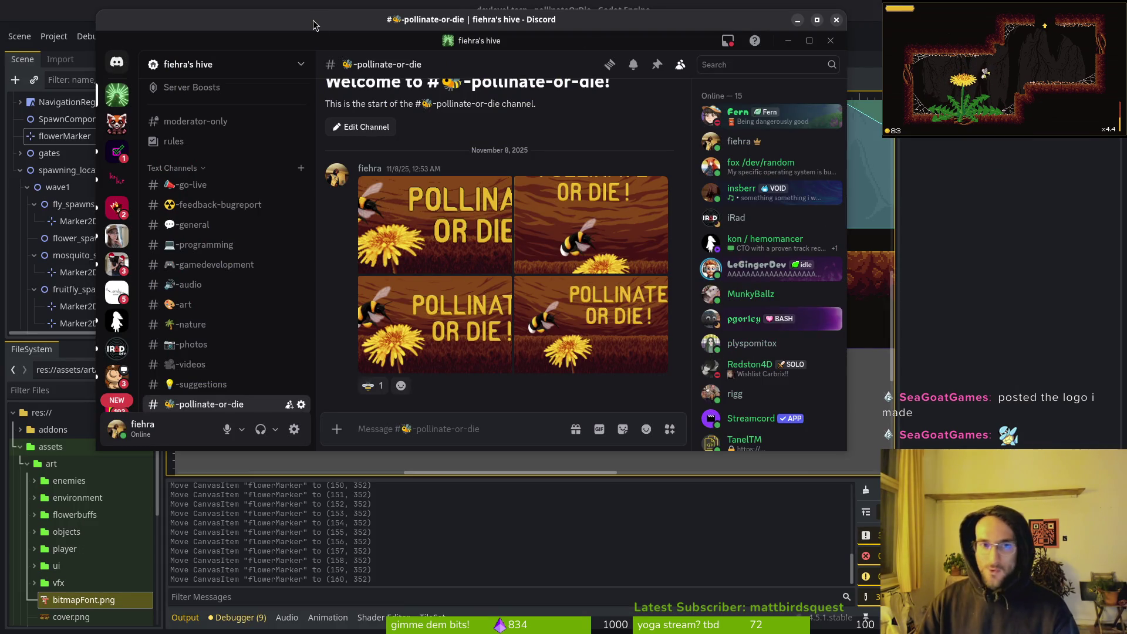
pyautogui.scroll(-3, 258, 223)
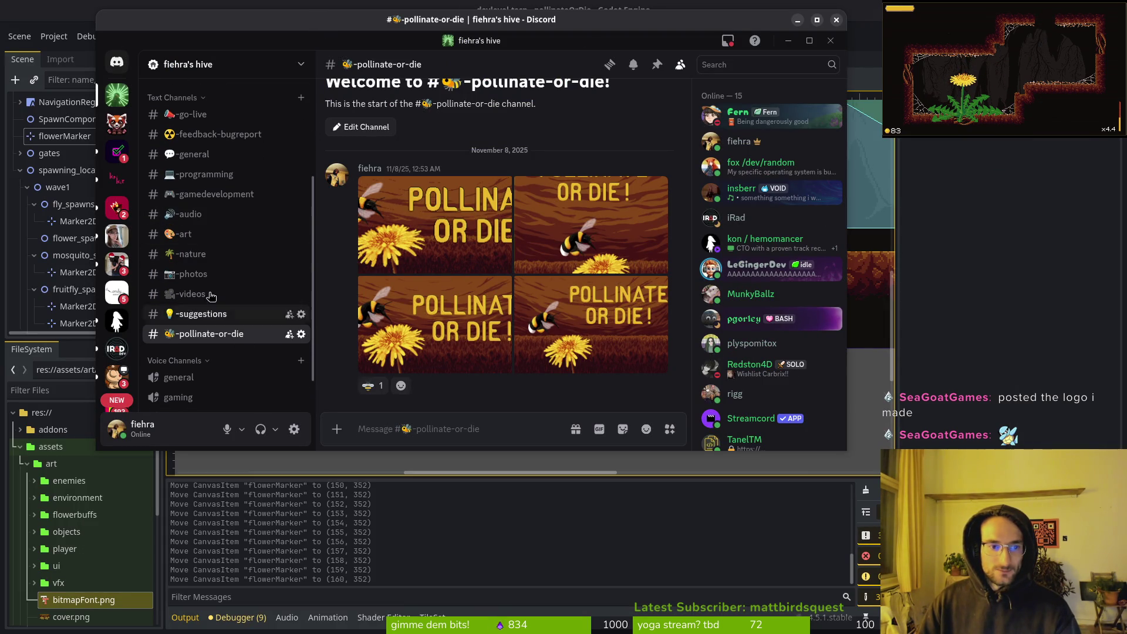
pyautogui.moveTo(203, 29); pyautogui.dragTo(1115, 59)
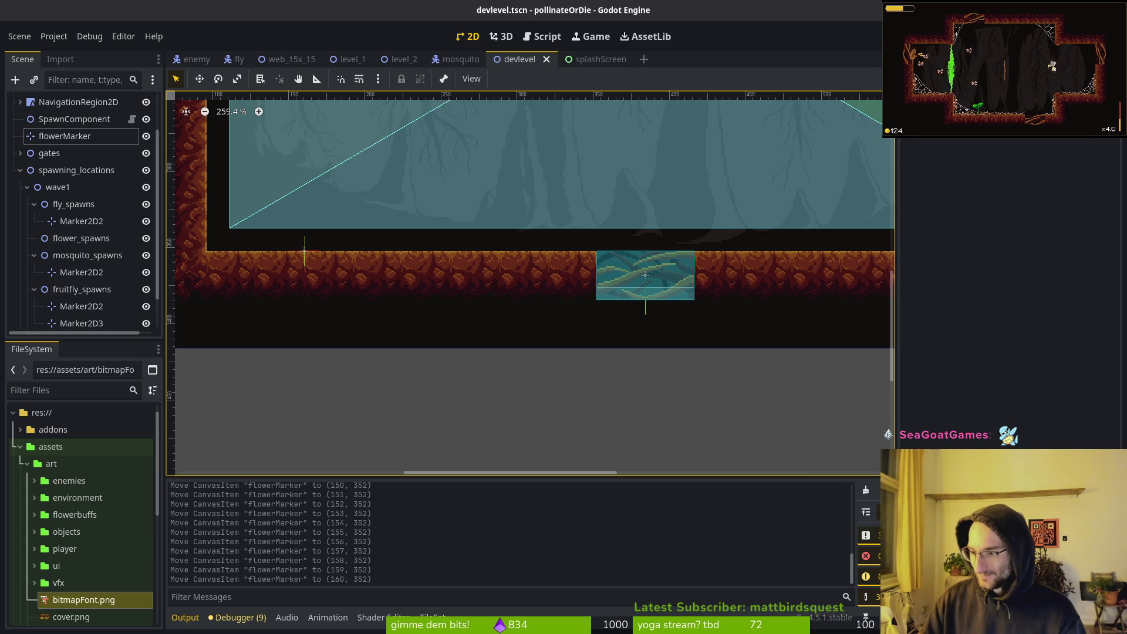
# Zoom out the 2D view and collapse the fly, flower, mosquito and fruitfly spawn groups
pyautogui.scroll(-5, 587, 368)
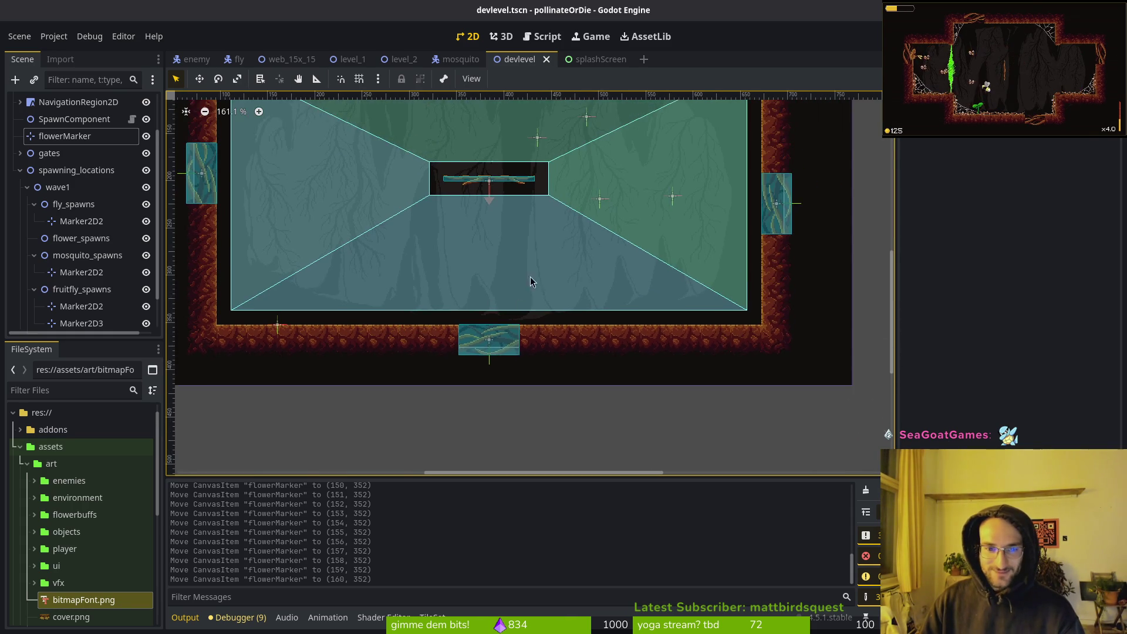
pyautogui.click(34, 204)
pyautogui.click(53, 221)
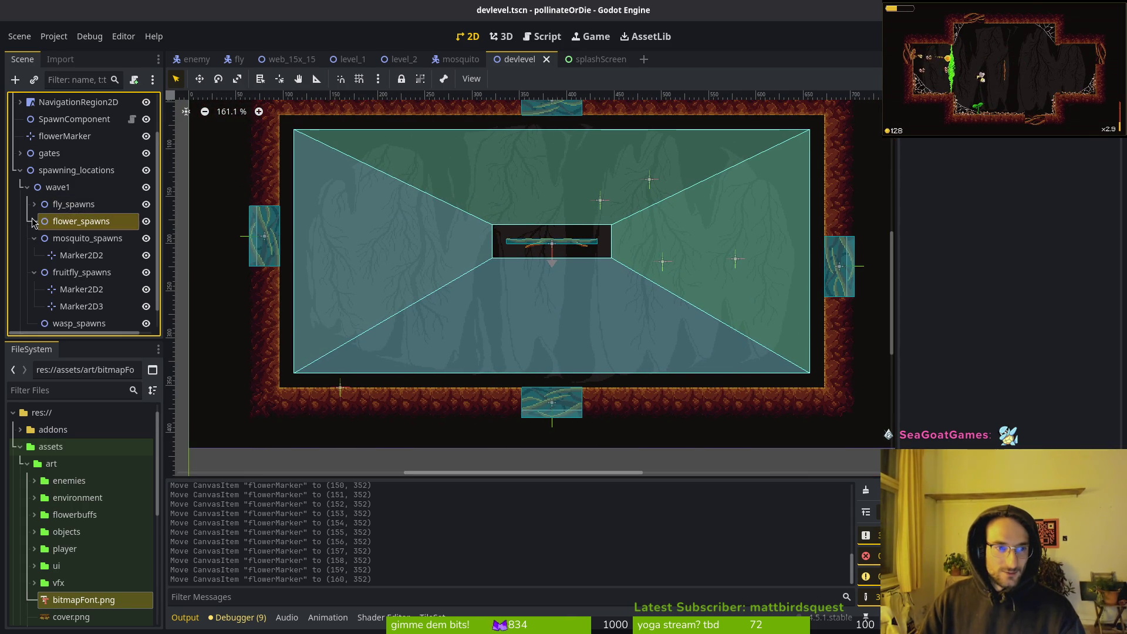
pyautogui.click(34, 238)
pyautogui.click(34, 255)
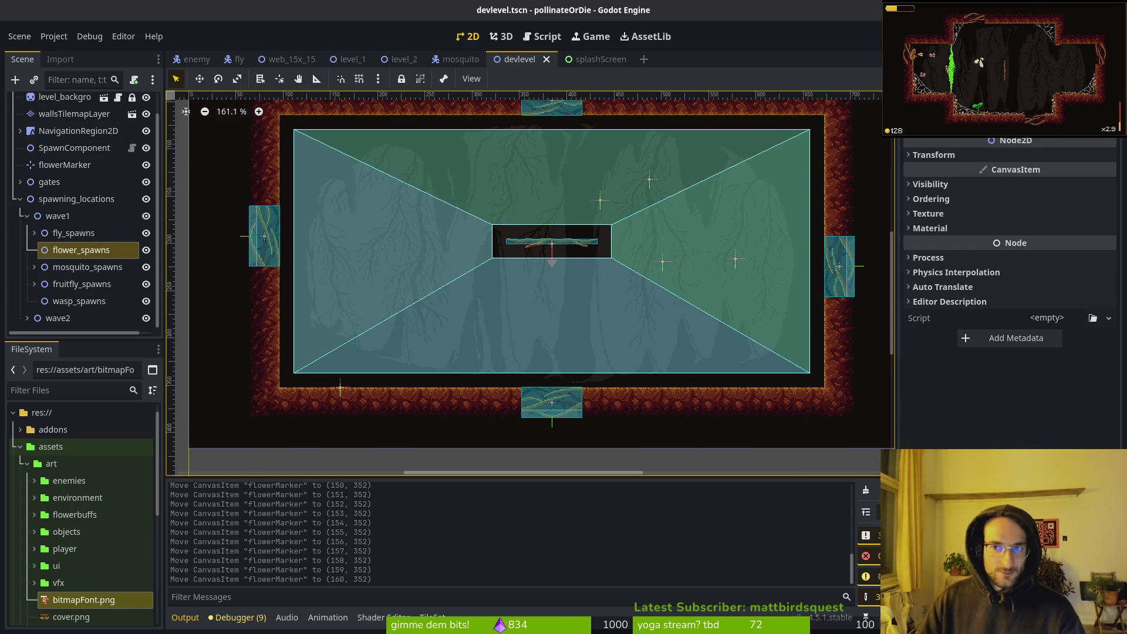
# Run the game with F5, enter the dev level, fight the enemies and leave through the bottom exit
pyautogui.press('F5')
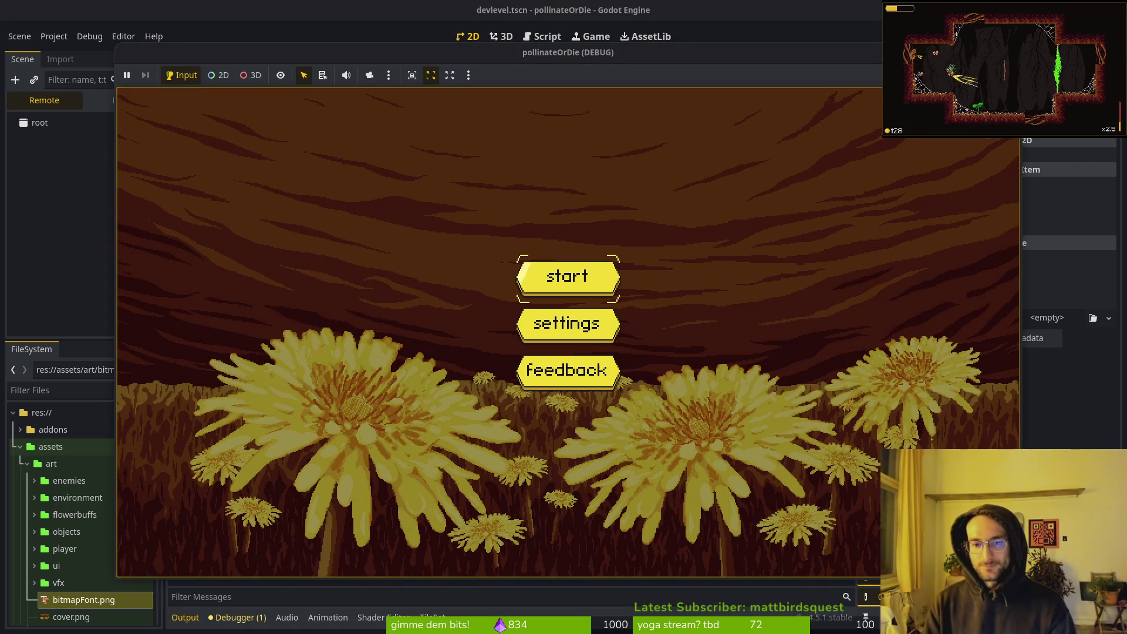
pyautogui.press('Return')
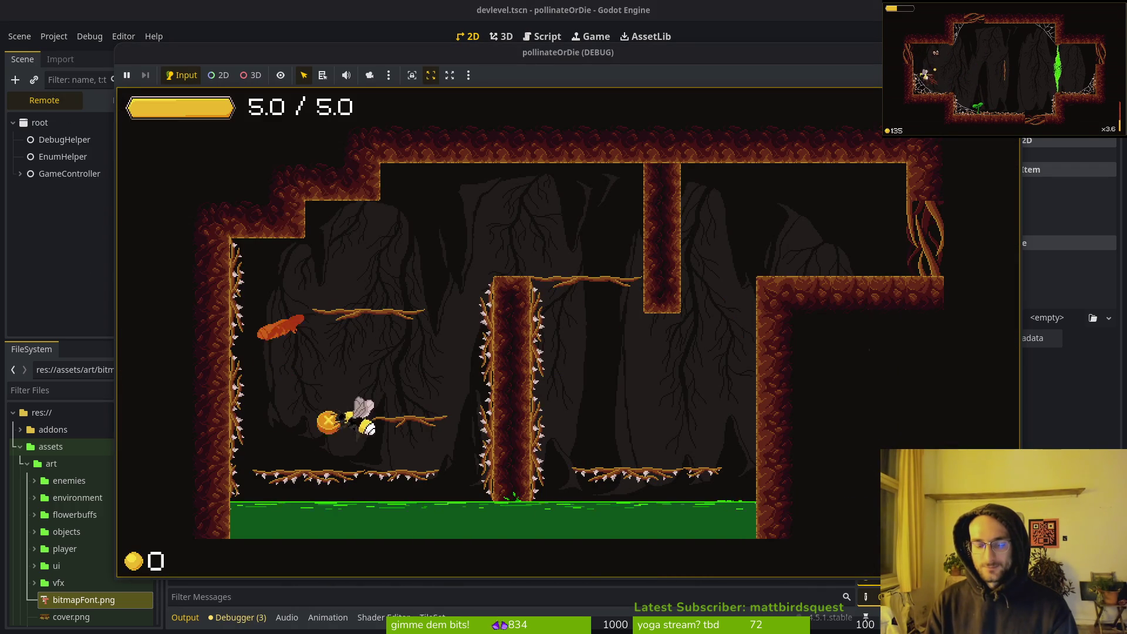
pyautogui.press('Right')
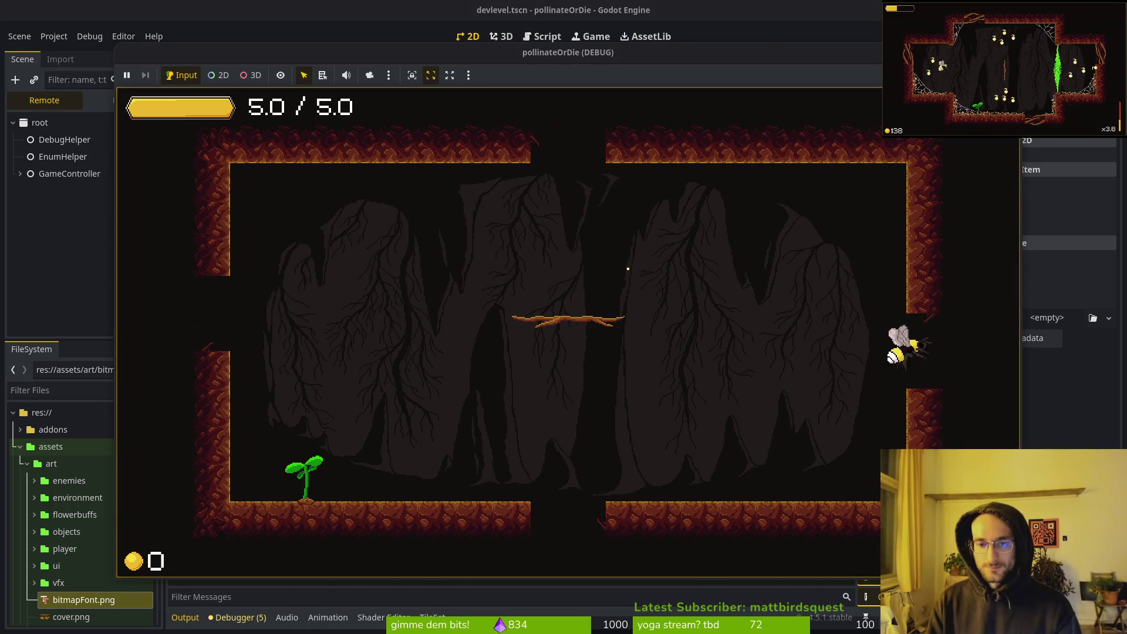
pyautogui.press('Left')
pyautogui.press('Up')
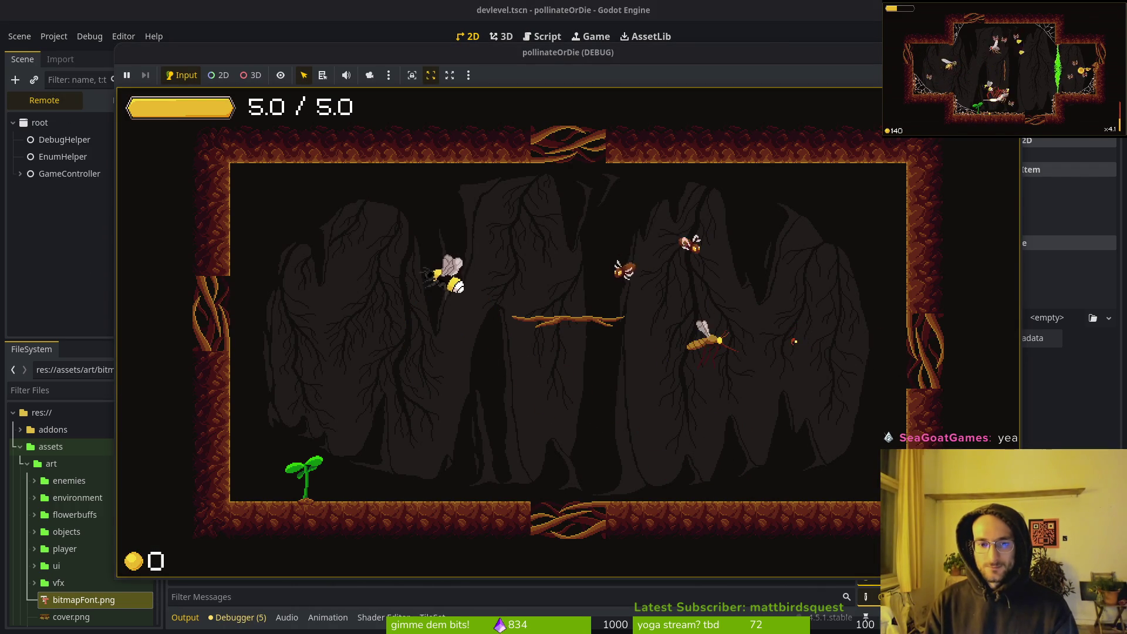
pyautogui.press('Up')
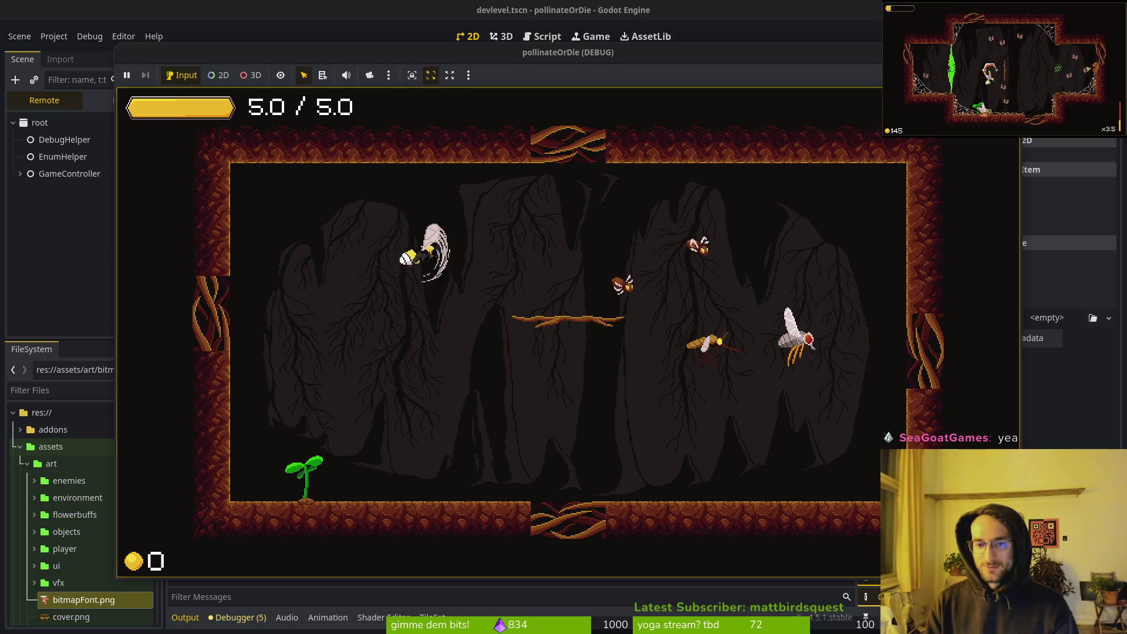
pyautogui.press('Up')
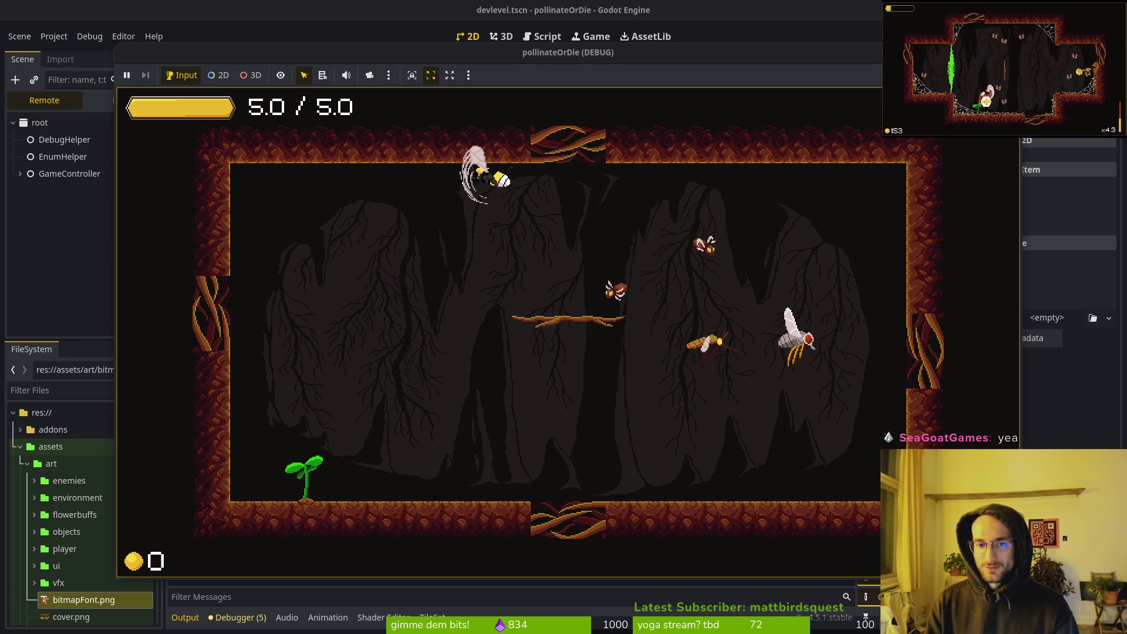
pyautogui.press('Right')
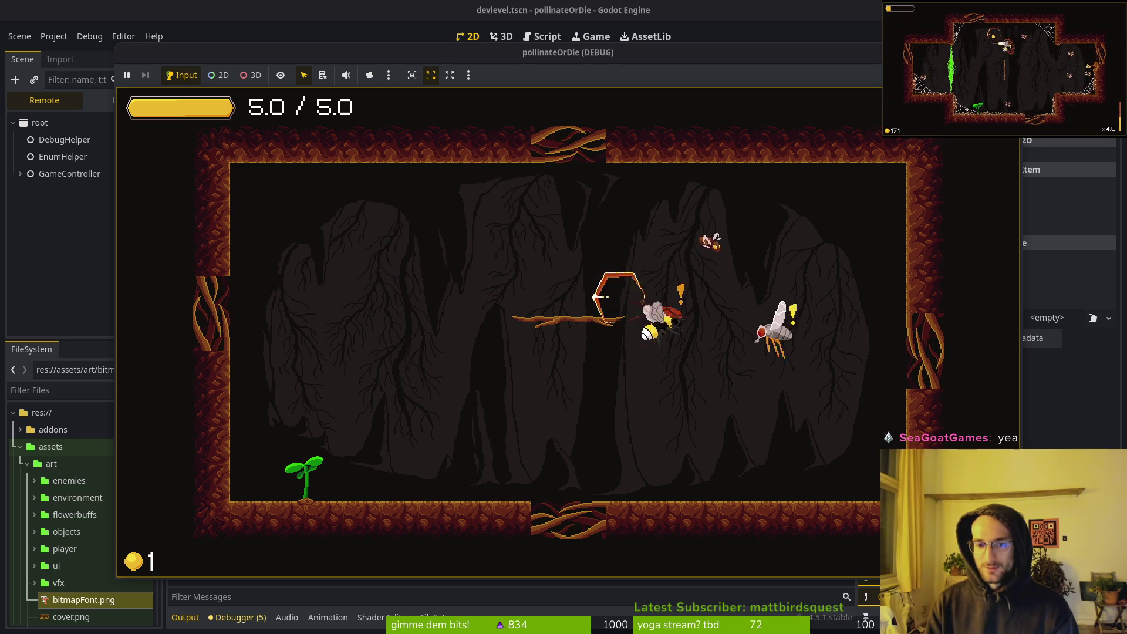
pyautogui.press('Down')
pyautogui.press('Left')
pyautogui.press('Down')
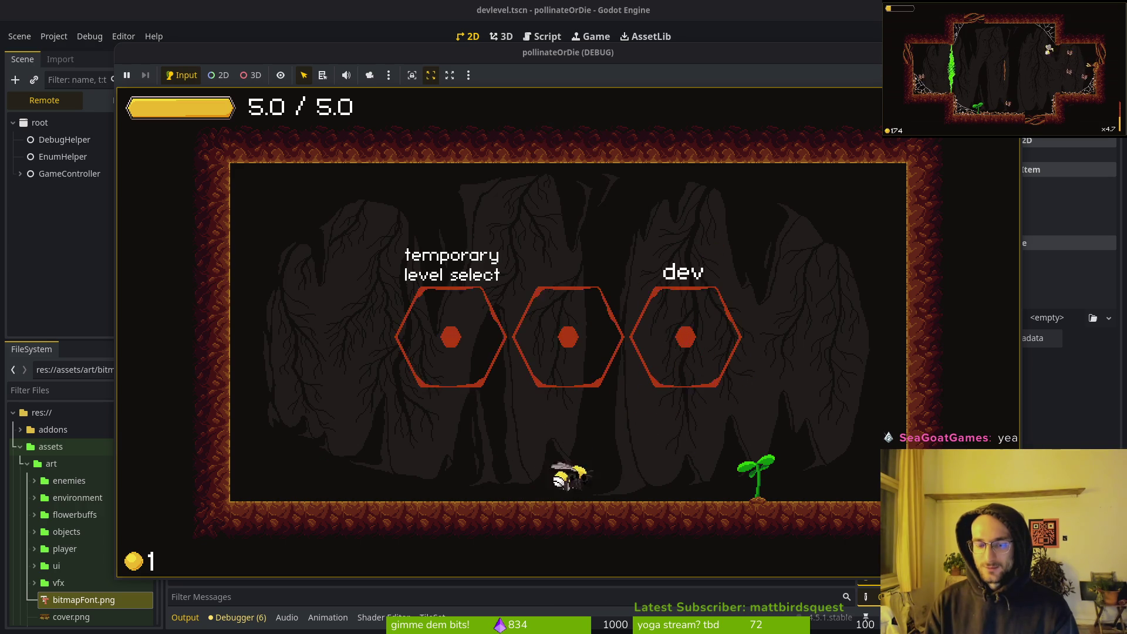
# Re-enter the dev room, clear the flies and return to the level-select room
pyautogui.press('Up')
pyautogui.press('Right')
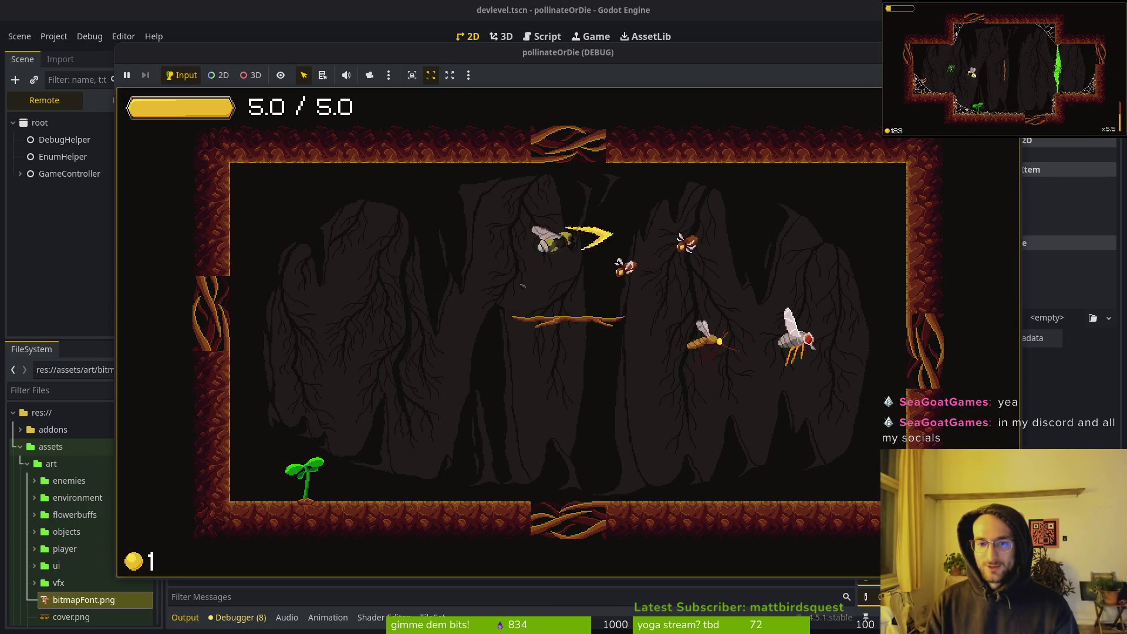
pyautogui.press('Right')
pyautogui.press('Left')
pyautogui.press('Right')
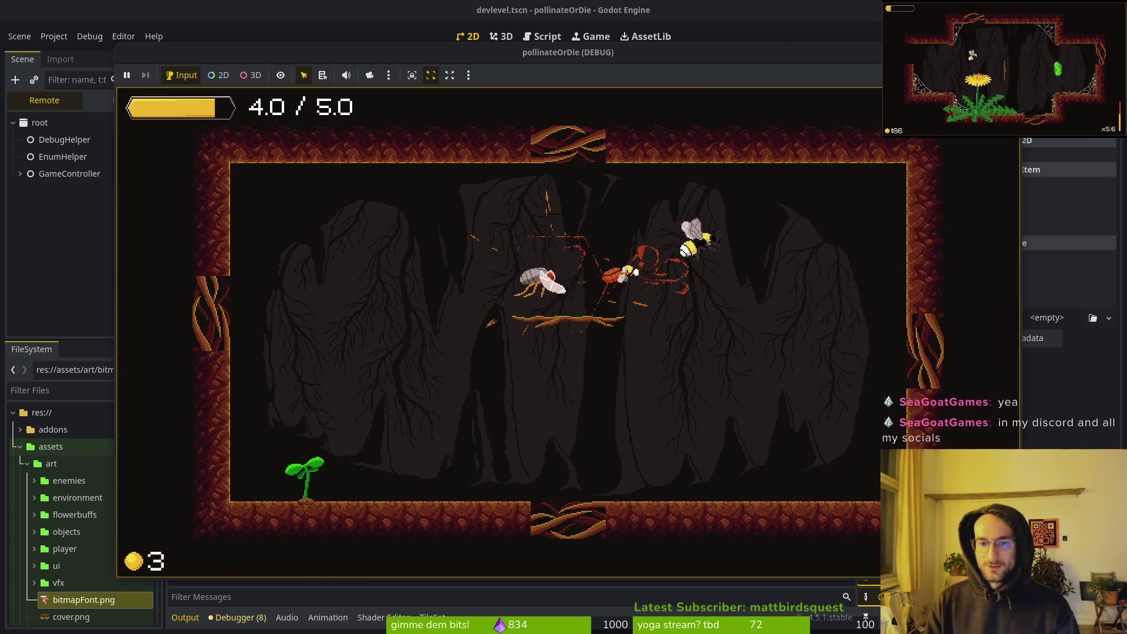
pyautogui.press('Left')
pyautogui.press('Down')
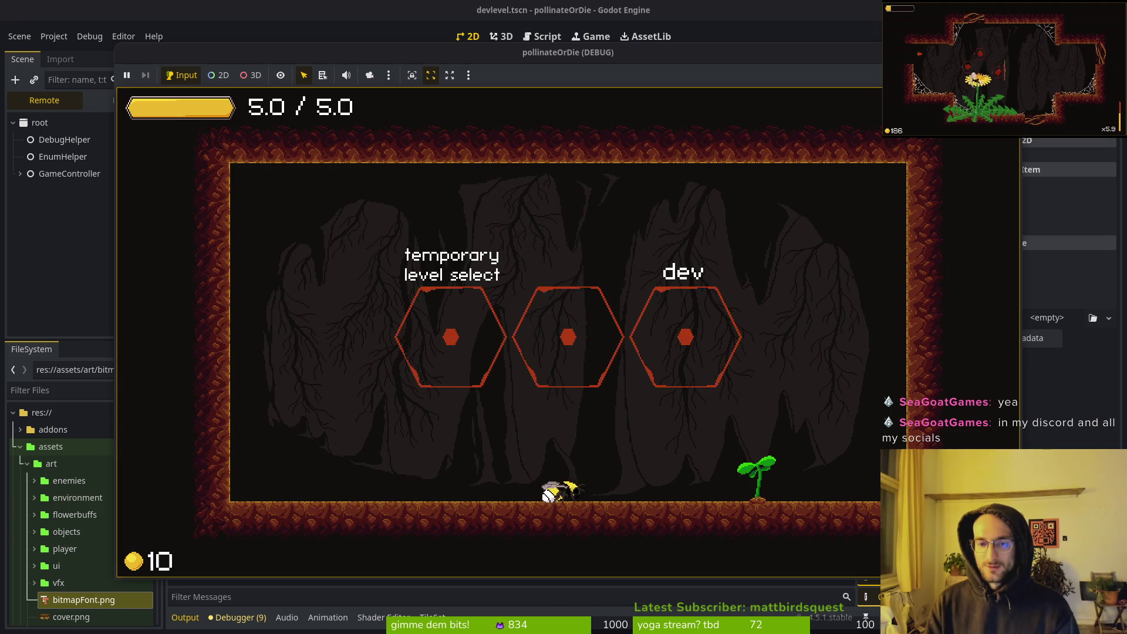
# Reload the room via the middle hexagon, then re-enter the dev room to trigger another enemy wave
pyautogui.press('Up')
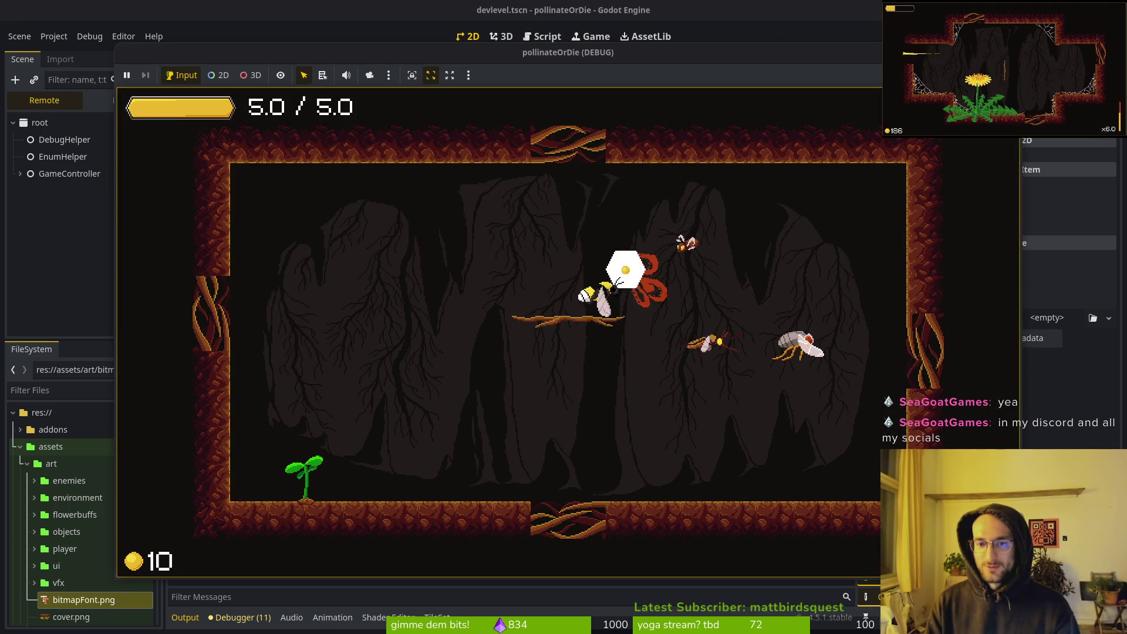
pyautogui.press('Right')
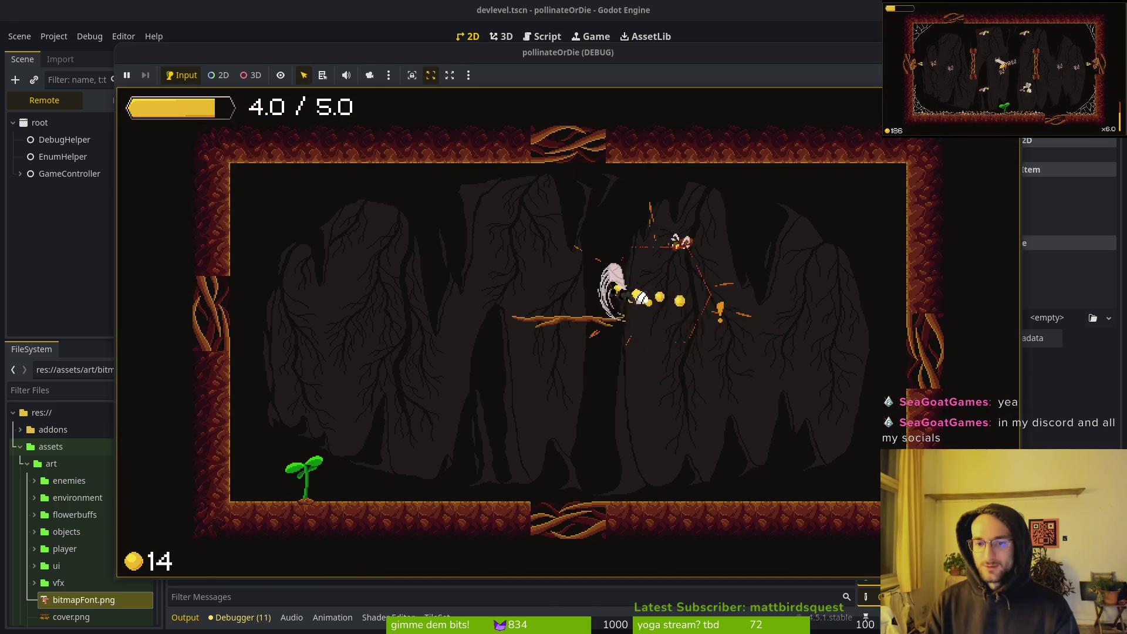
pyautogui.press('Up')
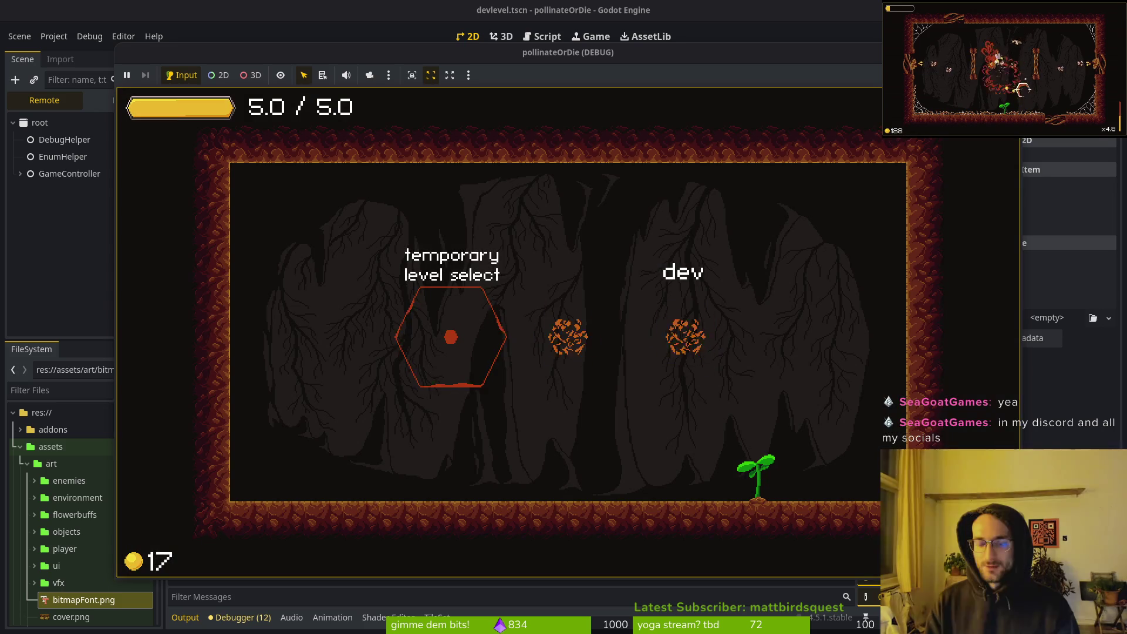
pyautogui.press('Left')
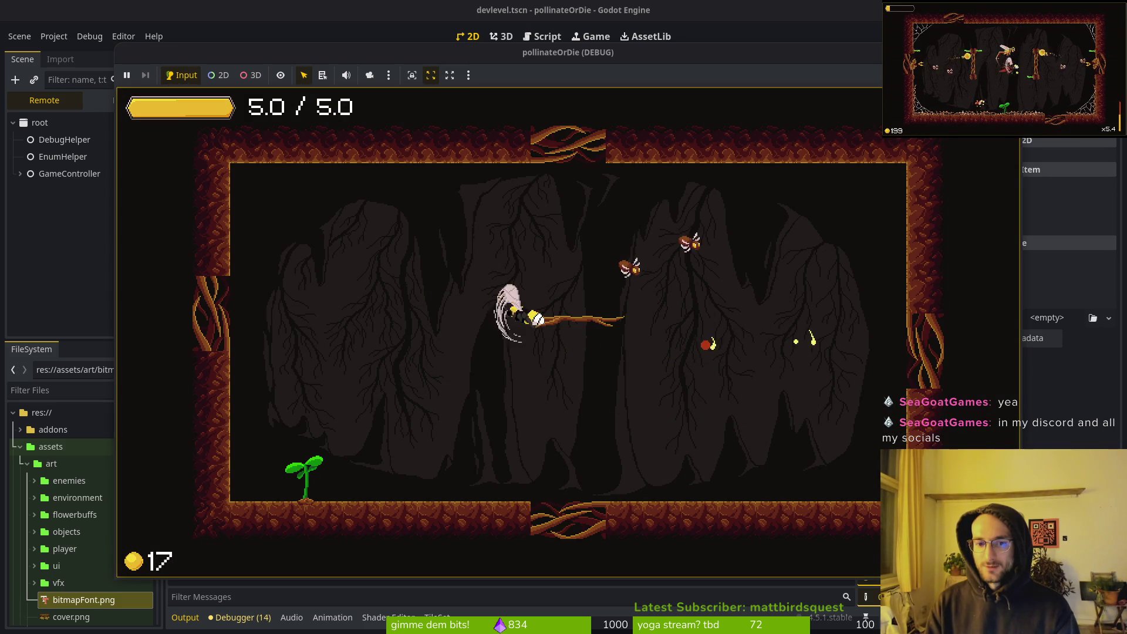
pyautogui.press('Right')
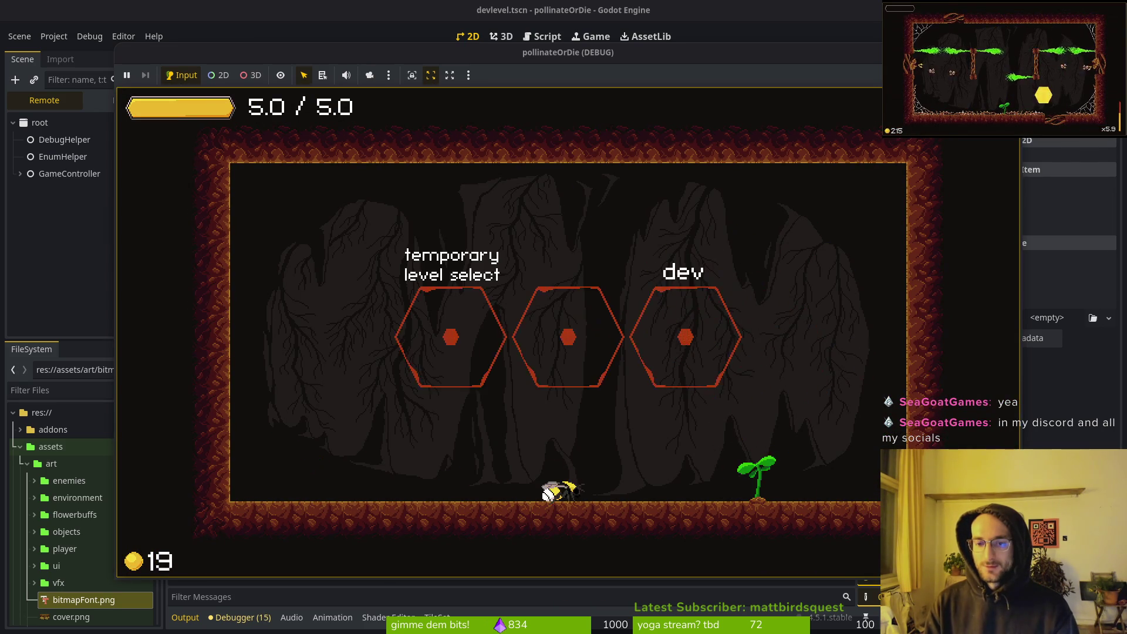
# Fly the bee back into the dev room from level select
pyautogui.press('Up')
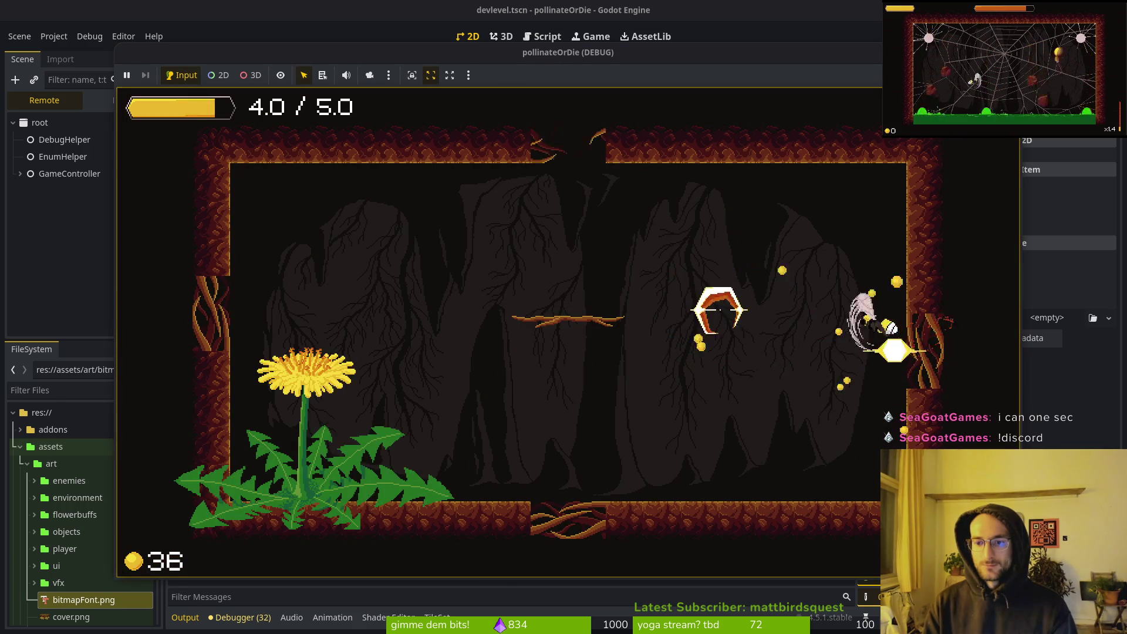
# Stop the game and drag Marker2D2 and Marker2D3 to new spots in the room's right half
pyautogui.press('F8')
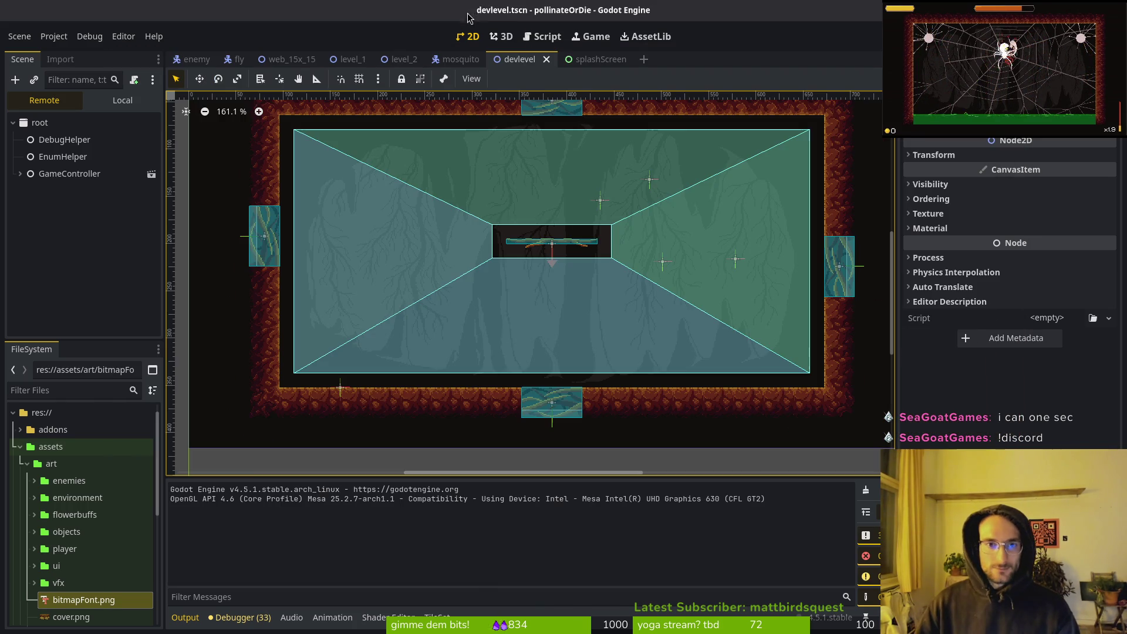
pyautogui.moveTo(734, 266)
pyautogui.mouseDown()
pyautogui.moveTo(637, 193)
pyautogui.moveTo(649, 183)
pyautogui.mouseUp()
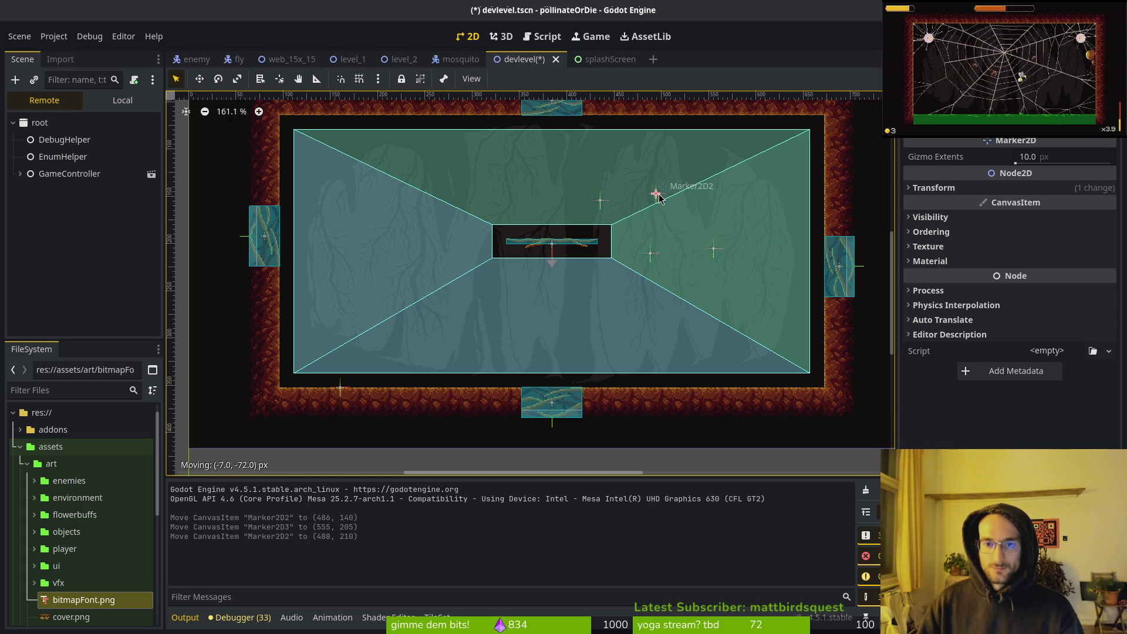
pyautogui.moveTo(657, 200); pyautogui.dragTo(655, 197)
pyautogui.moveTo(650, 253)
pyautogui.mouseDown()
pyautogui.moveTo(686, 233)
pyautogui.moveTo(773, 254)
pyautogui.moveTo(738, 259)
pyautogui.mouseUp()
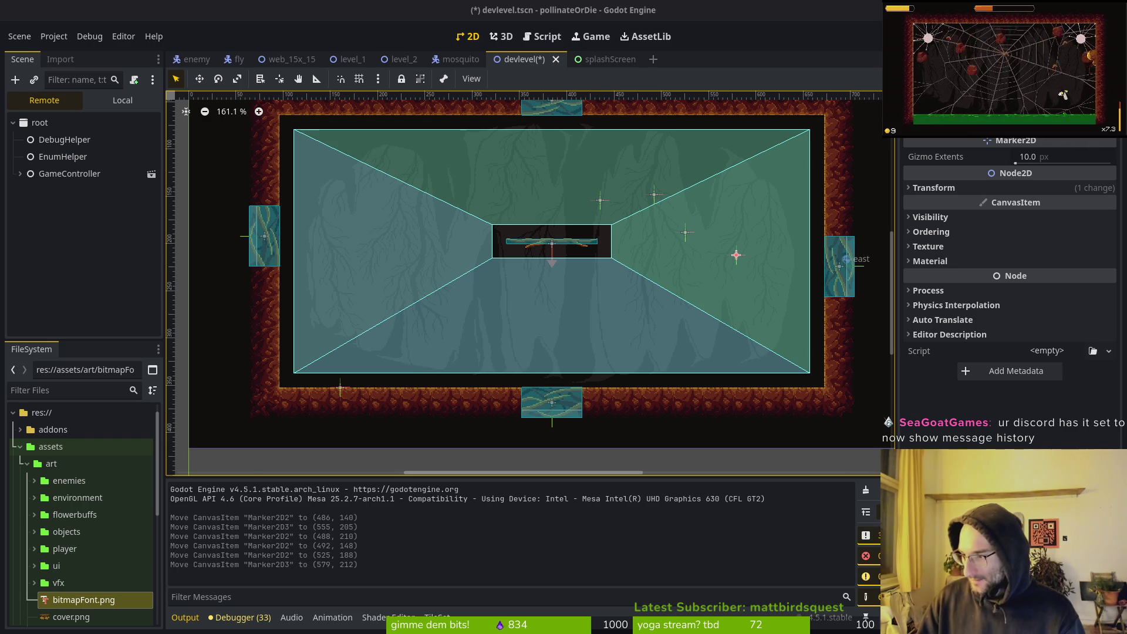
# Leave the run summary for the nest screen and bring the pollinateOrDie (DEBUG) window forward
pyautogui.press('super')
pyautogui.press('super')
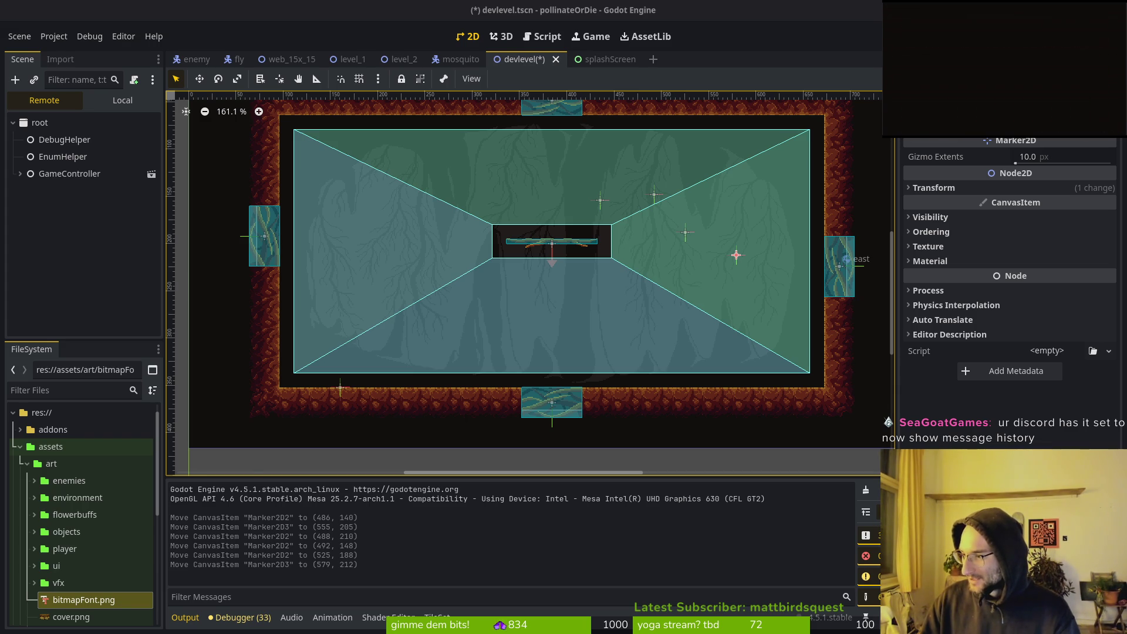
pyautogui.press('Return')
pyautogui.hotkey('alt', 'Tab')
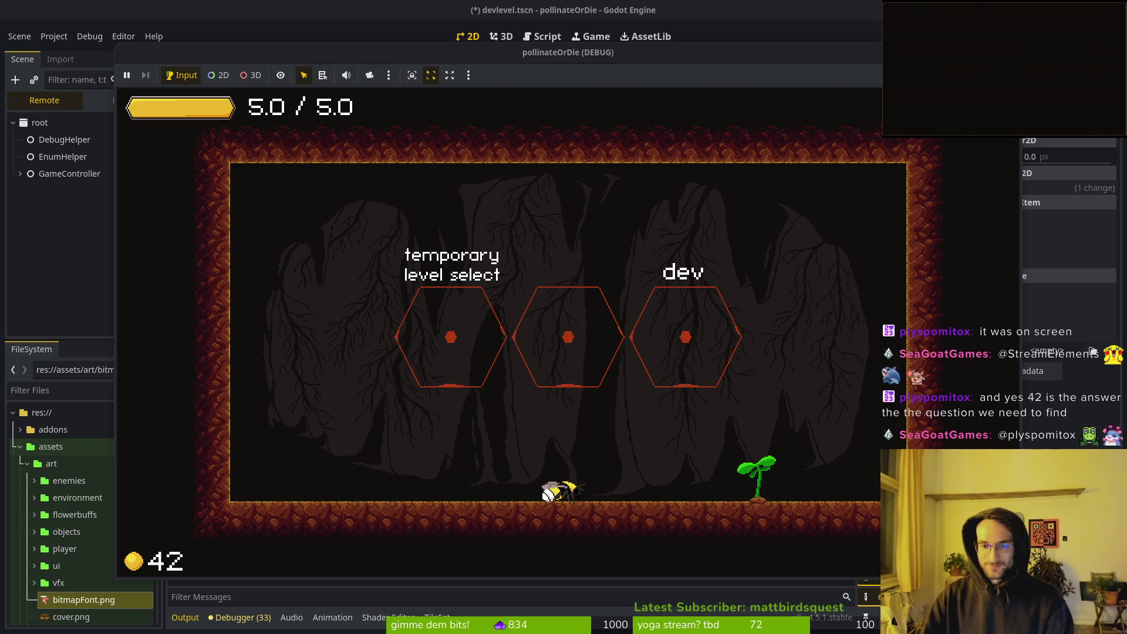
# Fly the bee off the floor, attack the enemies and clear the room
pyautogui.moveTo(496, 60)
pyautogui.mouseDown()
pyautogui.moveTo(482, 43)
pyautogui.moveTo(500, 47)
pyautogui.mouseUp()
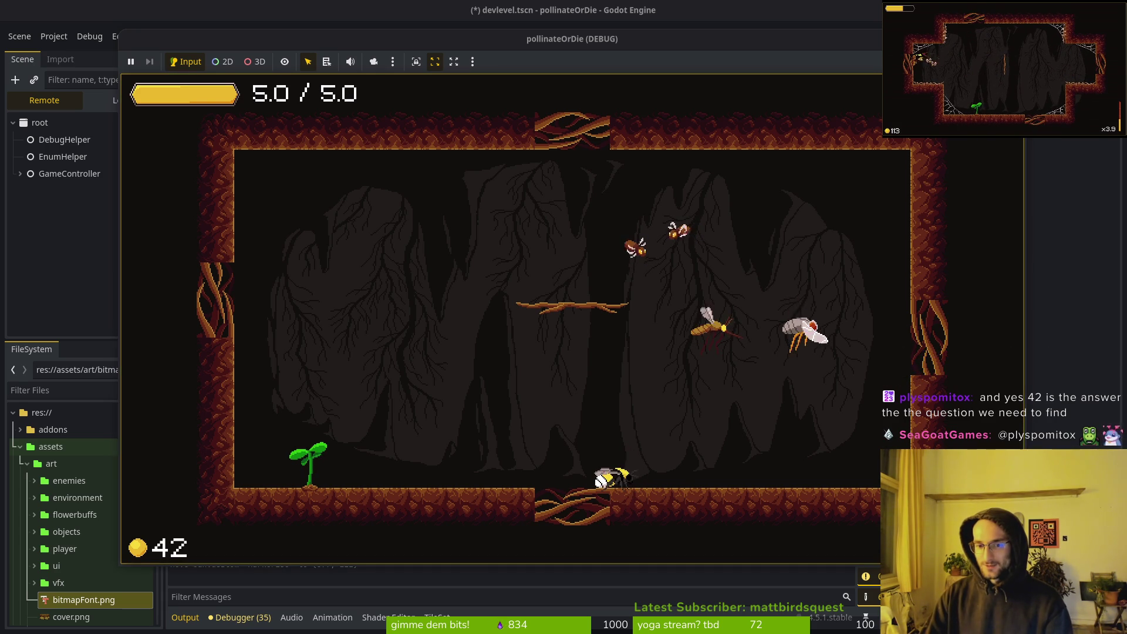
pyautogui.press('Left')
pyautogui.press('Up')
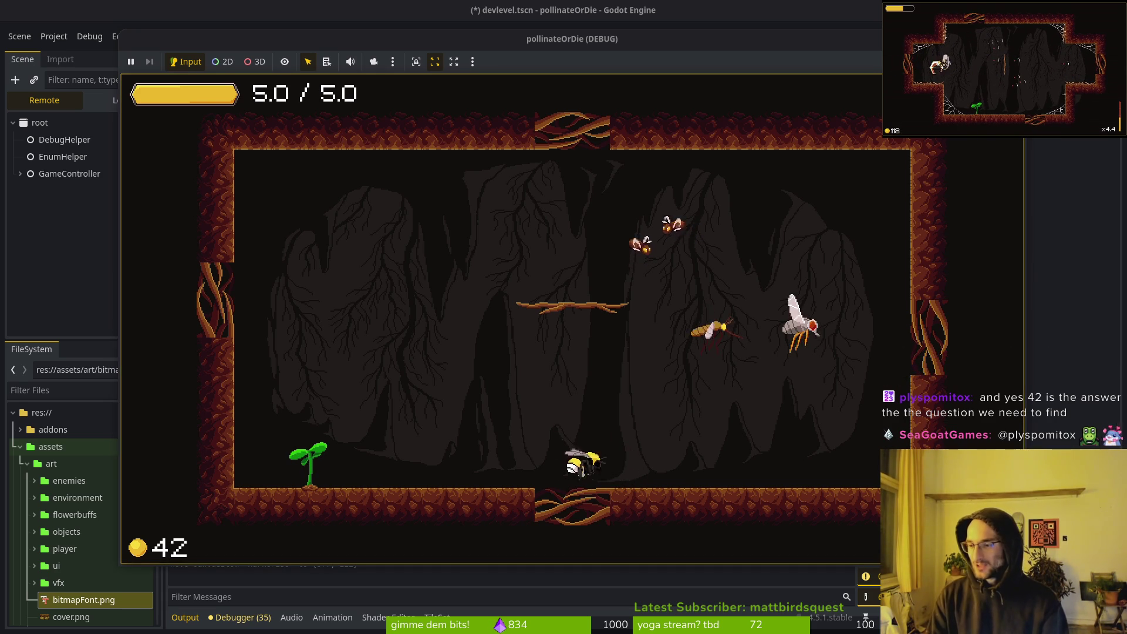
pyautogui.press('Left')
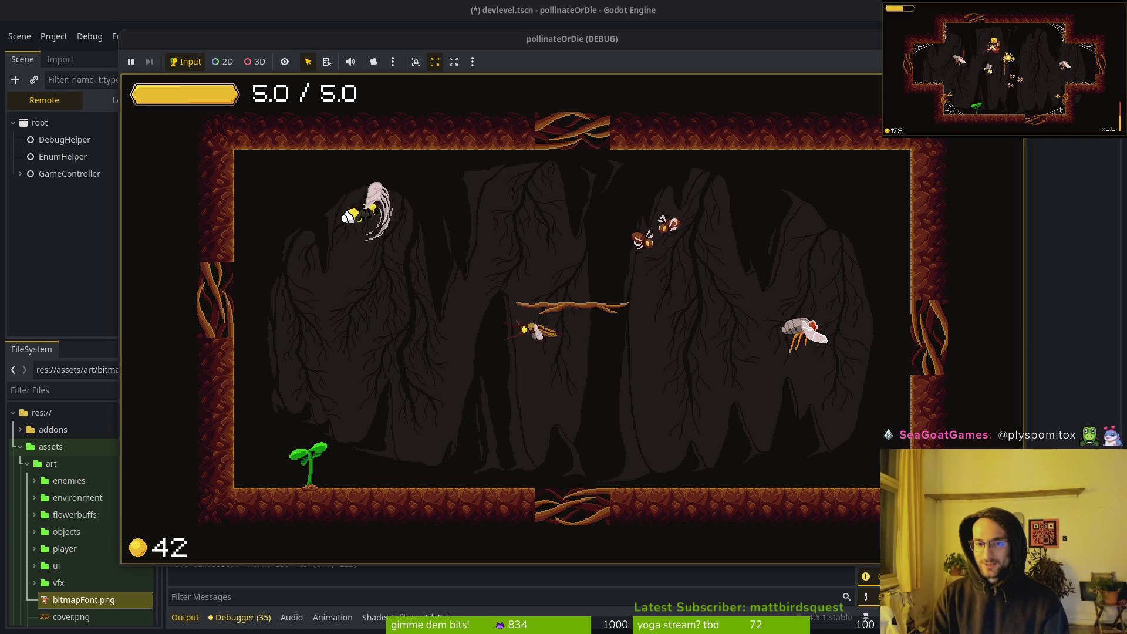
pyautogui.press('Up')
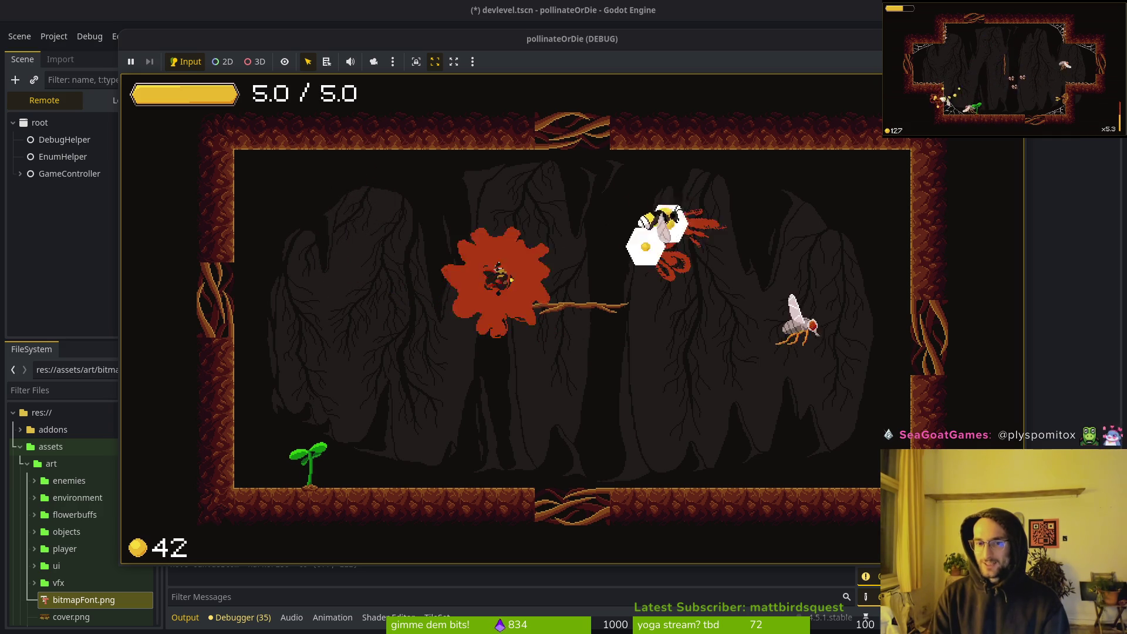
pyautogui.press('Right')
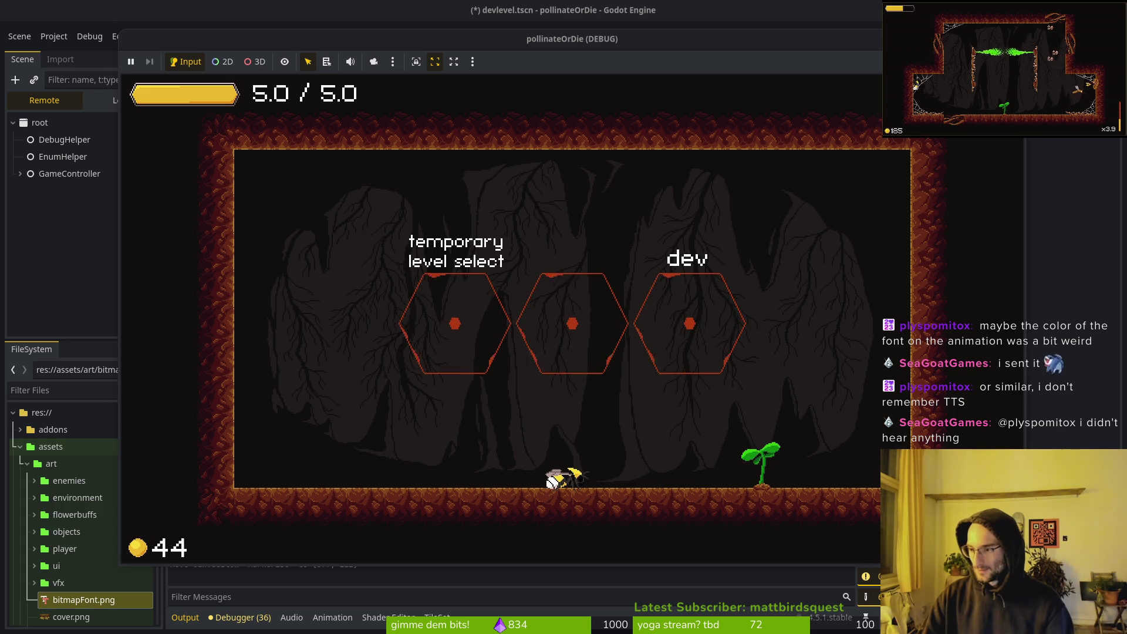
# Fly through the middle hexagon portal, then stop the game and save devlevel.tscn
pyautogui.press('space')
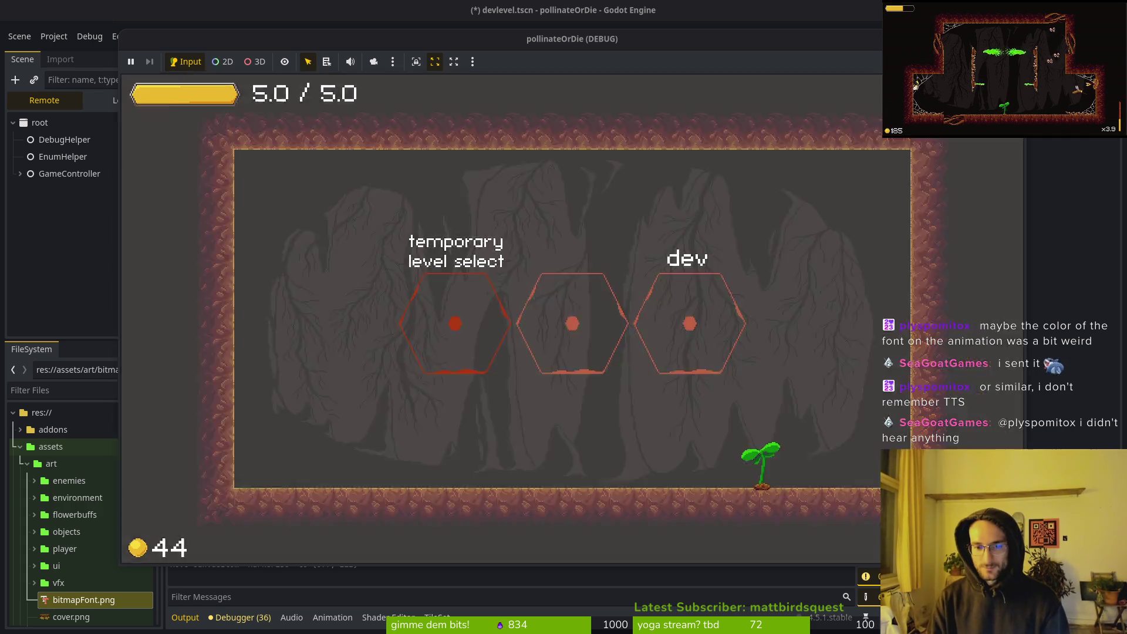
pyautogui.press('space')
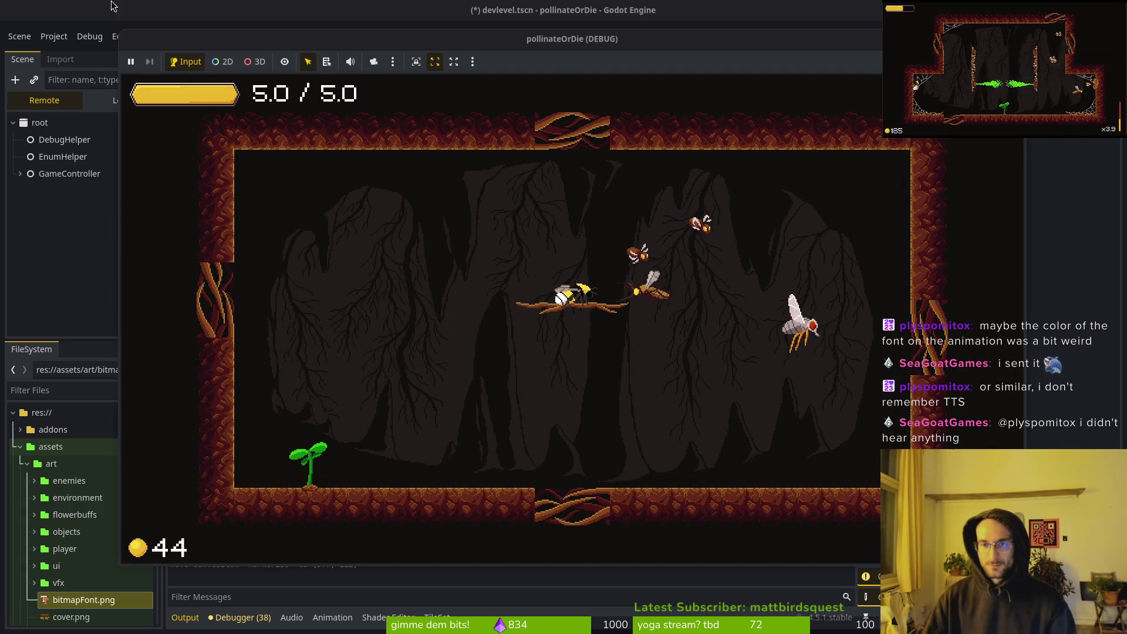
pyautogui.press('F8')
pyautogui.hotkey('ctrl', 's')
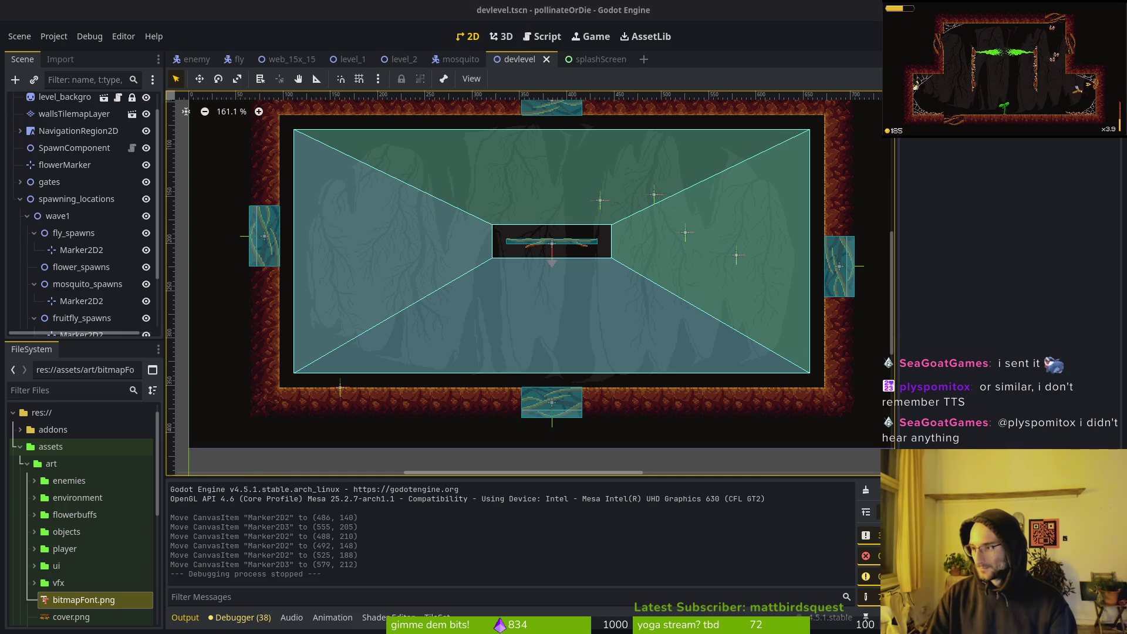
# Switch to the Discord window showing the #art channel
pyautogui.hotkey('alt', 'Tab')
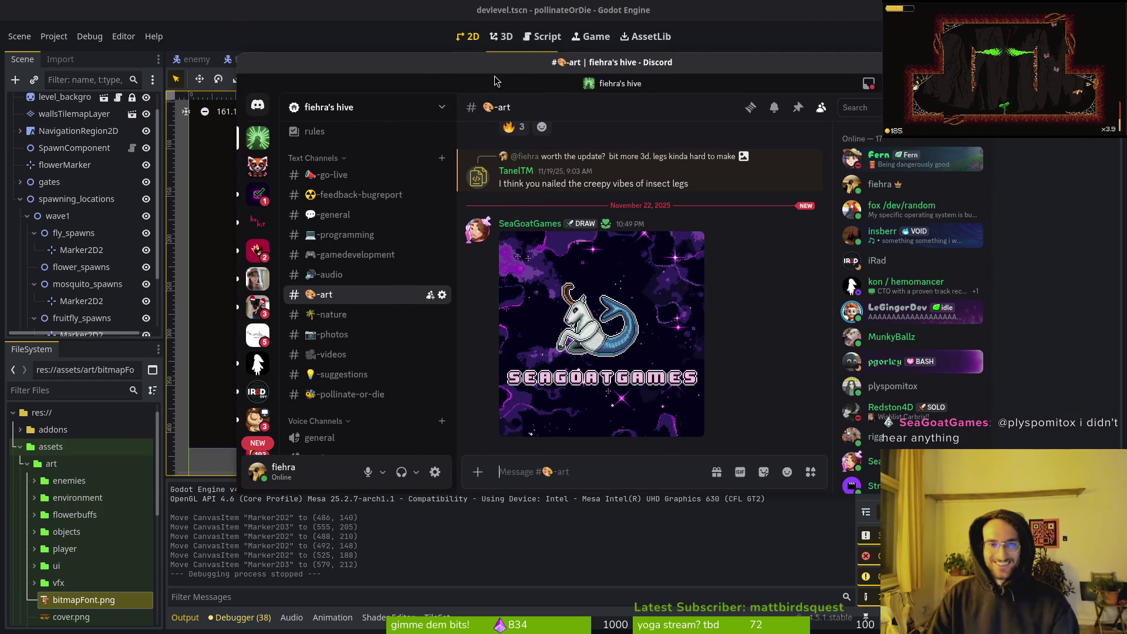
# Return from Discord to the Godot devlevel scene
pyautogui.hotkey('alt', 'Tab')
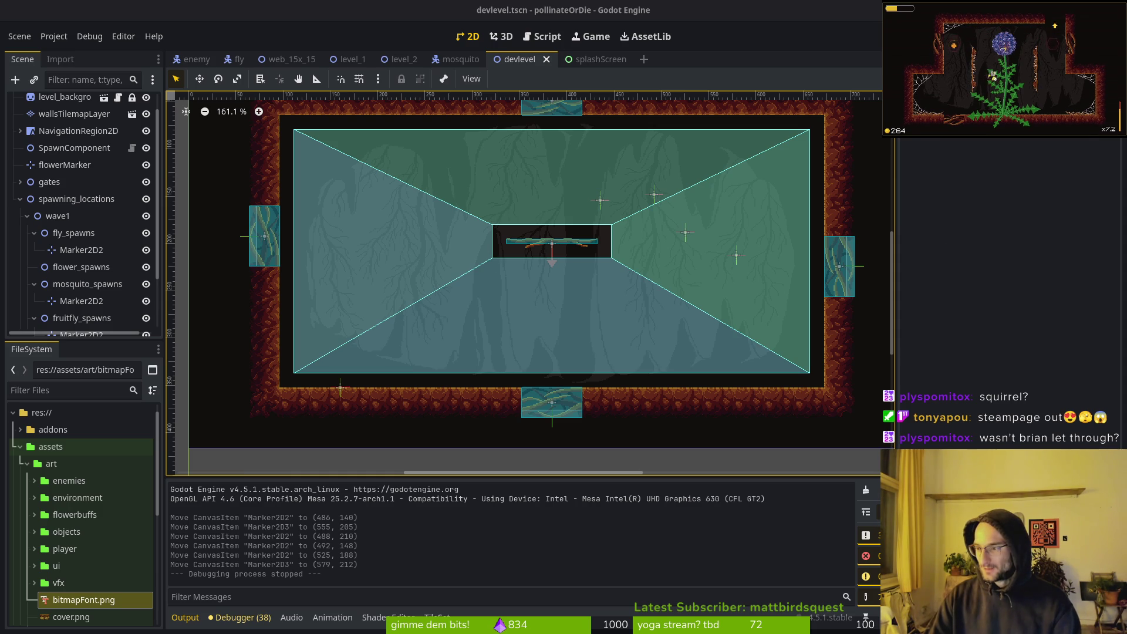
# Open steamTwerkBee.aseprite from the Aseprite recent files
pyautogui.press('super')
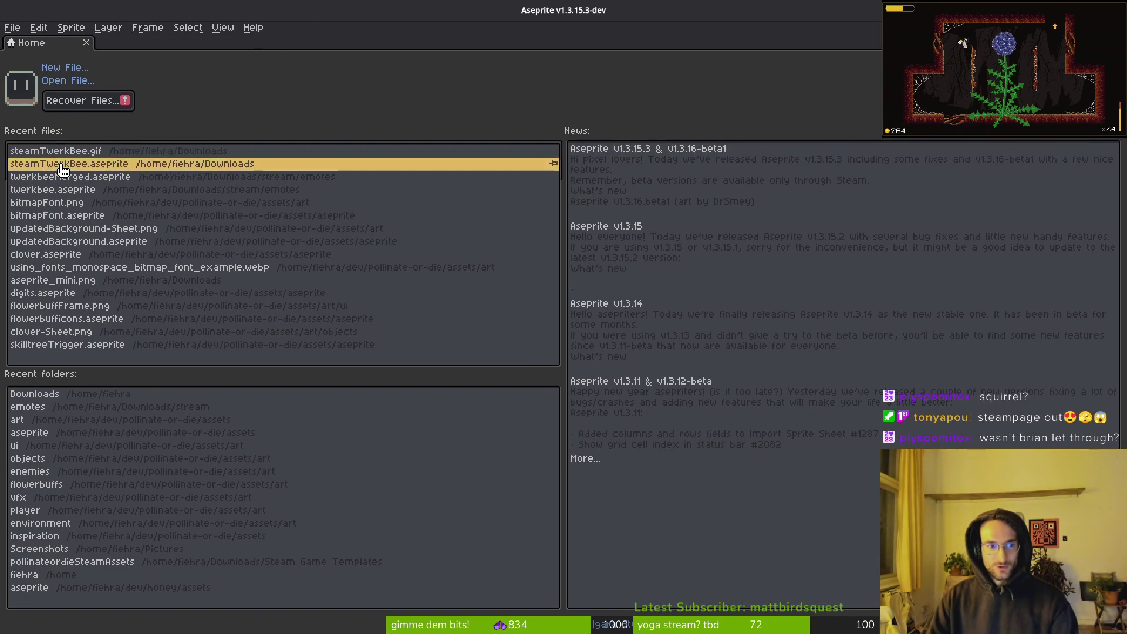
pyautogui.click(64, 171)
pyautogui.click(112, 182)
# Make bright green the foreground colour, then switch to the Pollinate or Die Steam page
pyautogui.click(139, 186)
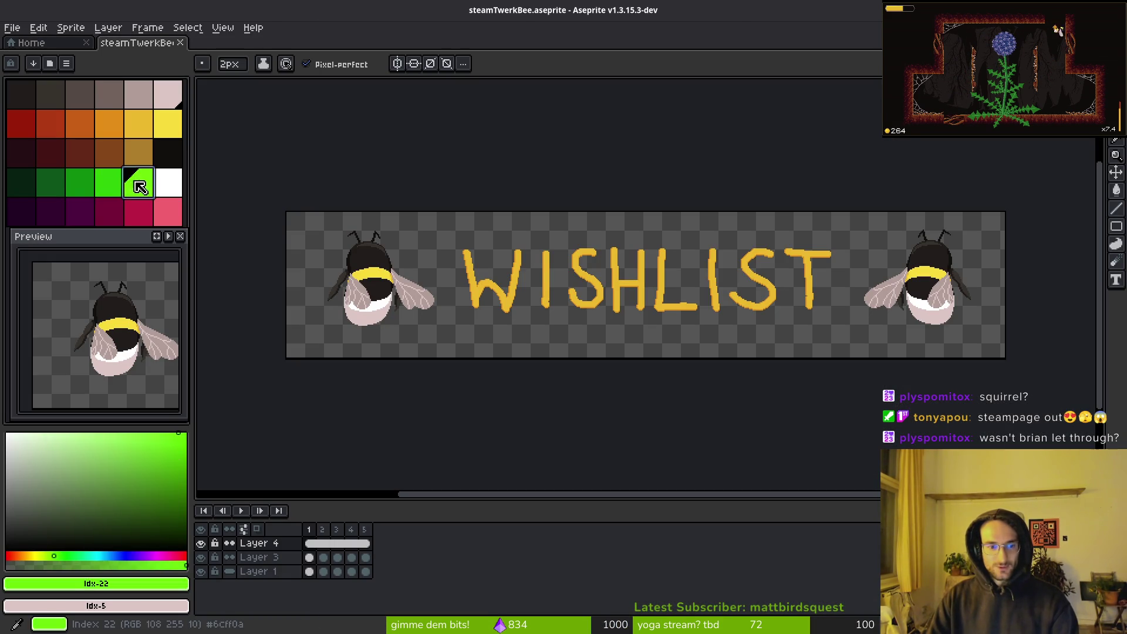
pyautogui.click(144, 587)
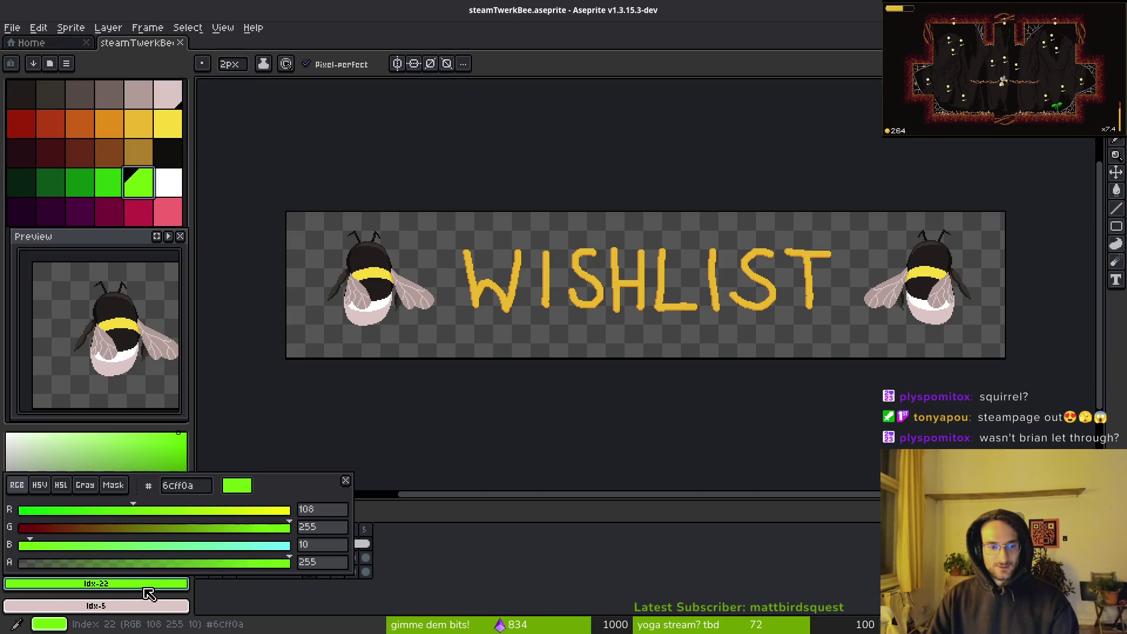
pyautogui.press('Escape')
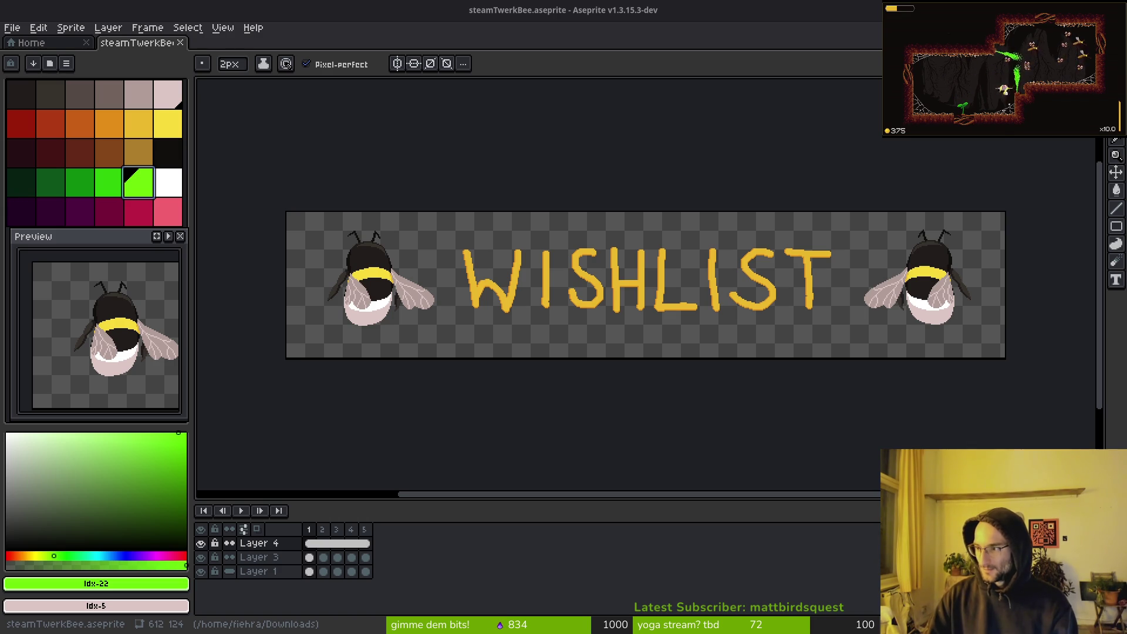
pyautogui.hotkey('alt', 'Tab')
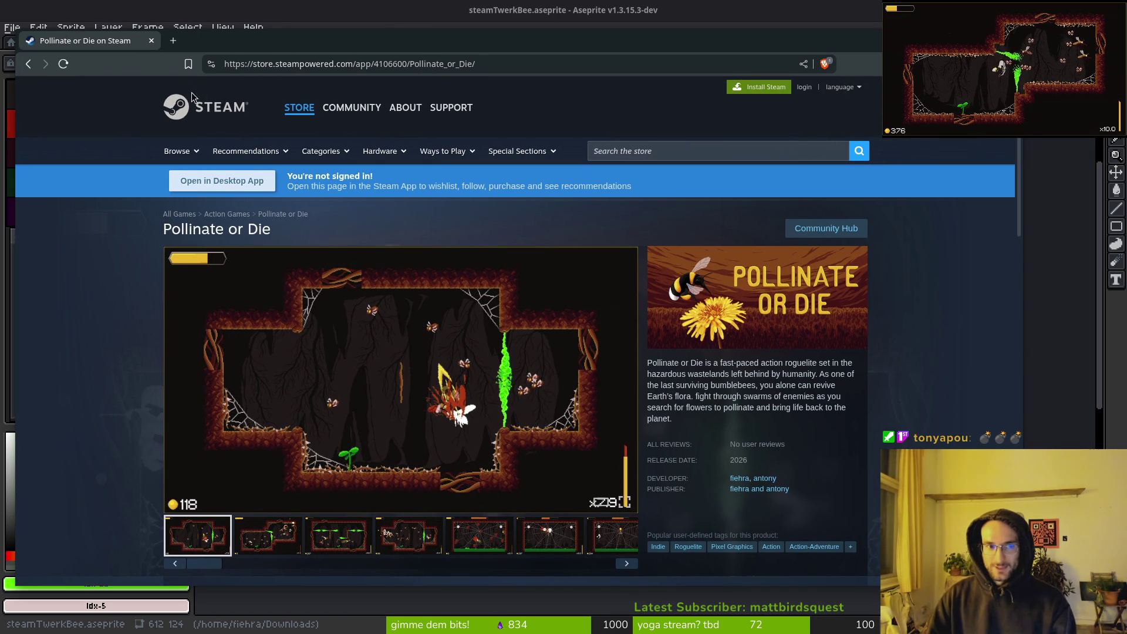
# Bookmark the Pollinate or Die store page into a chosen bookmark folder
pyautogui.hotkey('ctrl', 'd')
pyautogui.click(358, 146)
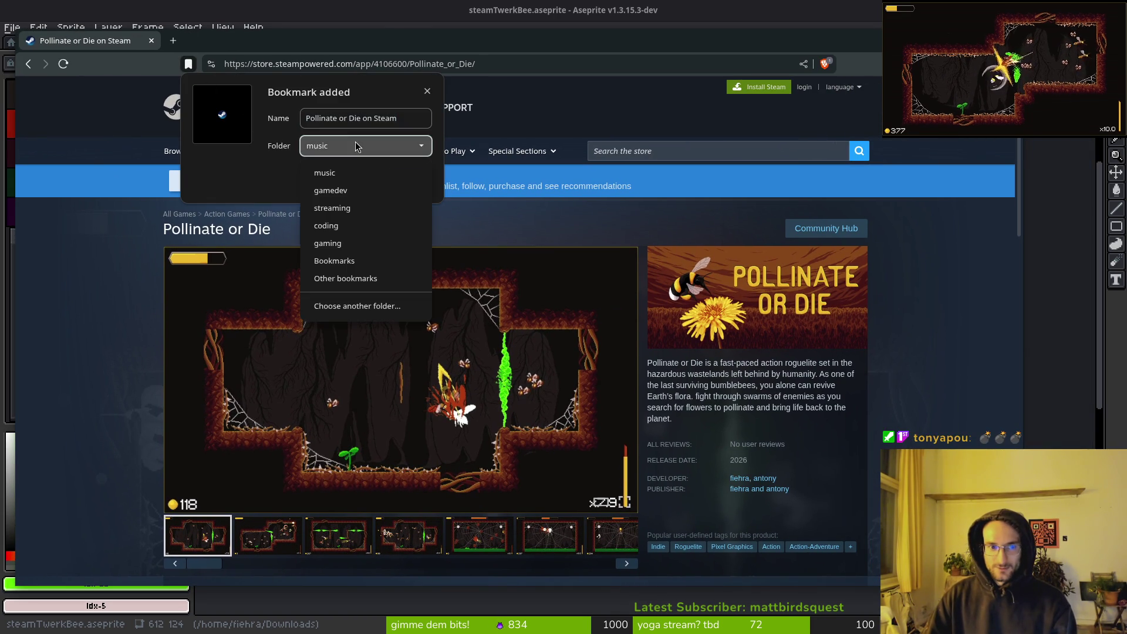
pyautogui.click(340, 198)
pyautogui.press('Escape')
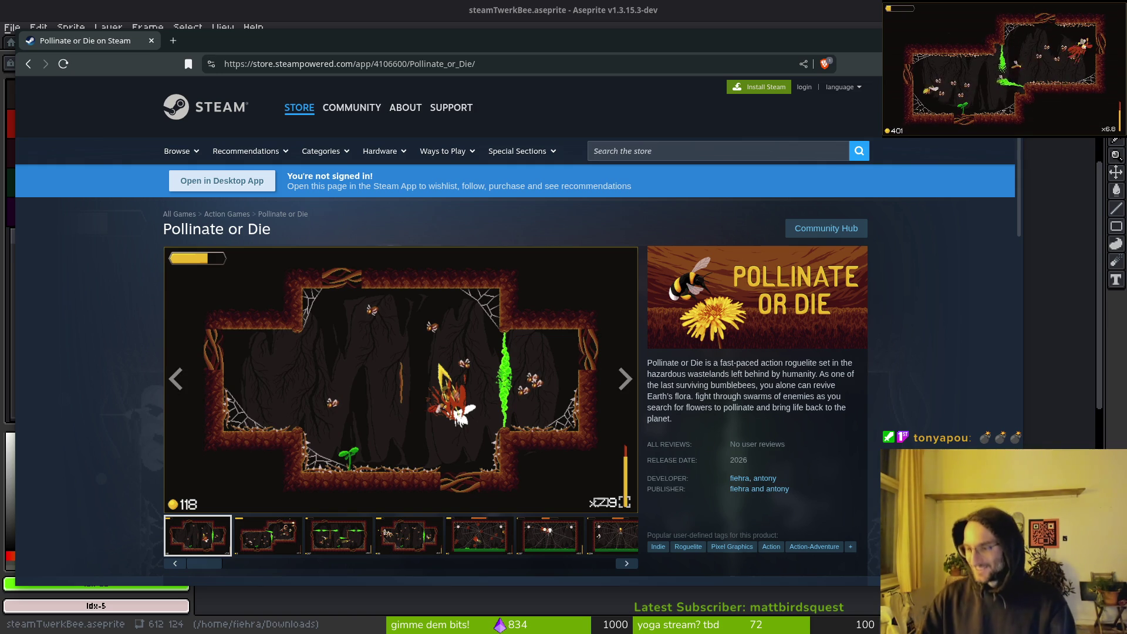
# Select and review the About This Game description text on the store page
pyautogui.scroll(-8, 427, 401)
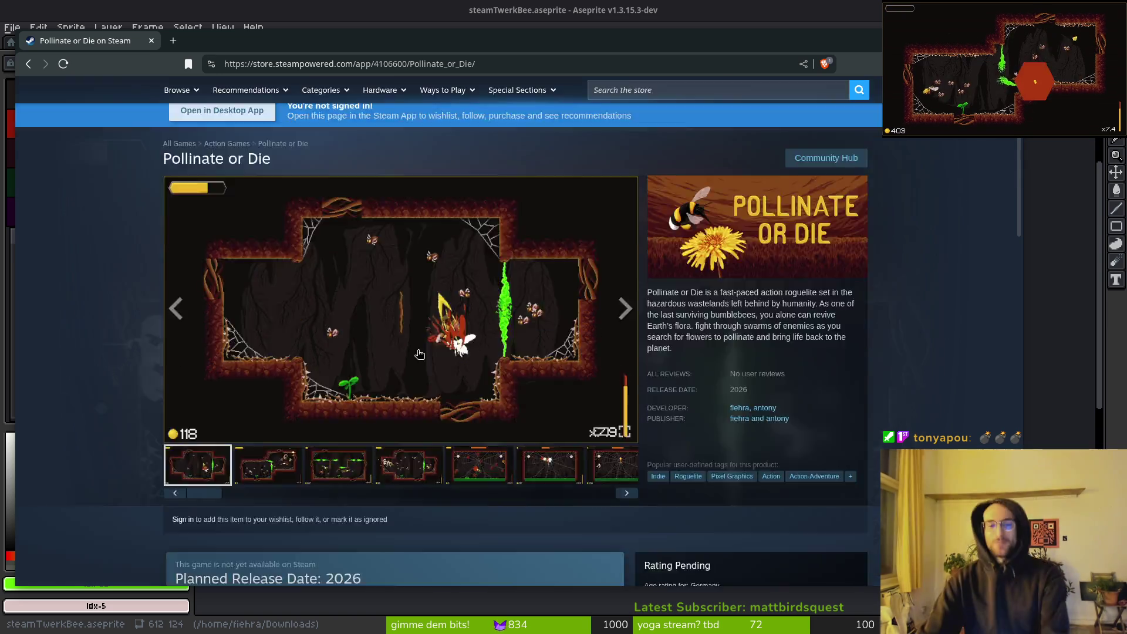
pyautogui.moveTo(166, 243); pyautogui.dragTo(487, 415)
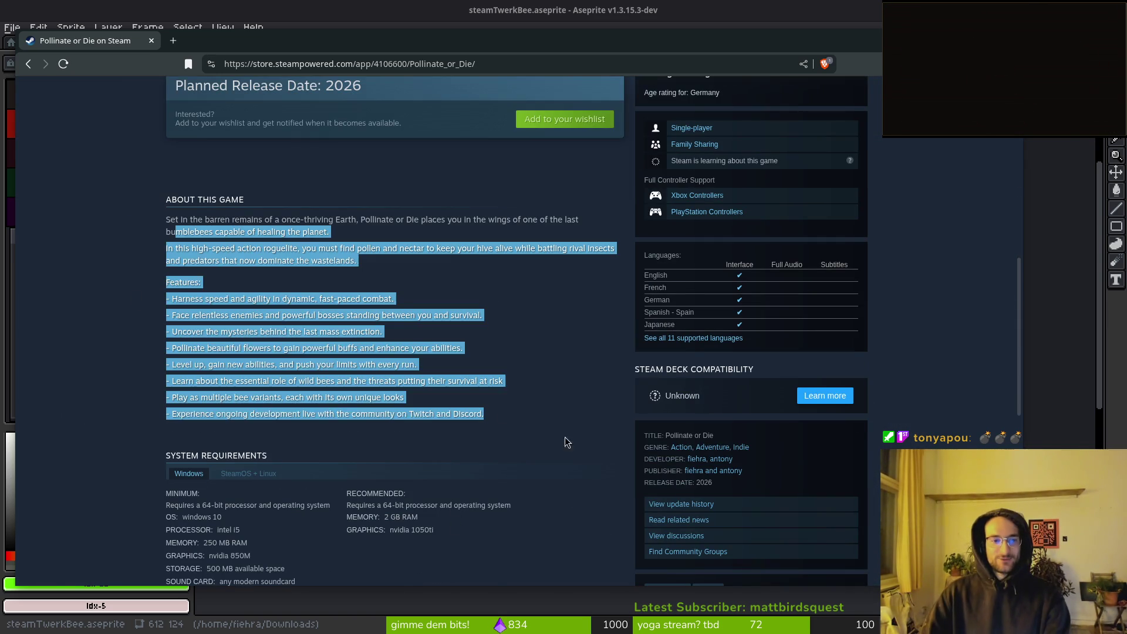
pyautogui.click(503, 419)
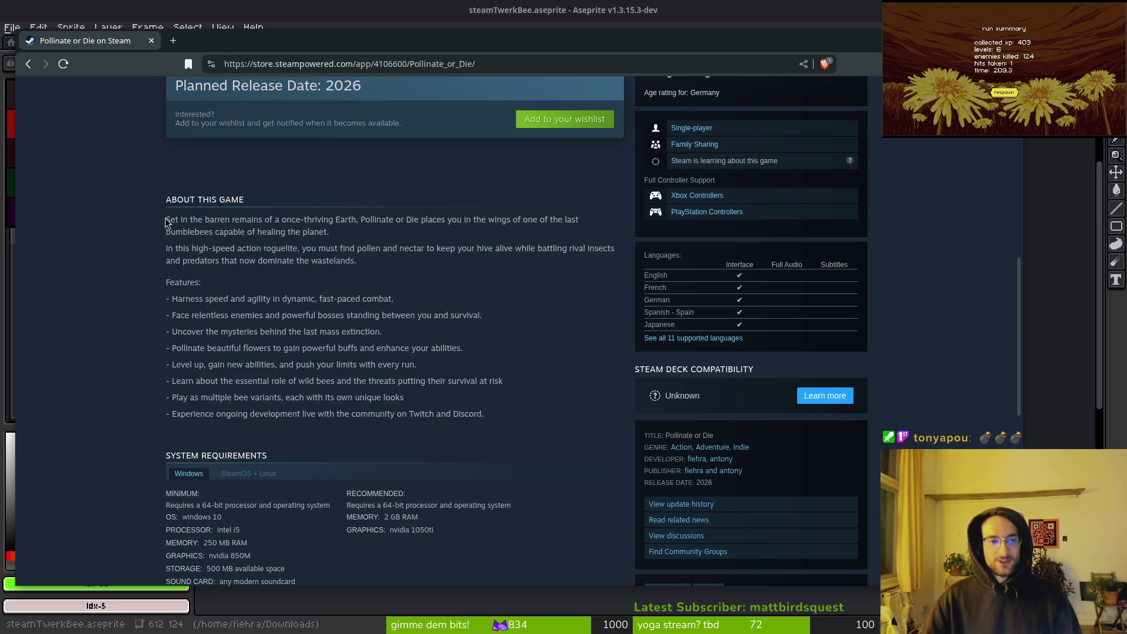
pyautogui.moveTo(166, 220); pyautogui.dragTo(557, 419)
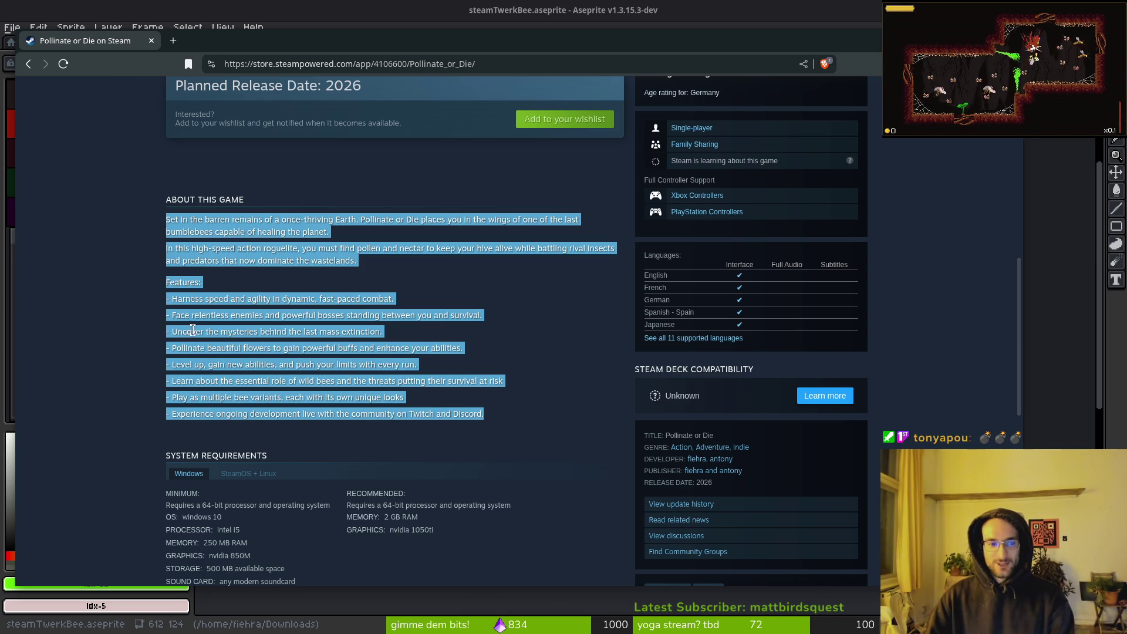
pyautogui.click(390, 332)
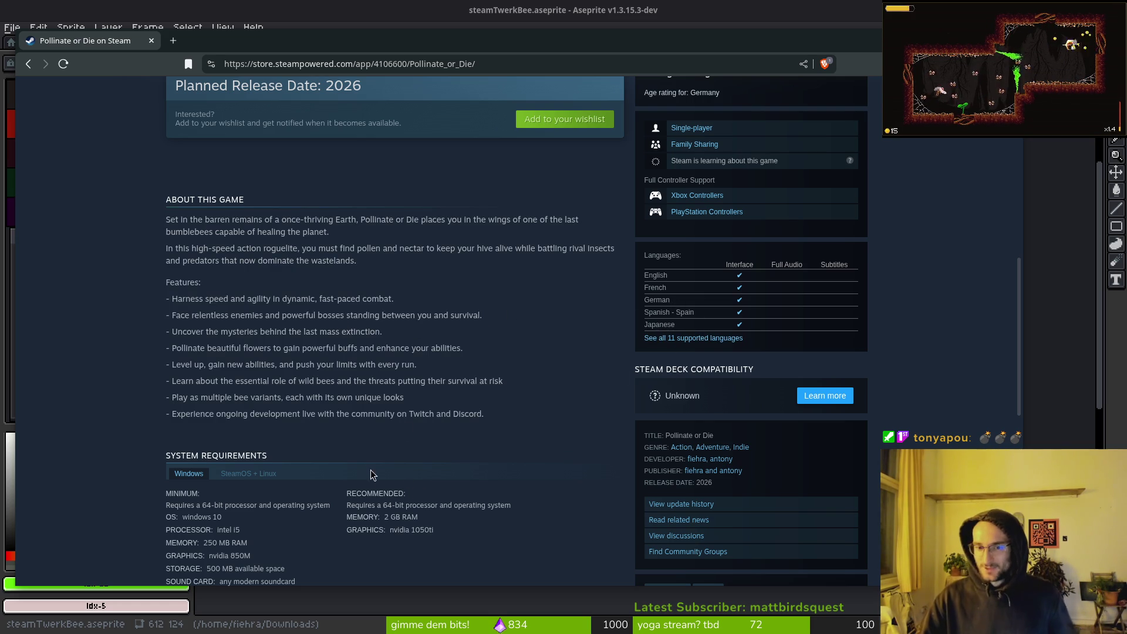
pyautogui.scroll(-3, 375, 364)
pyautogui.scroll(5, 406, 207)
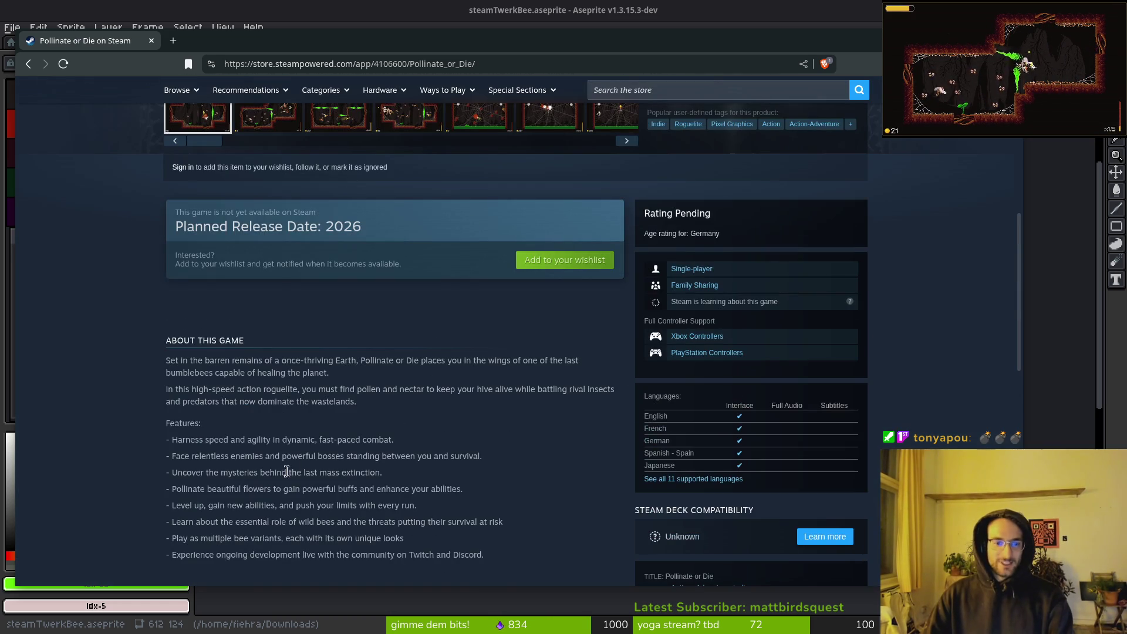
pyautogui.moveTo(218, 401); pyautogui.dragTo(411, 522)
pyautogui.scroll(6, 763, 395)
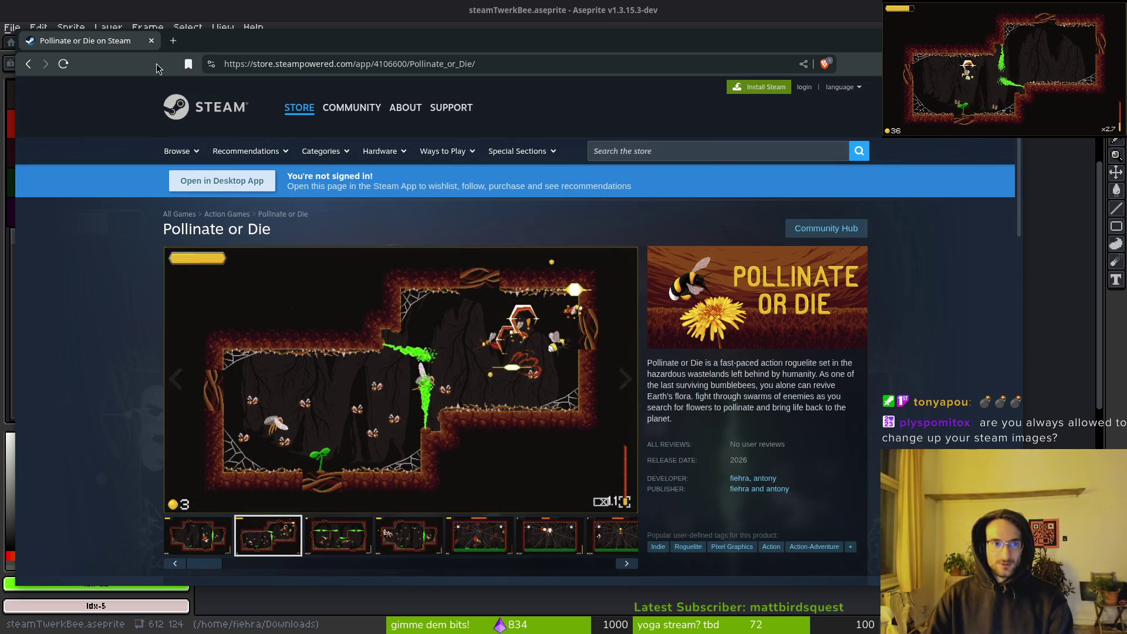
pyautogui.hotkey('ctrl', 't')
# Go to the GitLab profile address and open the pollinate or die project
pyautogui.write('gitlab.com/fiehra/')
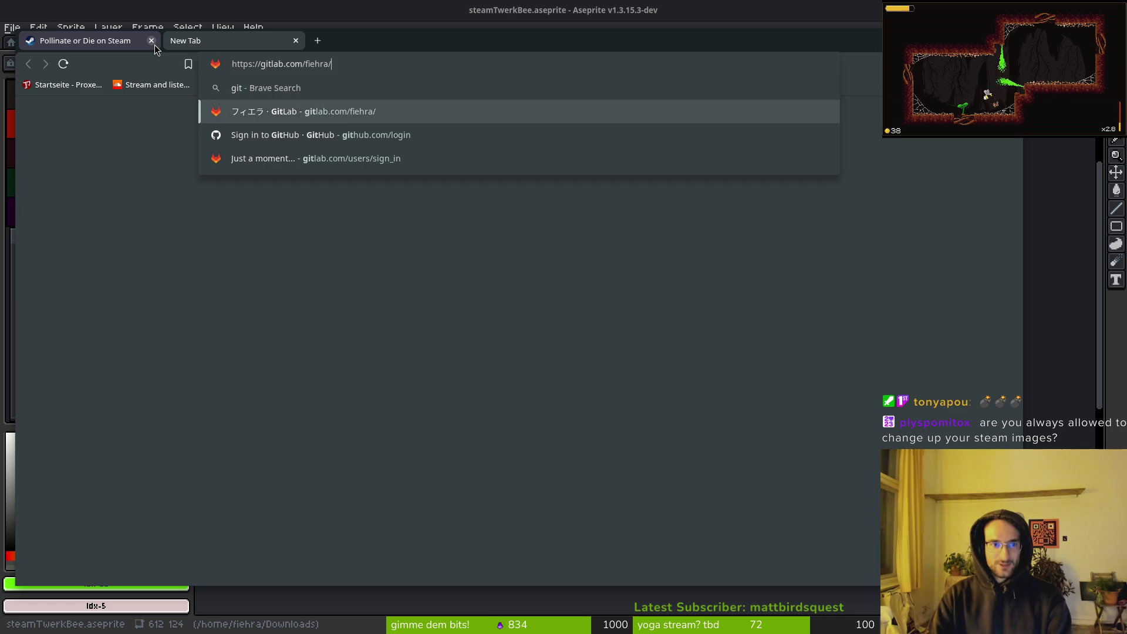
pyautogui.press('Return')
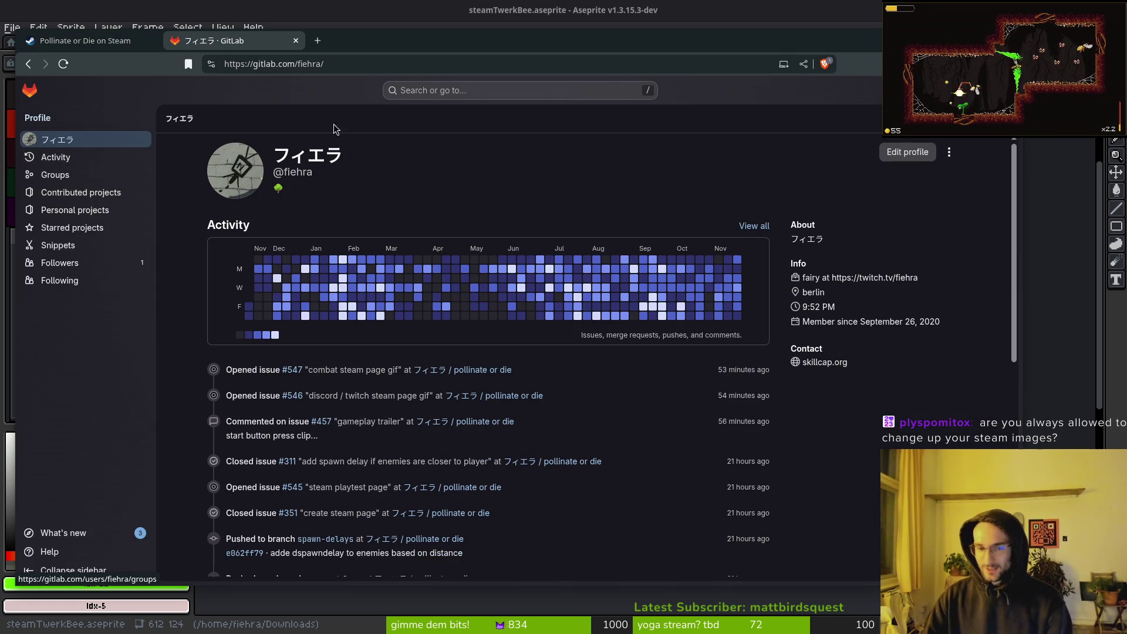
pyautogui.click(468, 369)
# Switch back to the Steam store tab and scroll through the page
pyautogui.hotkey('ctrl', 'shift', 'Tab')
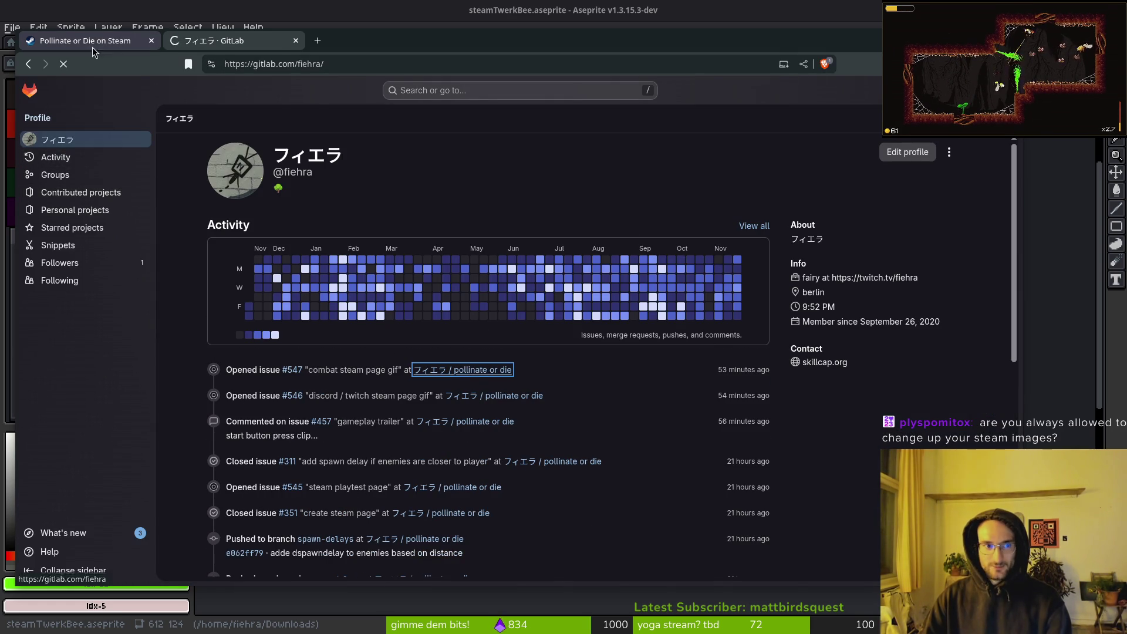
pyautogui.scroll(-10, 528, 371)
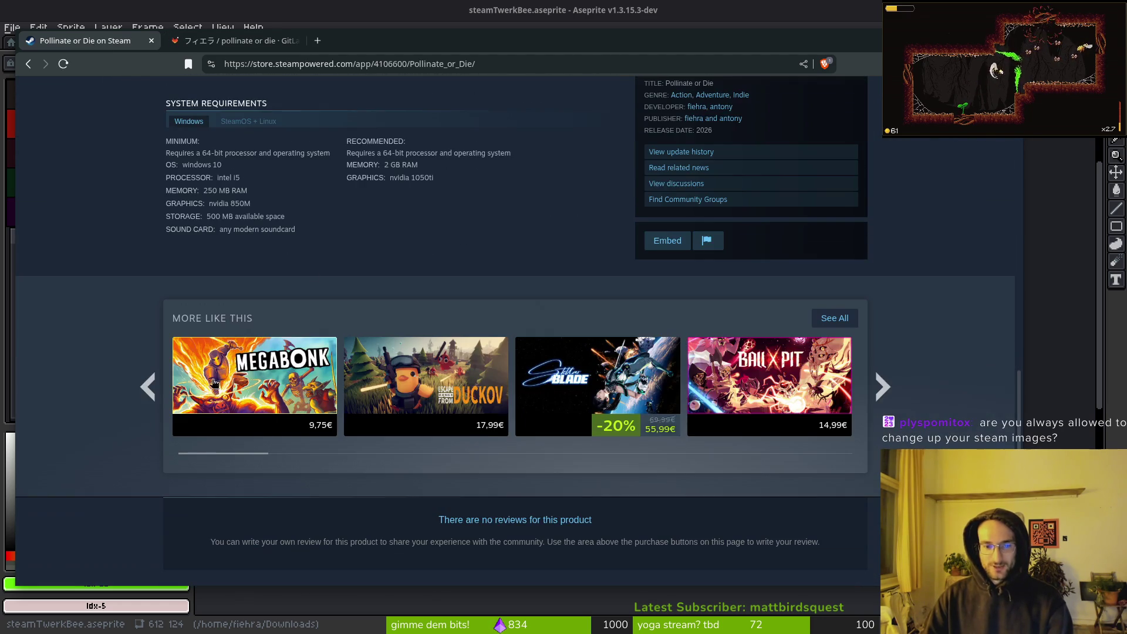
pyautogui.scroll(7, 262, 305)
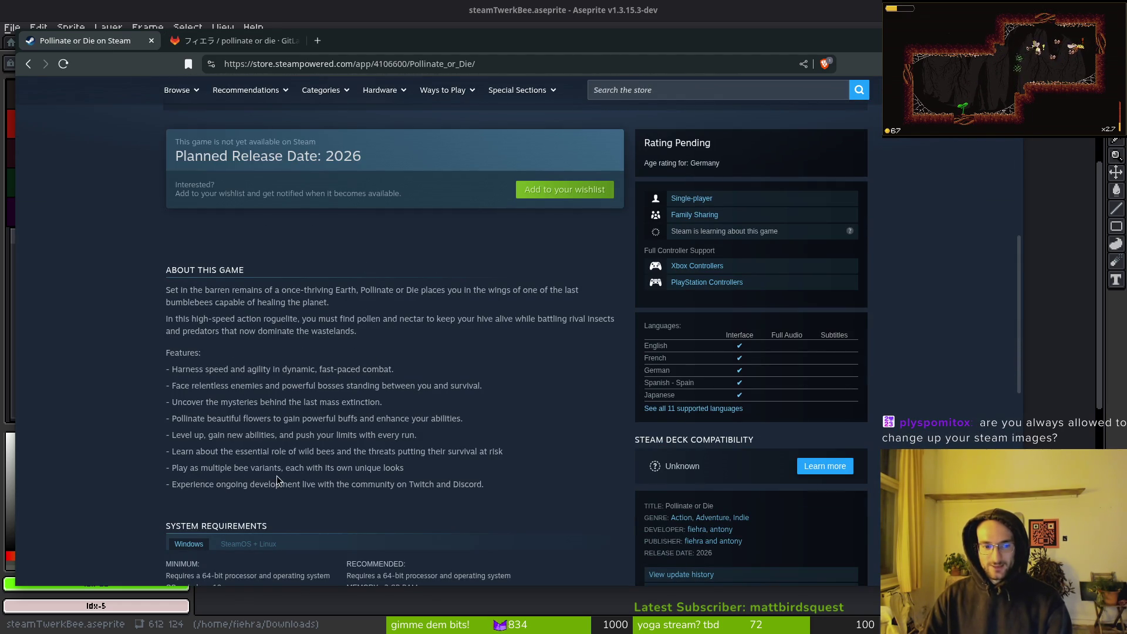
pyautogui.scroll(7, 455, 370)
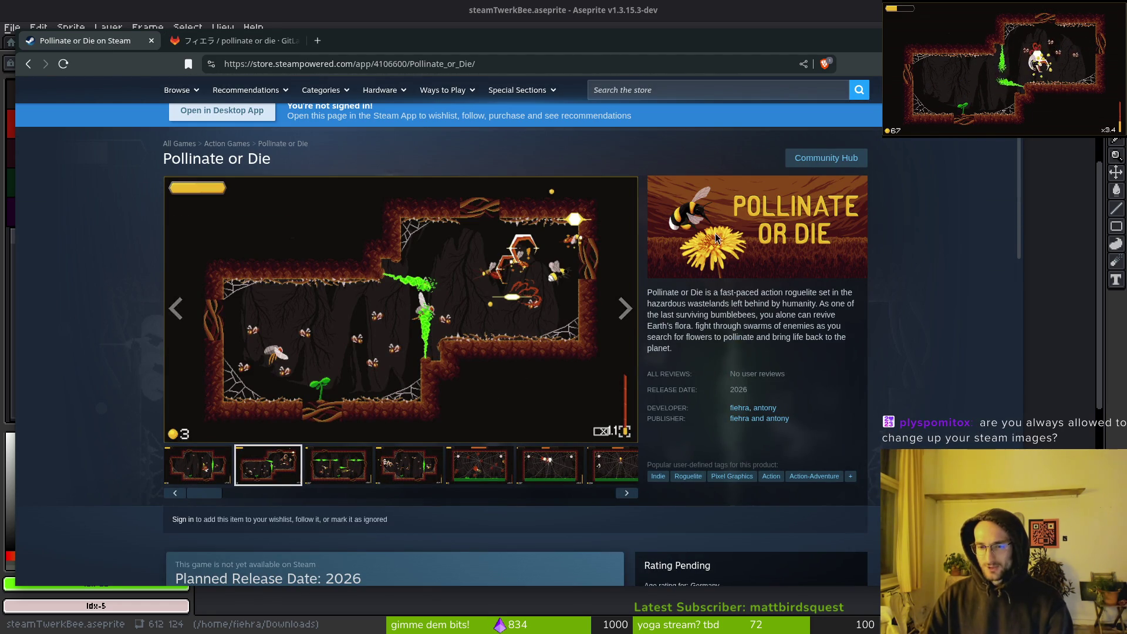
# Open the pollinate or die project's Issues list, checking the Steam tab once more
pyautogui.click(275, 45)
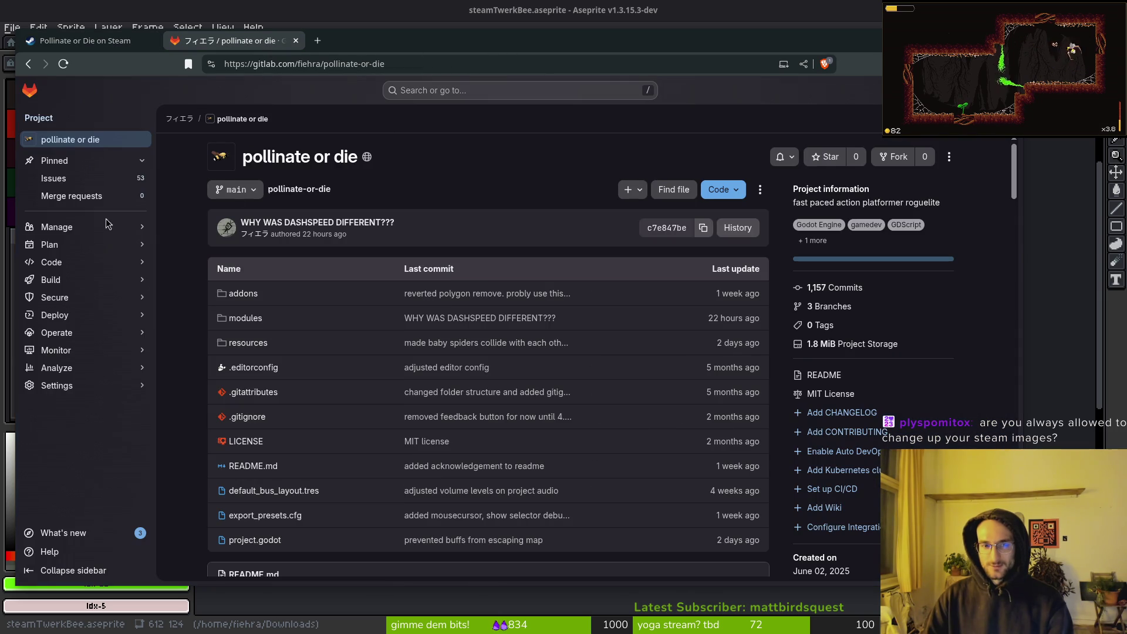
pyautogui.click(53, 178)
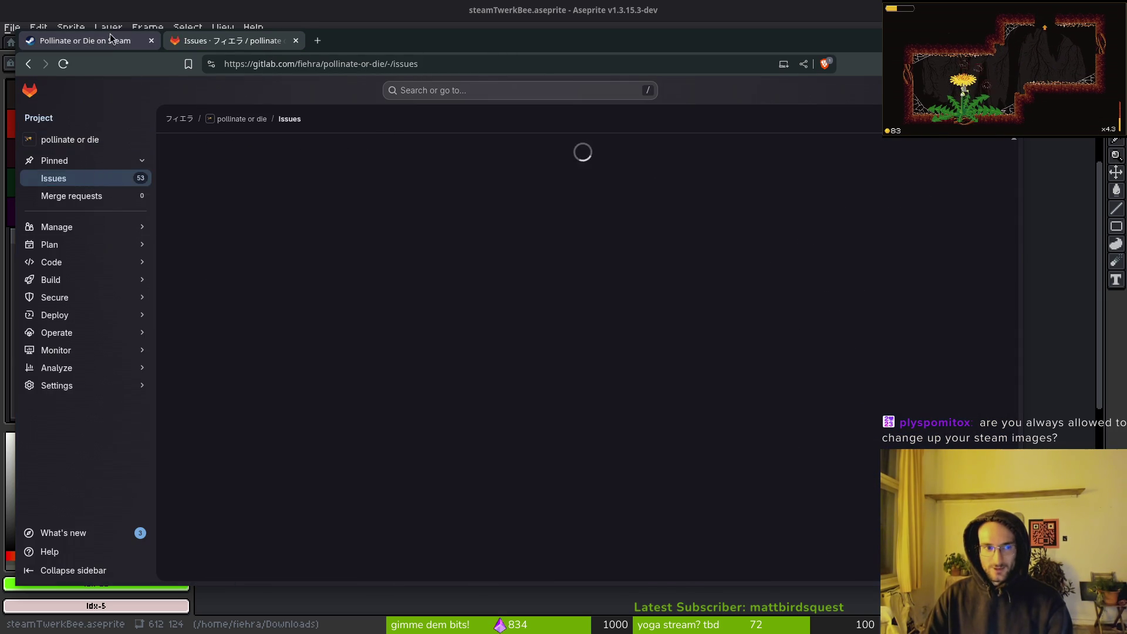
pyautogui.click(85, 41)
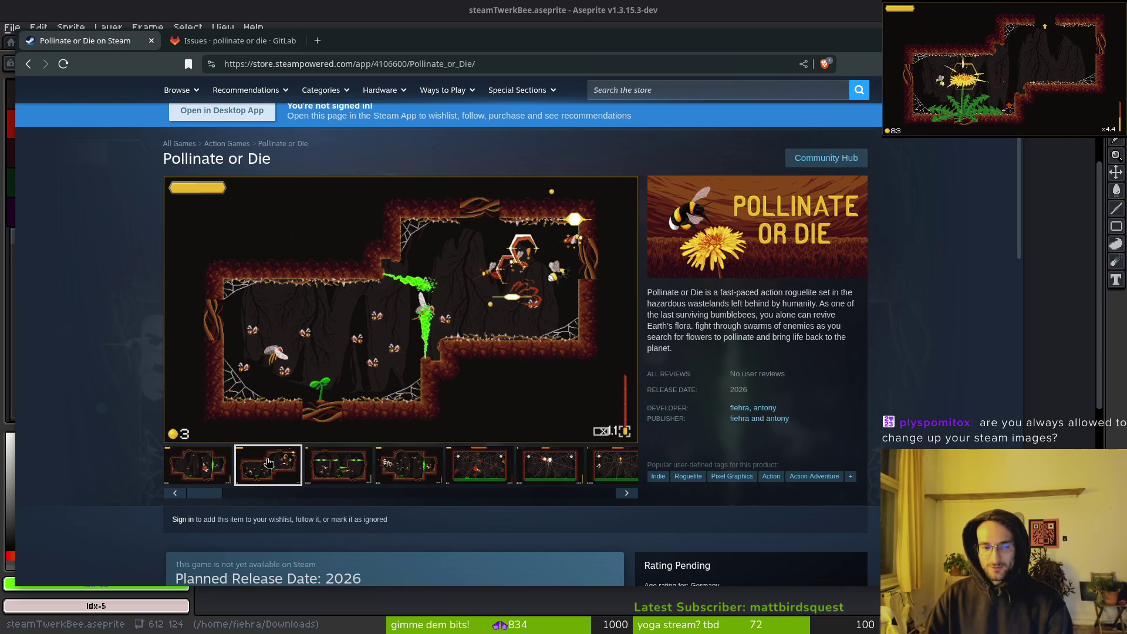
pyautogui.moveTo(202, 498)
pyautogui.mouseDown()
pyautogui.moveTo(505, 496)
pyautogui.moveTo(125, 495)
pyautogui.mouseUp()
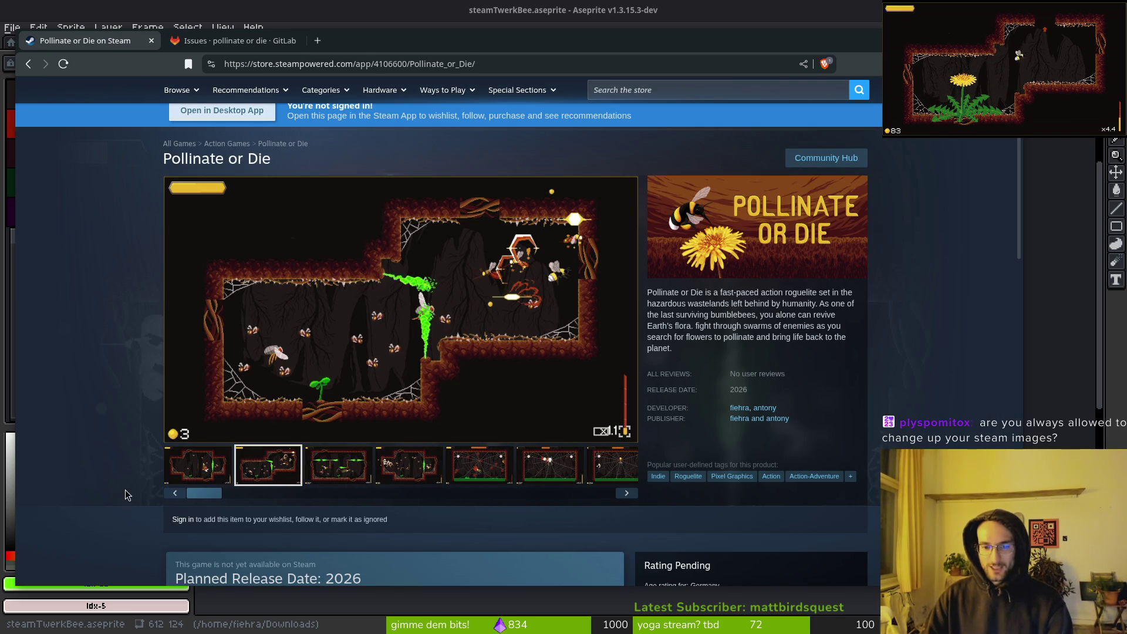
pyautogui.click(237, 41)
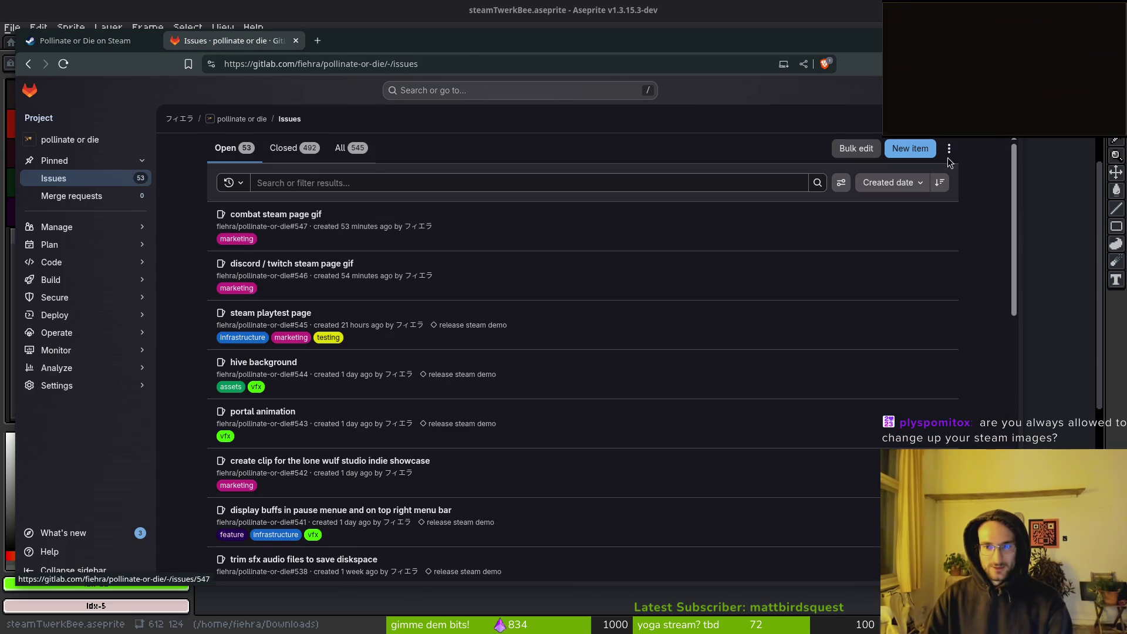
# Create an issue titled 'typo on steam short description' with the marketing label
pyautogui.click(910, 148)
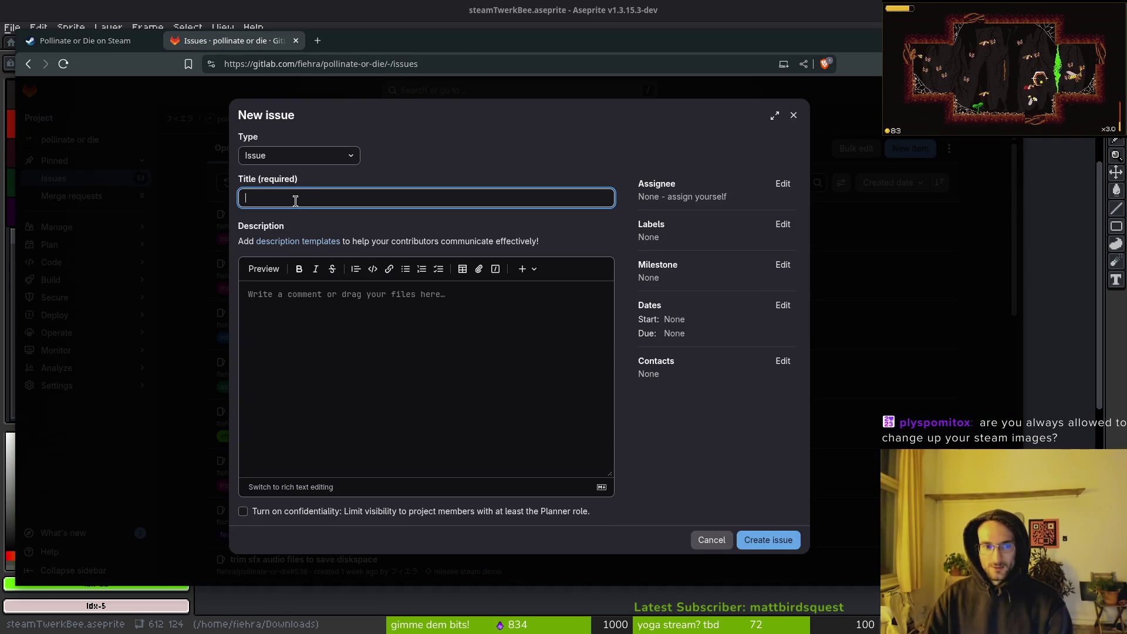
pyautogui.write('typo on steam short description')
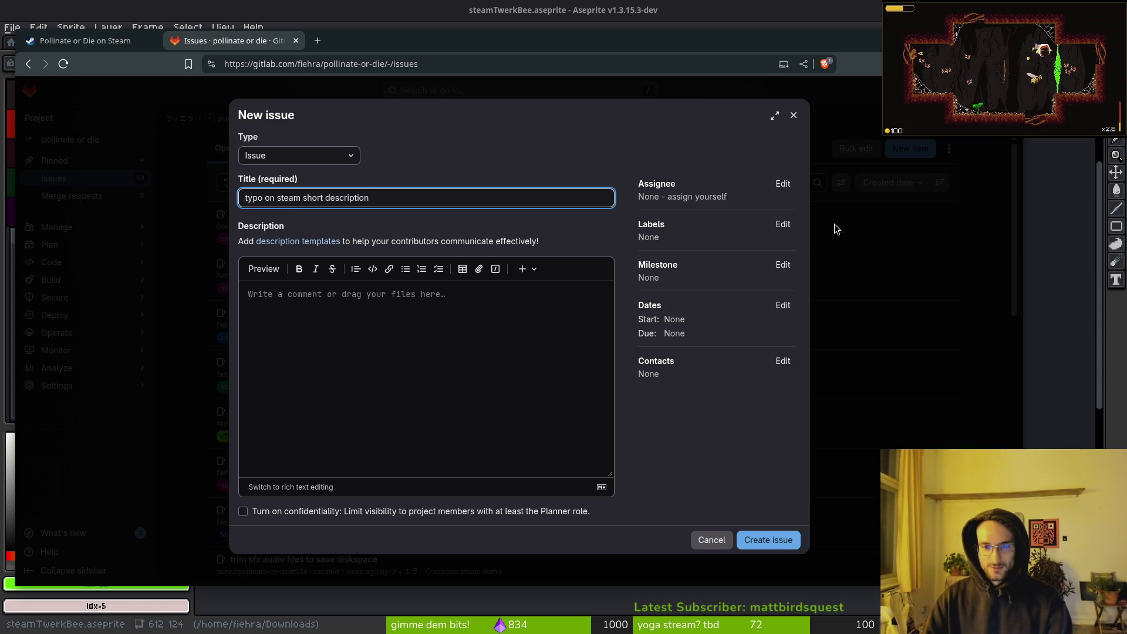
pyautogui.click(783, 225)
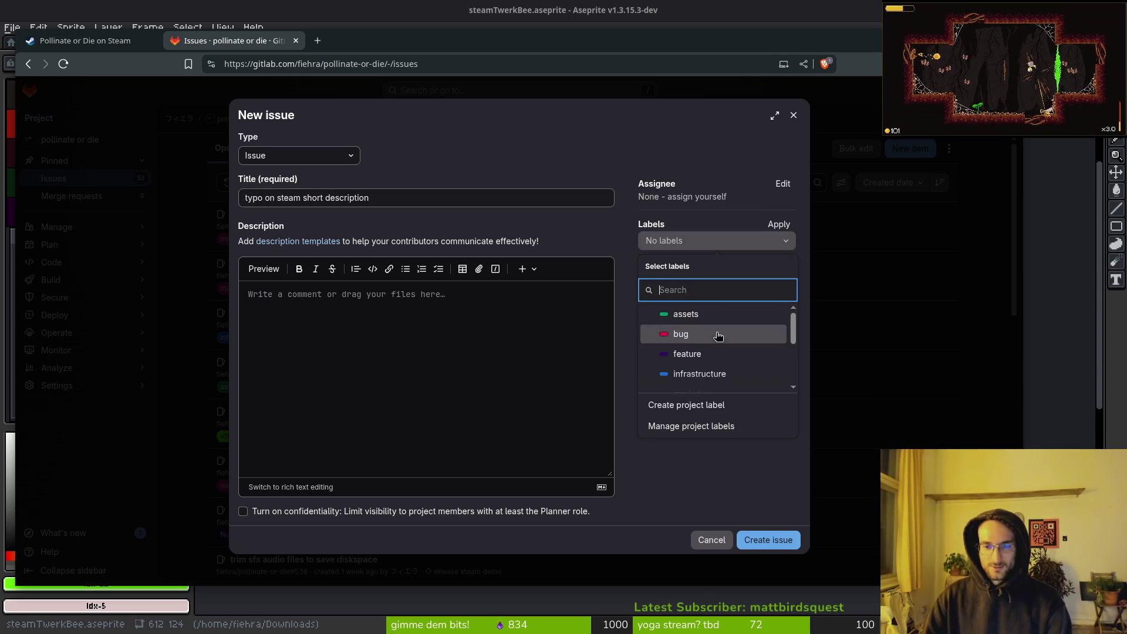
pyautogui.scroll(-2, 728, 349)
pyautogui.scroll(-1, 739, 339)
pyautogui.scroll(2, 739, 350)
pyautogui.click(739, 350)
pyautogui.click(733, 500)
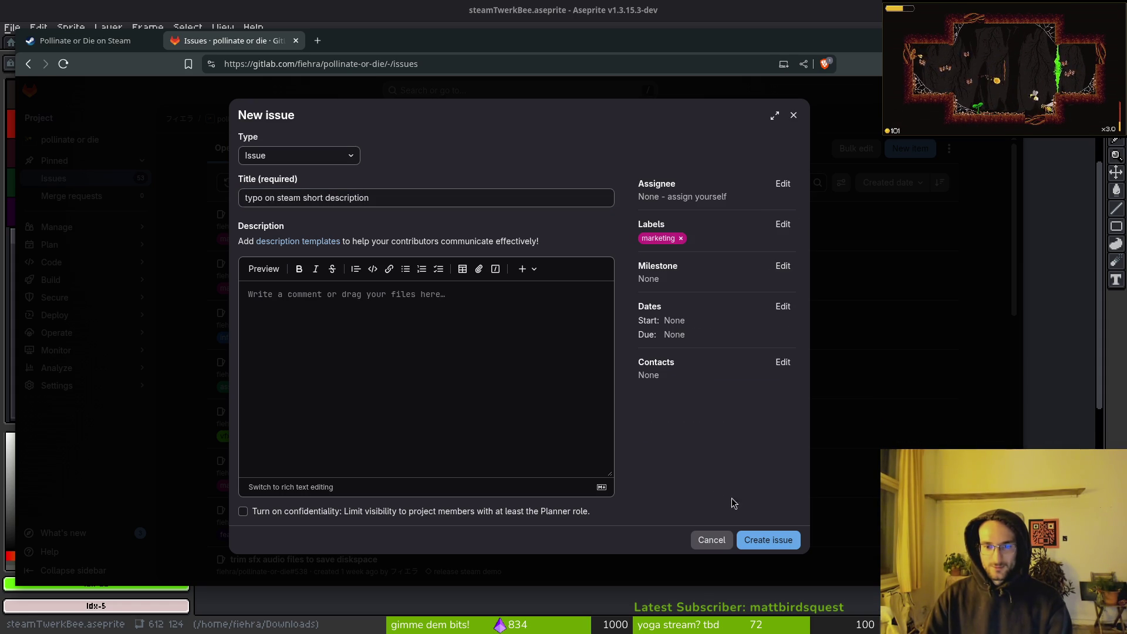
pyautogui.click(779, 547)
pyautogui.click(111, 40)
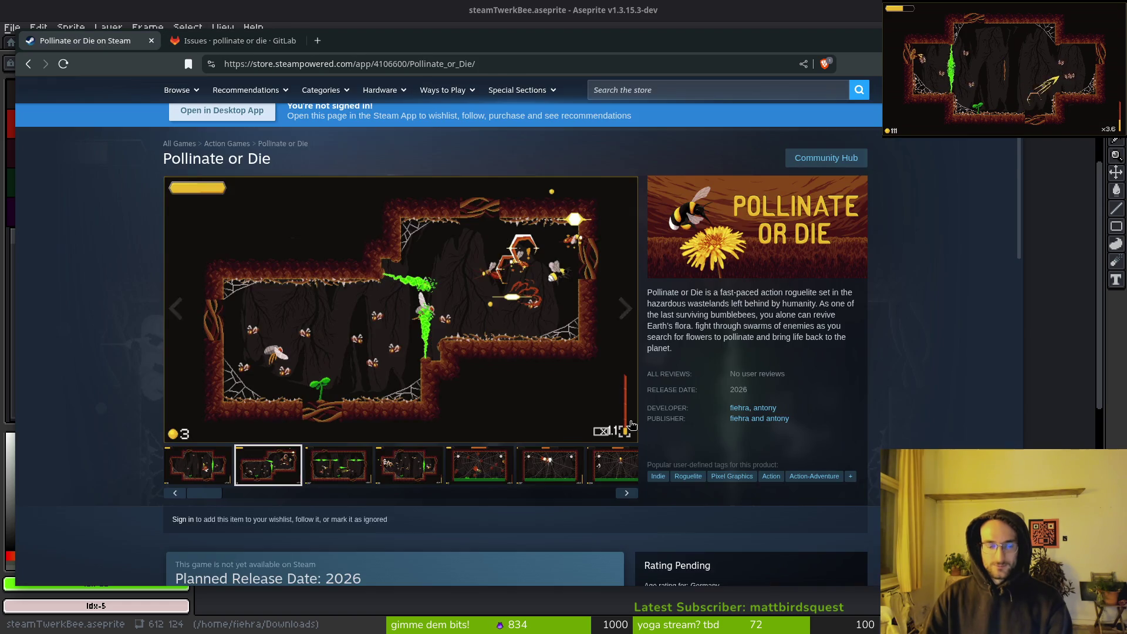
pyautogui.scroll(-7, 458, 373)
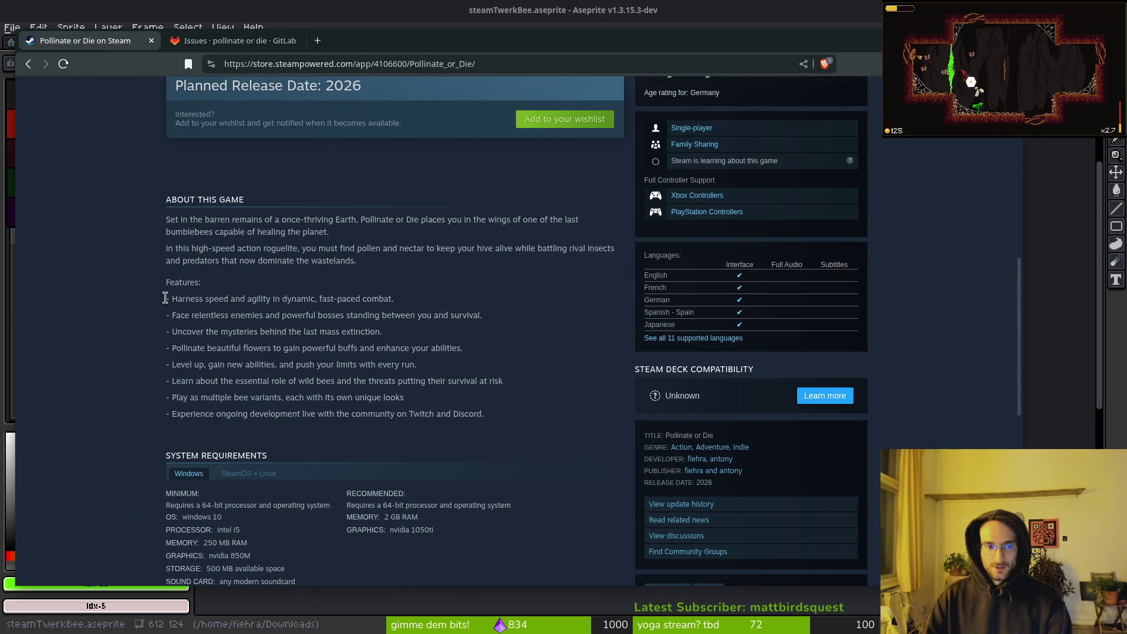
pyautogui.moveTo(165, 298); pyautogui.dragTo(467, 408)
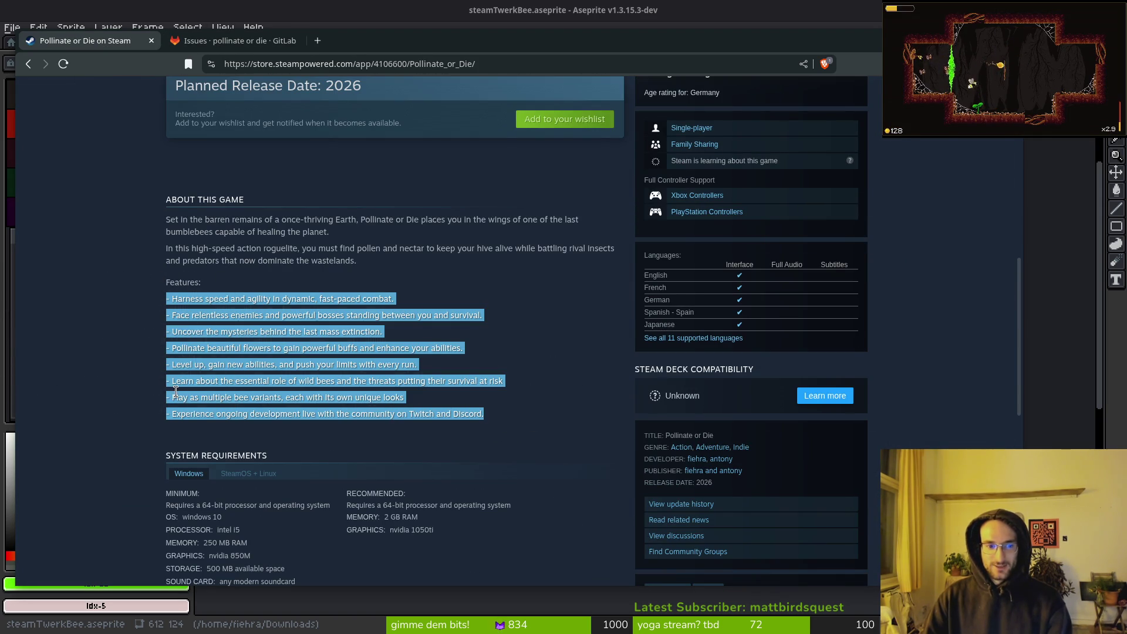
pyautogui.click(202, 397)
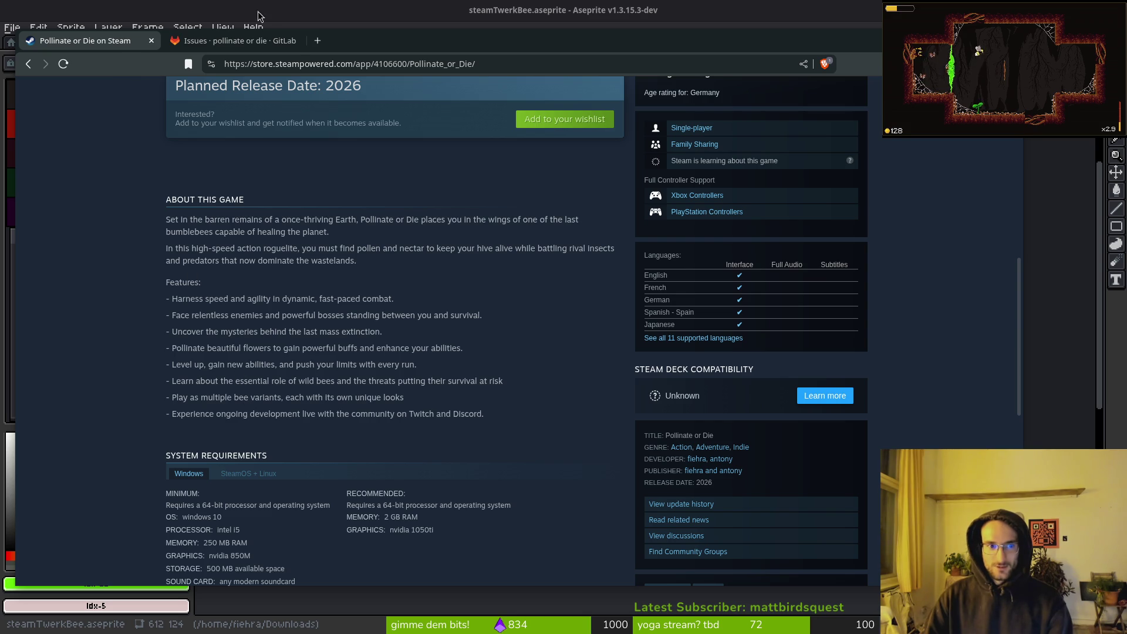
pyautogui.click(240, 40)
pyautogui.click(97, 44)
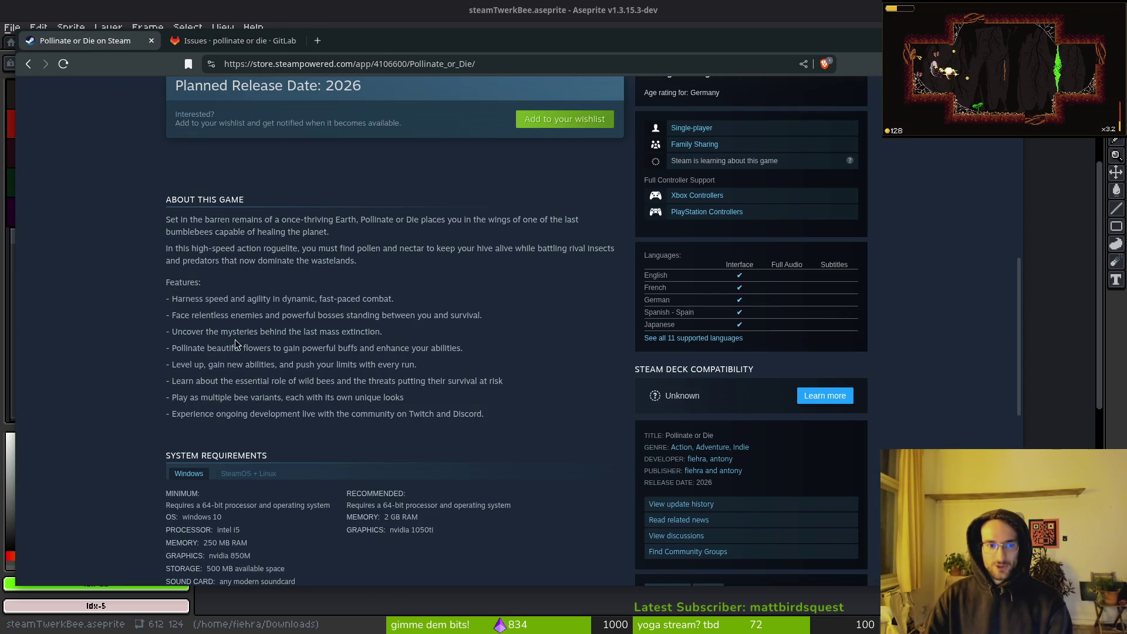
pyautogui.moveTo(183, 298)
pyautogui.mouseDown()
pyautogui.moveTo(414, 348)
pyautogui.moveTo(470, 414)
pyautogui.mouseUp()
pyautogui.click(198, 310)
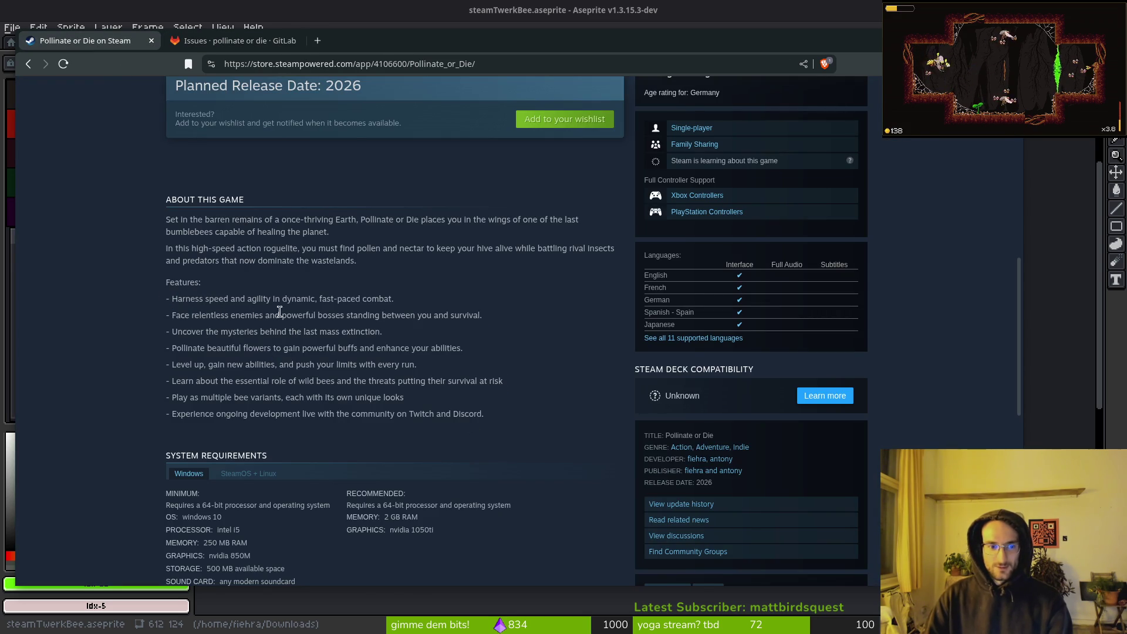
pyautogui.tripleClick(174, 332)
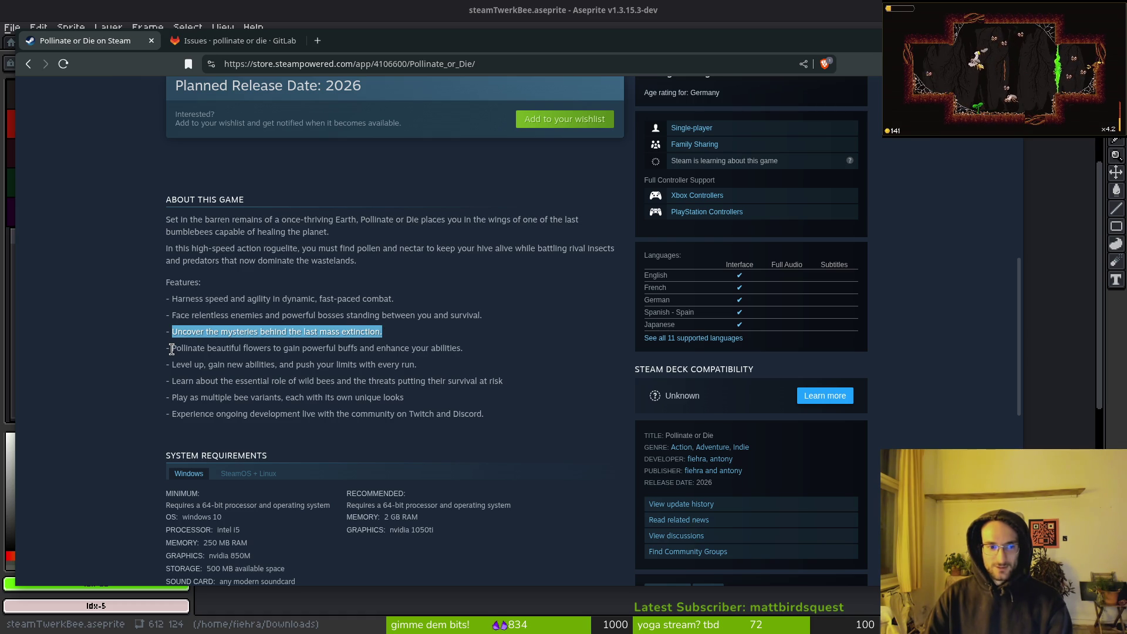
pyautogui.moveTo(185, 365); pyautogui.dragTo(374, 364)
pyautogui.click(330, 368)
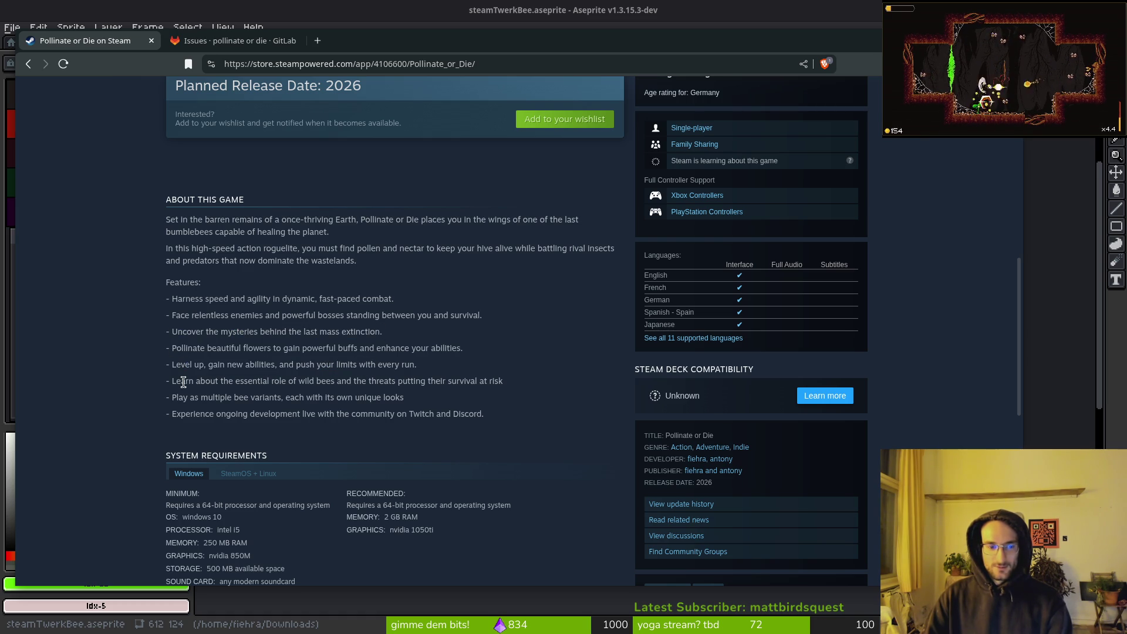
pyautogui.moveTo(191, 381); pyautogui.dragTo(475, 378)
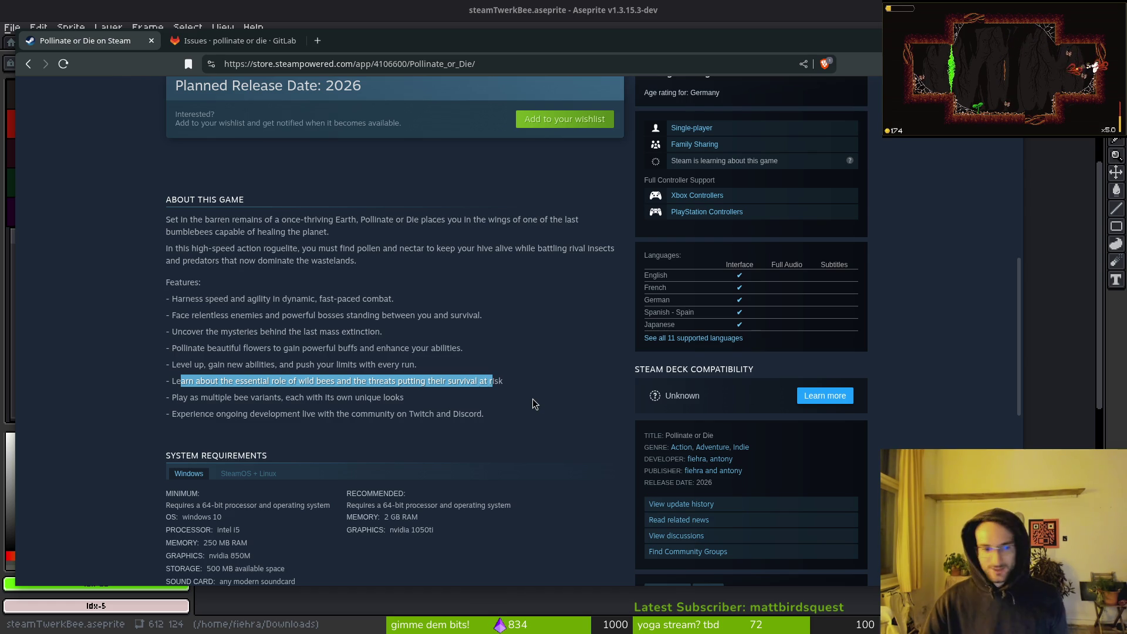
pyautogui.moveTo(179, 397); pyautogui.dragTo(322, 398)
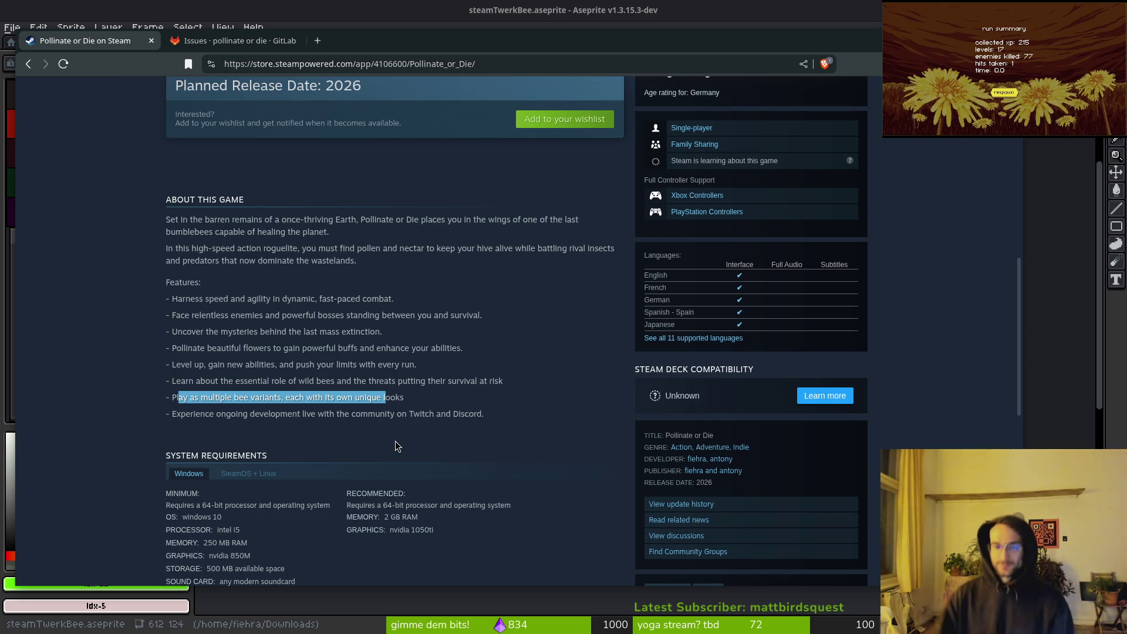
pyautogui.scroll(8, 194, 349)
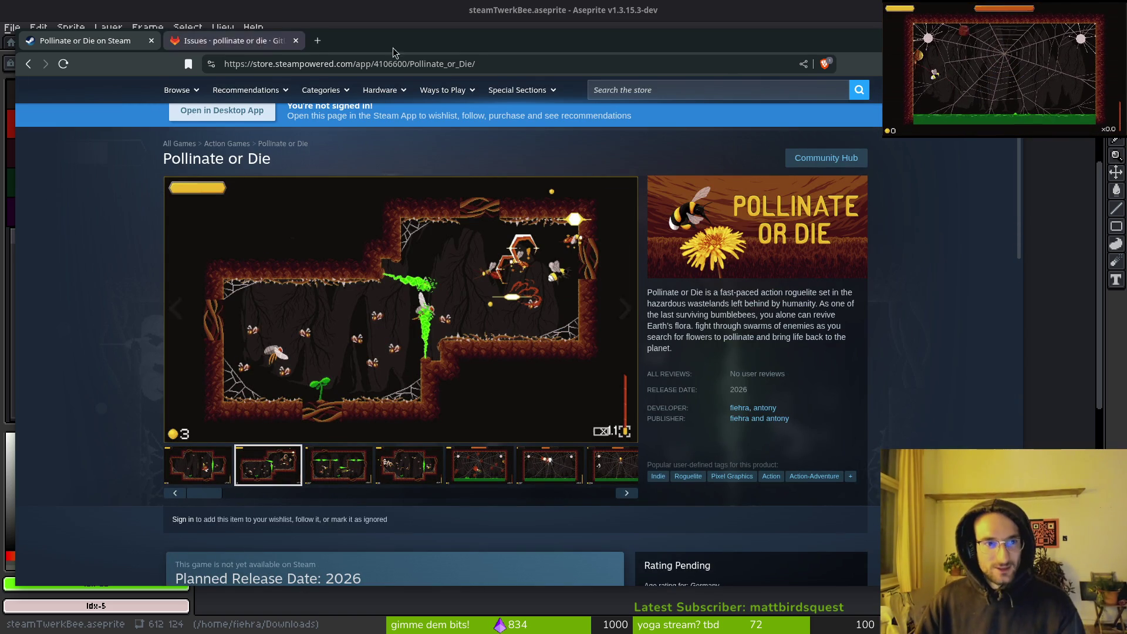
pyautogui.moveTo(369, 47)
pyautogui.mouseDown()
pyautogui.moveTo(352, 40)
pyautogui.moveTo(404, 42)
pyautogui.mouseUp()
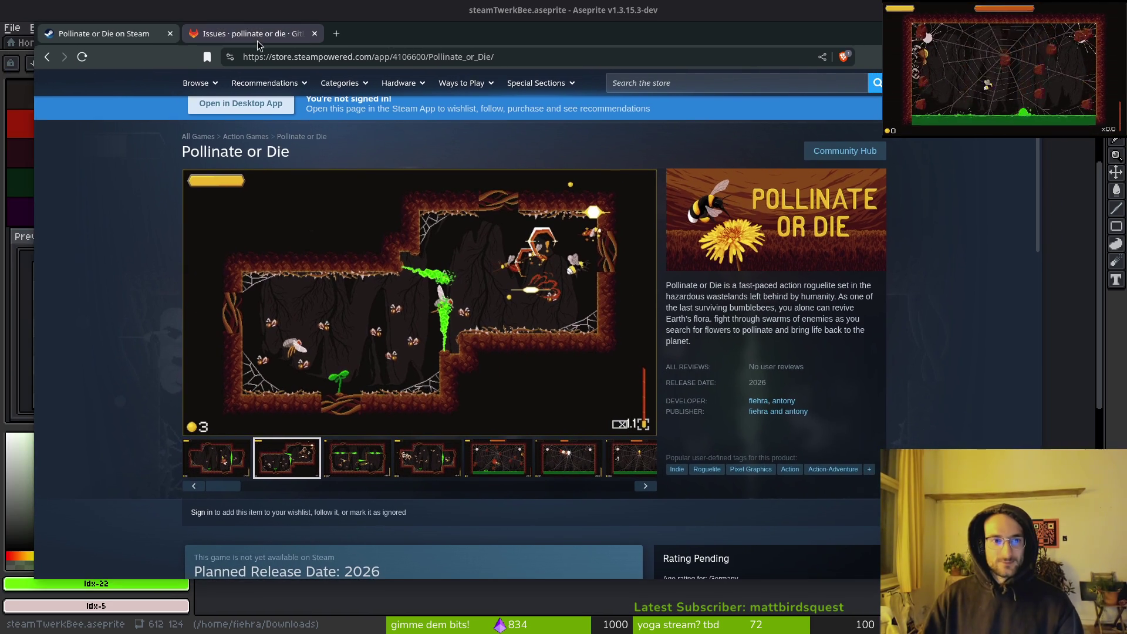
pyautogui.click(257, 41)
# Close the browser's GitLab issues tab, then close Aseprite's steamTwerkBee file and Home tab
pyautogui.middleClick(258, 42)
pyautogui.moveTo(273, 36)
pyautogui.mouseDown()
pyautogui.moveTo(769, 88)
pyautogui.moveTo(1126, 88)
pyautogui.mouseUp()
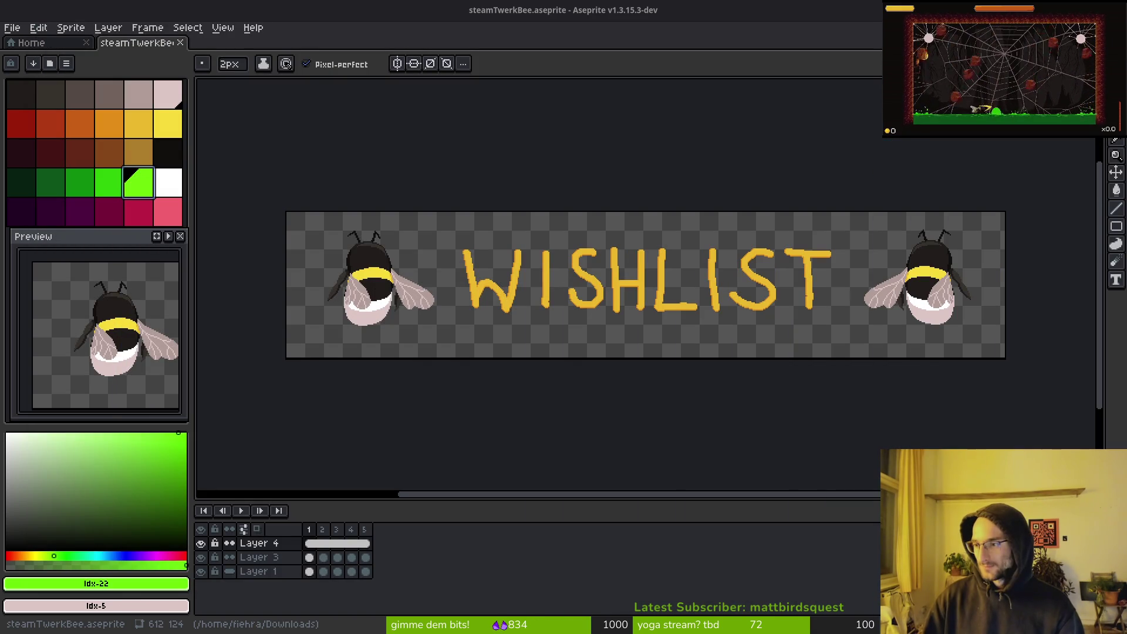
pyautogui.moveTo(689, 249); pyautogui.dragTo(687, 253)
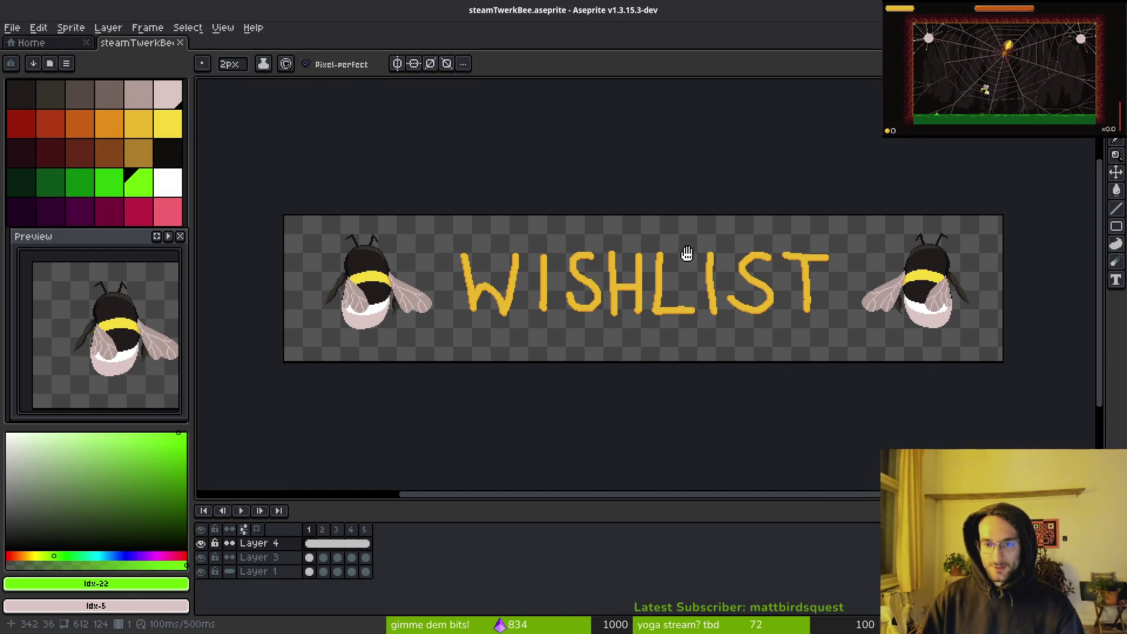
pyautogui.click(181, 43)
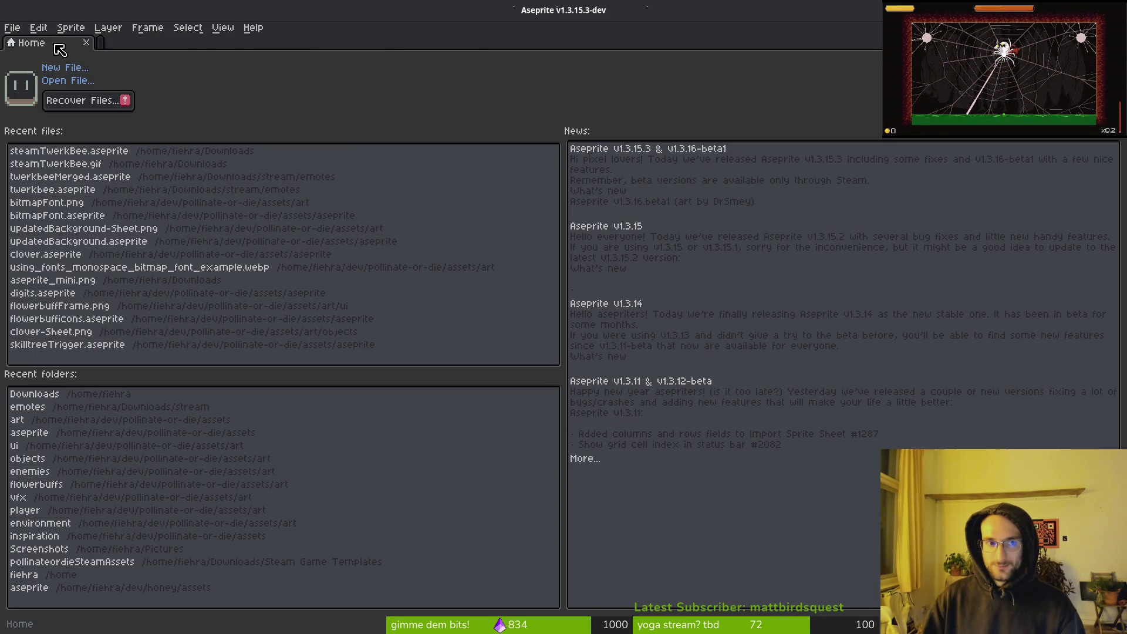
pyautogui.click(86, 45)
pyautogui.hotkey('ctrl', 'q')
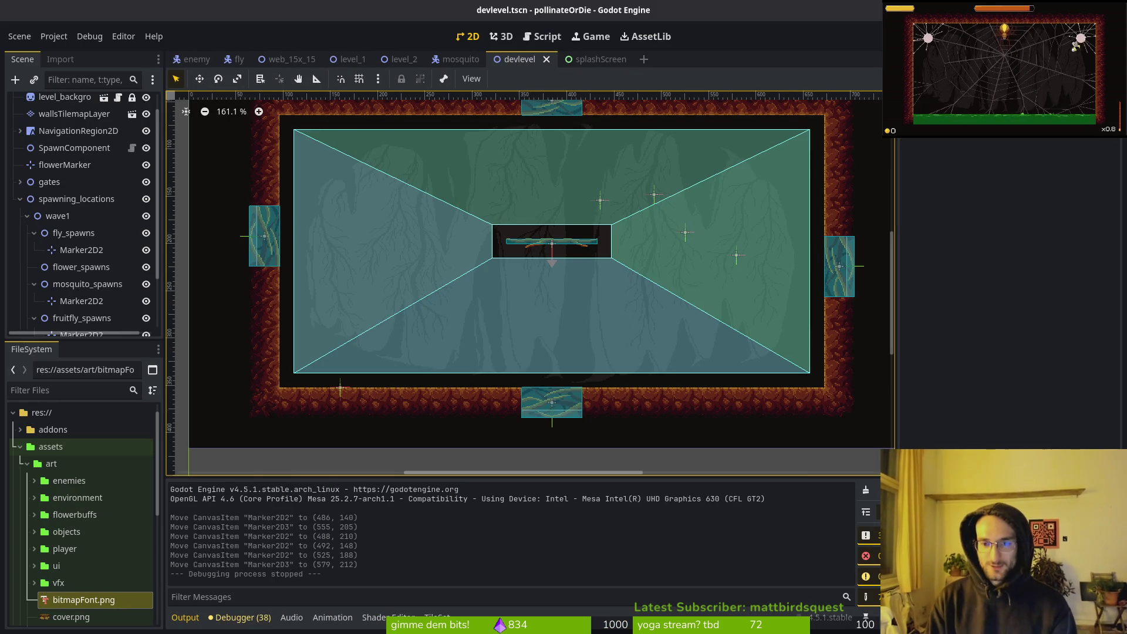
# Run the game, fly the bee into the dev portal, and dash it around the spawned enemies
pyautogui.press('F5')
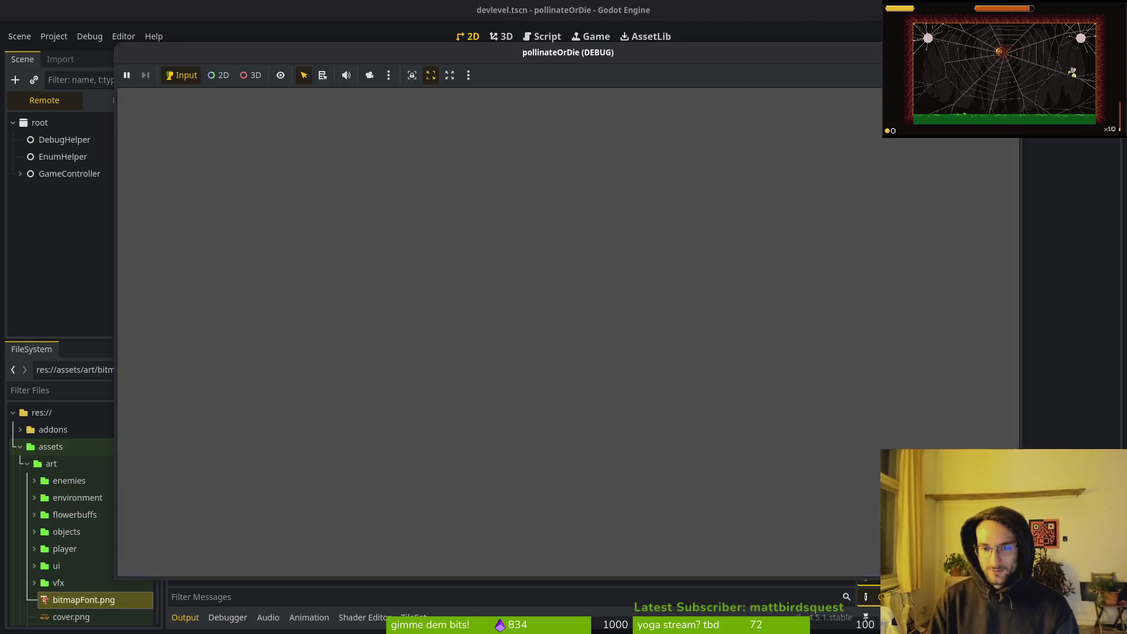
pyautogui.press('Return')
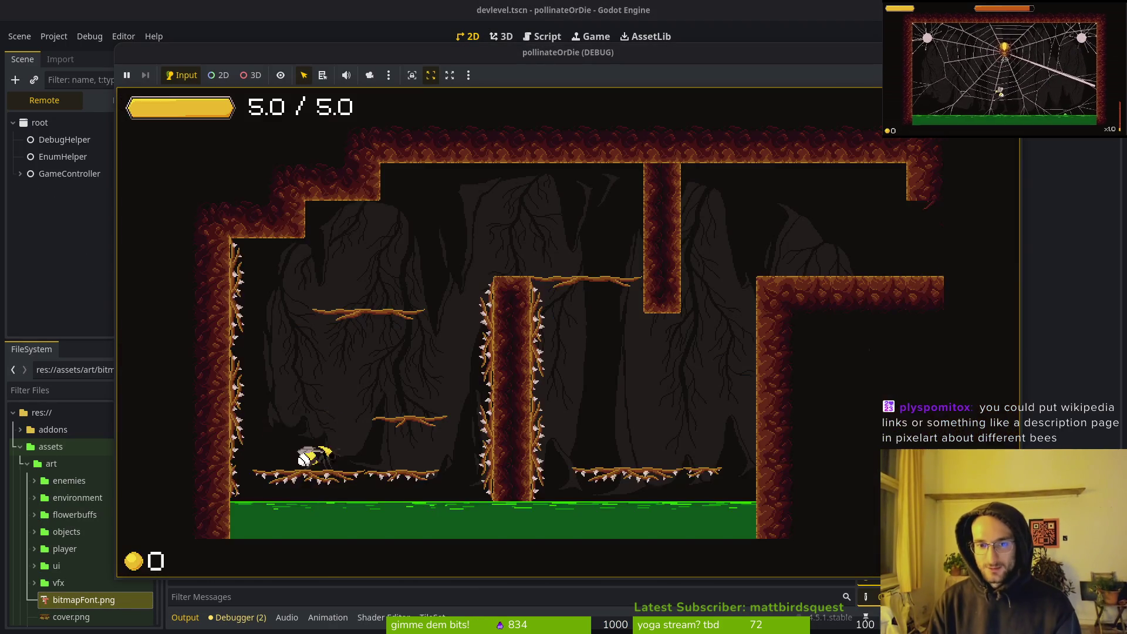
pyautogui.press('space')
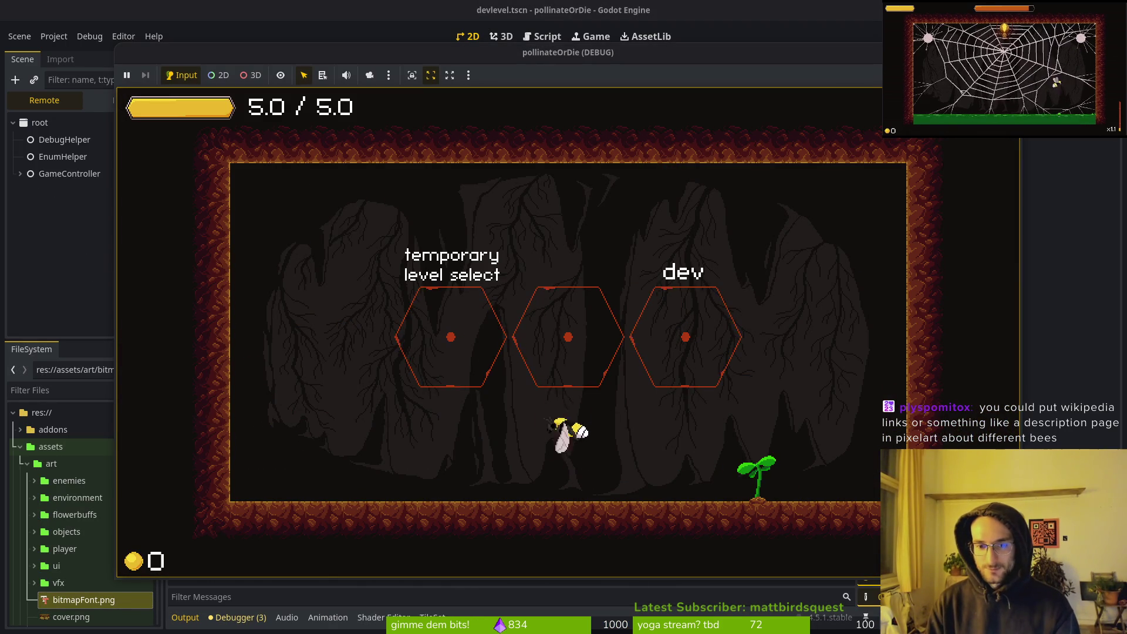
pyautogui.press('Right')
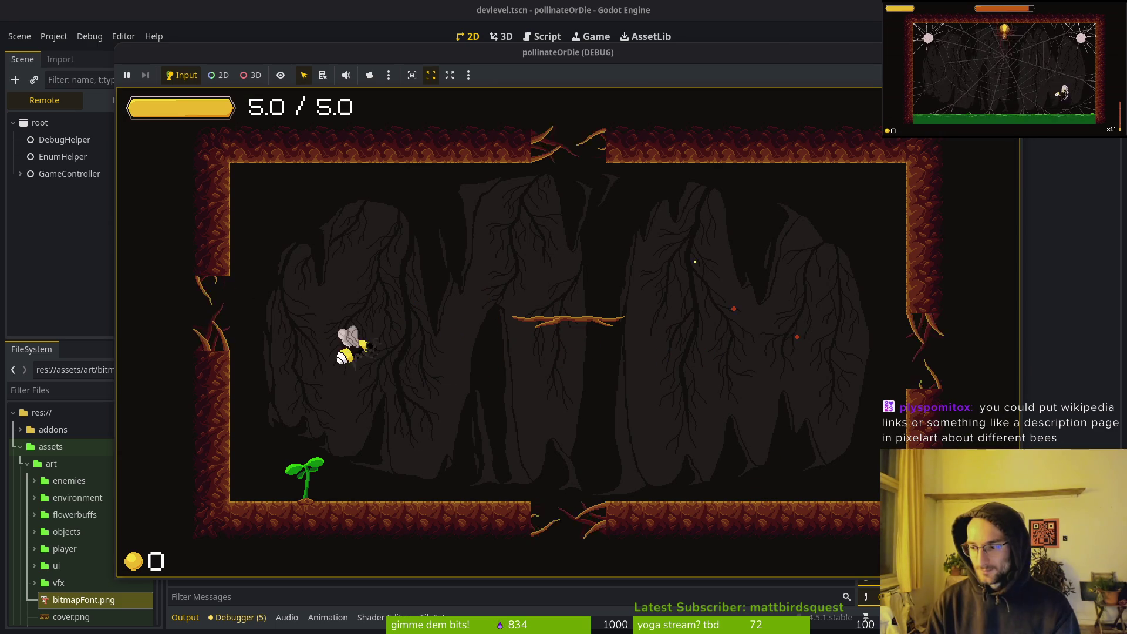
pyautogui.press('space')
pyautogui.press('Right')
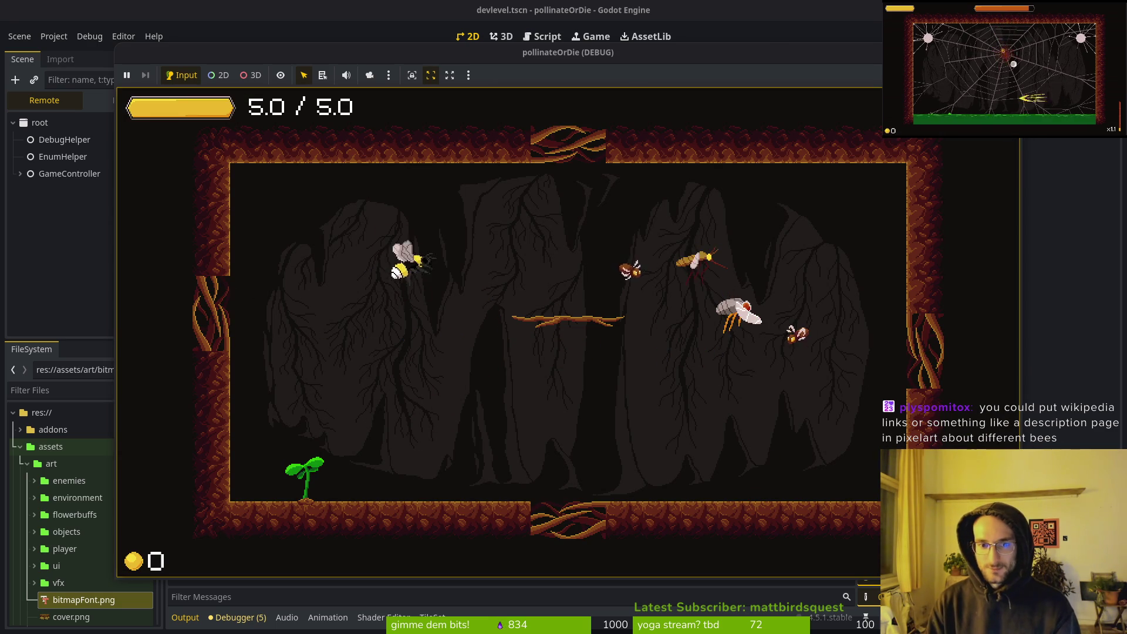
pyautogui.press('space')
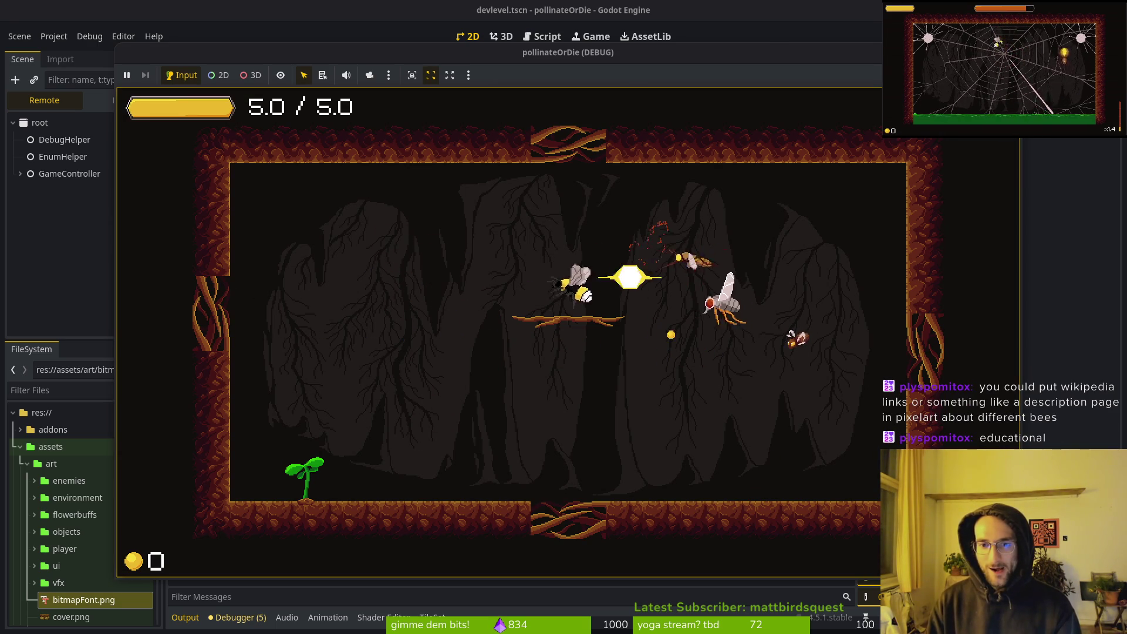
pyautogui.press('space')
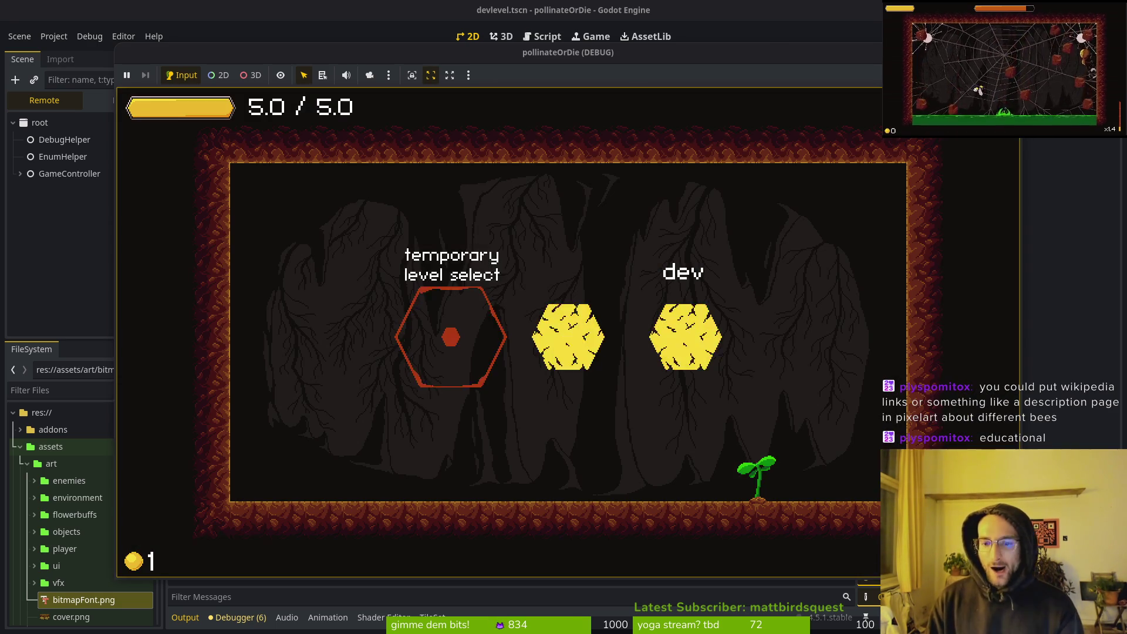
pyautogui.press('Right')
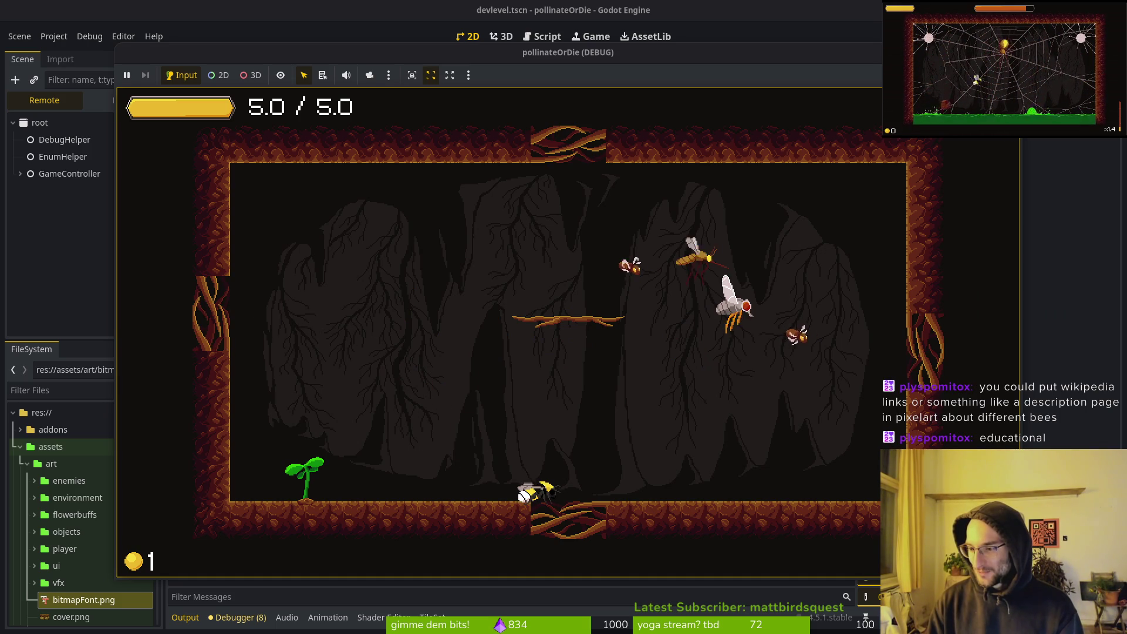
pyautogui.press('Left')
pyautogui.press('Up')
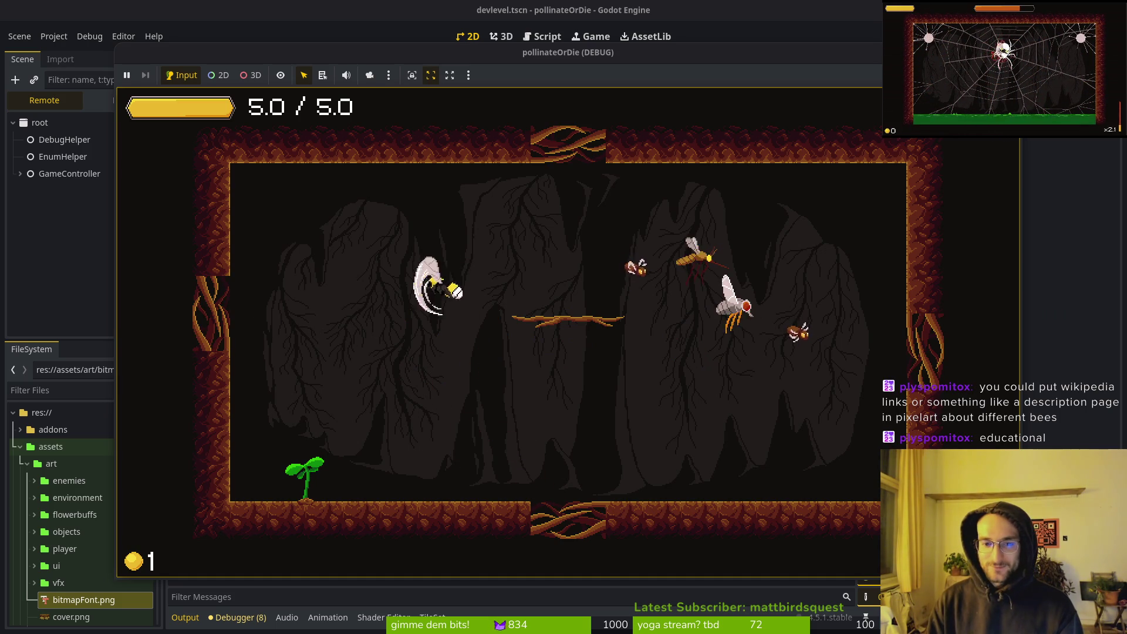
# Extend the lower and upper dirt platforms a few tiles left and save devlevel
pyautogui.press('F8')
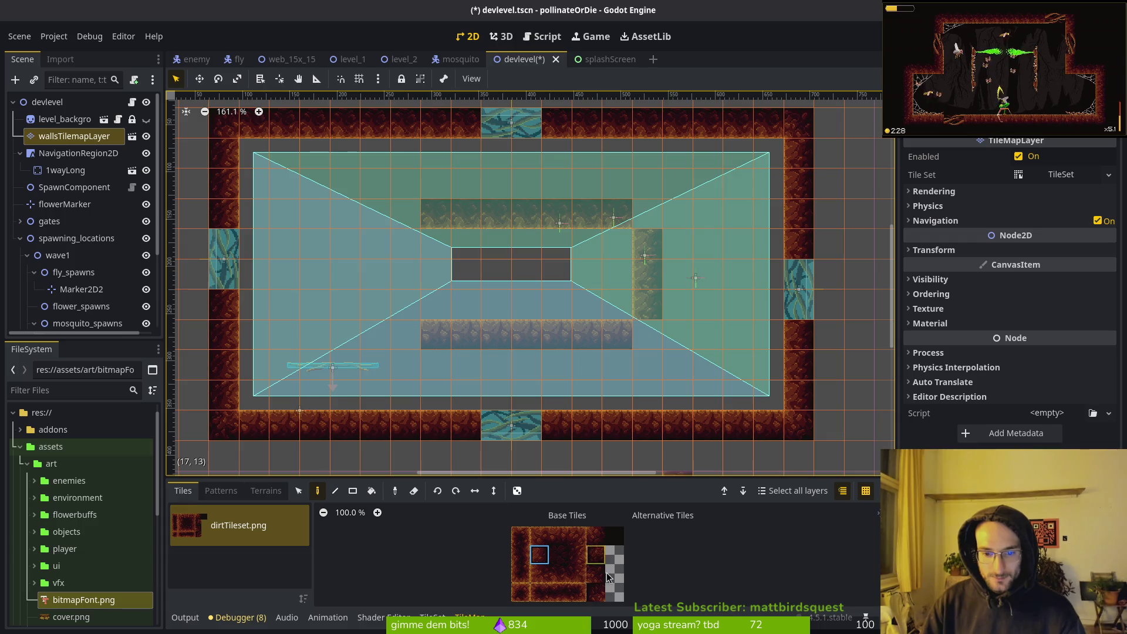
pyautogui.click(599, 573)
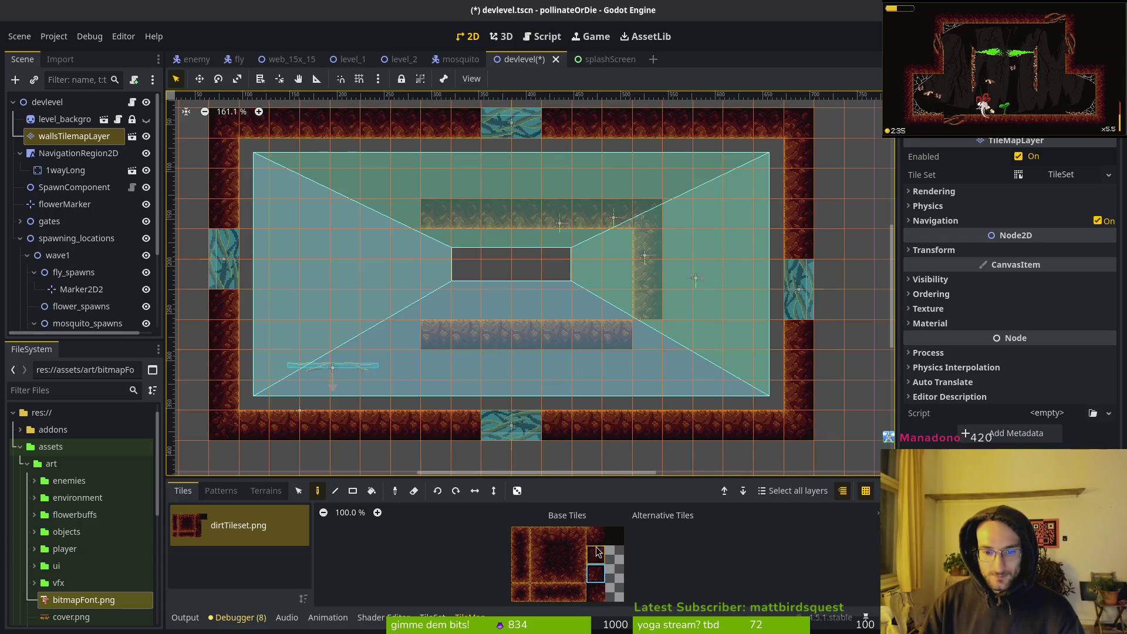
pyautogui.click(558, 535)
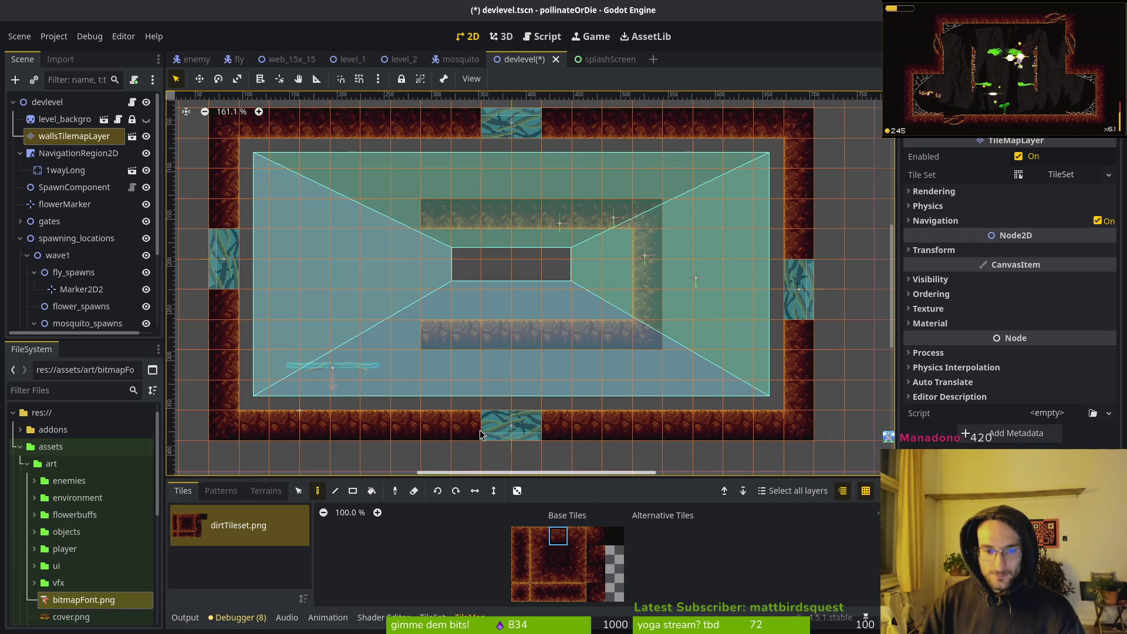
pyautogui.moveTo(405, 337); pyautogui.dragTo(349, 335)
pyautogui.click(559, 573)
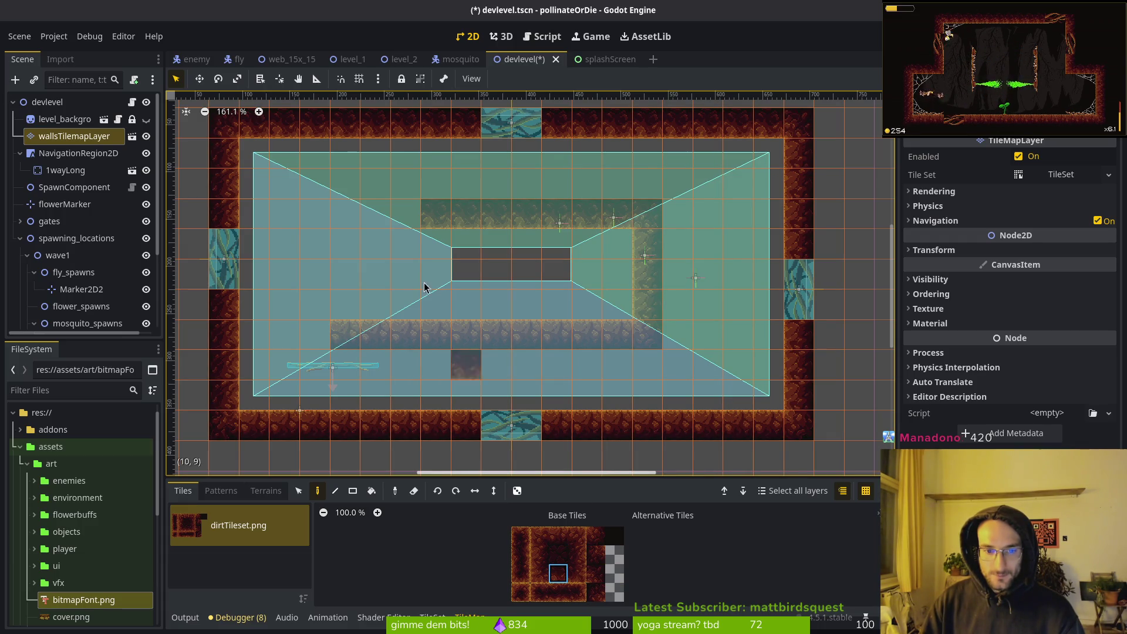
pyautogui.moveTo(407, 220); pyautogui.dragTo(344, 215)
pyautogui.press('Escape')
pyautogui.hotkey('ctrl', 's')
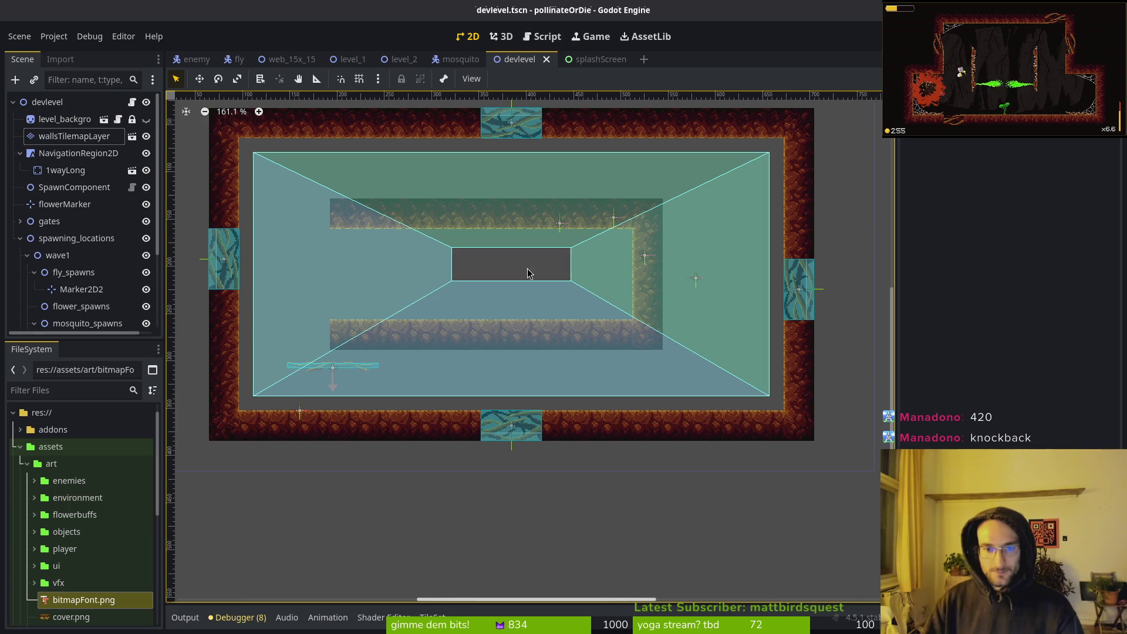
# Move the fly spawn markers left, putting one inside the central gap, and duplicate it
pyautogui.scroll(2, 511, 217)
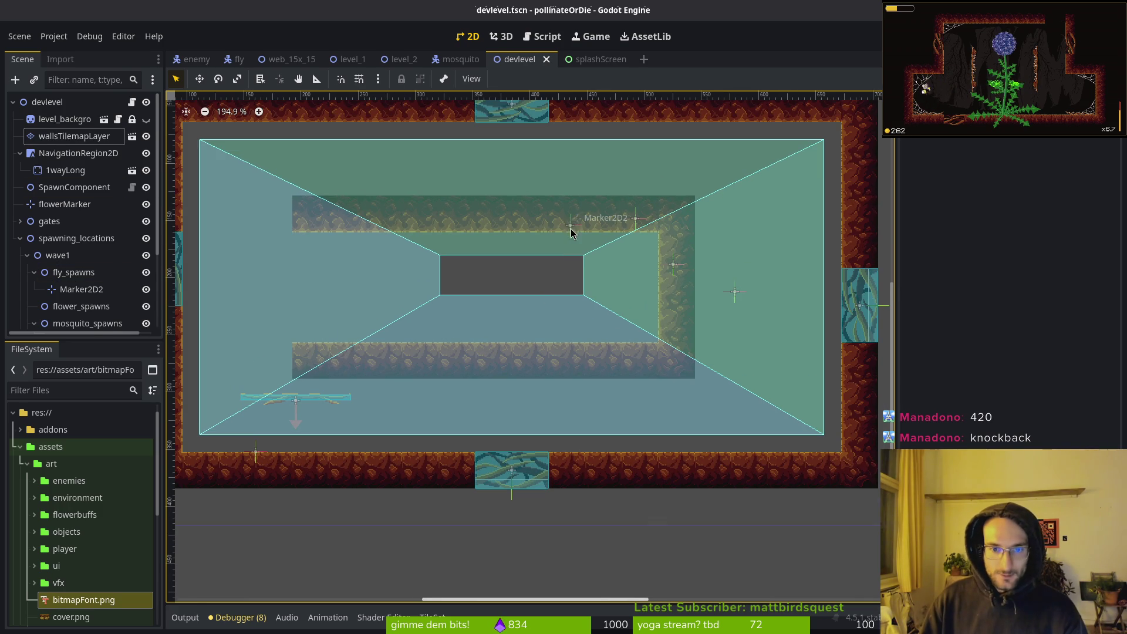
pyautogui.moveTo(571, 232)
pyautogui.mouseDown()
pyautogui.moveTo(446, 298)
pyautogui.moveTo(384, 308)
pyautogui.mouseUp()
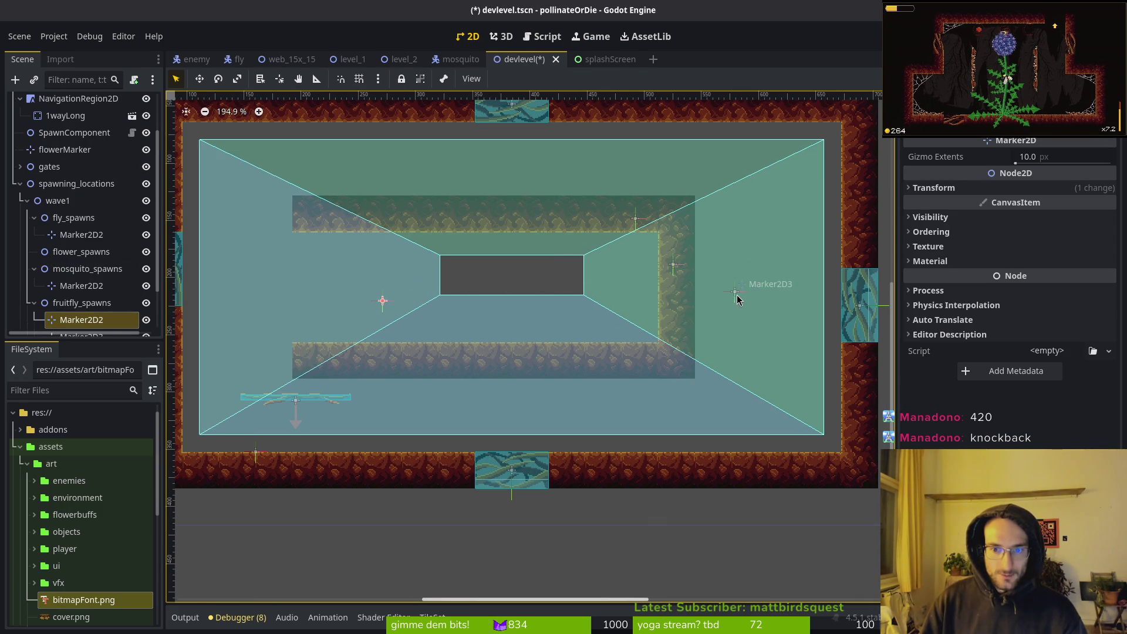
pyautogui.moveTo(738, 300); pyautogui.dragTo(520, 303)
pyautogui.moveTo(747, 312); pyautogui.dragTo(747, 311)
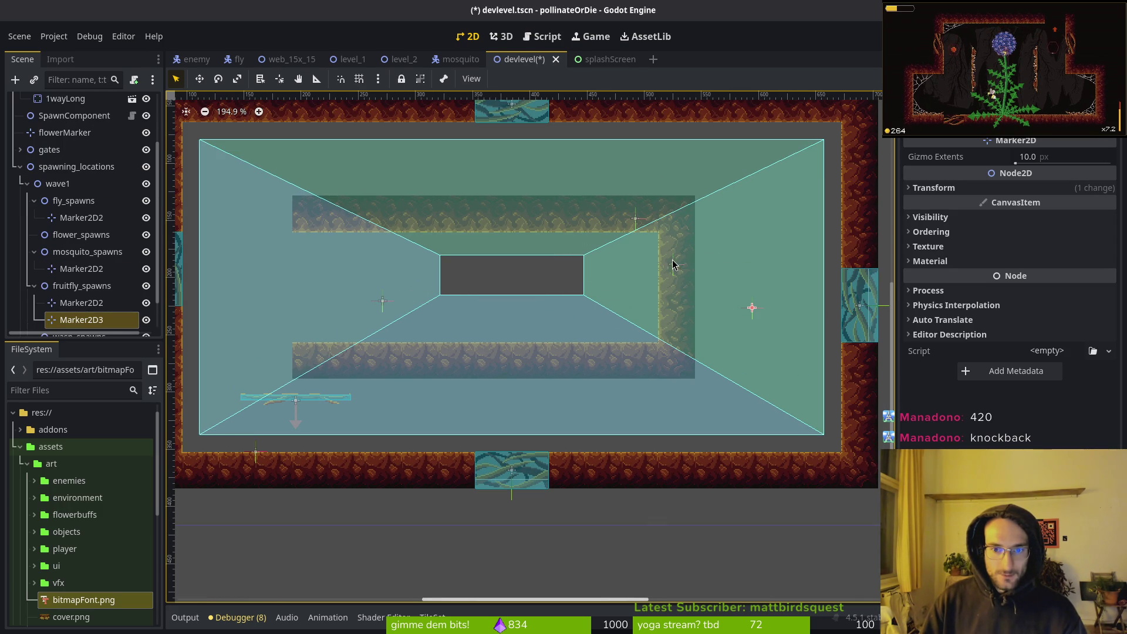
pyautogui.moveTo(673, 263)
pyautogui.mouseDown()
pyautogui.moveTo(483, 303)
pyautogui.moveTo(425, 298)
pyautogui.mouseUp()
pyautogui.moveTo(753, 308); pyautogui.dragTo(561, 281)
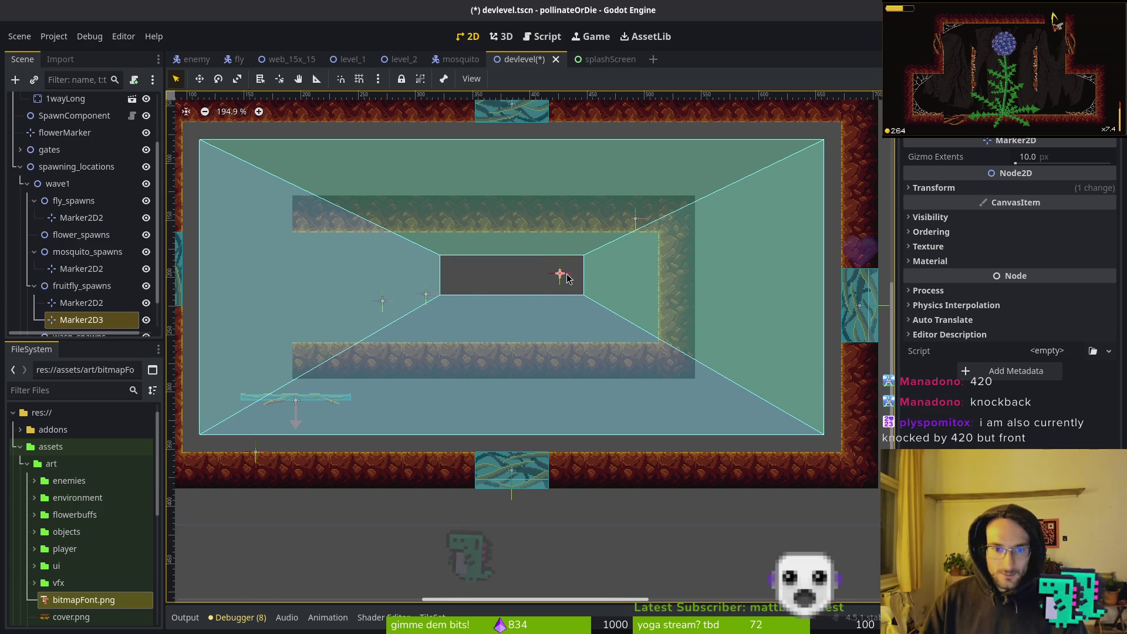
pyautogui.hotkey('ctrl', 'd')
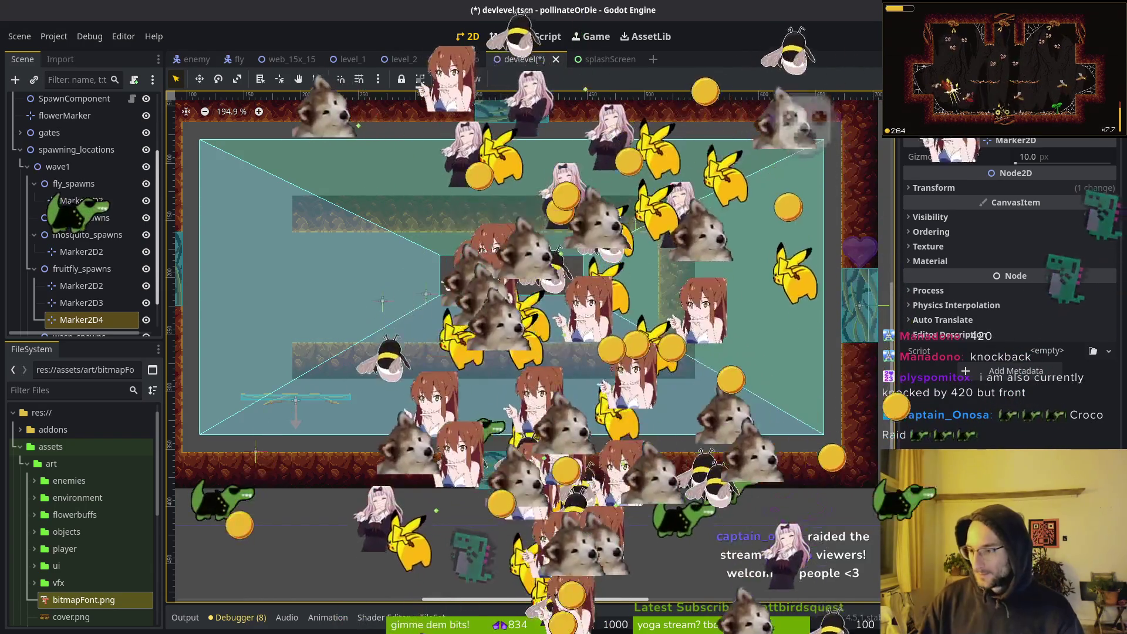
# Drag the duplicated Marker2D4 down and right to below the central gap's right end
pyautogui.moveTo(562, 273); pyautogui.dragTo(599, 302)
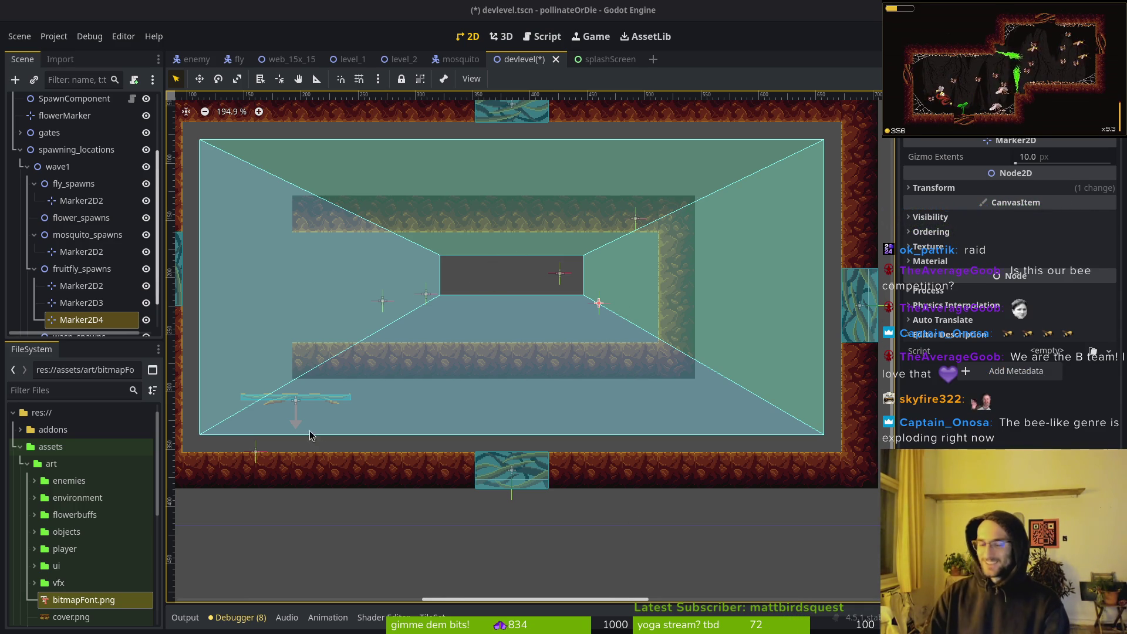
# Make the cave level_background visible and save the devlevel scene
pyautogui.scroll(5, 159, 203)
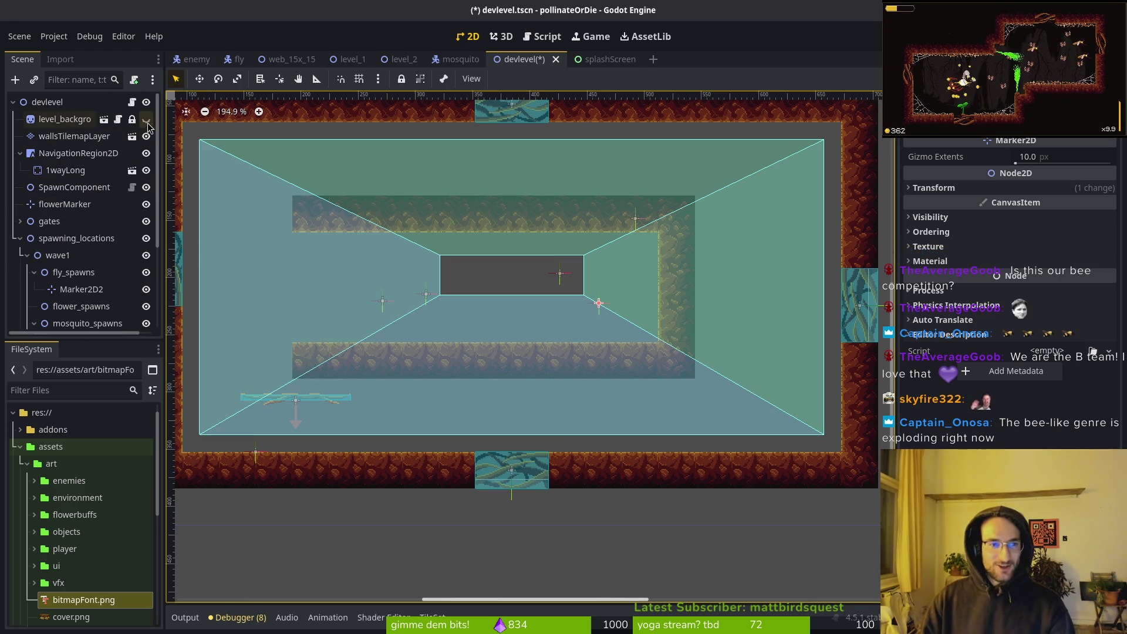
pyautogui.click(146, 119)
pyautogui.hotkey('ctrl', 's')
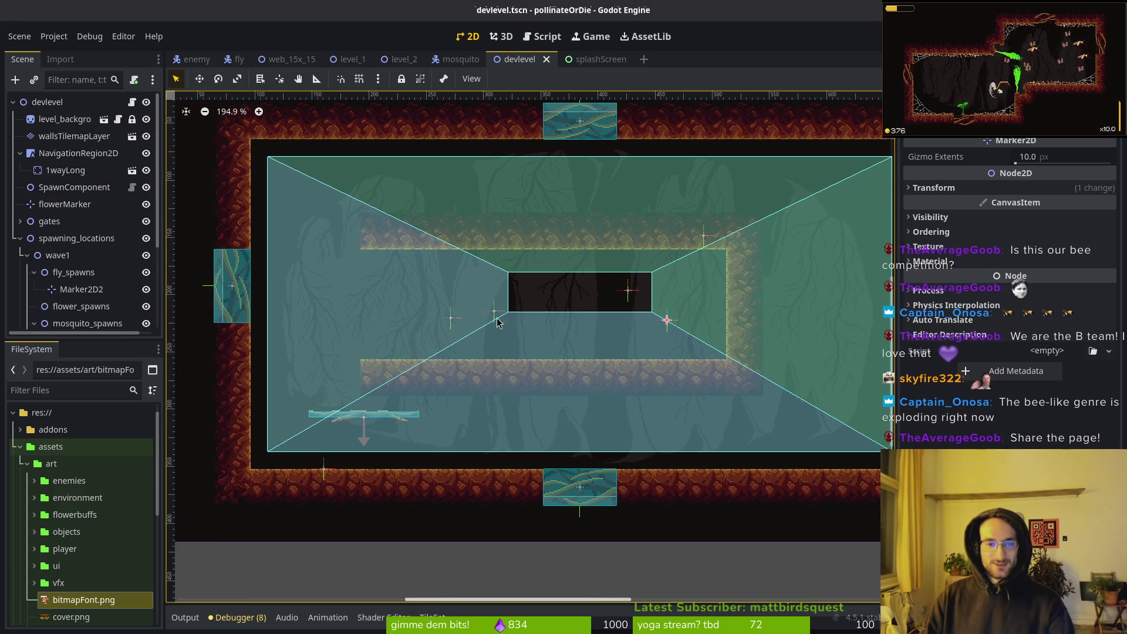
# Delete the mosquito spawn marker, then bring the Pollinate or Die Steam page forward
pyautogui.click(630, 295)
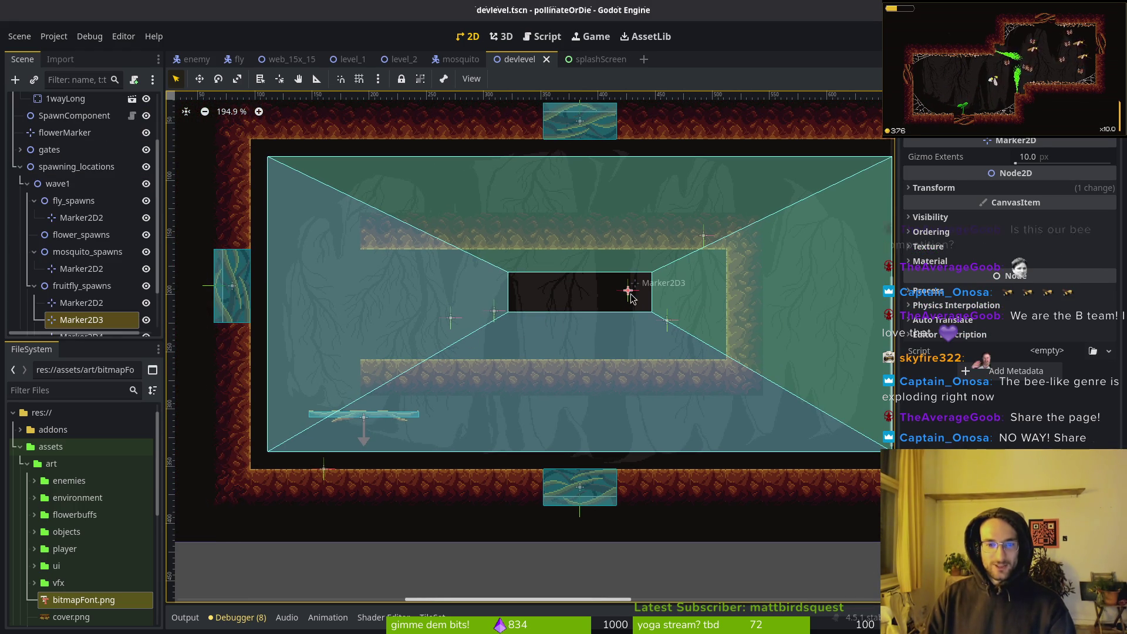
pyautogui.click(706, 241)
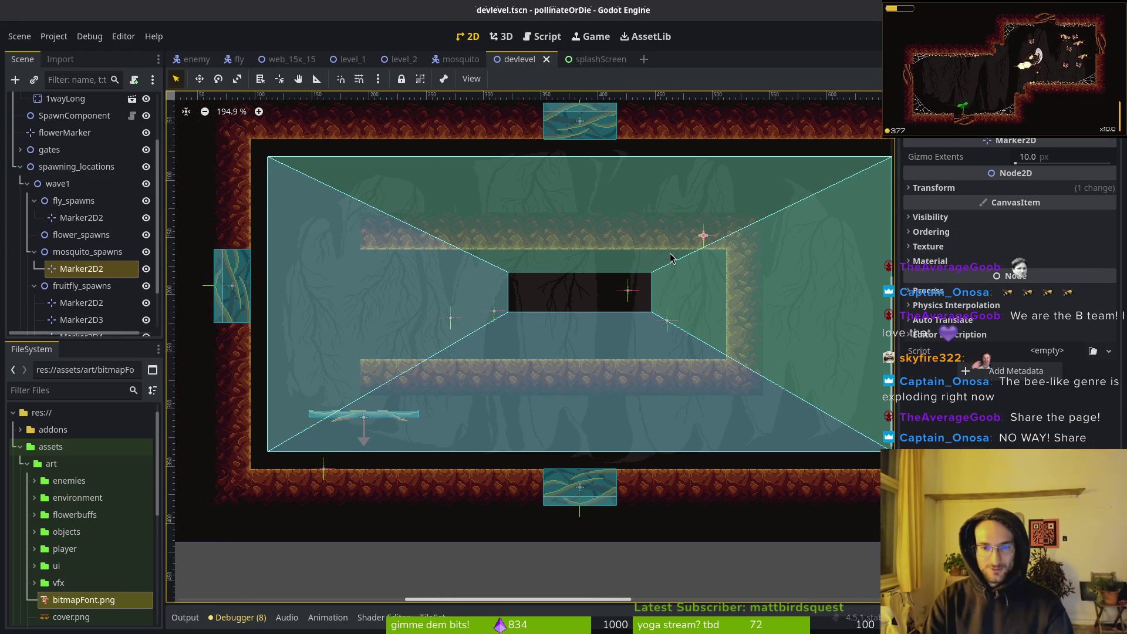
pyautogui.press('Delete')
pyautogui.press('Return')
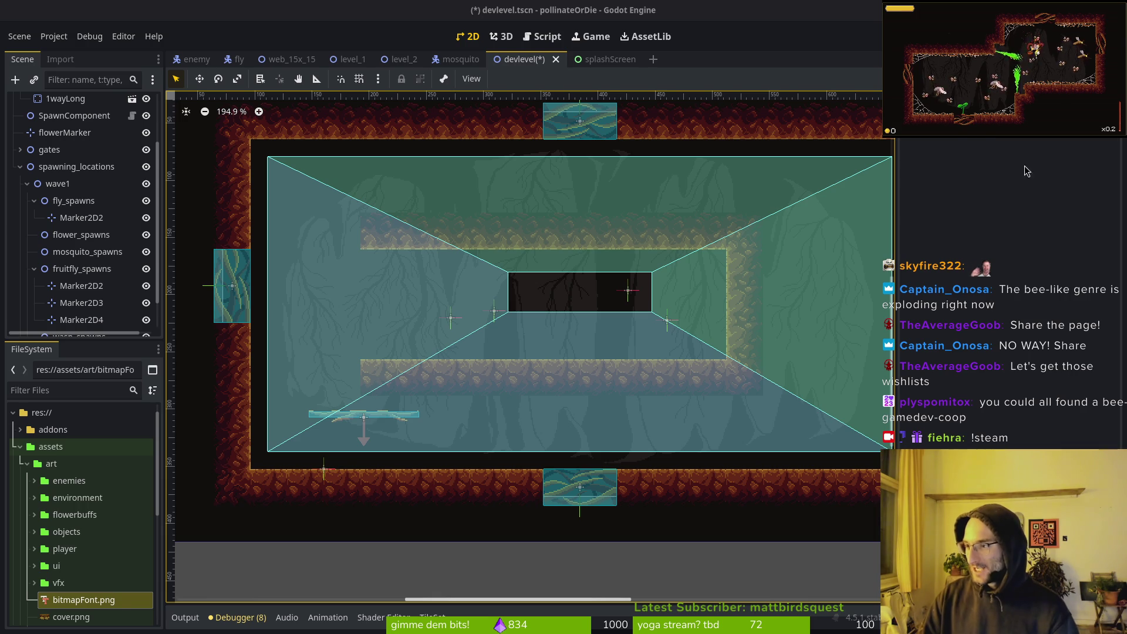
pyautogui.hotkey('alt', 'Tab')
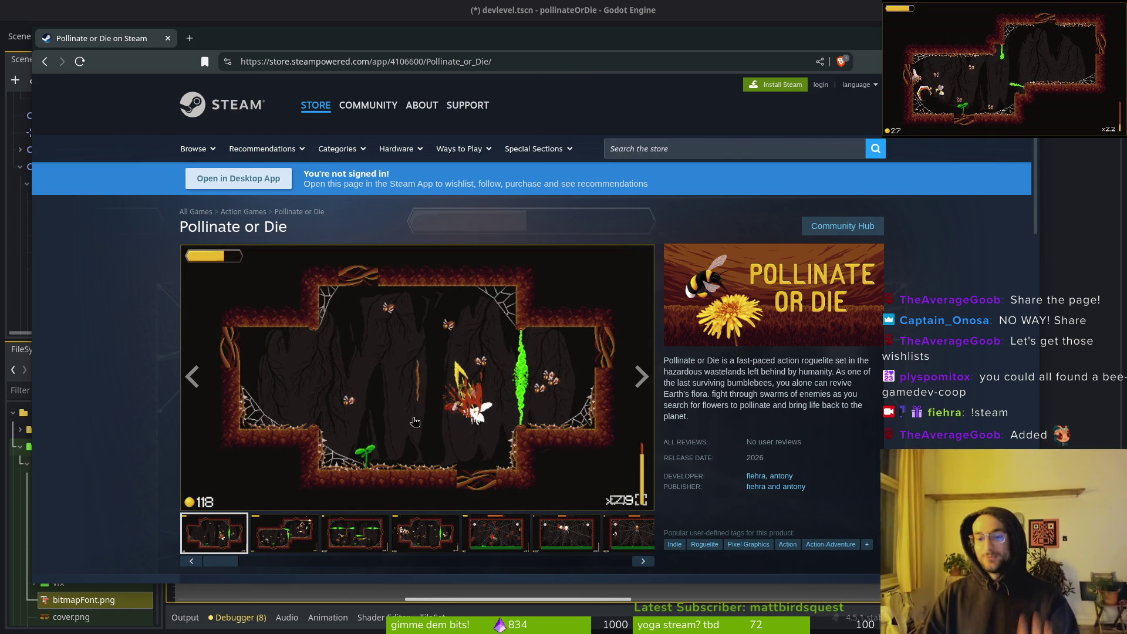
# Browse the Pollinate or Die Steam page, highlighting the gameplay description, then close the window
pyautogui.scroll(-10, 447, 434)
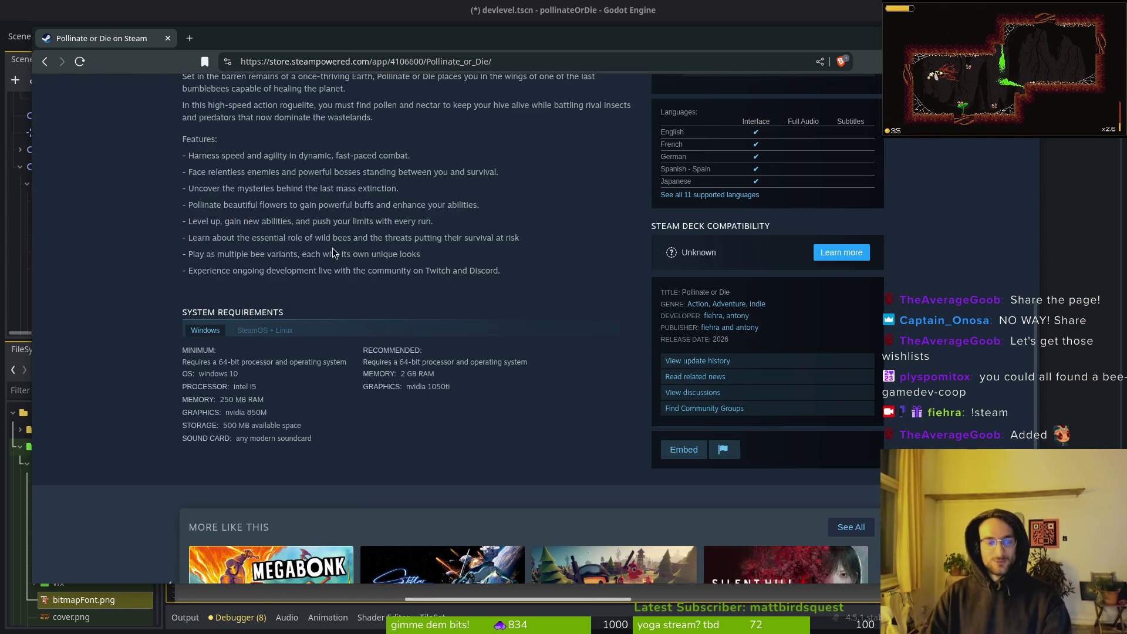
pyautogui.scroll(3, 388, 388)
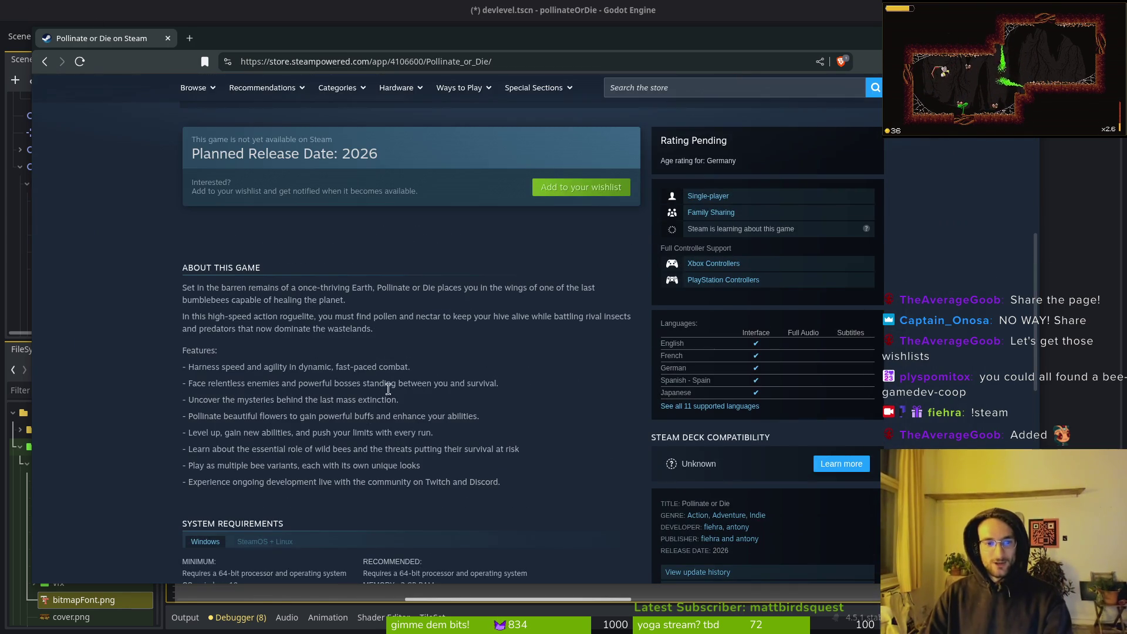
pyautogui.tripleClick(294, 330)
pyautogui.click(361, 328)
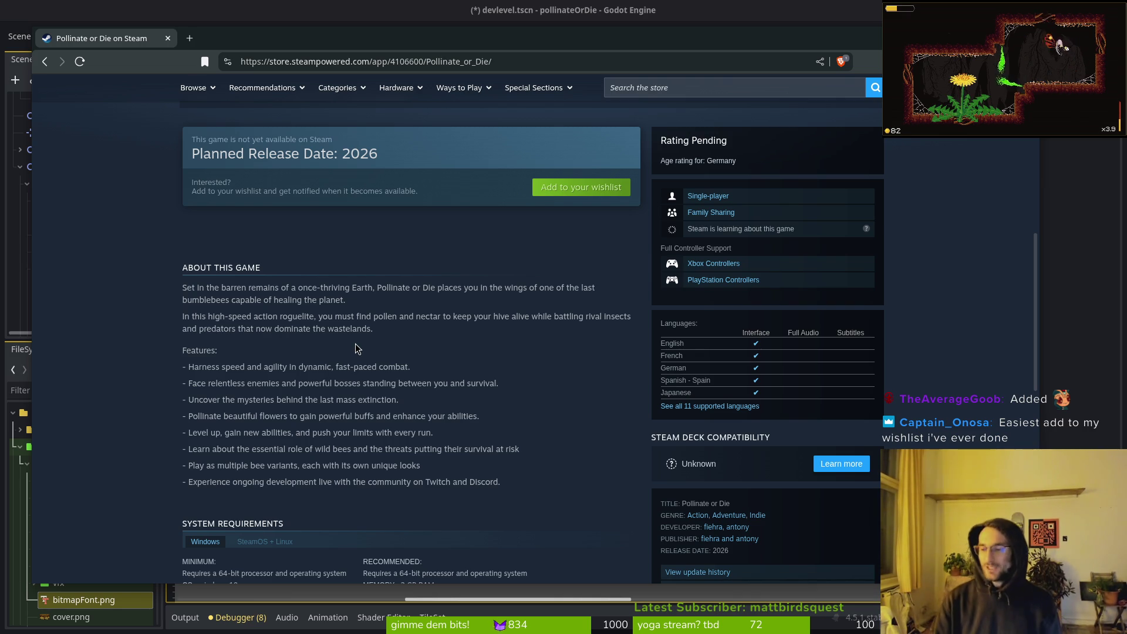
pyautogui.scroll(6, 438, 391)
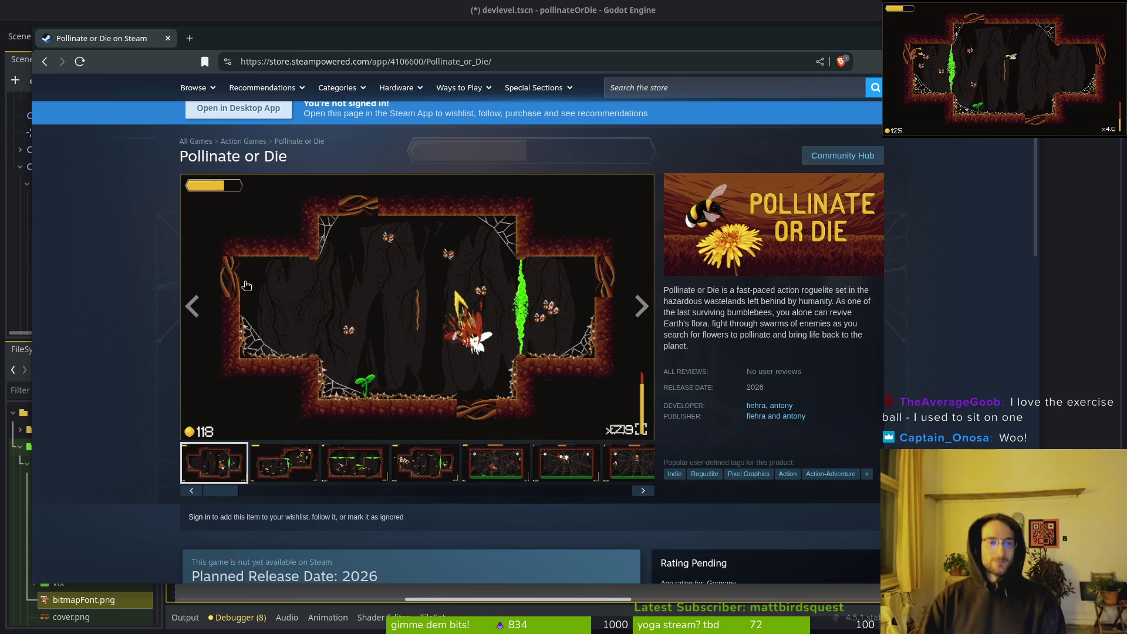
pyautogui.moveTo(240, 36)
pyautogui.mouseDown()
pyautogui.moveTo(255, 44)
pyautogui.moveTo(241, 42)
pyautogui.mouseUp()
pyautogui.hotkey('alt', 'Tab')
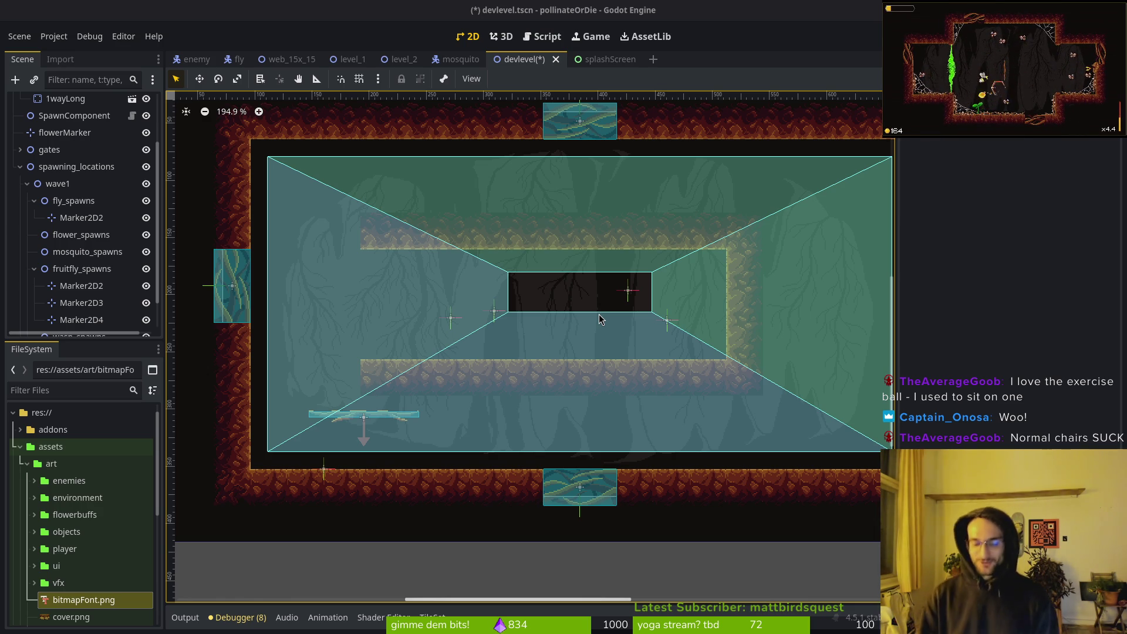
# Save devlevel, run the game past the title screen, then switch to Neovim's file finder
pyautogui.hotkey('ctrl', 's')
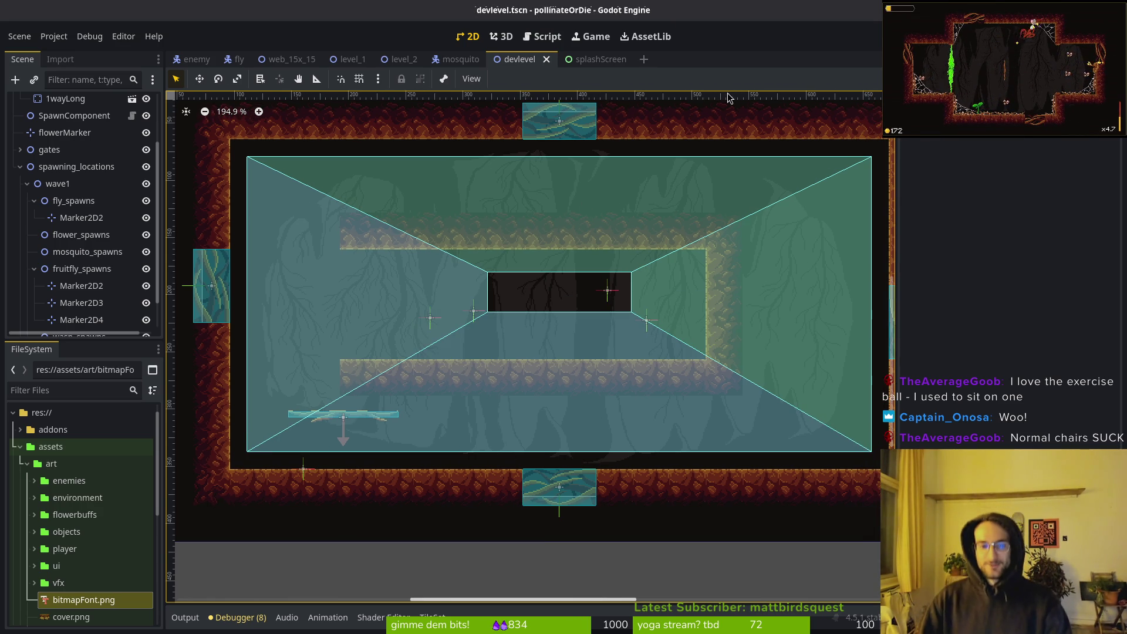
pyautogui.press('F5')
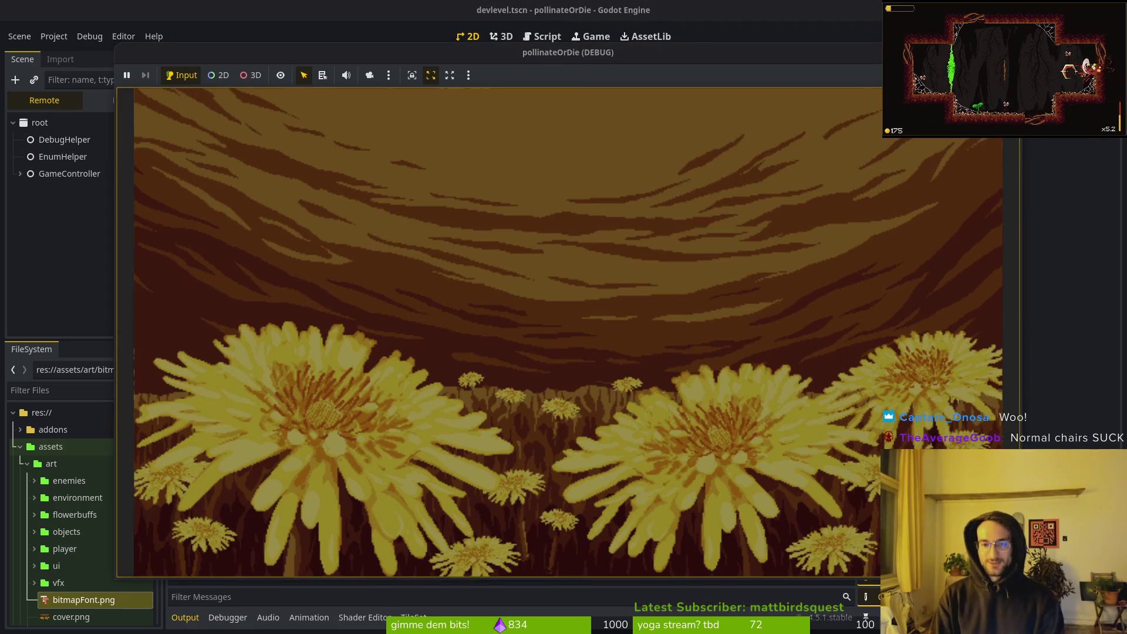
pyautogui.press('Return')
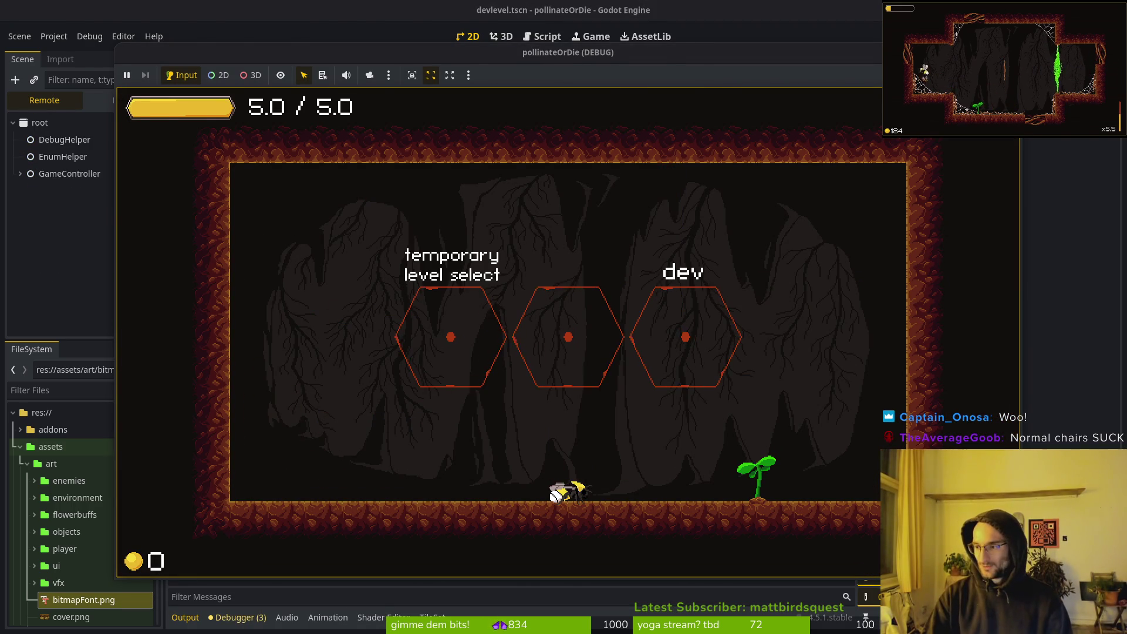
pyautogui.hotkey('alt', 'Tab')
pyautogui.press('space')
# Search 'devle' in the file finder and open devlevel.gd
pyautogui.press('f')
pyautogui.press('f')
pyautogui.write('devle')
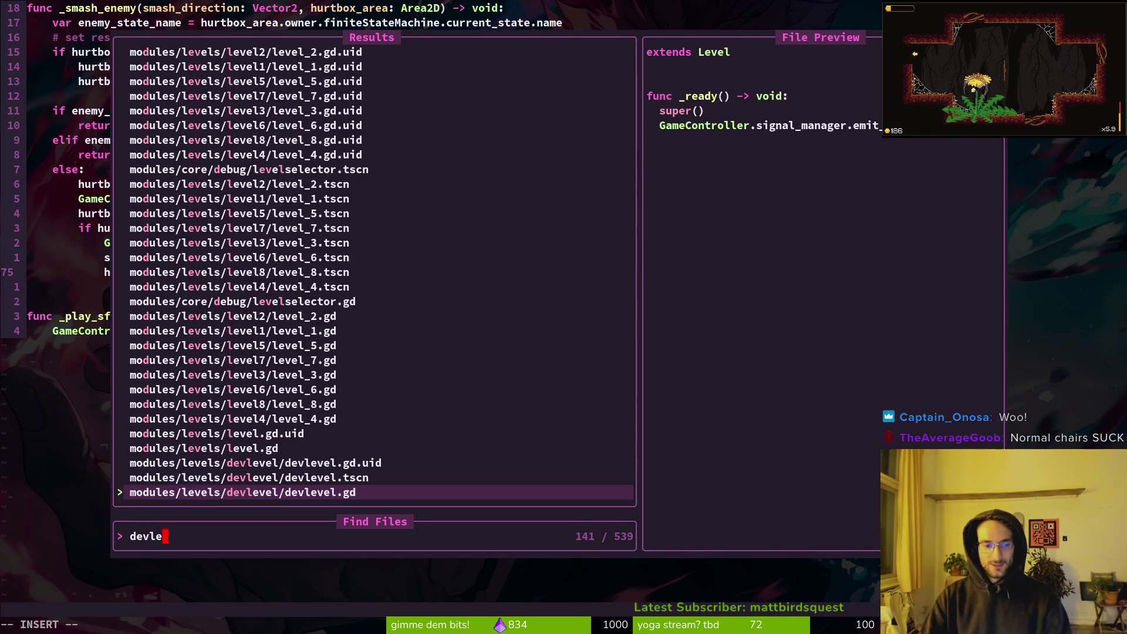
pyautogui.press('Return')
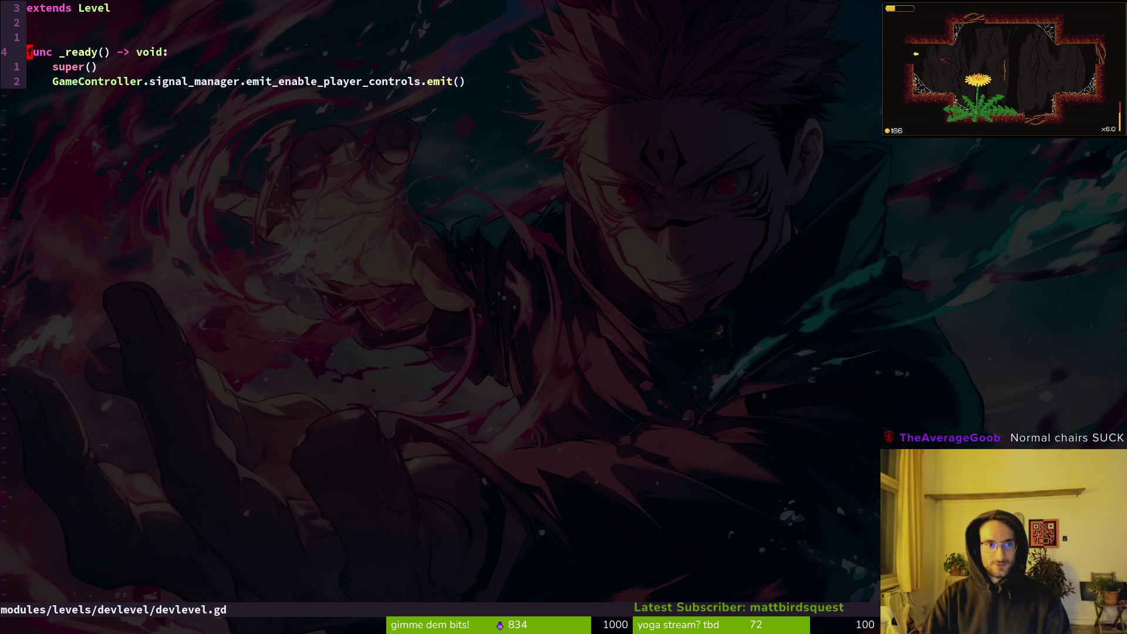
# Open modules/levels/level.gd via a 'level' search and page down to the gate-opening code
pyautogui.press('space')
pyautogui.press('f')
pyautogui.press('f')
pyautogui.write('level')
pyautogui.press('Return')
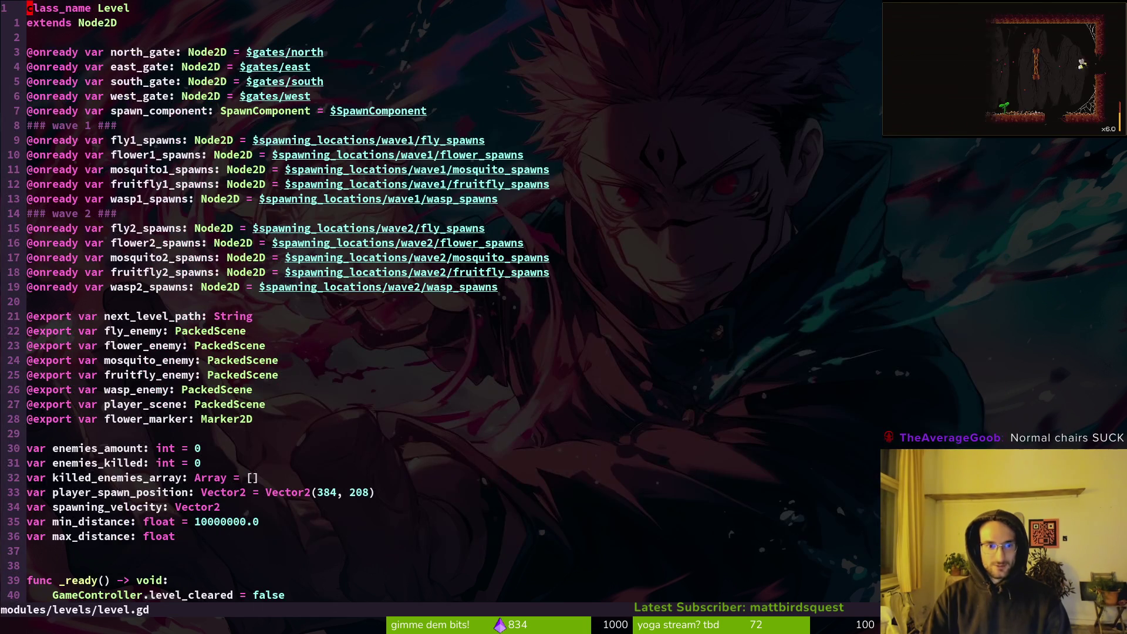
pyautogui.scroll(-10, 441, 305)
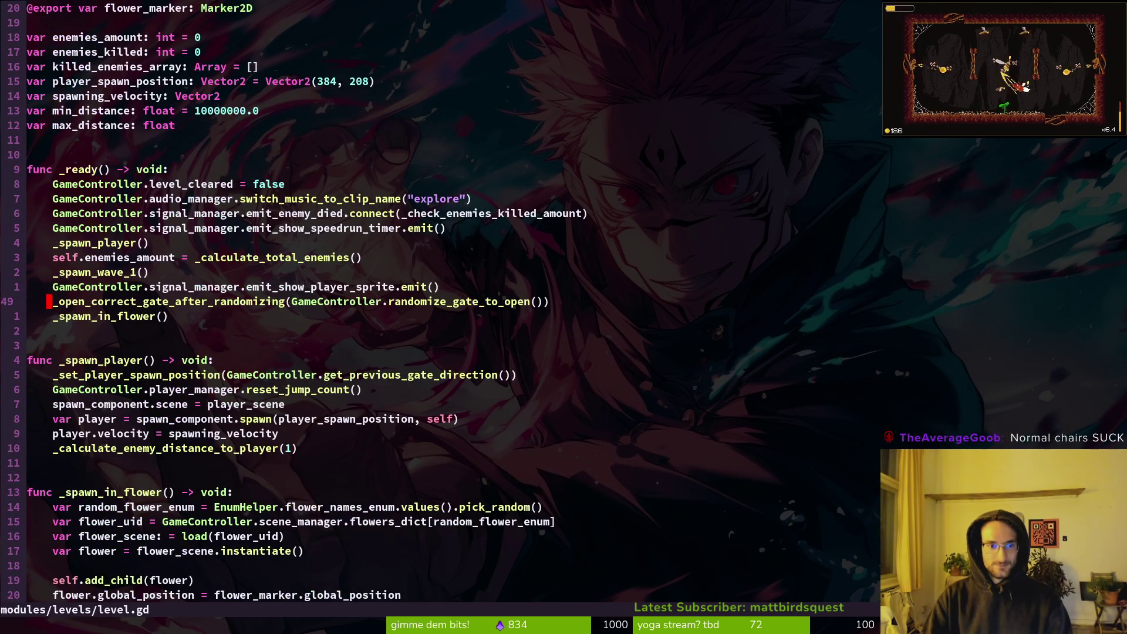
pyautogui.hotkey('ctrl', 'd')
pyautogui.hotkey('ctrl', 'd')
# Run the game, dash the bee into the dev gate, and close the game window
pyautogui.press('F5')
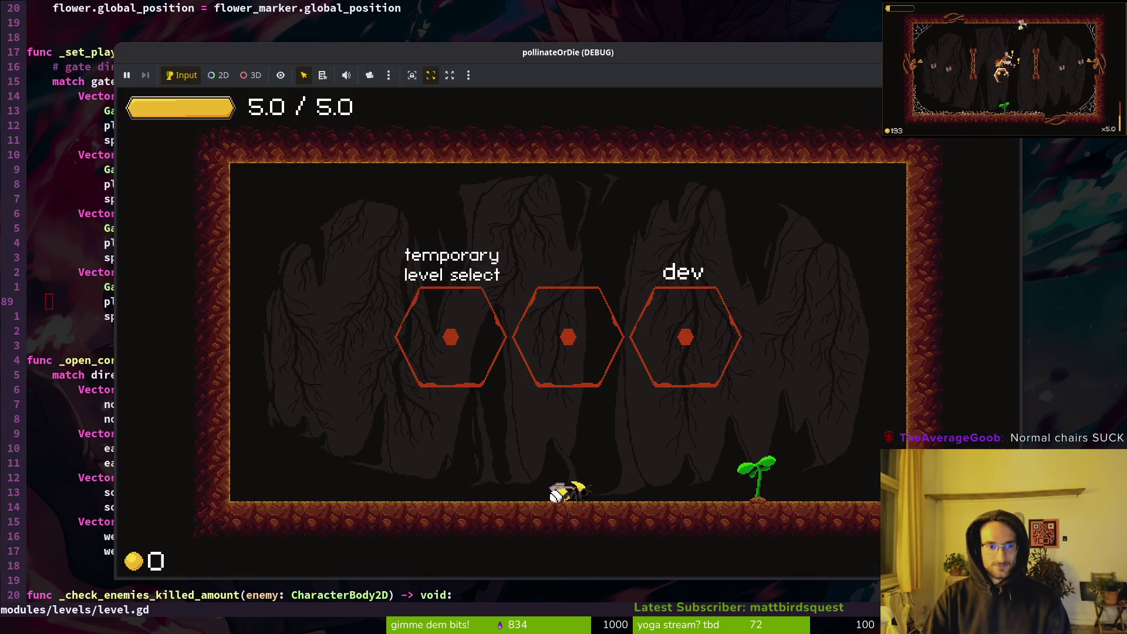
pyautogui.press('space')
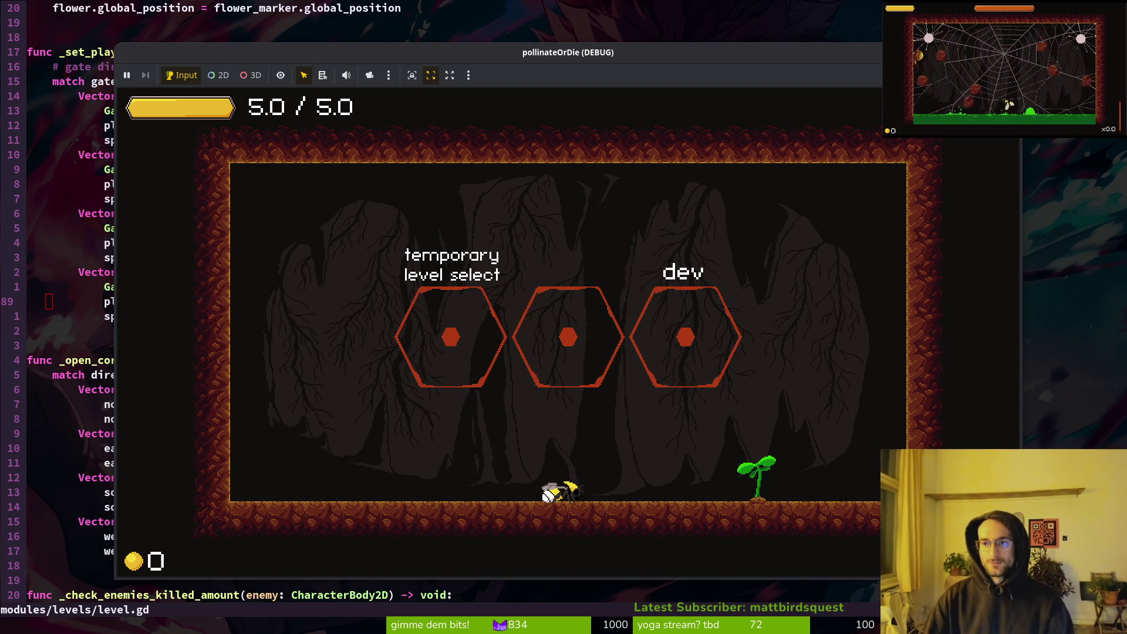
pyautogui.hotkey('alt', 'F4')
# Back in the Godot editor, create a new empty scene from the Scene menu
pyautogui.hotkey('alt', 'Tab')
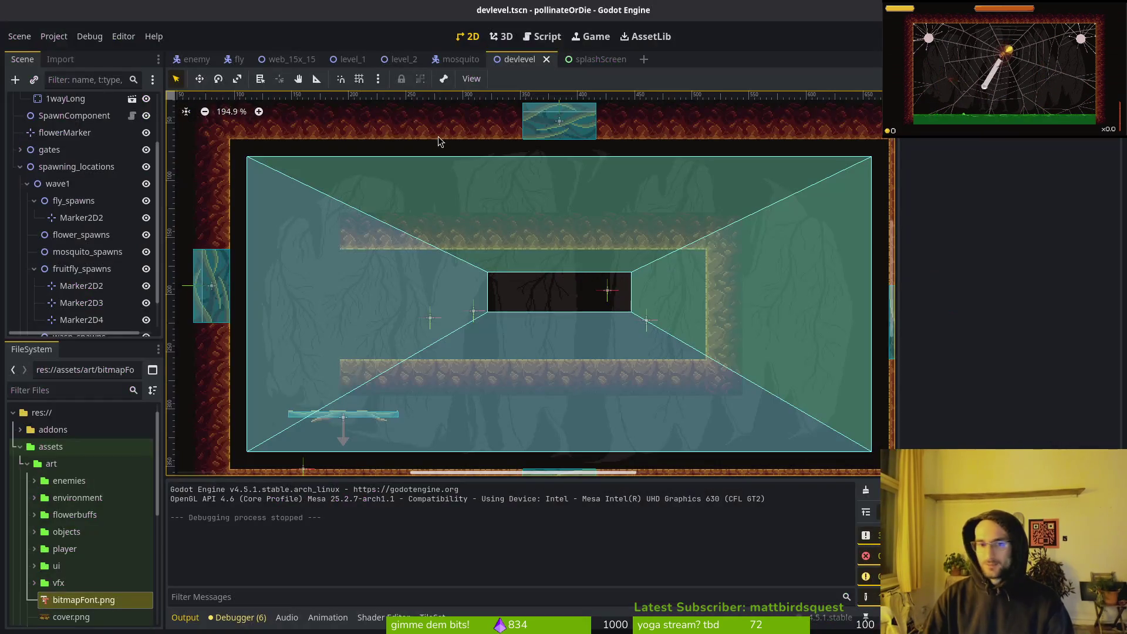
pyautogui.click(26, 39)
pyautogui.click(35, 50)
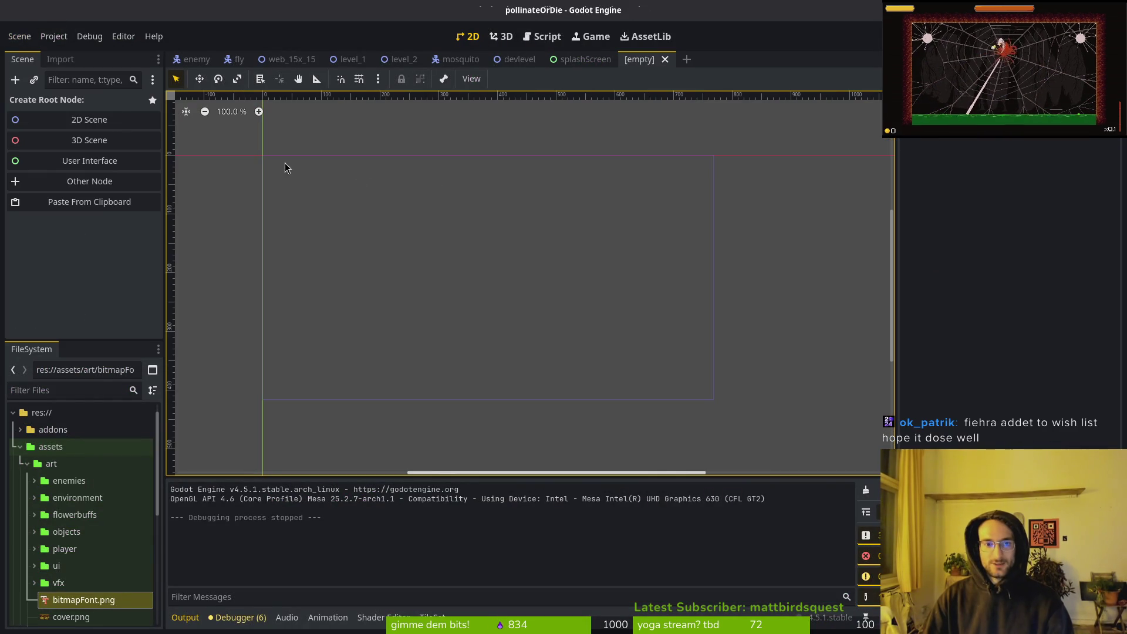
# Give the new scene a 2D root node named 'gif'
pyautogui.click(83, 118)
pyautogui.press('F2')
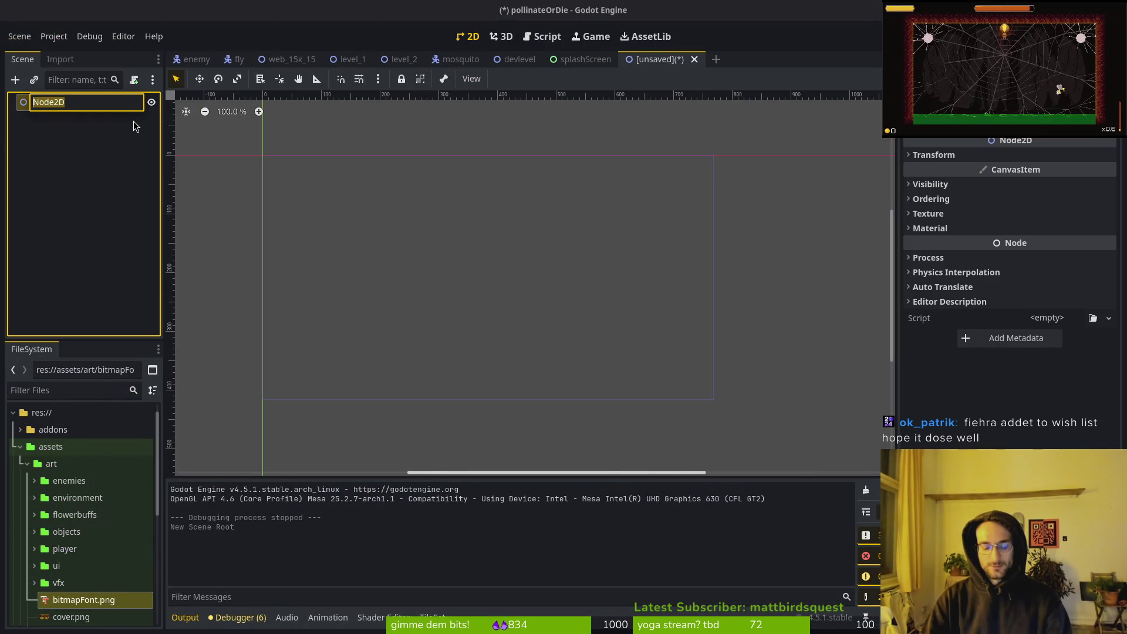
pyautogui.write('gif')
pyautogui.press('Return')
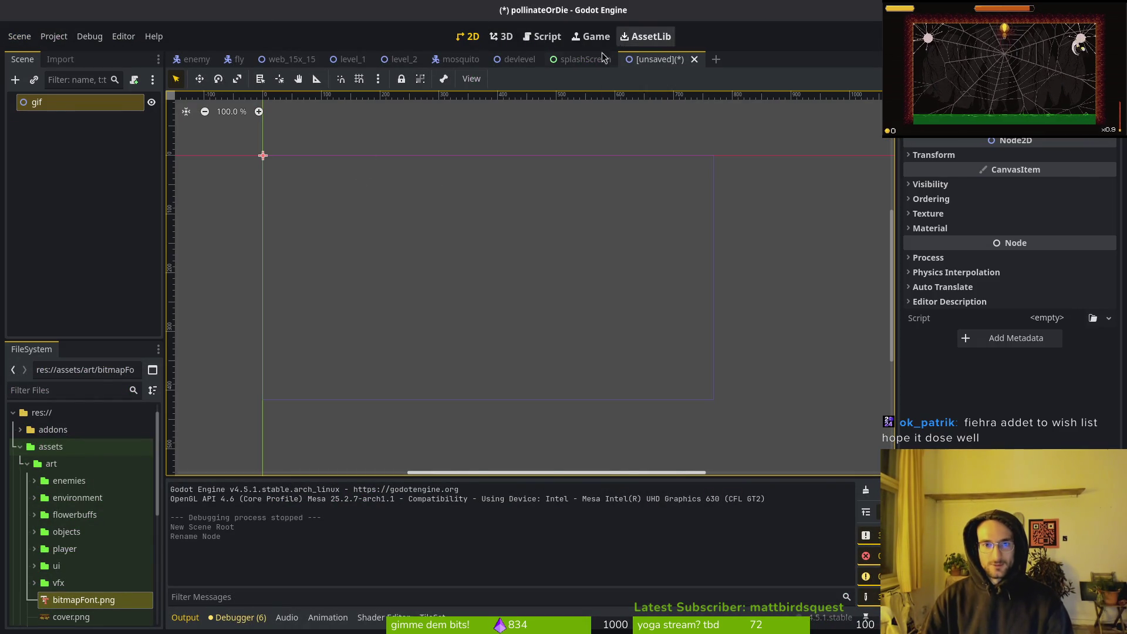
# Copy devlevel's level_background node and paste it under the gif root
pyautogui.click(520, 59)
pyautogui.scroll(3, 17, 114)
pyautogui.click(64, 118)
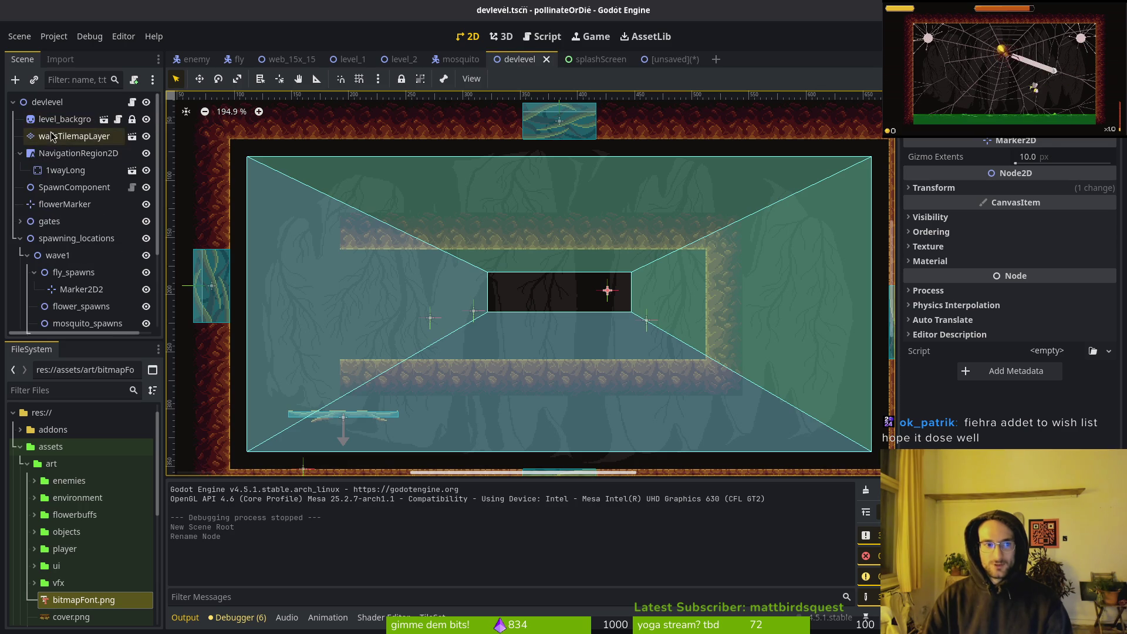
pyautogui.click(675, 59)
pyautogui.hotkey('ctrl', 'v')
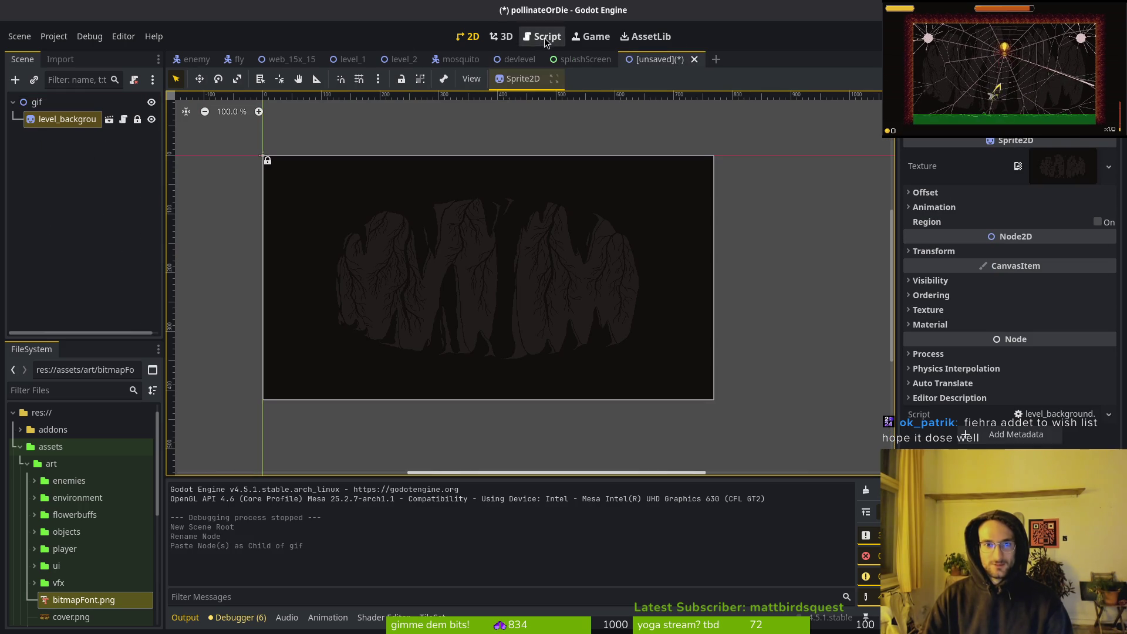
pyautogui.click(513, 60)
pyautogui.press('Down')
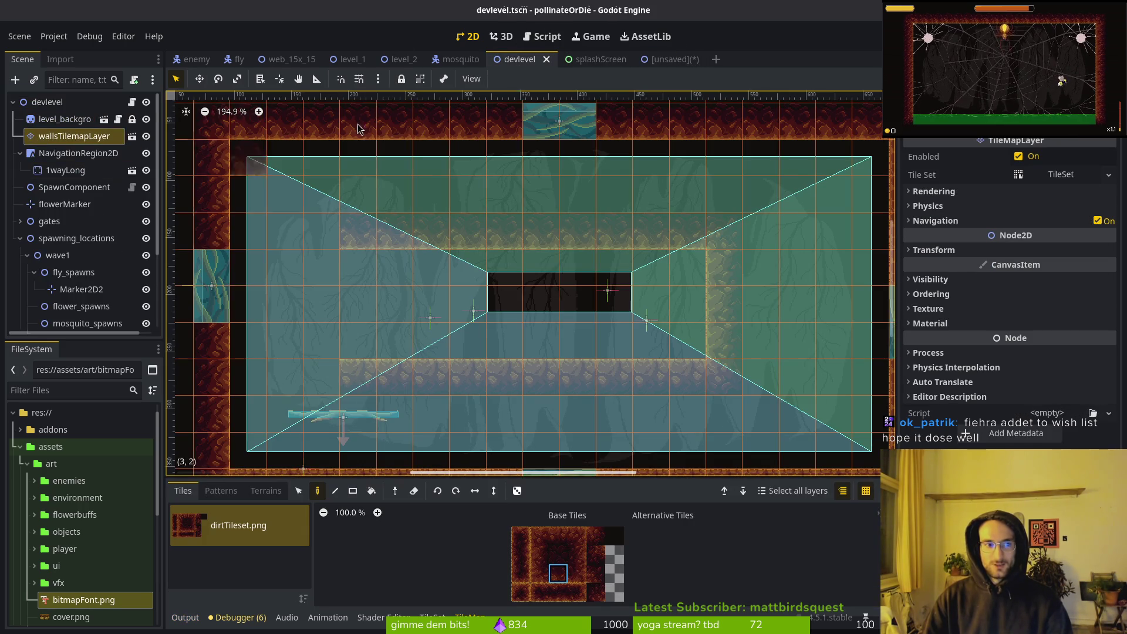
pyautogui.click(658, 59)
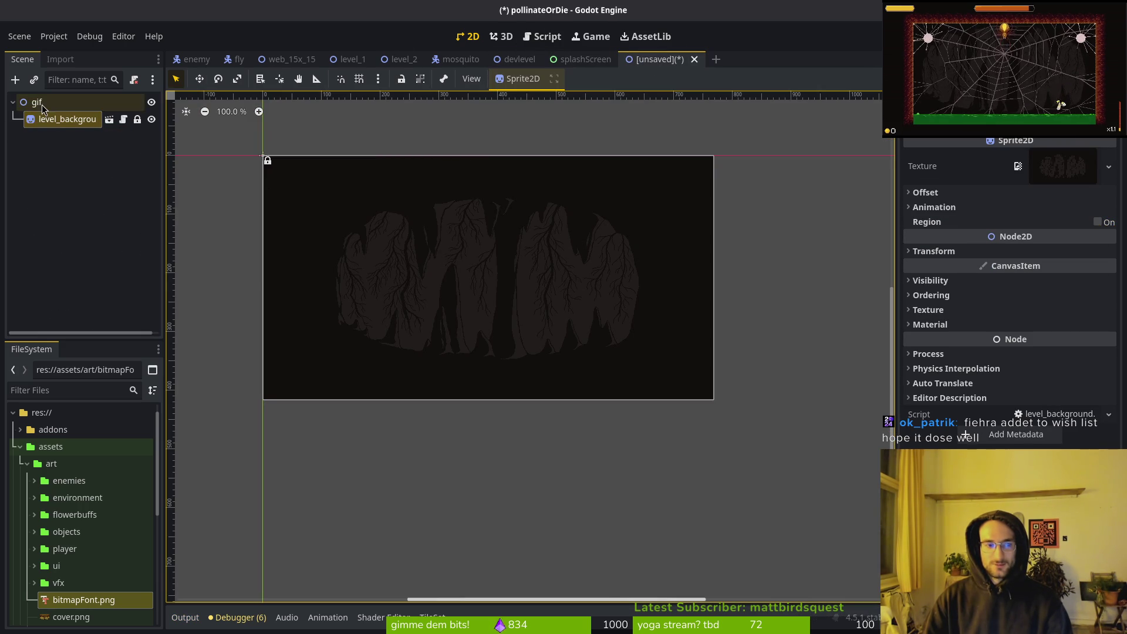
# Instance wallsTilemapLayer.tscn from the FileSystem tilesets folder as a child of gif
pyautogui.scroll(-5, 34, 582)
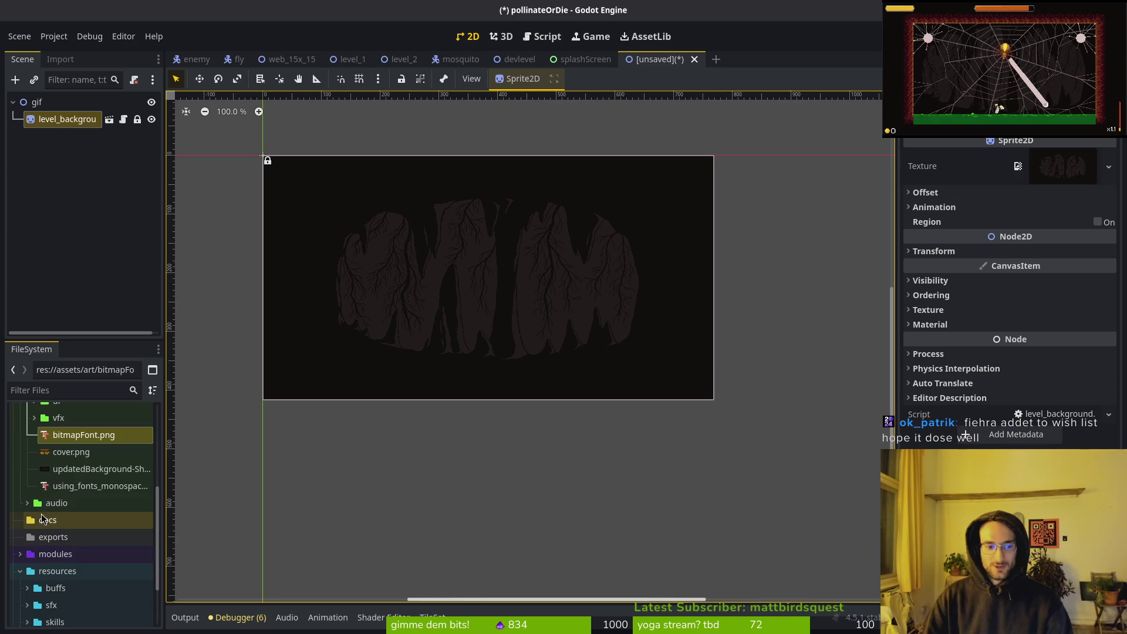
pyautogui.scroll(3, 34, 523)
pyautogui.scroll(10, 32, 522)
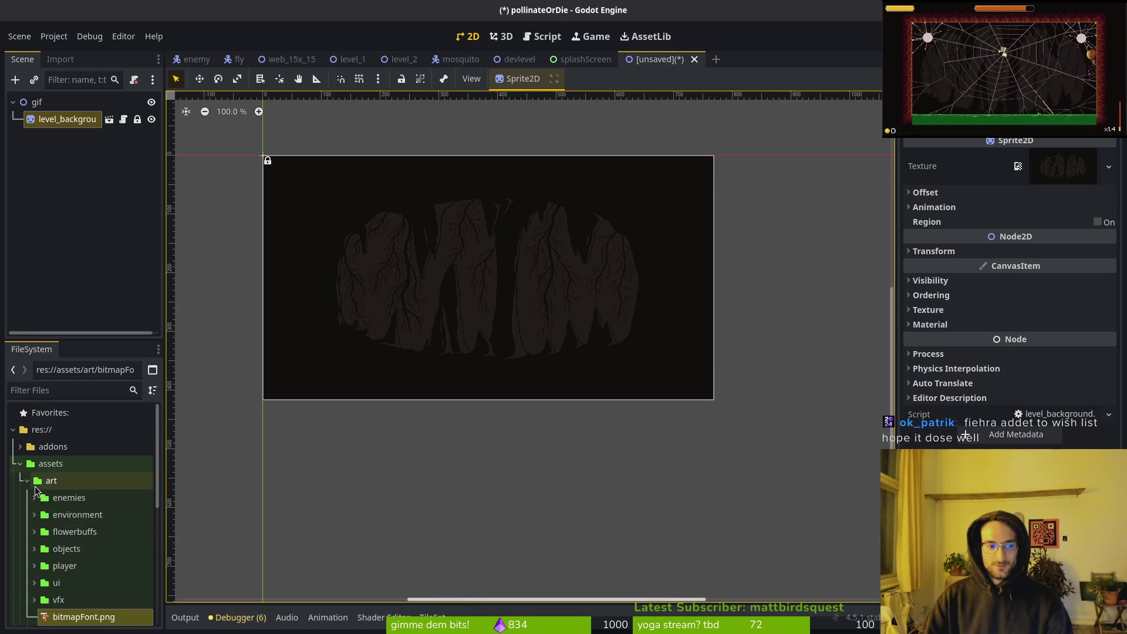
pyautogui.click(27, 481)
pyautogui.click(17, 551)
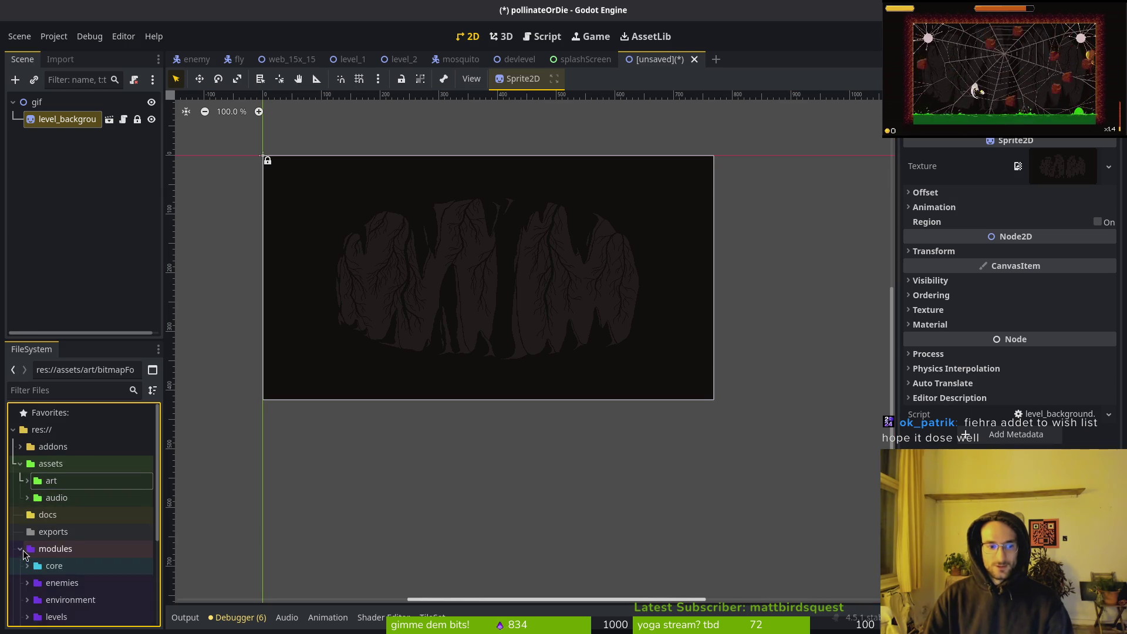
pyautogui.scroll(-5, 24, 528)
pyautogui.click(27, 427)
pyautogui.click(27, 427)
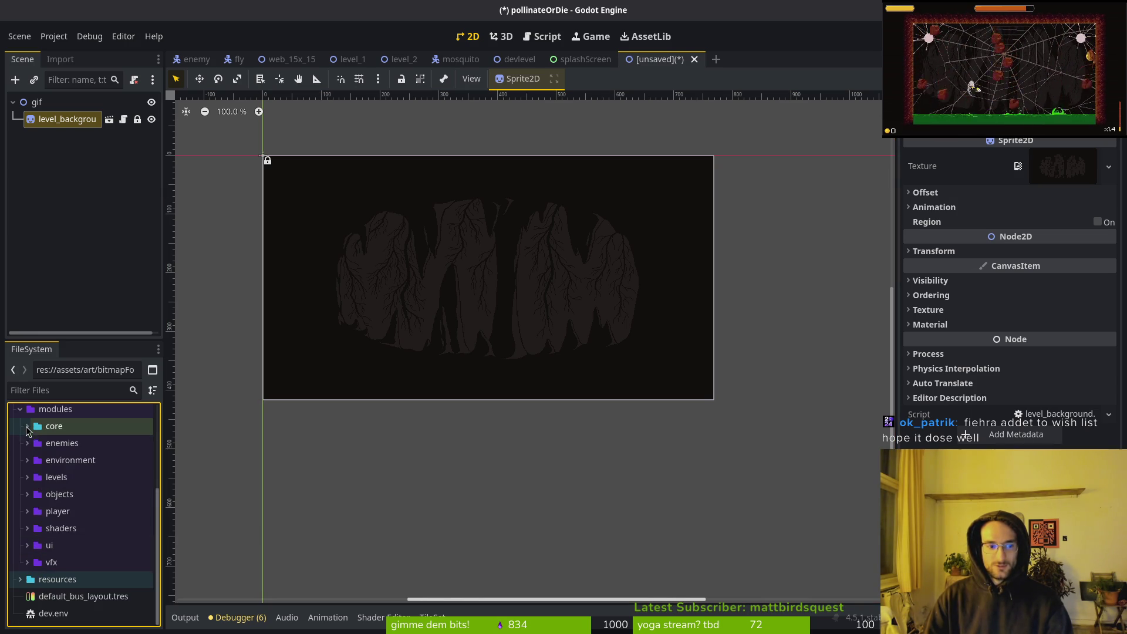
pyautogui.click(28, 461)
pyautogui.scroll(-3, 76, 511)
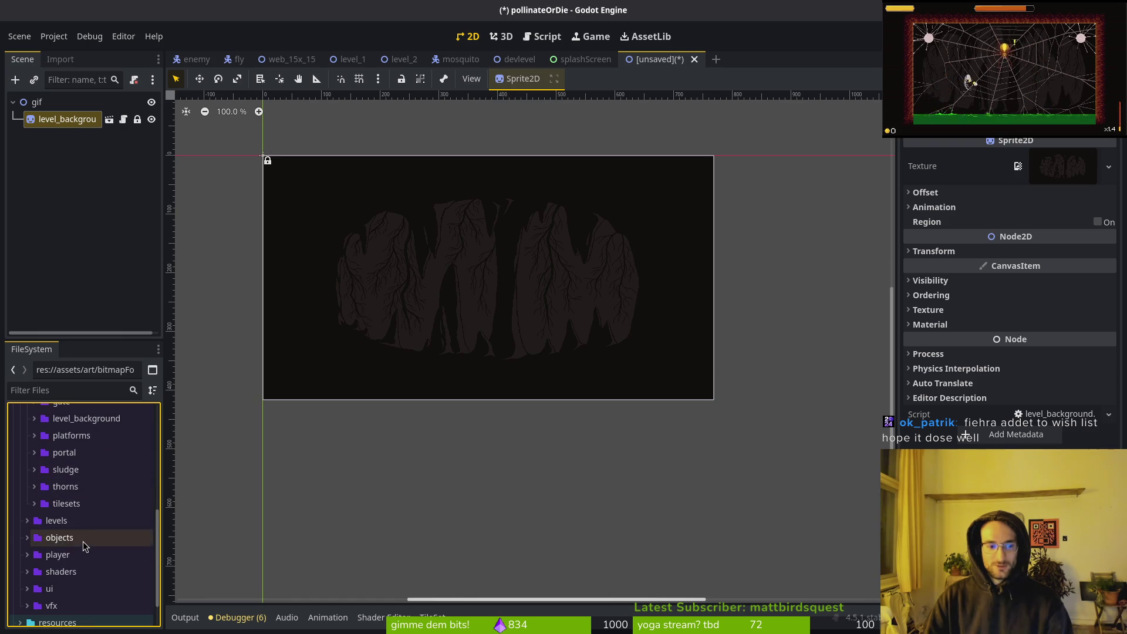
pyautogui.click(36, 502)
pyautogui.moveTo(78, 521)
pyautogui.mouseDown()
pyautogui.moveTo(113, 460)
pyautogui.moveTo(71, 117)
pyautogui.moveTo(36, 104)
pyautogui.mouseUp()
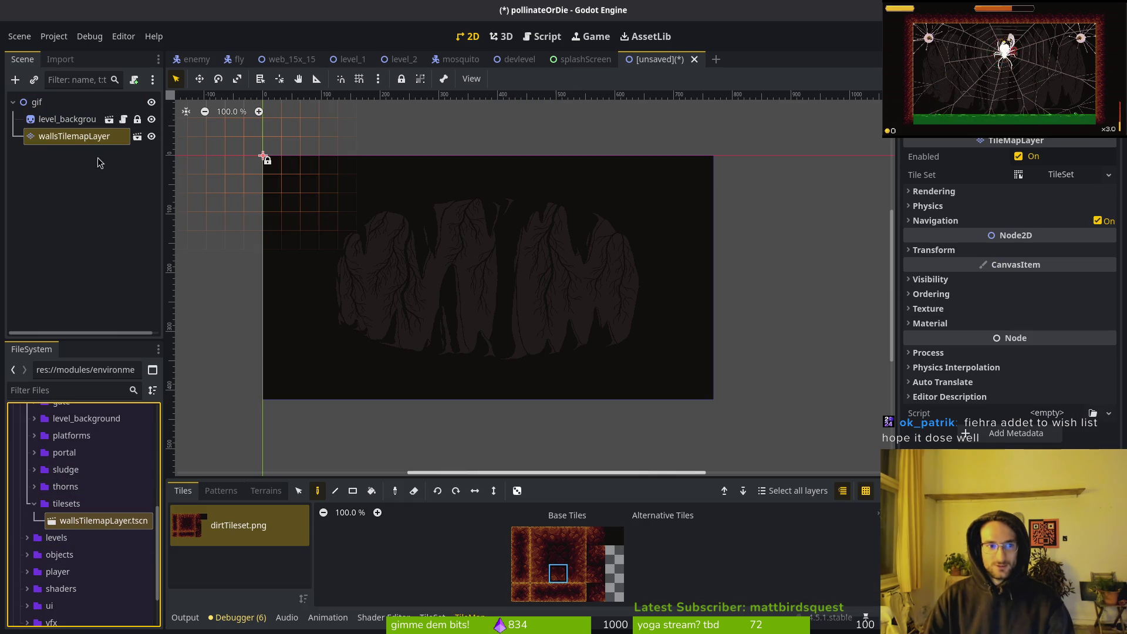
pyautogui.click(57, 141)
pyautogui.hscroll(-5, 516, 310)
pyautogui.scroll(2, 515, 309)
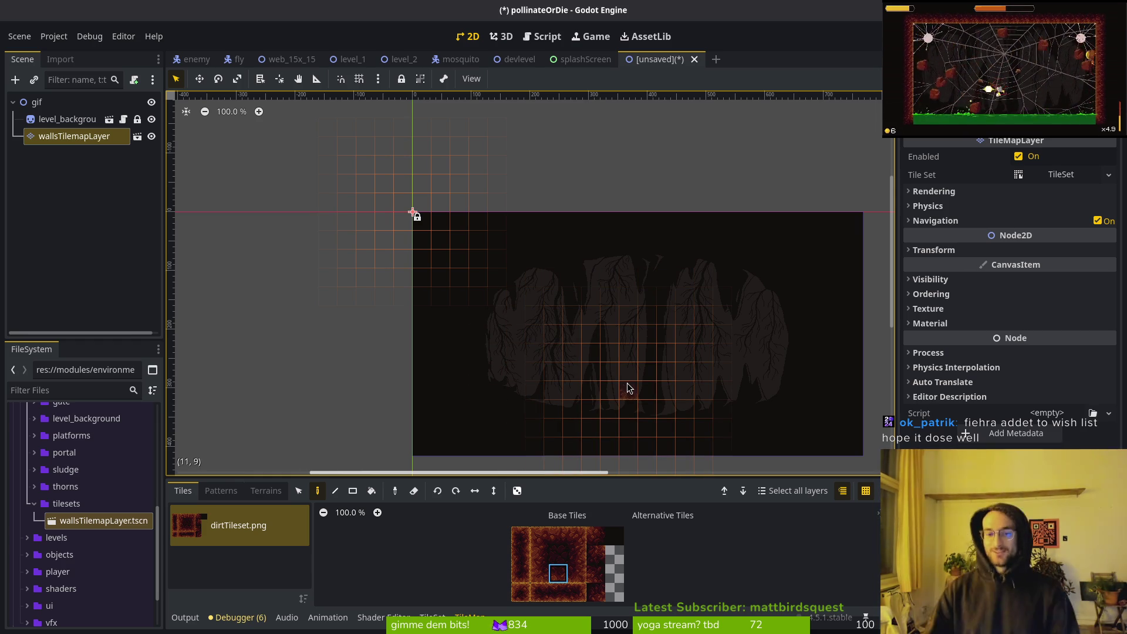
pyautogui.moveTo(645, 375)
pyautogui.mouseDown()
pyautogui.moveTo(561, 334)
pyautogui.moveTo(536, 301)
pyautogui.mouseUp()
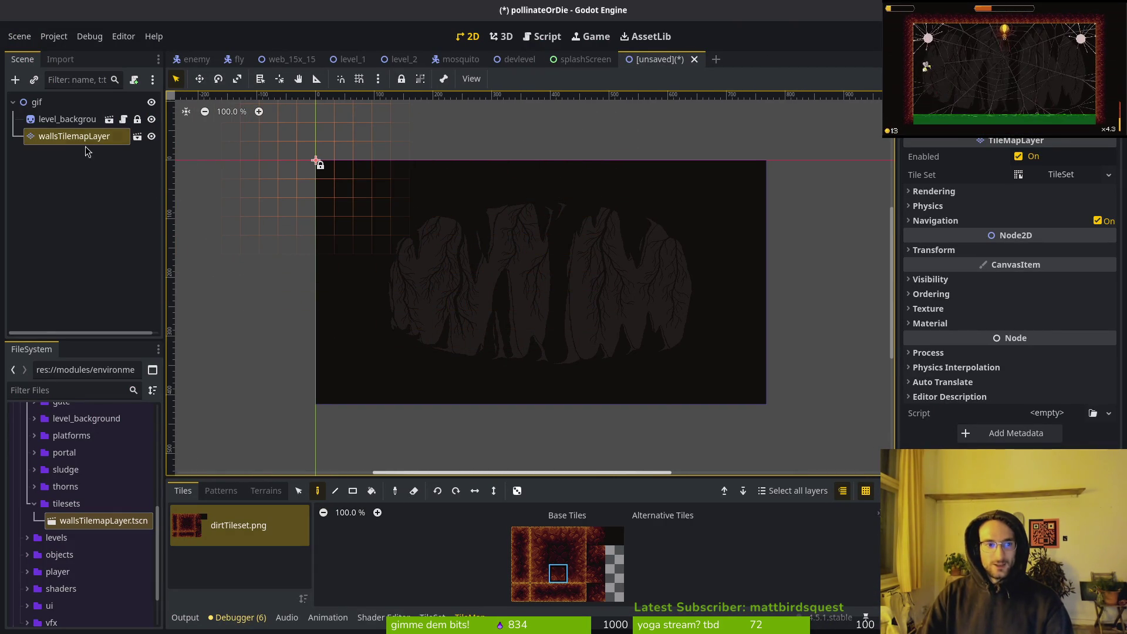
pyautogui.click(520, 59)
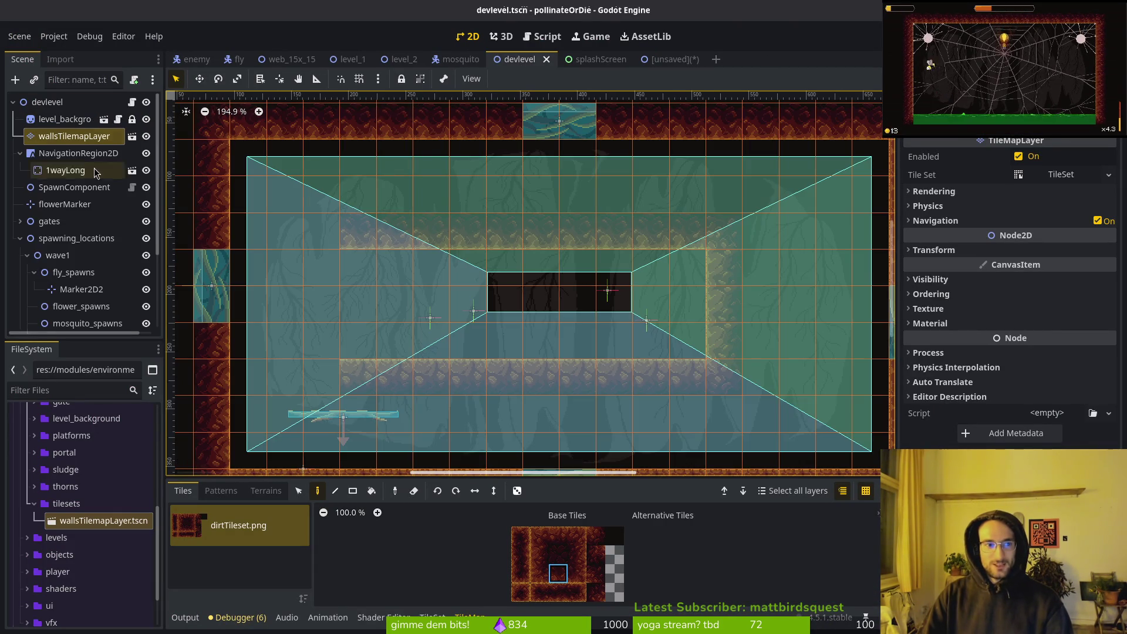
pyautogui.click(19, 154)
pyautogui.click(44, 156)
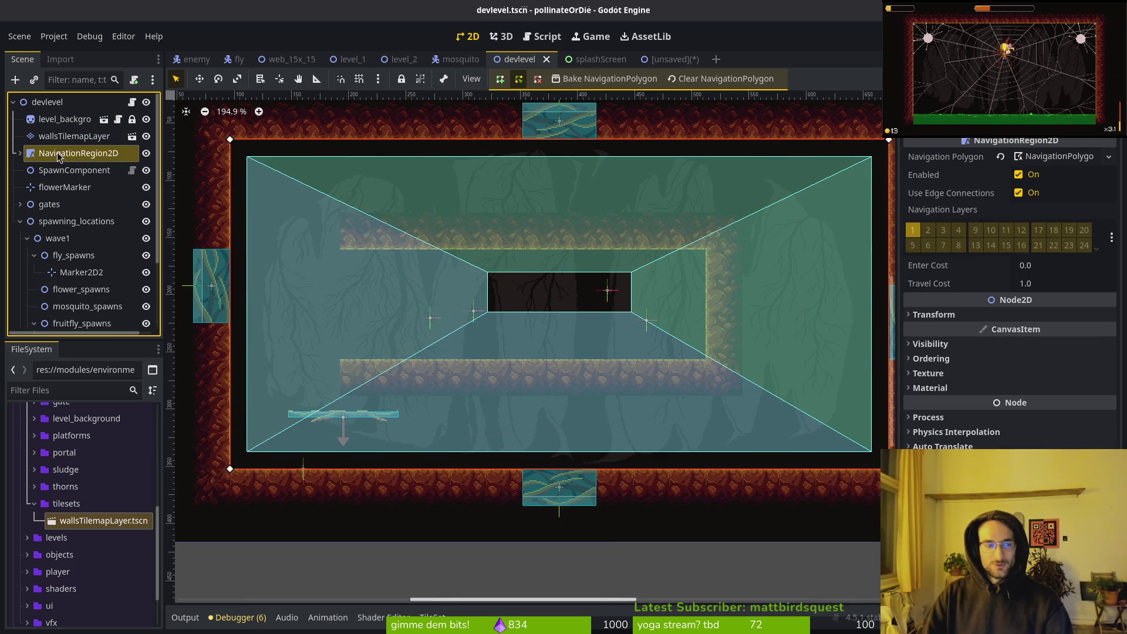
pyautogui.click(668, 53)
# Add a NavigationRegion2D node to the gif scene
pyautogui.hotkey('ctrl', 'a')
pyautogui.write('navreg')
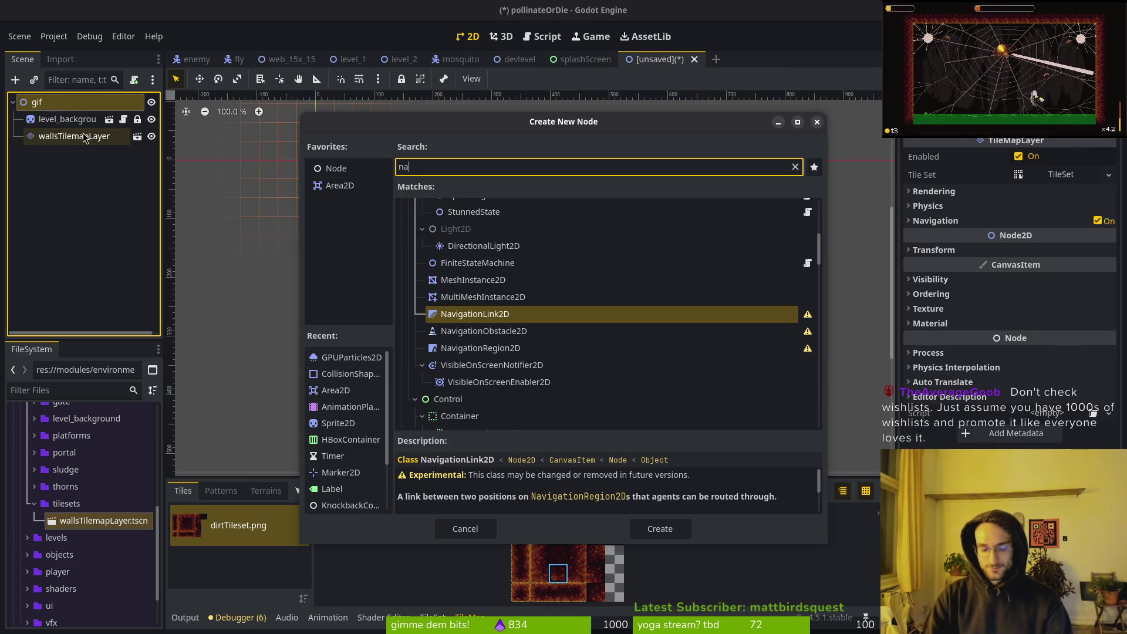
pyautogui.press('Return')
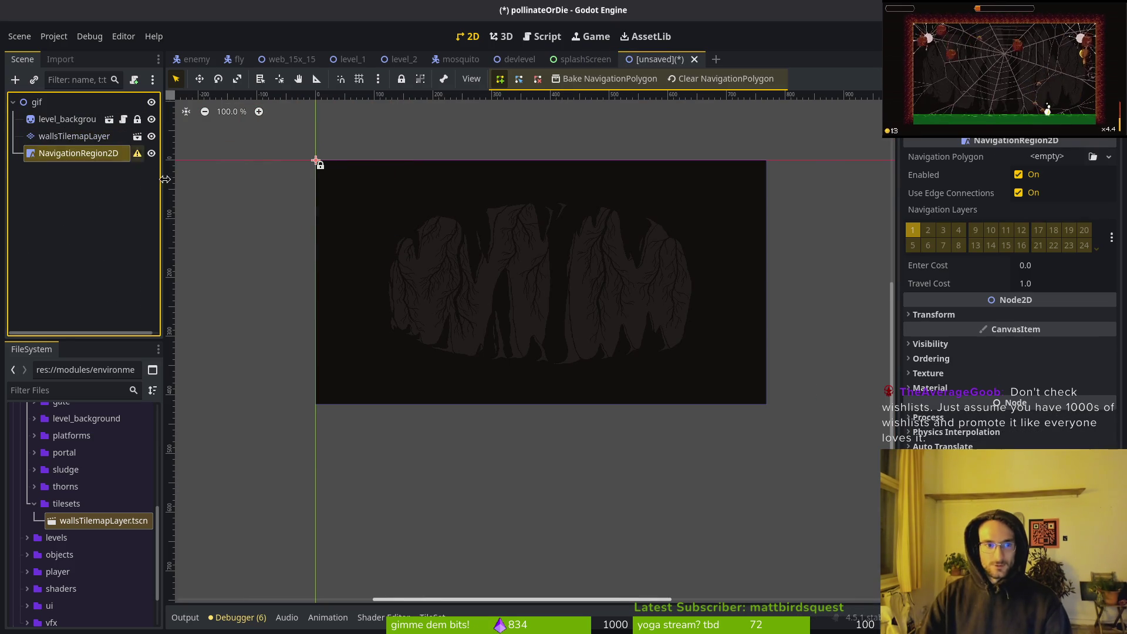
pyautogui.click(85, 154)
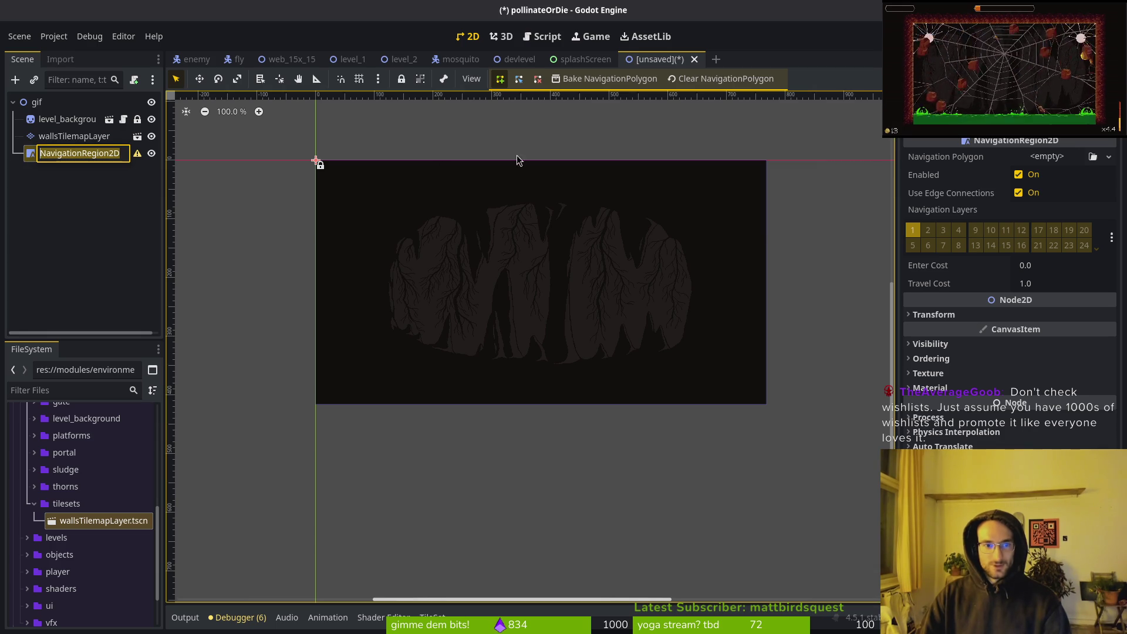
# Create a new navigation polygon as a quad over the cave, widening its bottom corners
pyautogui.click(1051, 156)
pyautogui.click(1074, 188)
pyautogui.click(418, 197)
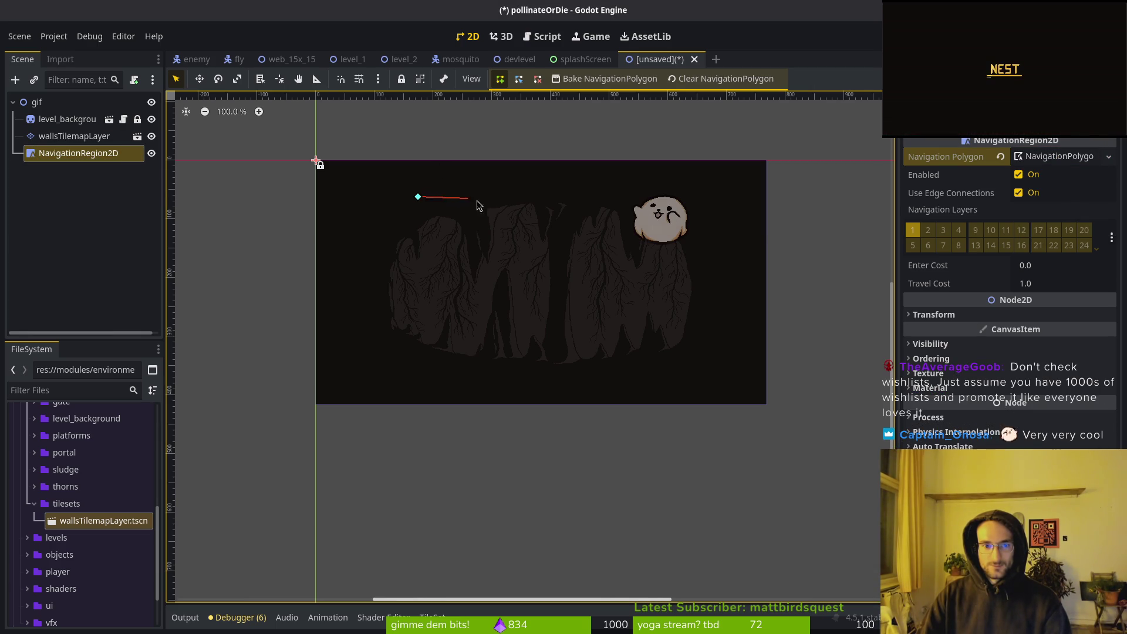
pyautogui.click(677, 198)
pyautogui.click(658, 305)
pyautogui.click(453, 326)
pyautogui.click(419, 196)
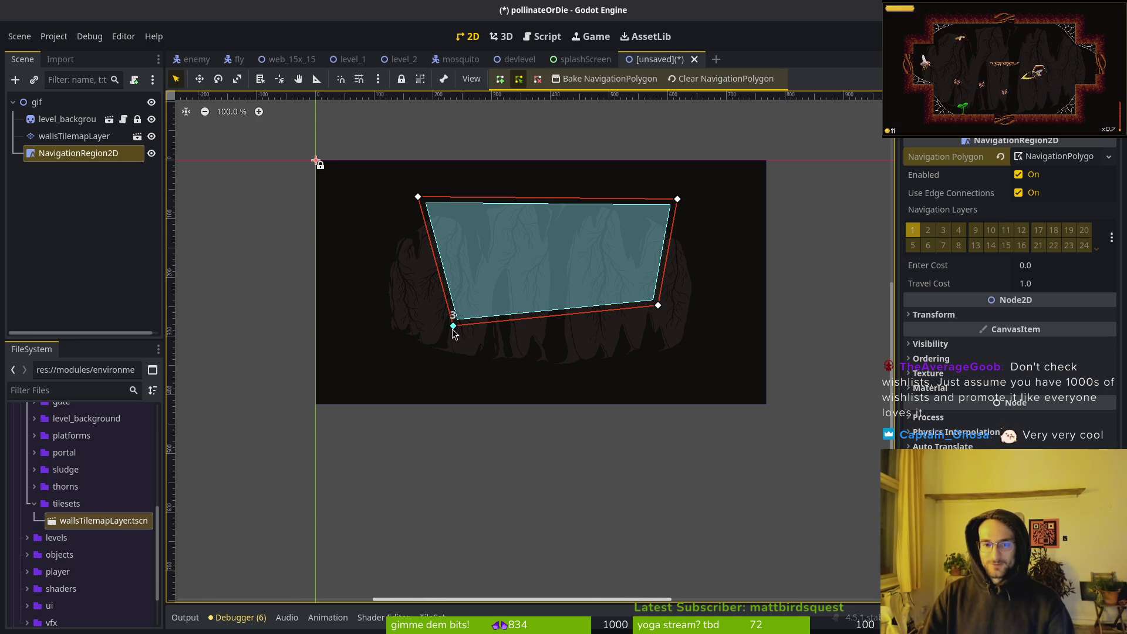
pyautogui.moveTo(452, 329); pyautogui.dragTo(421, 331)
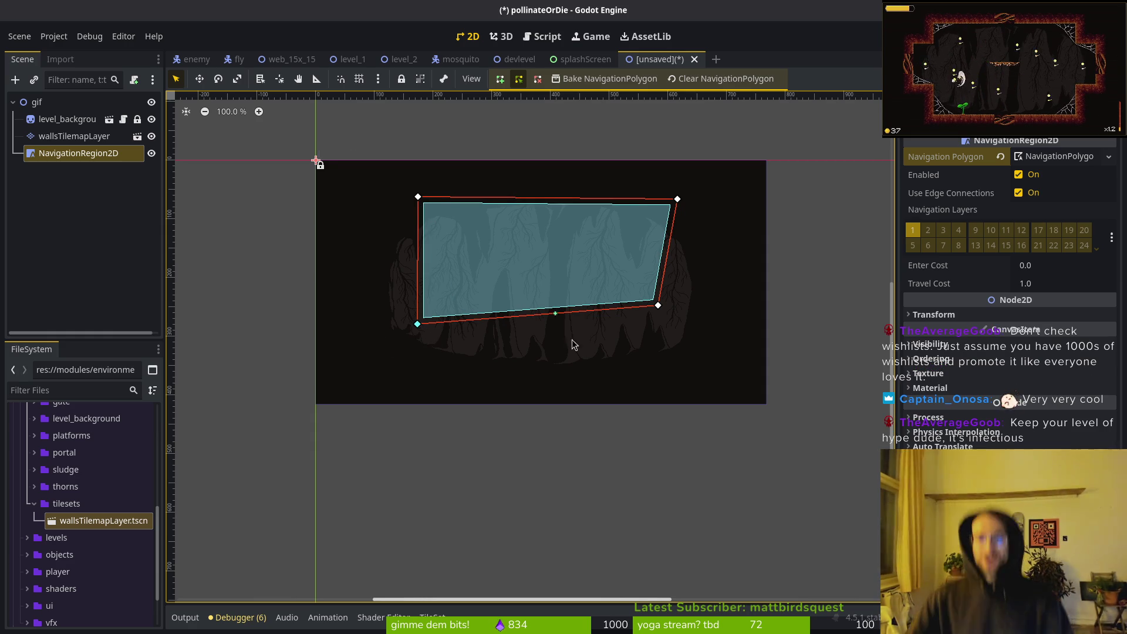
pyautogui.moveTo(658, 306); pyautogui.dragTo(677, 326)
# Bake the navigation polygon on the selected NavigationRegion2D
pyautogui.press('Escape')
pyautogui.hotkey('ctrl', 's')
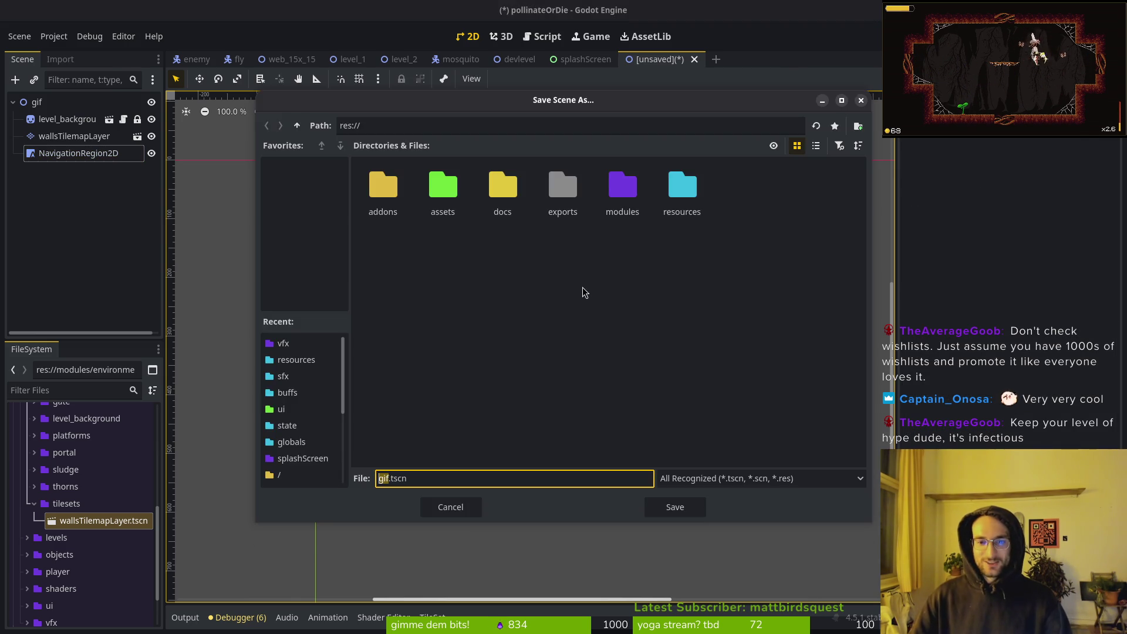
pyautogui.press('Escape')
pyautogui.moveTo(581, 308); pyautogui.dragTo(597, 328)
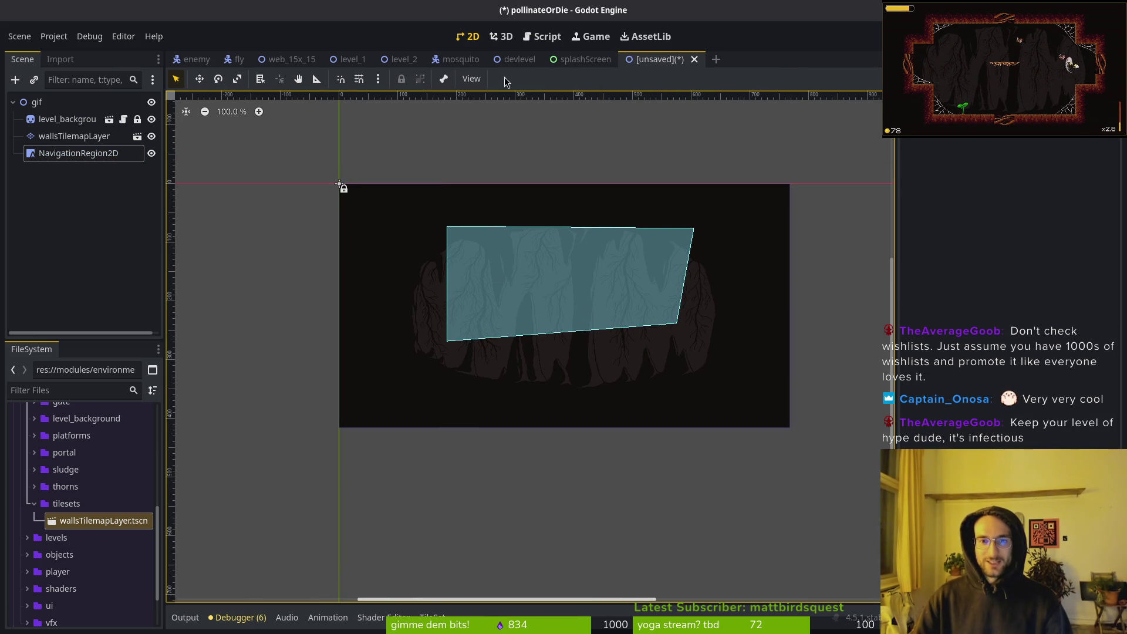
pyautogui.click(79, 154)
pyautogui.click(604, 78)
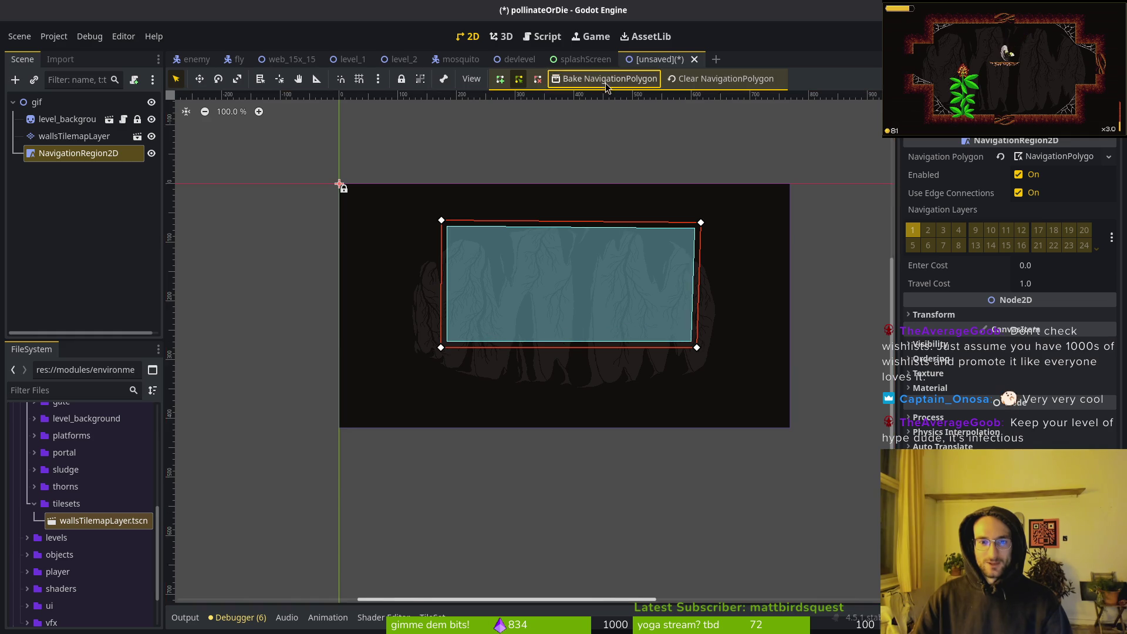
# Save the scene as gif.tscn in the modules folder
pyautogui.hotkey('ctrl', 's')
pyautogui.press('Escape')
pyautogui.moveTo(546, 303); pyautogui.dragTo(581, 324)
pyautogui.hotkey('ctrl', 's')
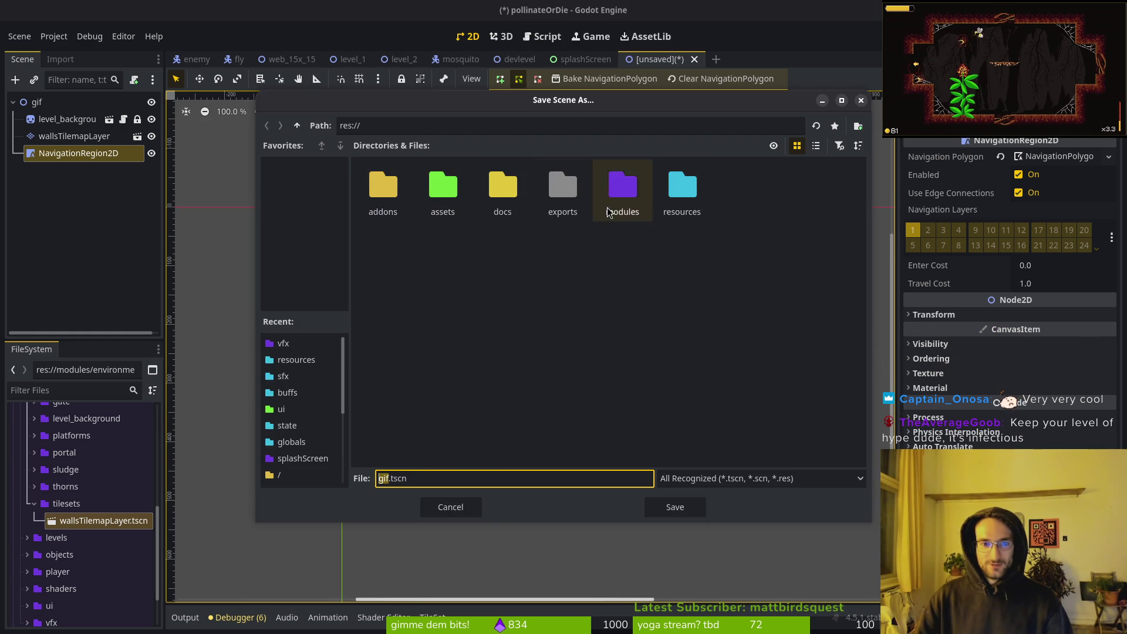
pyautogui.doubleClick(625, 189)
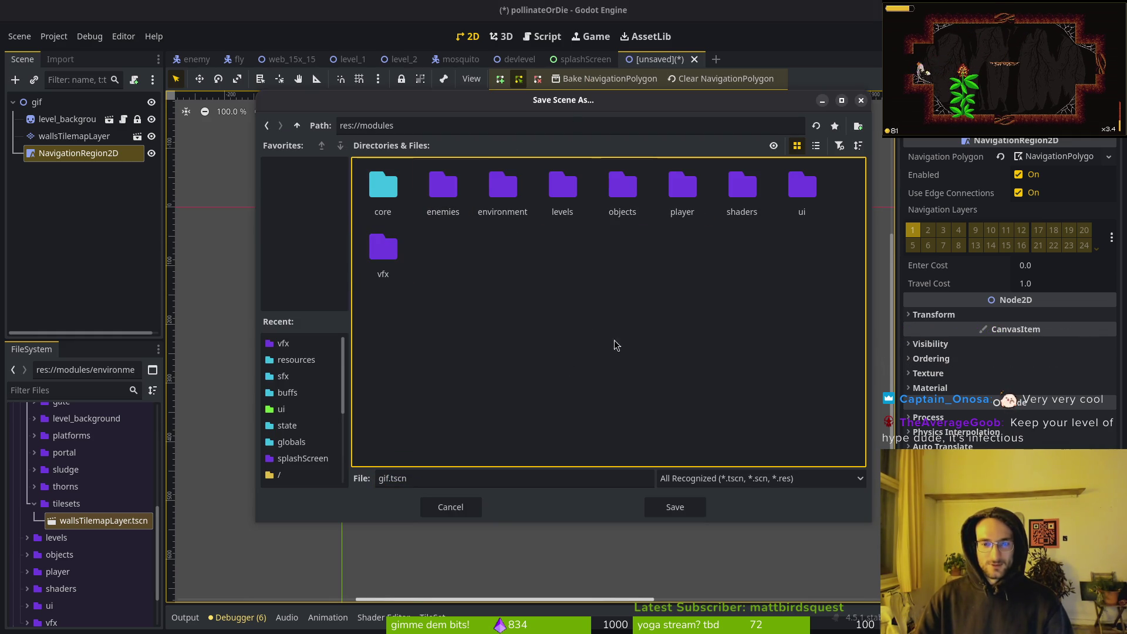
pyautogui.click(675, 507)
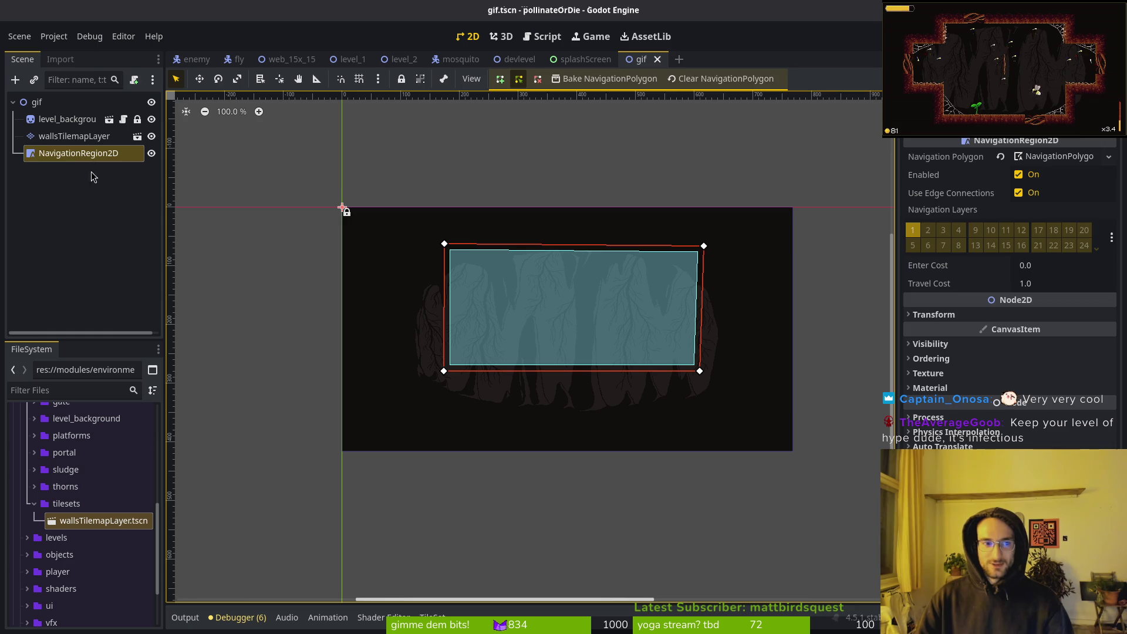
# Check devlevel's node tree, return to gif, and collapse the tilesets and environment folders
pyautogui.click(517, 58)
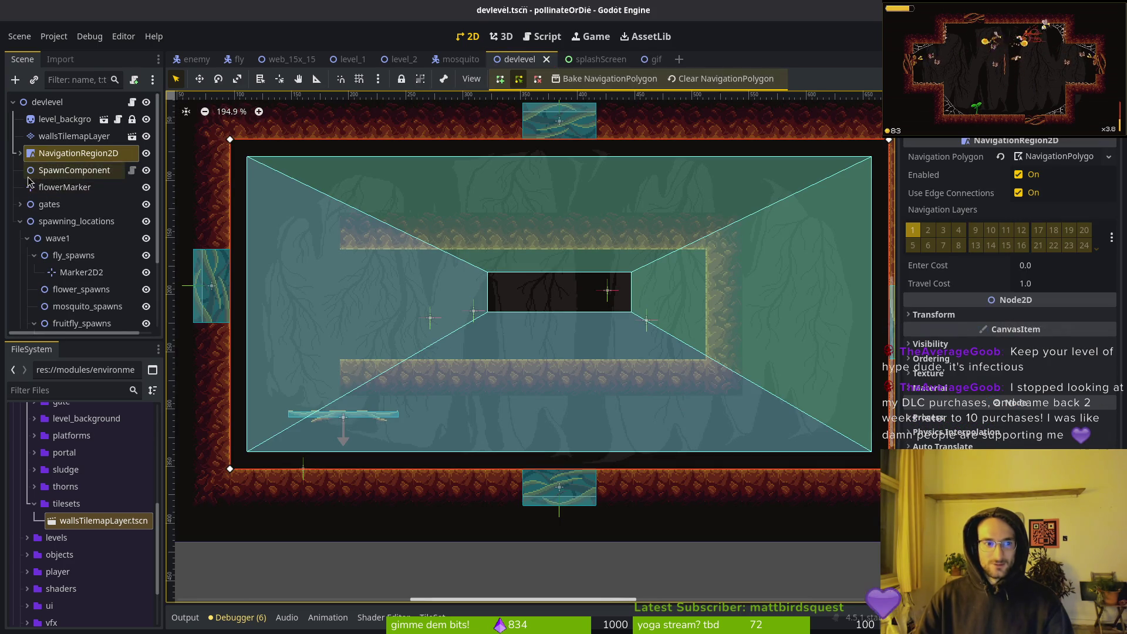
pyautogui.click(20, 221)
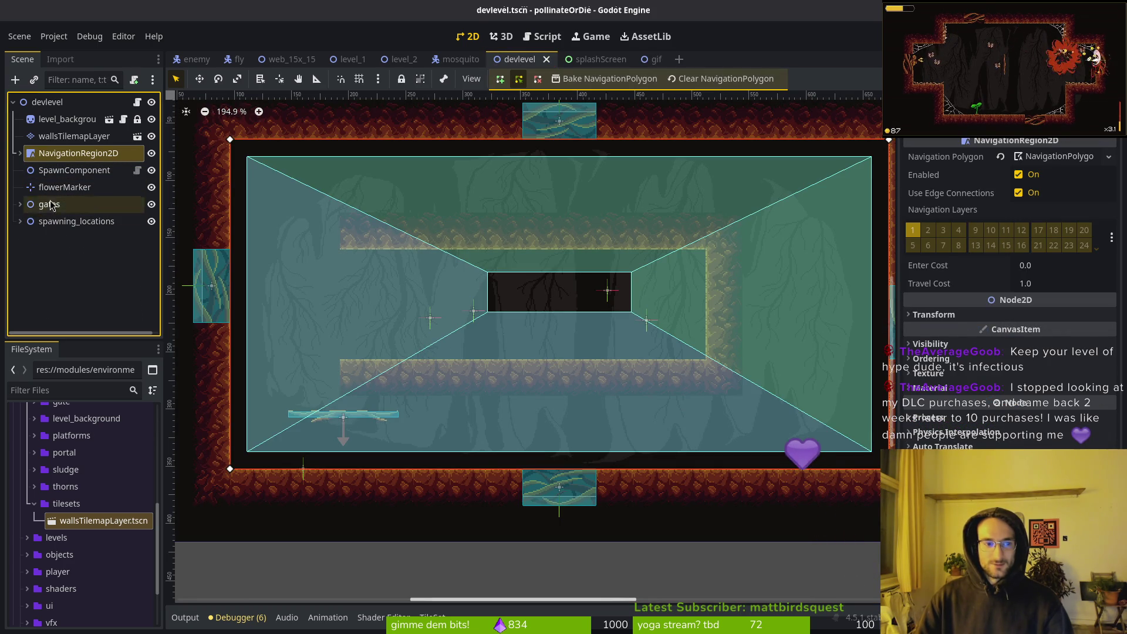
pyautogui.hotkey('ctrl', 'Tab')
pyautogui.hotkey('ctrl', 'Tab')
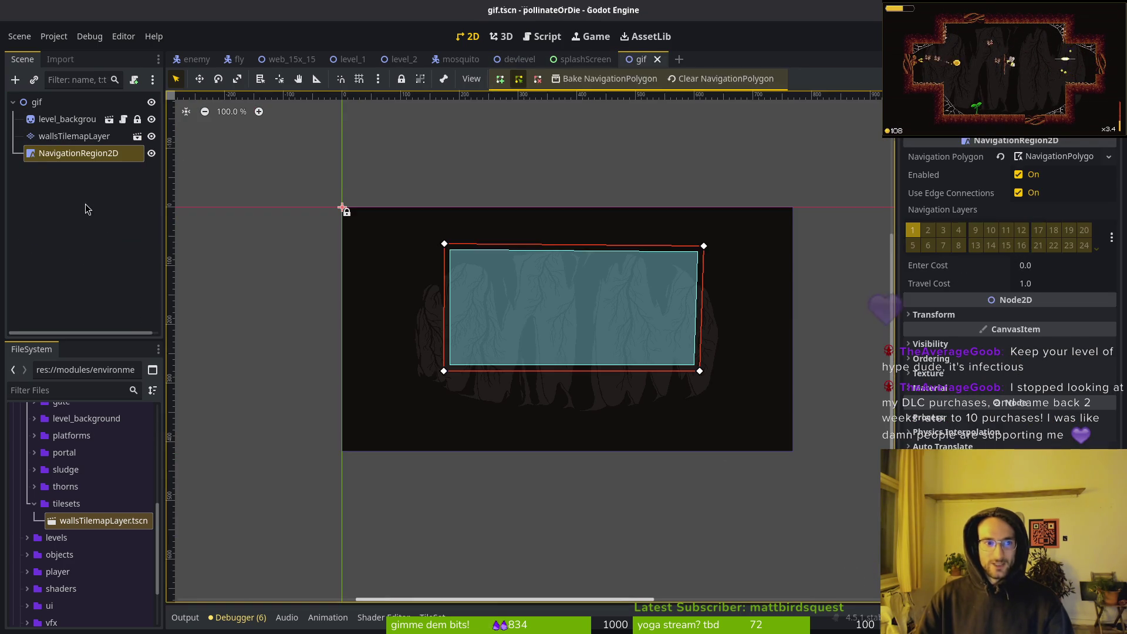
pyautogui.click(87, 210)
pyautogui.click(33, 504)
pyautogui.scroll(5, 35, 509)
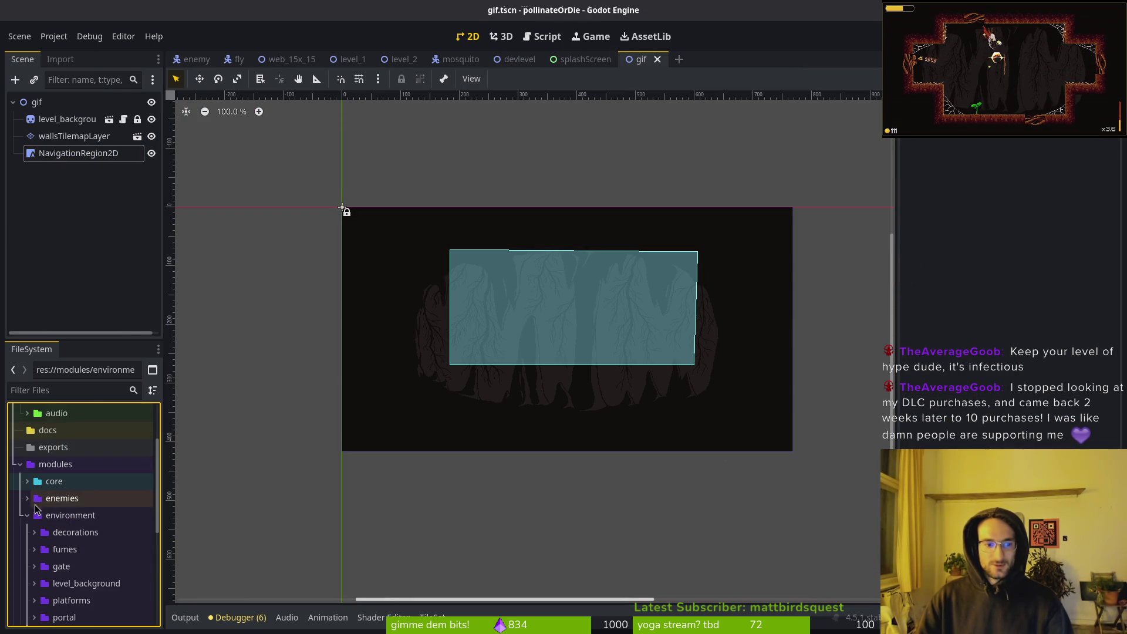
pyautogui.click(27, 515)
# Instance player.tscn into the gif scene and place it in the cave on the left
pyautogui.click(27, 566)
pyautogui.scroll(-3, 70, 549)
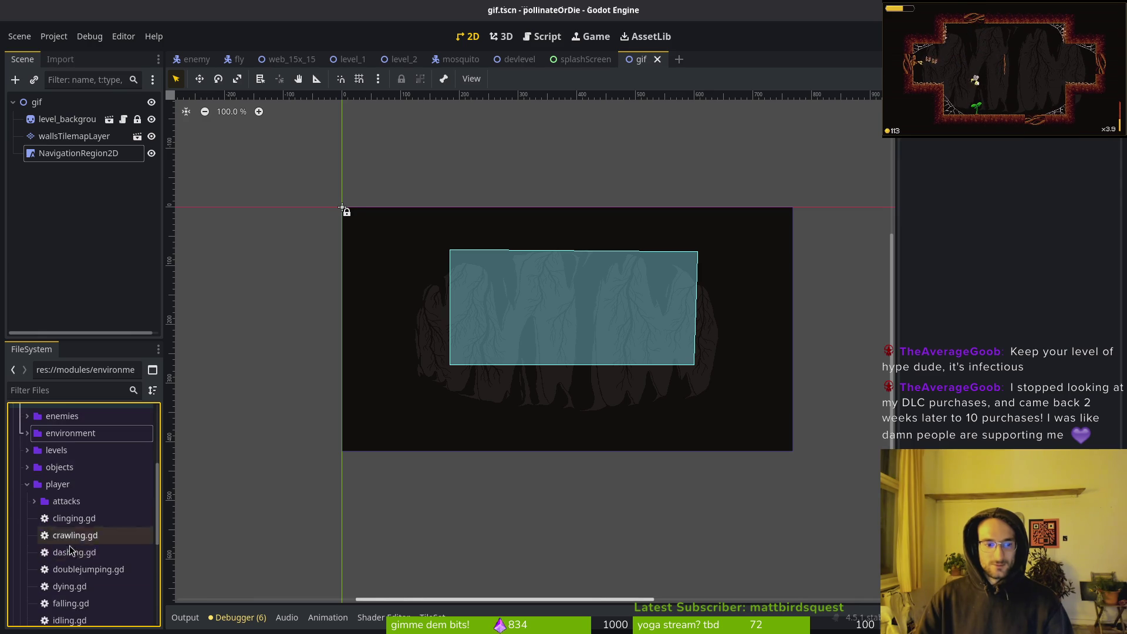
pyautogui.scroll(-3, 70, 546)
pyautogui.moveTo(72, 533)
pyautogui.mouseDown()
pyautogui.moveTo(75, 121)
pyautogui.moveTo(48, 116)
pyautogui.mouseUp()
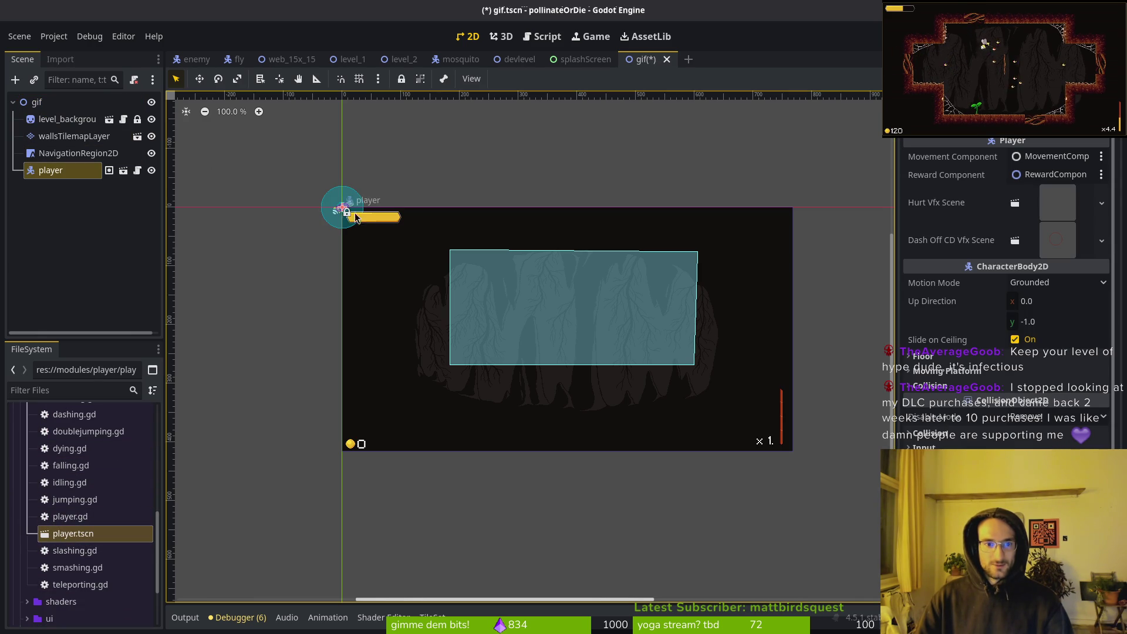
pyautogui.moveTo(339, 215)
pyautogui.mouseDown()
pyautogui.moveTo(530, 309)
pyautogui.moveTo(586, 319)
pyautogui.moveTo(419, 311)
pyautogui.moveTo(425, 341)
pyautogui.moveTo(421, 321)
pyautogui.moveTo(404, 351)
pyautogui.moveTo(411, 330)
pyautogui.mouseUp()
pyautogui.scroll(5, 439, 328)
# Stretch the navigation polygon to the scene corners, rebake it, and hide the region
pyautogui.hotkey('ctrl', 's')
pyautogui.hscroll(3, 537, 347)
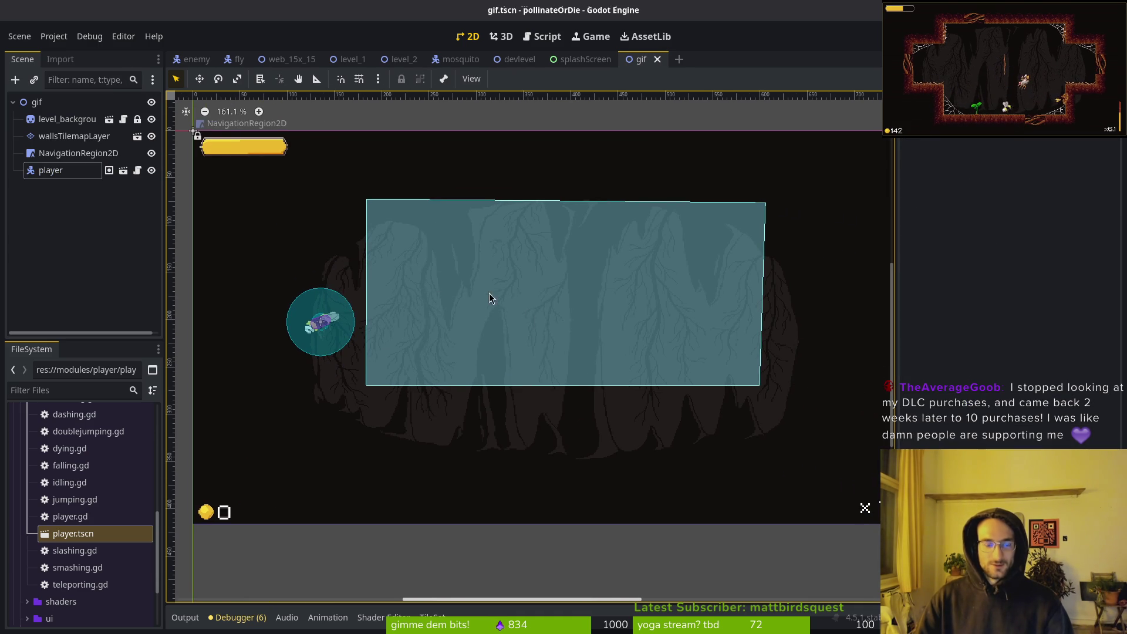
pyautogui.click(488, 294)
pyautogui.moveTo(356, 190); pyautogui.dragTo(197, 133)
pyautogui.moveTo(356, 396); pyautogui.dragTo(197, 513)
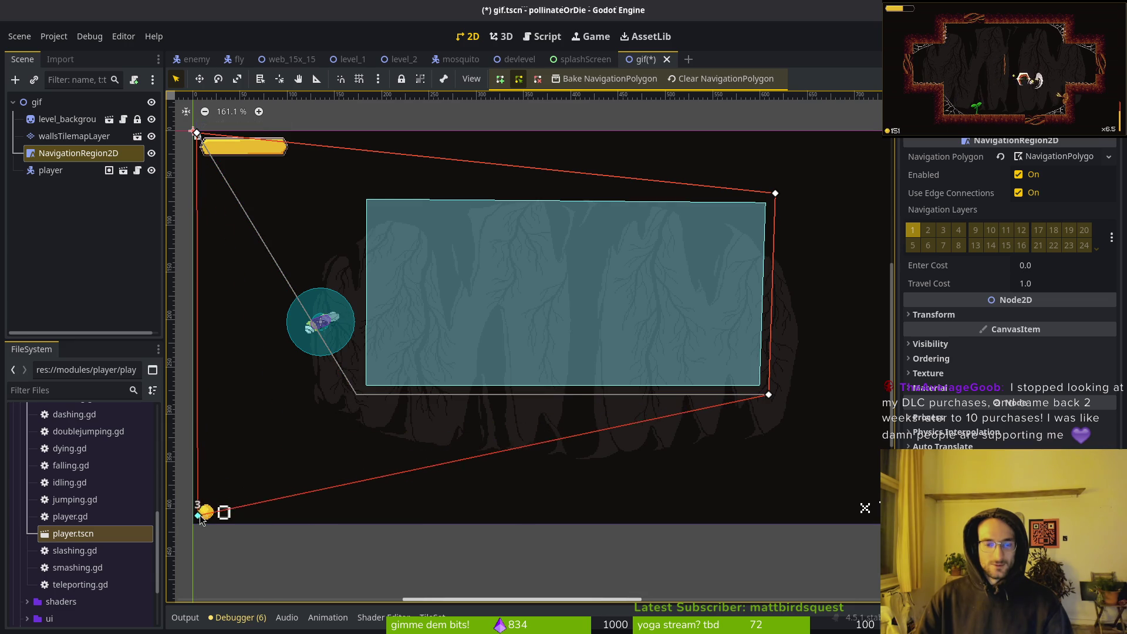
pyautogui.moveTo(769, 395); pyautogui.dragTo(867, 511)
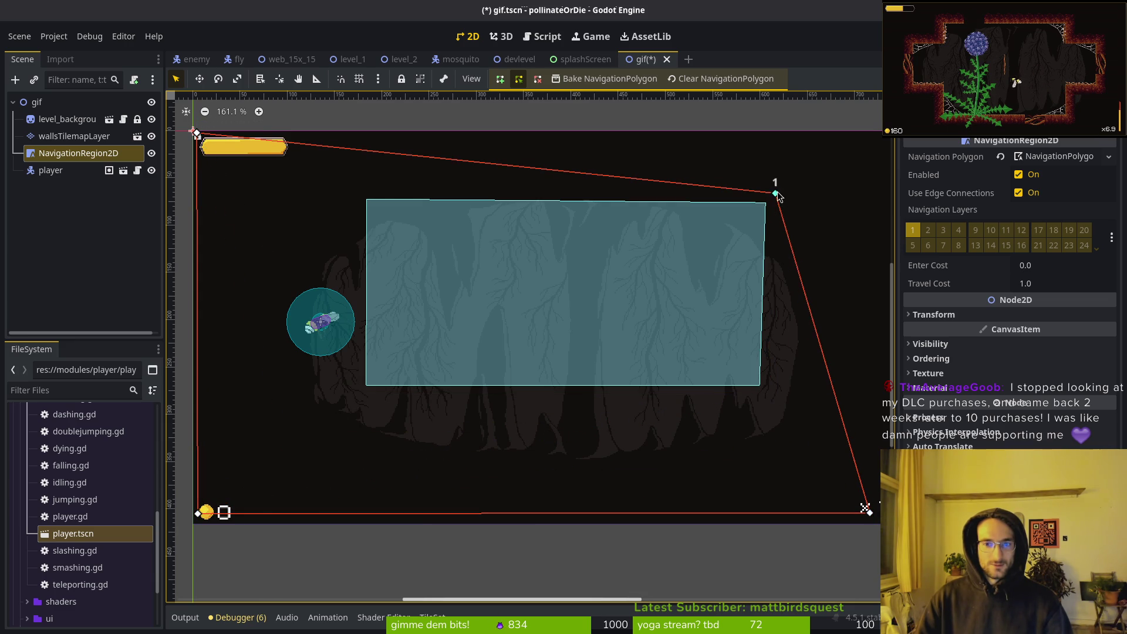
pyautogui.moveTo(776, 193); pyautogui.dragTo(869, 132)
pyautogui.click(626, 255)
pyautogui.hotkey('ctrl', 's')
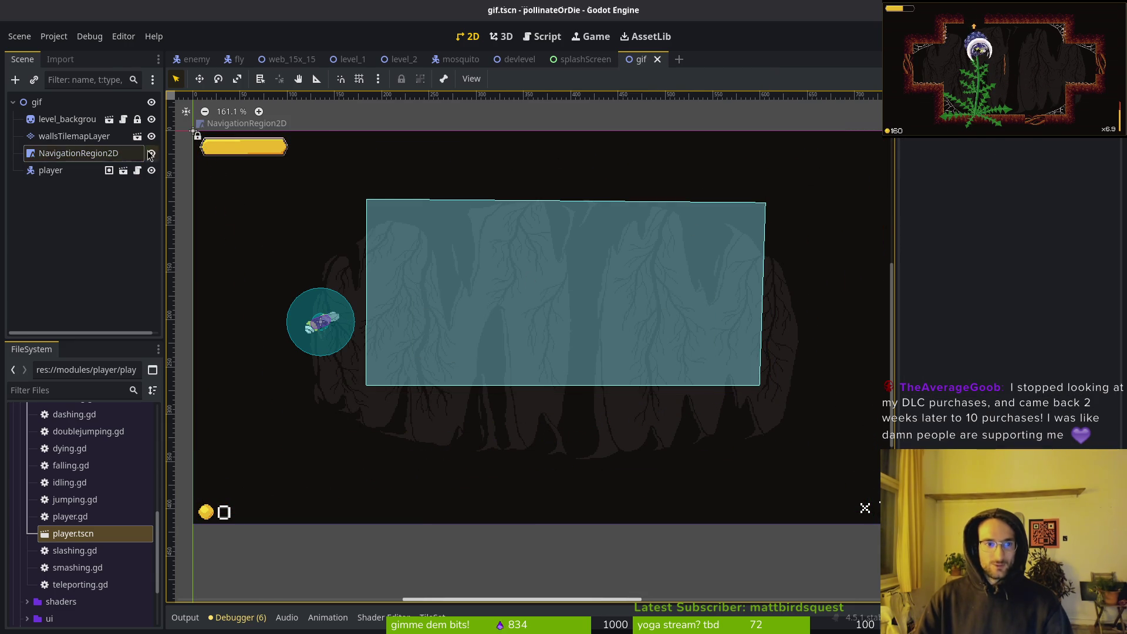
pyautogui.click(88, 153)
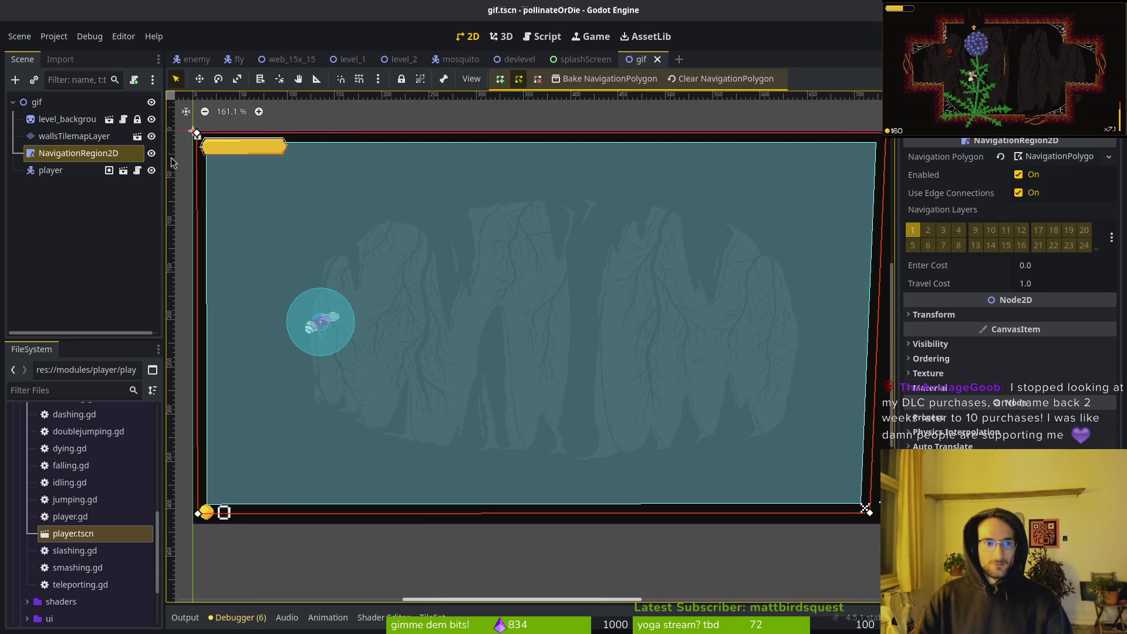
pyautogui.click(152, 154)
# Paint the lower row of dirt tunnel tiles on wallsTilemapLayer
pyautogui.click(73, 135)
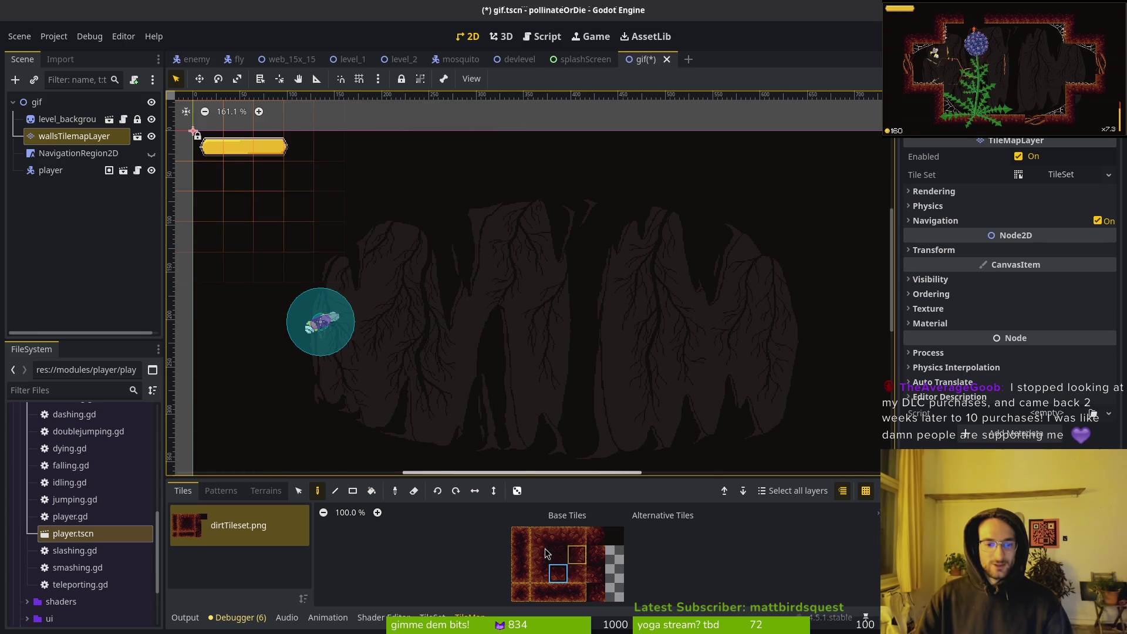
pyautogui.click(558, 536)
pyautogui.scroll(-5, 499, 364)
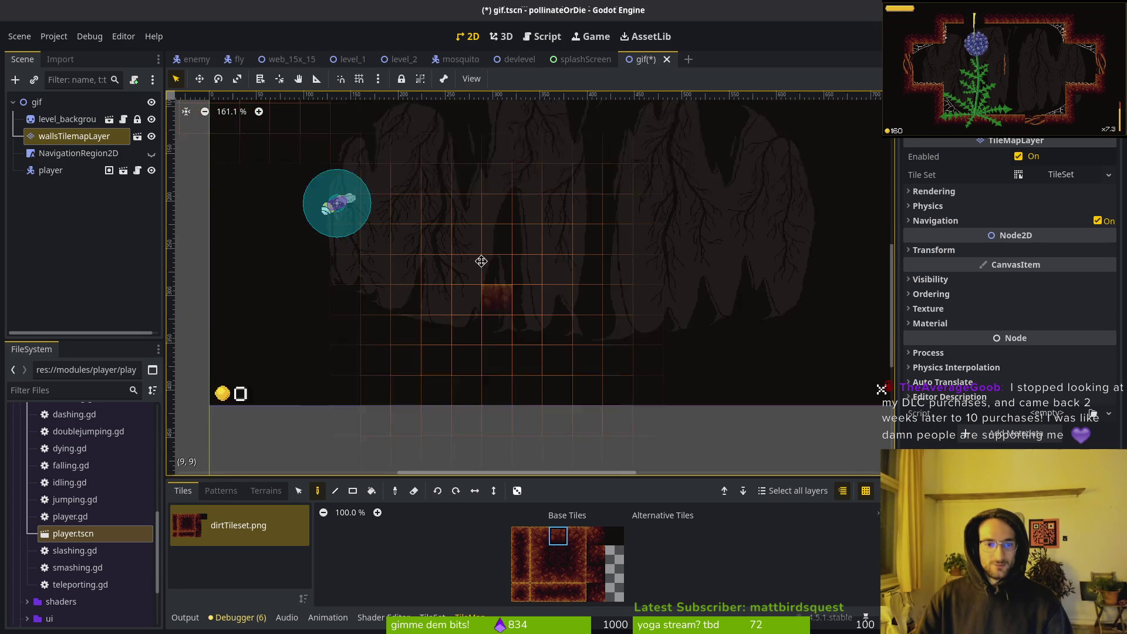
pyautogui.scroll(2, 485, 318)
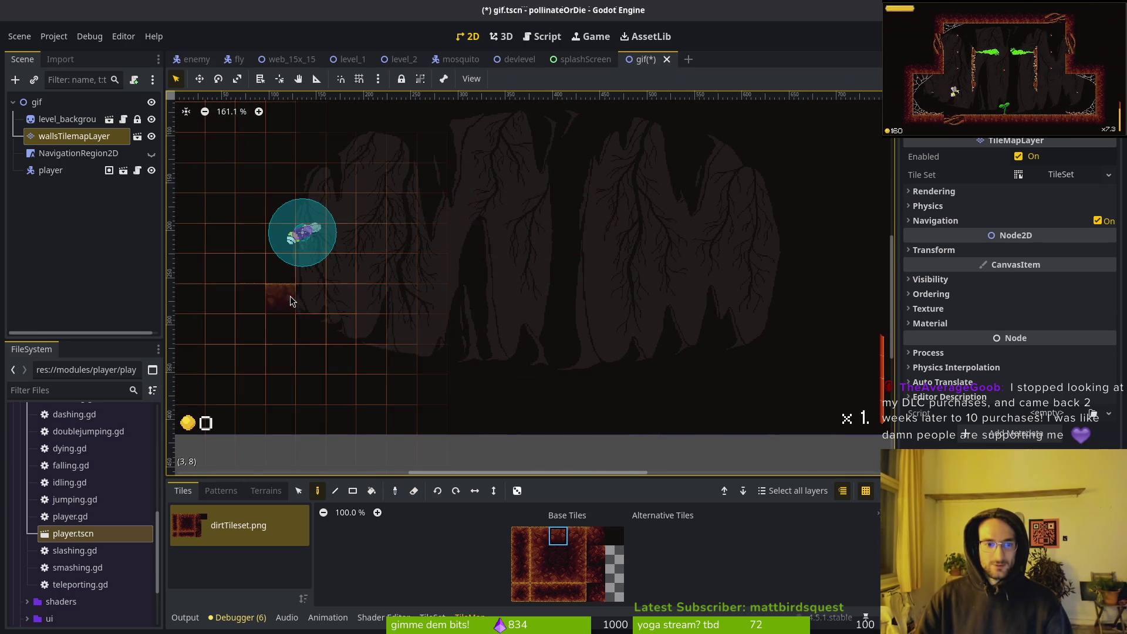
pyautogui.scroll(1, 370, 335)
pyautogui.hscroll(1, 370, 334)
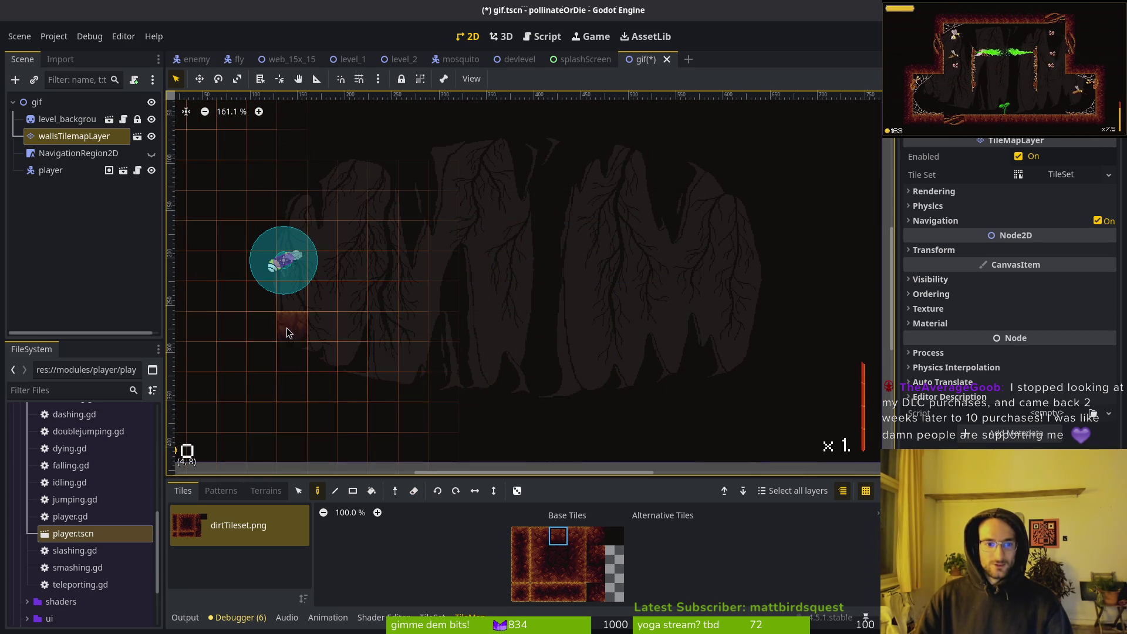
pyautogui.moveTo(291, 326); pyautogui.dragTo(748, 329)
# Paint the upper tunnel row and a two-tile end wall closing the right side
pyautogui.moveTo(558, 554); pyautogui.dragTo(558, 572)
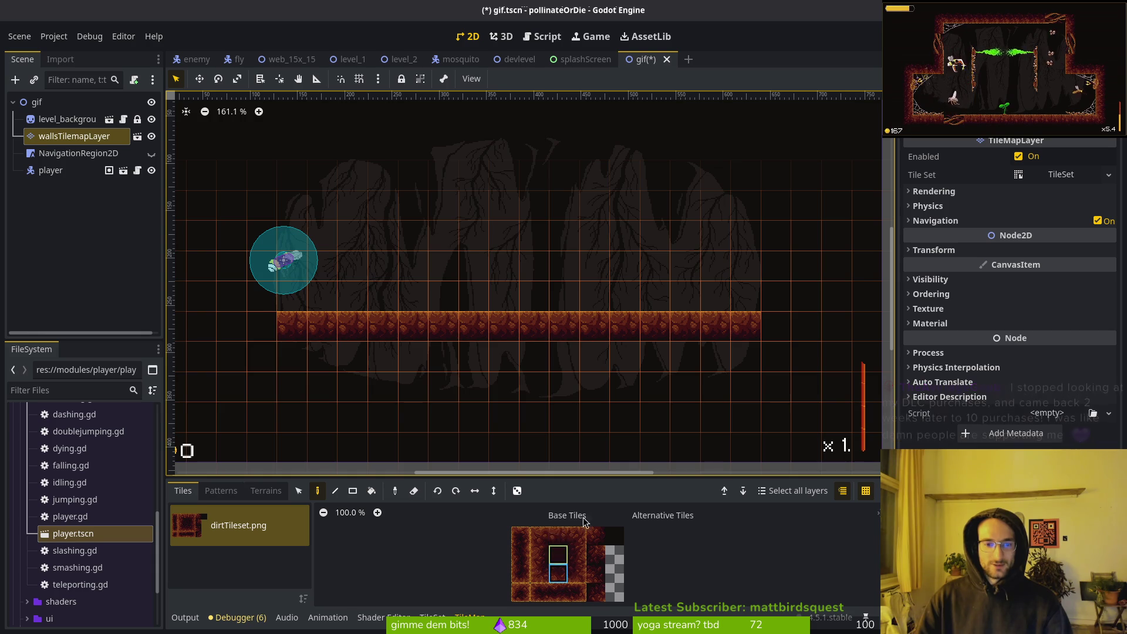
pyautogui.scroll(2, 428, 252)
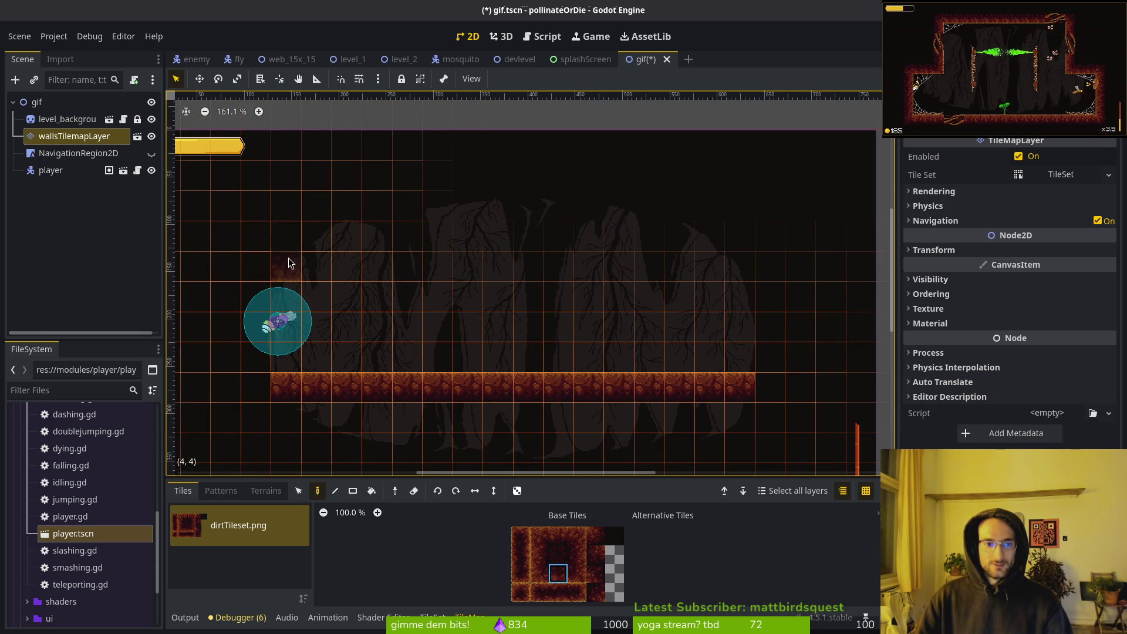
pyautogui.moveTo(288, 262); pyautogui.dragTo(710, 270)
pyautogui.click(740, 272)
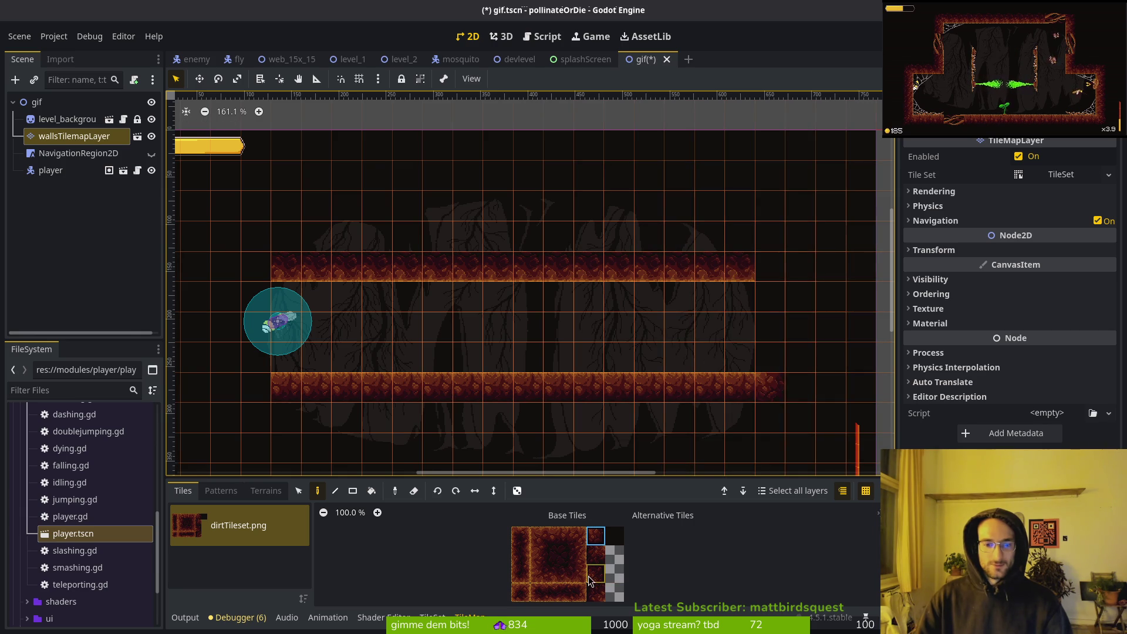
pyautogui.click(591, 577)
pyautogui.click(769, 272)
pyautogui.click(769, 327)
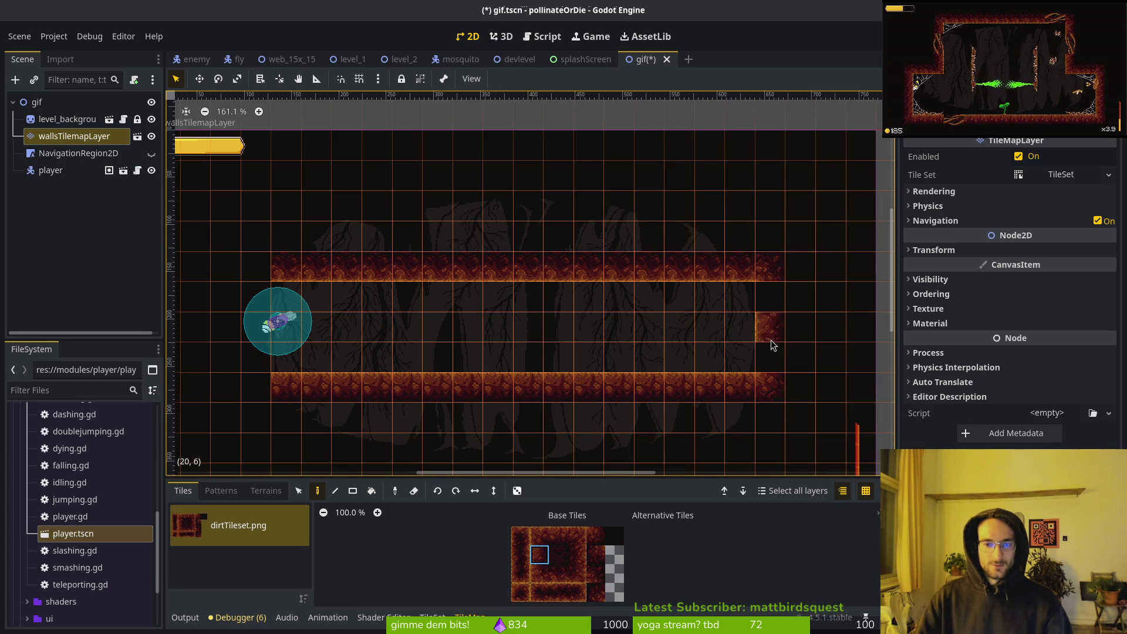
pyautogui.click(769, 296)
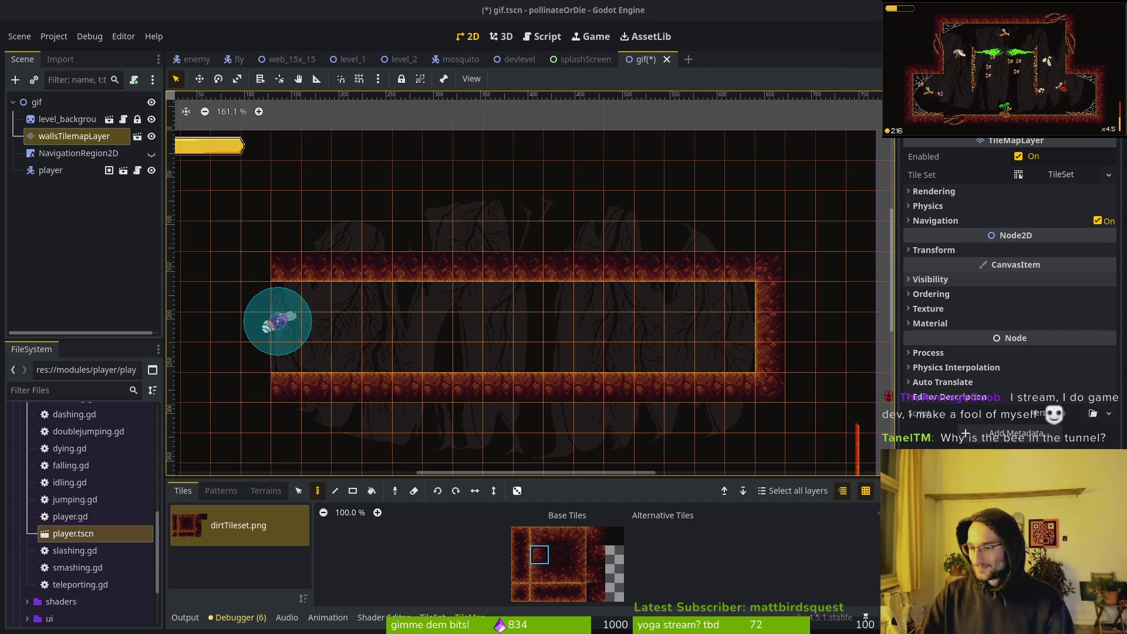
# Nudge the player into the tunnel's left opening and save gif.tscn
pyautogui.moveTo(453, 355); pyautogui.dragTo(470, 314)
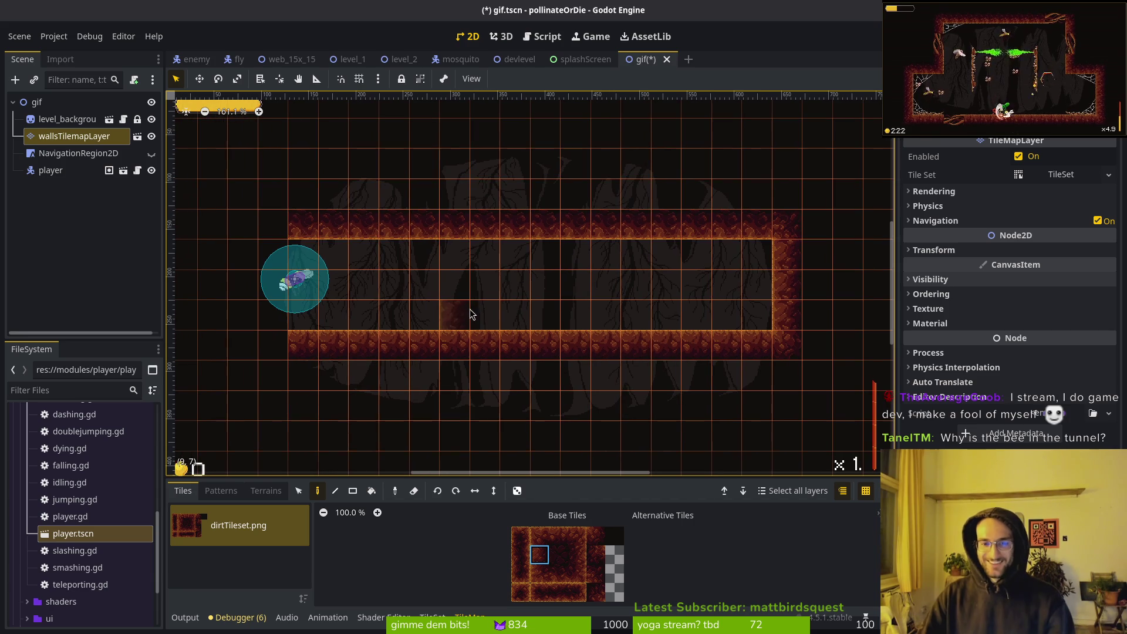
pyautogui.click(322, 288)
pyautogui.moveTo(299, 284)
pyautogui.mouseDown()
pyautogui.moveTo(343, 289)
pyautogui.moveTo(325, 291)
pyautogui.mouseUp()
pyautogui.hotkey('ctrl', 's')
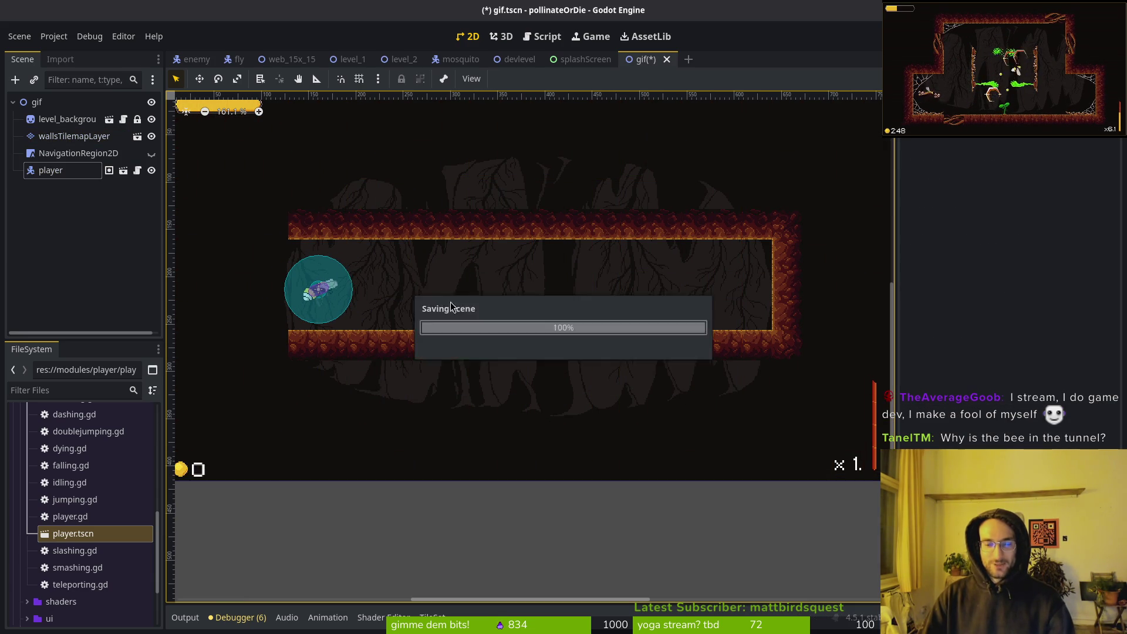
pyautogui.scroll(1, 525, 305)
pyautogui.scroll(1, 525, 302)
pyautogui.scroll(-3, 557, 312)
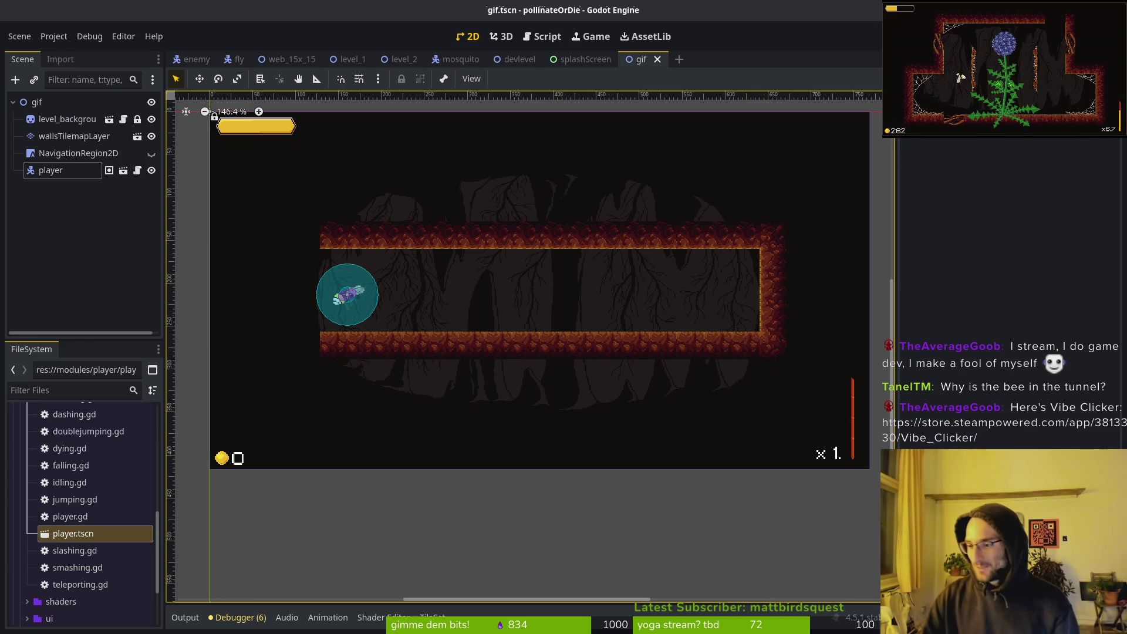
pyautogui.hotkey('ctrl', 's')
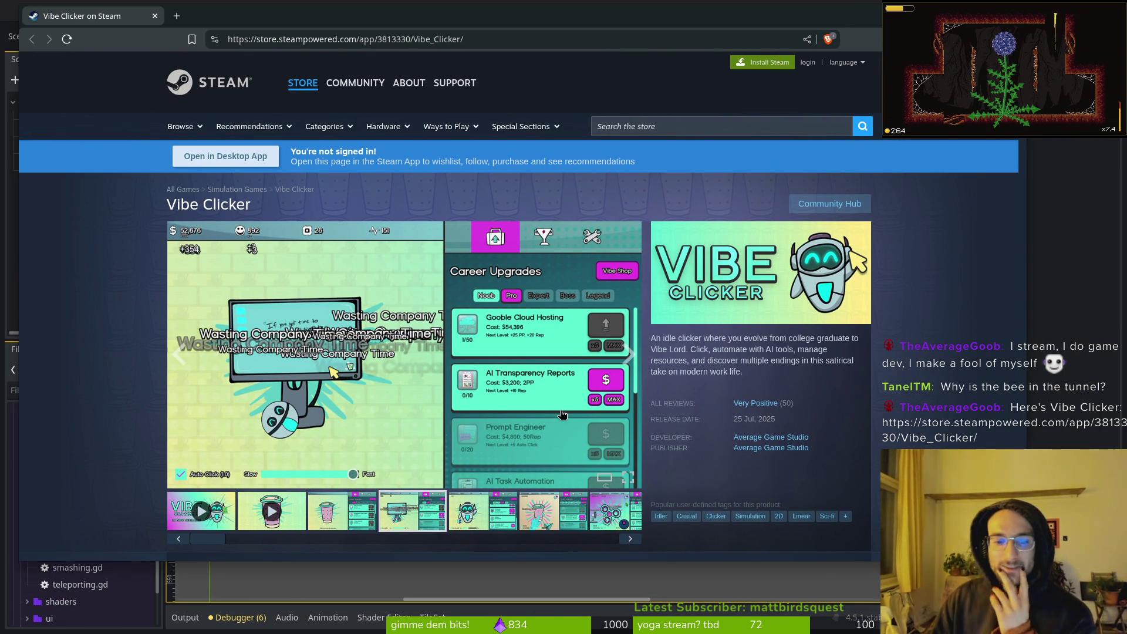
# Browse the Vibe Clicker screenshots in the store page carousel
pyautogui.click(503, 528)
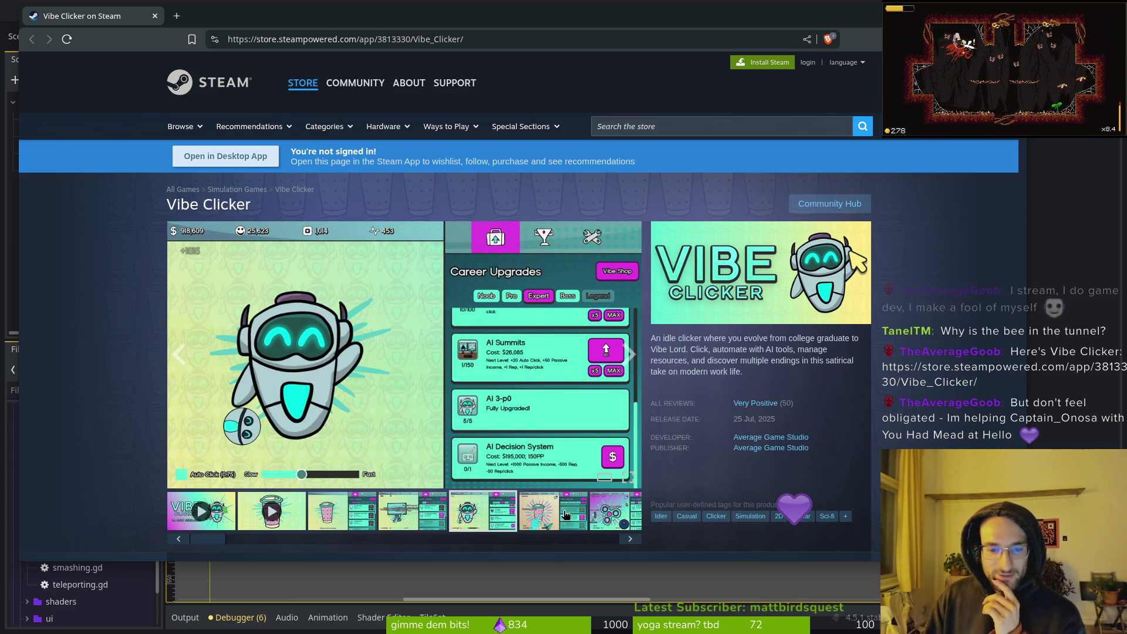
pyautogui.click(391, 517)
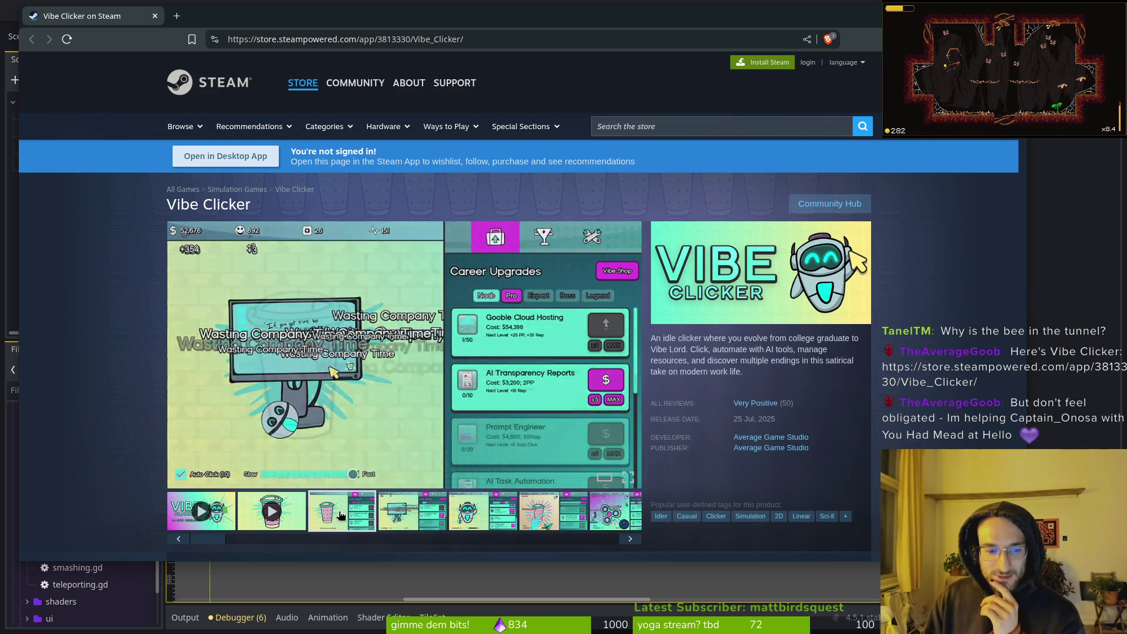
pyautogui.click(630, 542)
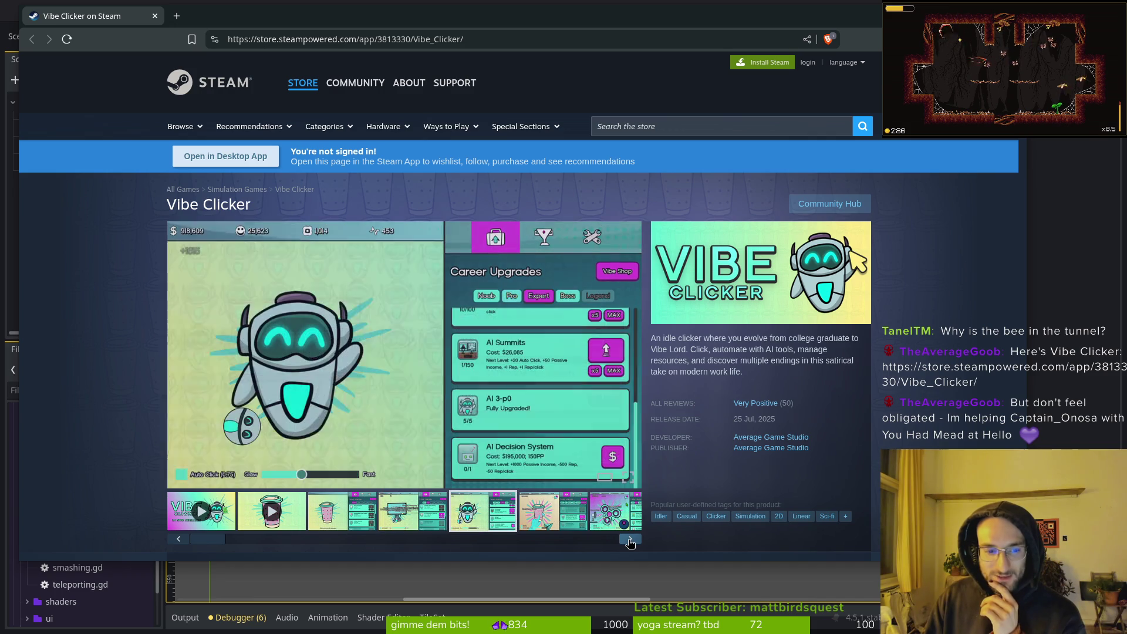
pyautogui.click(629, 541)
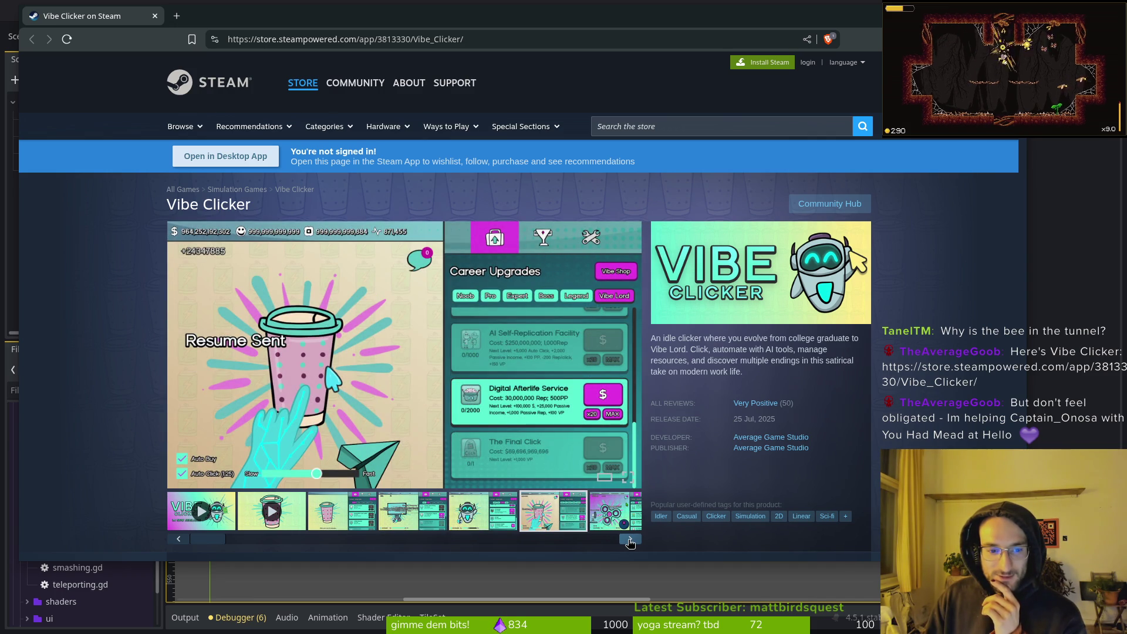
pyautogui.click(630, 539)
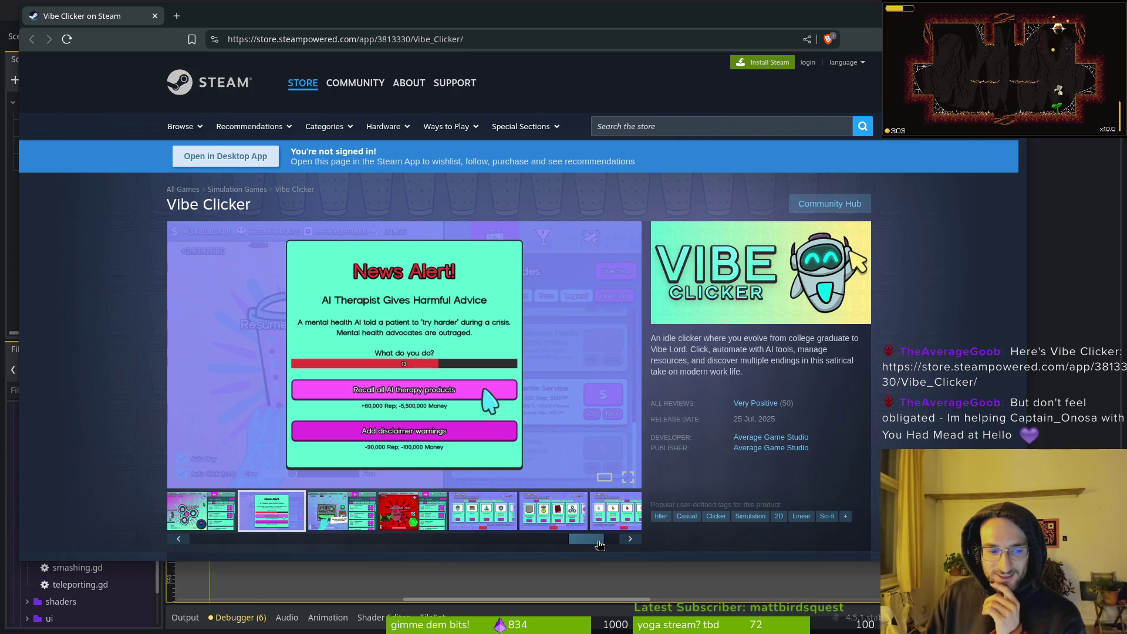
# Scroll through the rest of the Vibe Clicker store page, then return to Godot
pyautogui.scroll(-1, 139, 440)
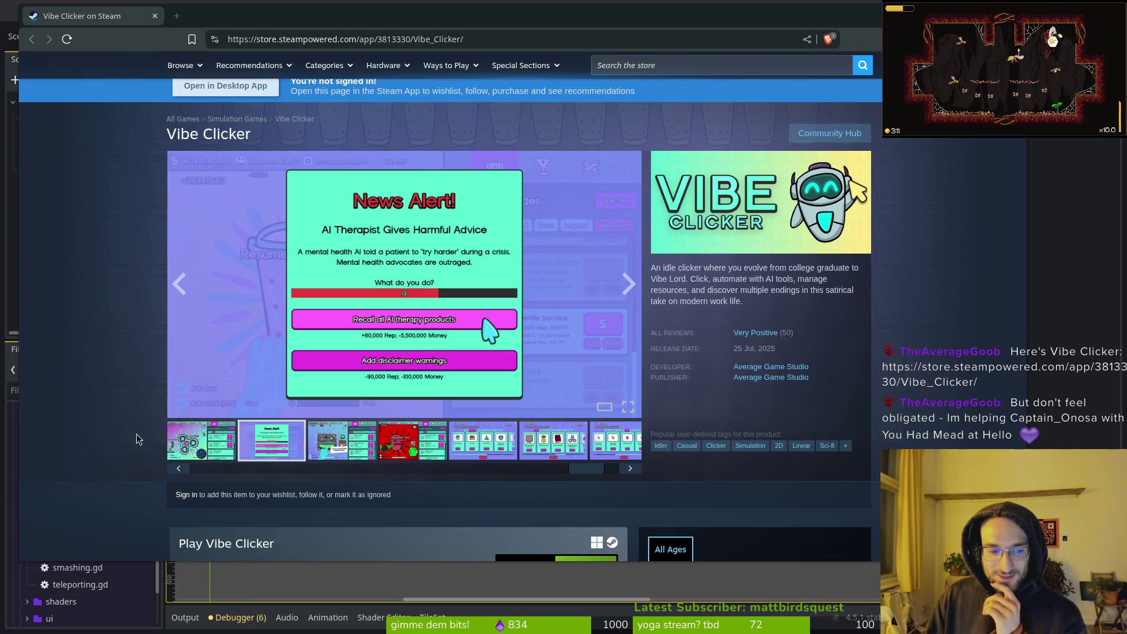
pyautogui.scroll(-4, 176, 404)
pyautogui.scroll(-2, 173, 399)
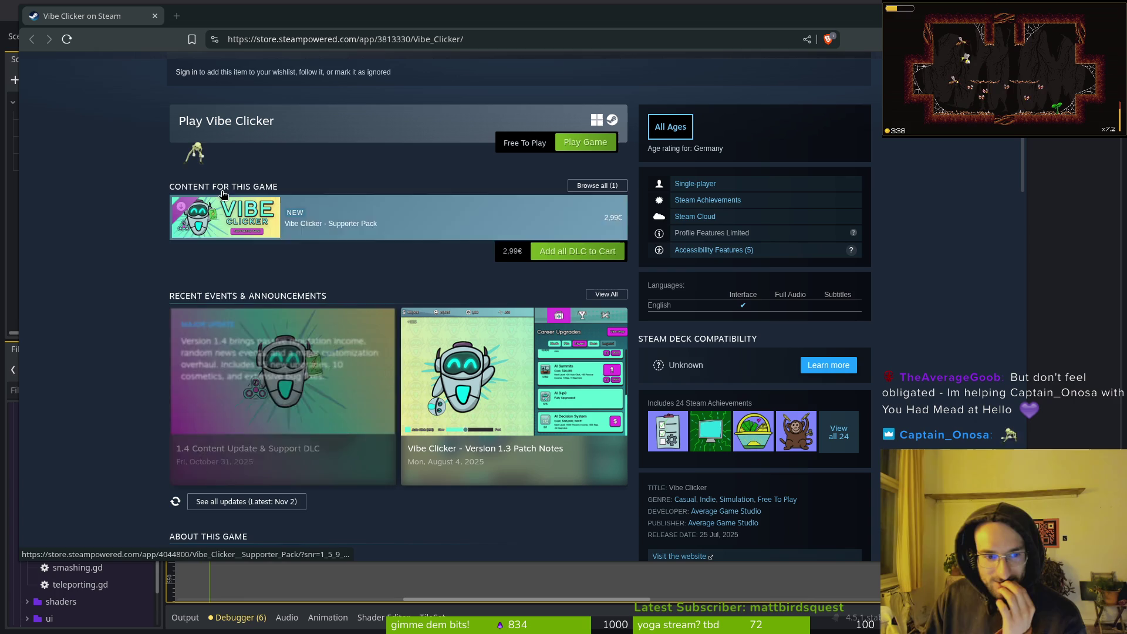
pyautogui.moveTo(346, 229)
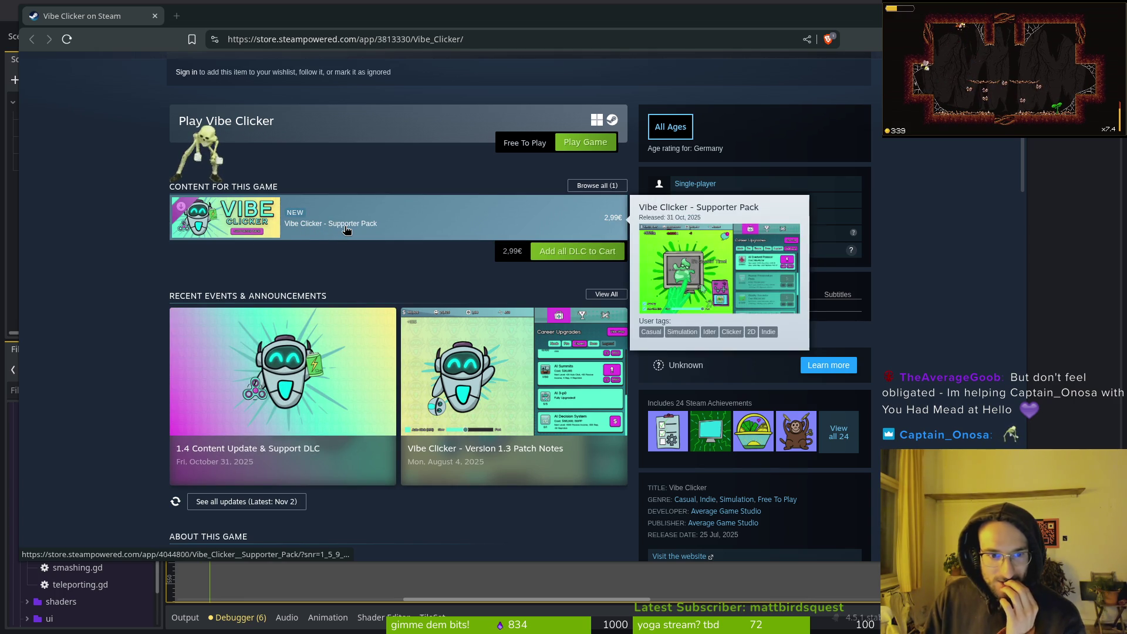
pyautogui.scroll(-8, 149, 371)
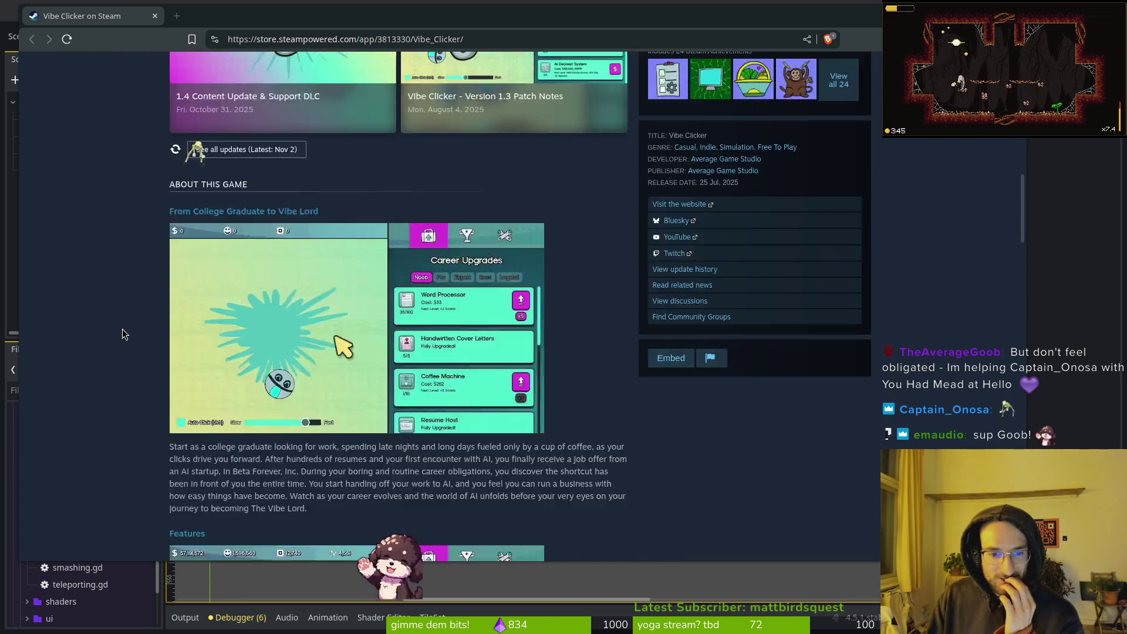
pyautogui.scroll(1, 124, 327)
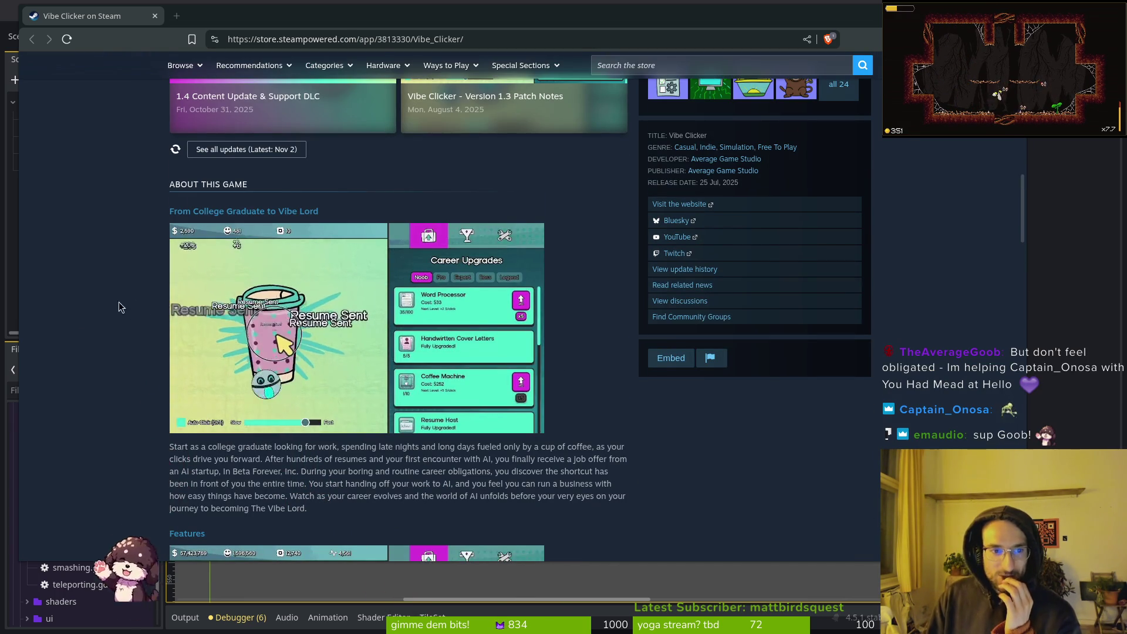
pyautogui.scroll(-2, 168, 297)
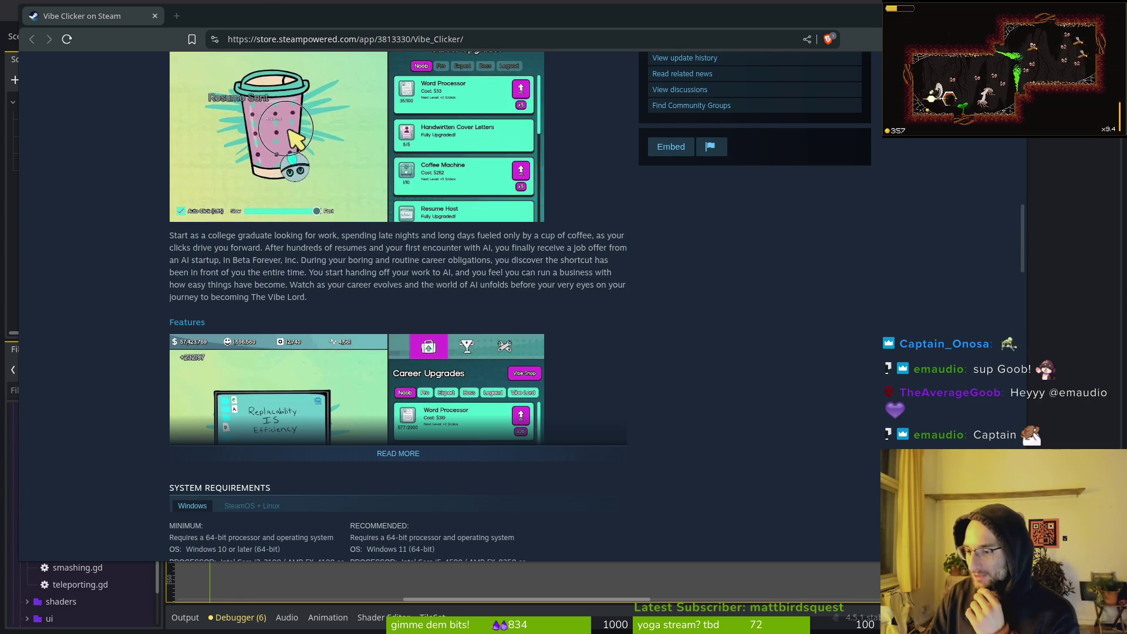
pyautogui.scroll(3, 399, 306)
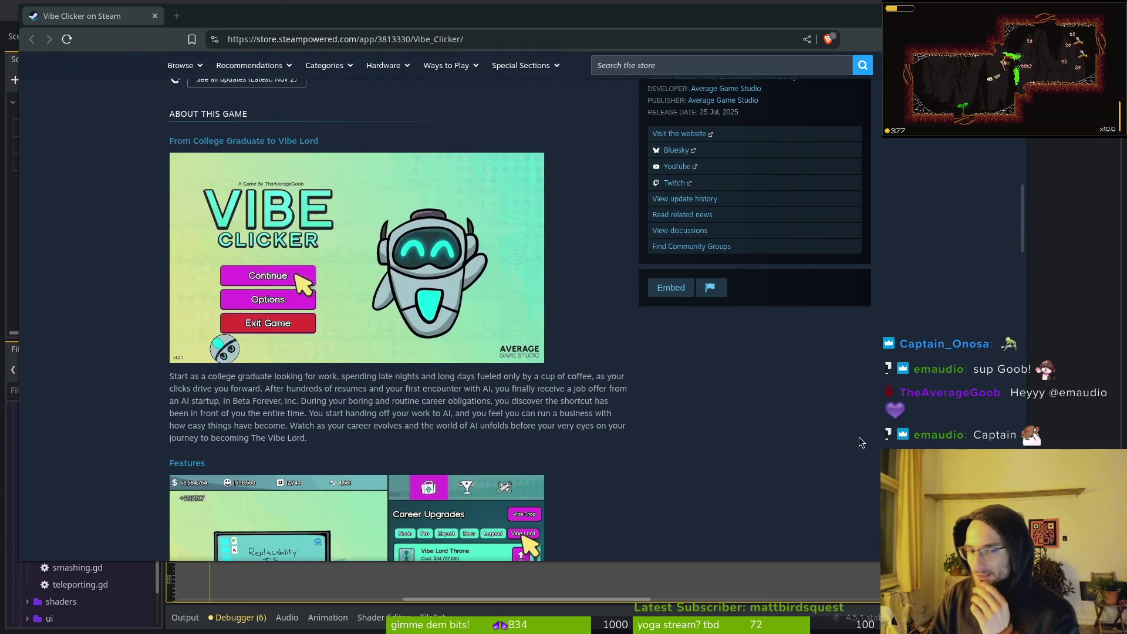
pyautogui.moveTo(247, 315)
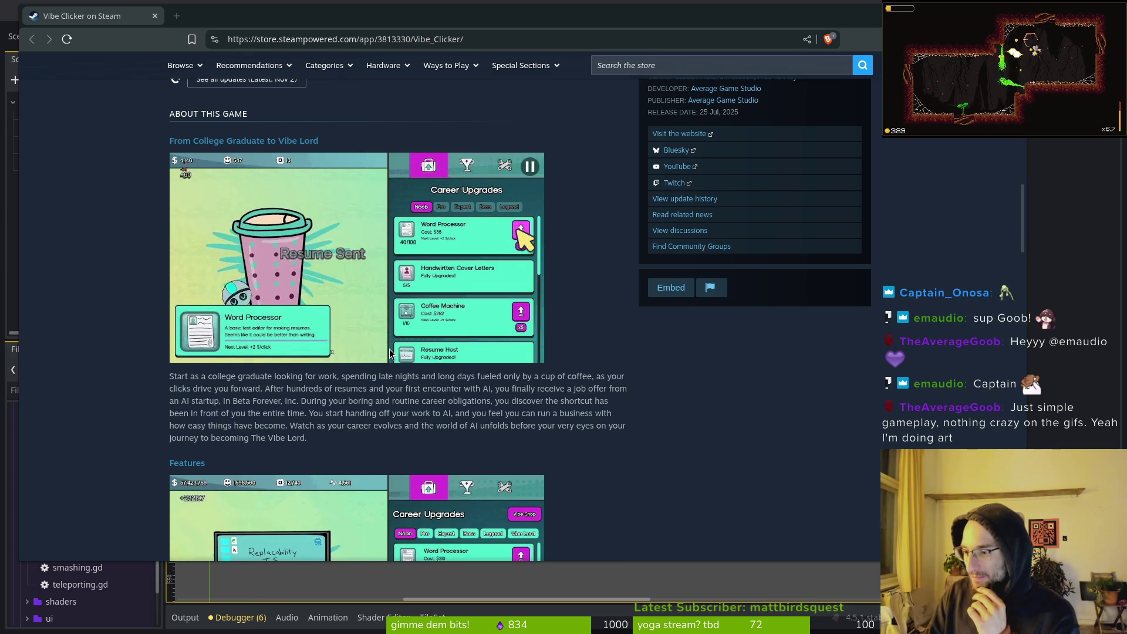
pyautogui.moveTo(390, 352)
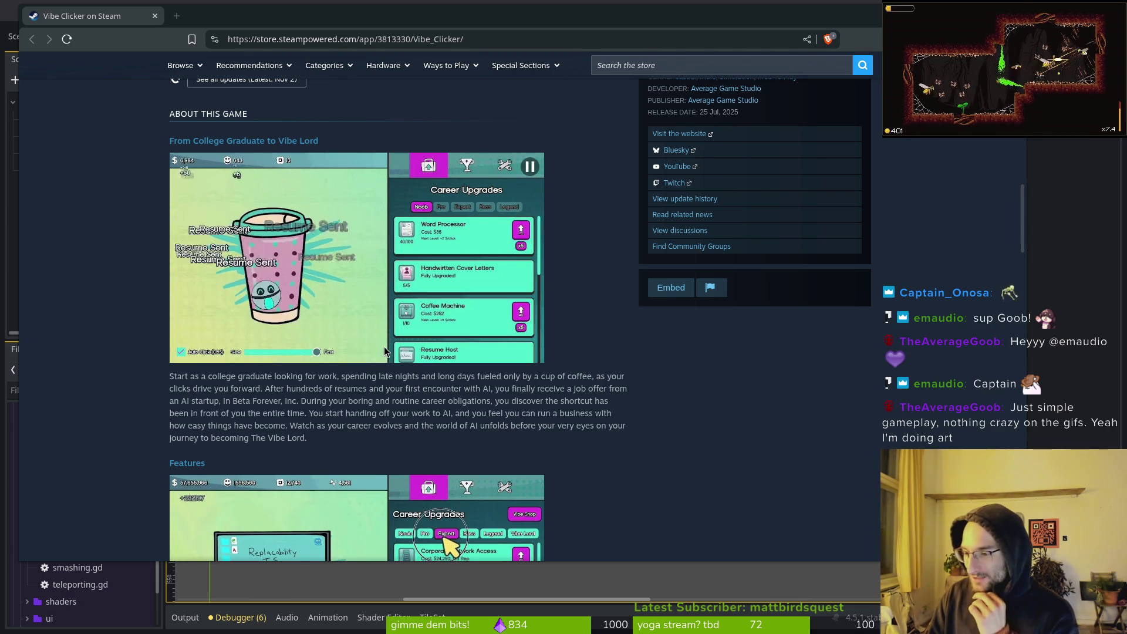
pyautogui.scroll(-2, 387, 364)
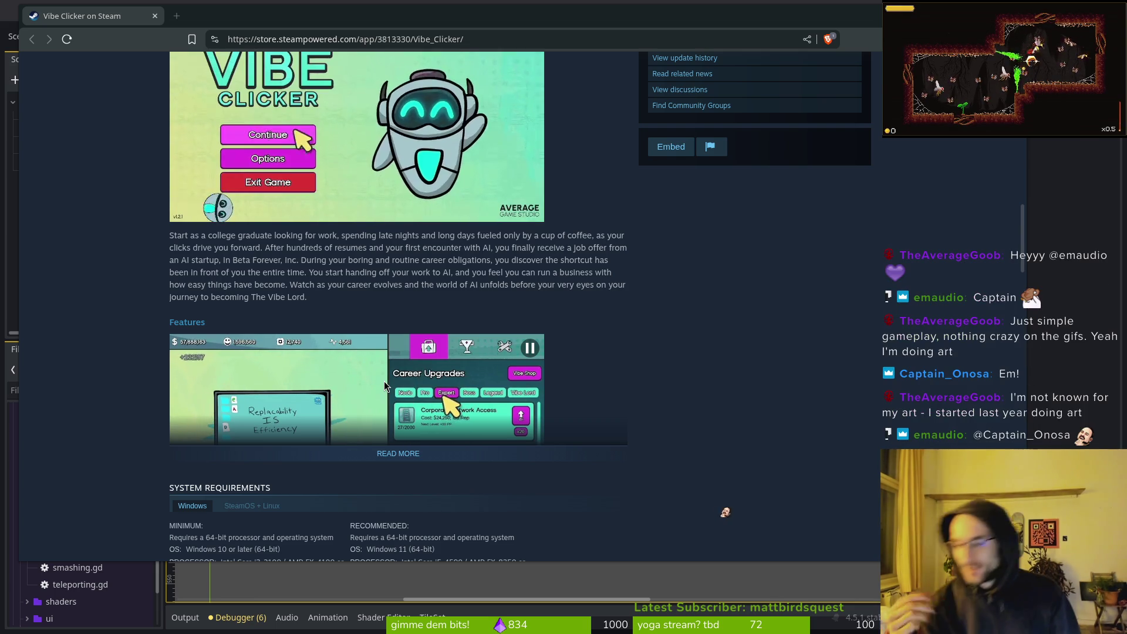
pyautogui.scroll(-3, 426, 308)
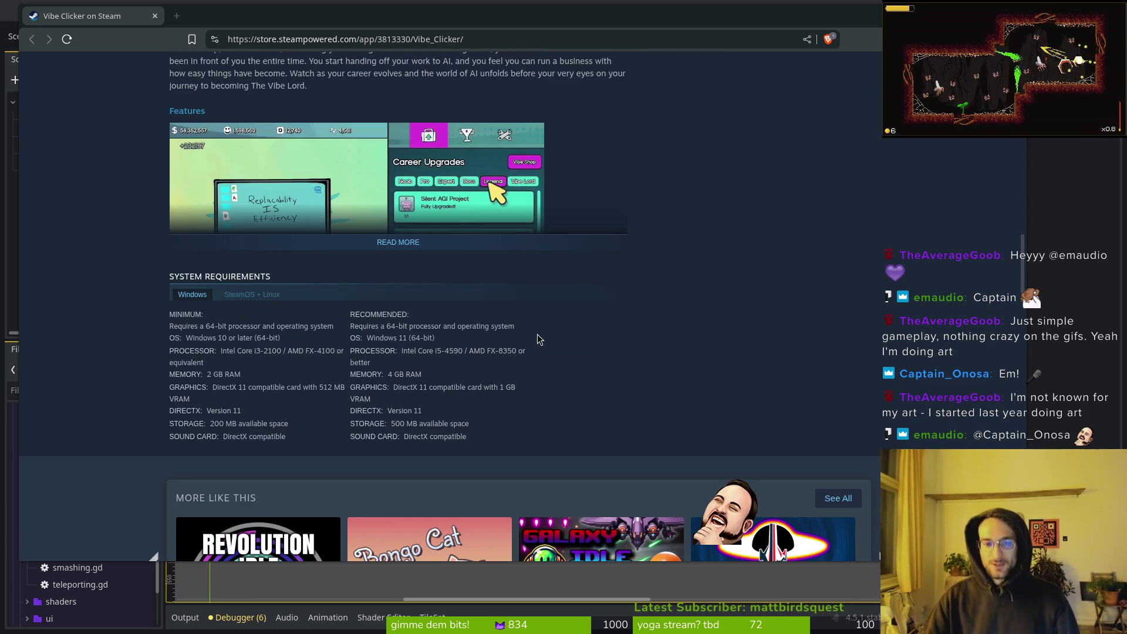
pyautogui.scroll(-3, 406, 366)
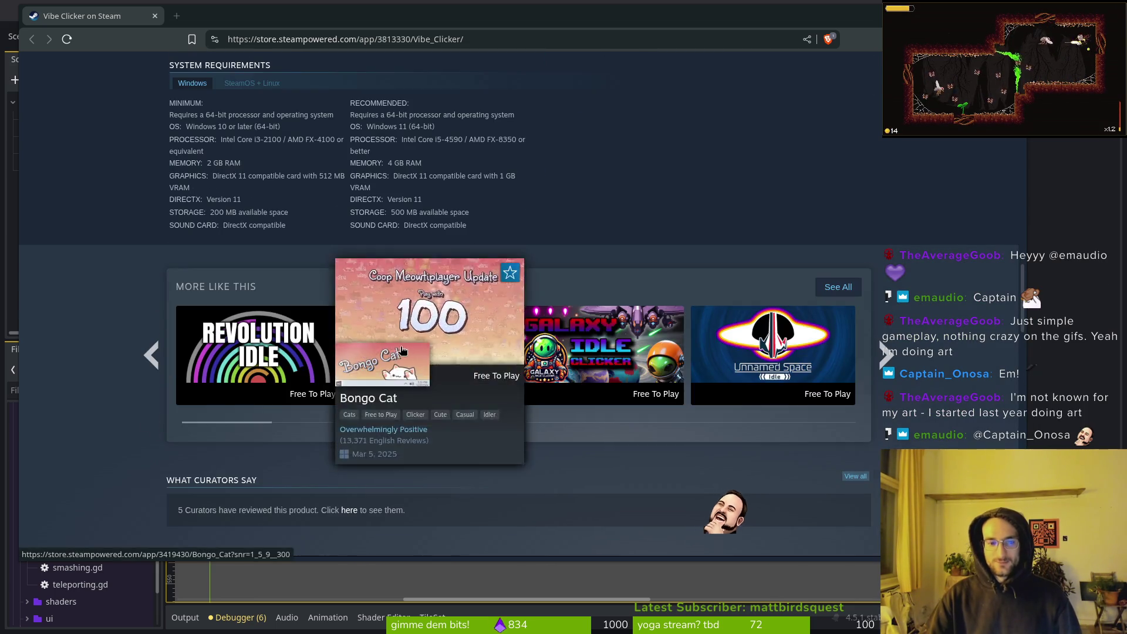
pyautogui.scroll(5, 411, 352)
pyautogui.scroll(5, 563, 254)
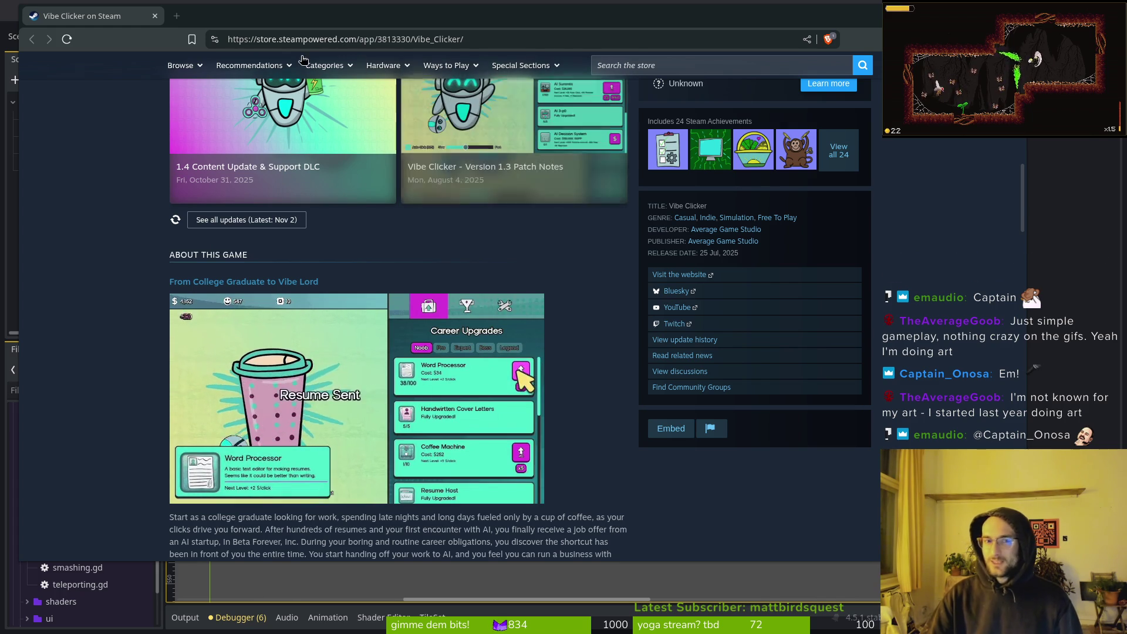
pyautogui.hotkey('alt', 'Tab')
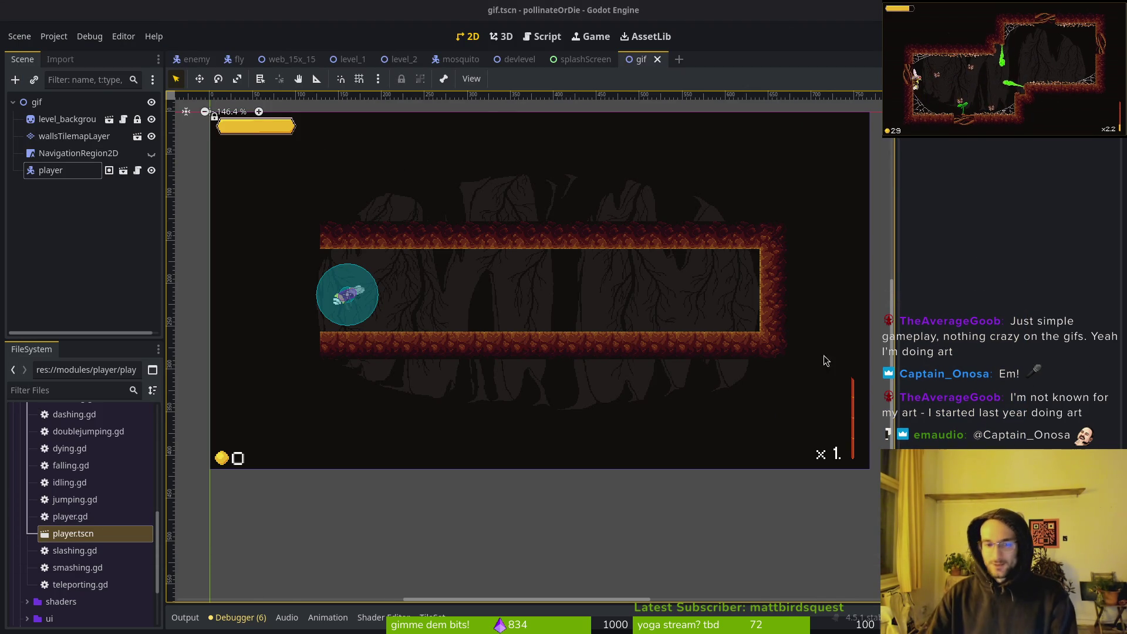
# Save gif.tscn and collapse the player folder in the FileSystem dock
pyautogui.hscroll(2, 532, 299)
pyautogui.hotkey('ctrl', 's')
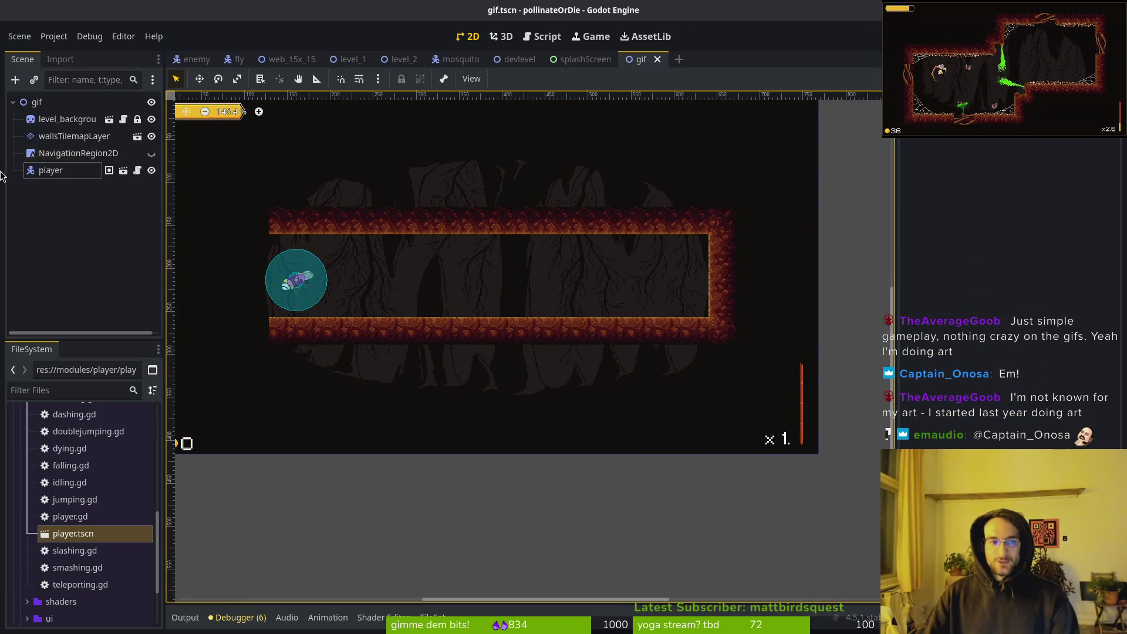
pyautogui.moveTo(521, 66)
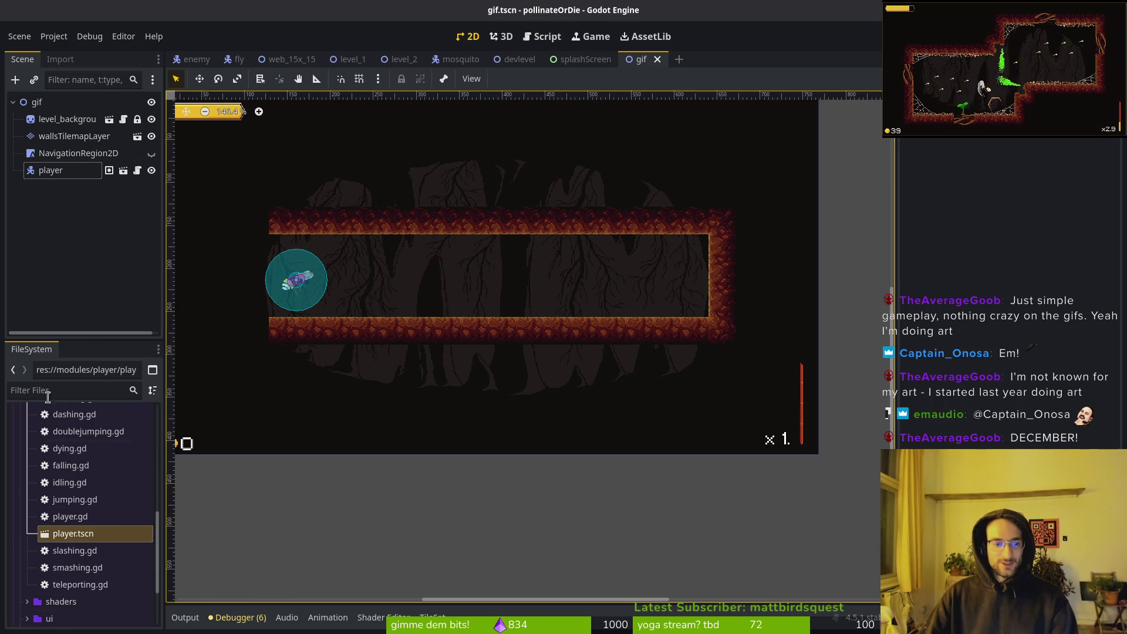
pyautogui.scroll(5, 77, 470)
pyautogui.click(27, 494)
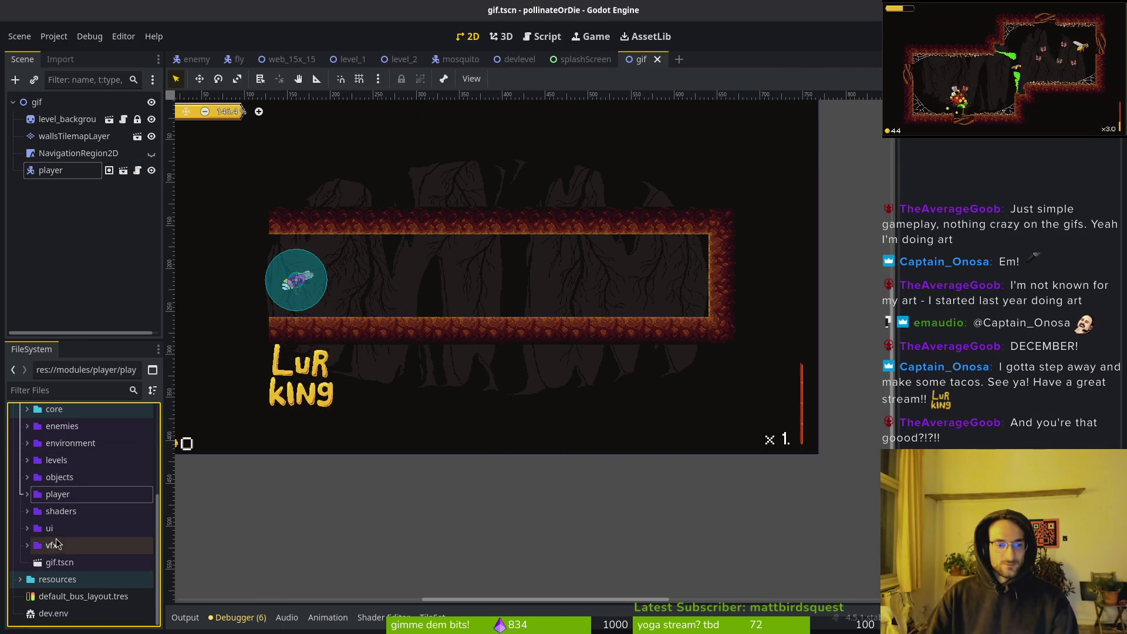
# Copy the spawning_locations node from devlevel and paste it into the gif scene
pyautogui.click(541, 58)
pyautogui.click(58, 223)
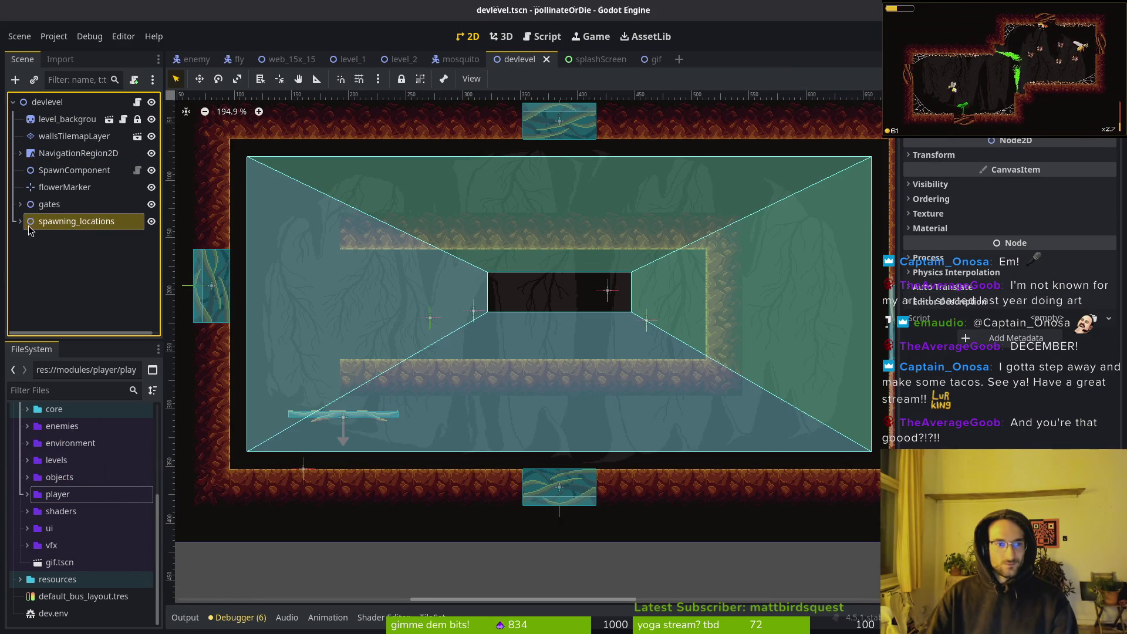
pyautogui.click(655, 59)
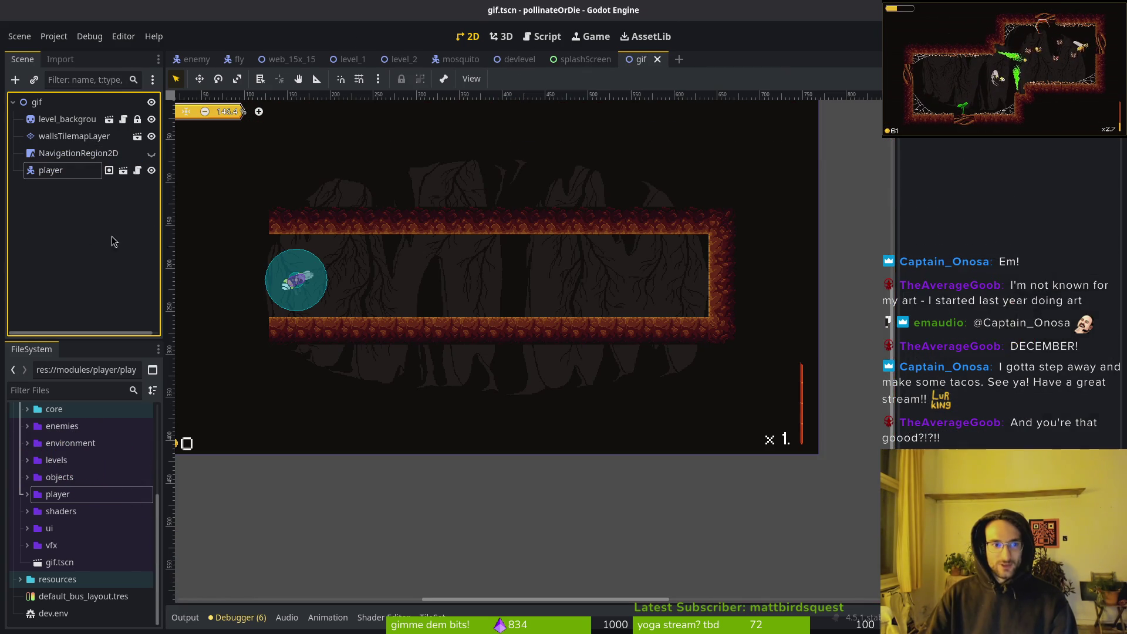
pyautogui.hotkey('ctrl', 'v')
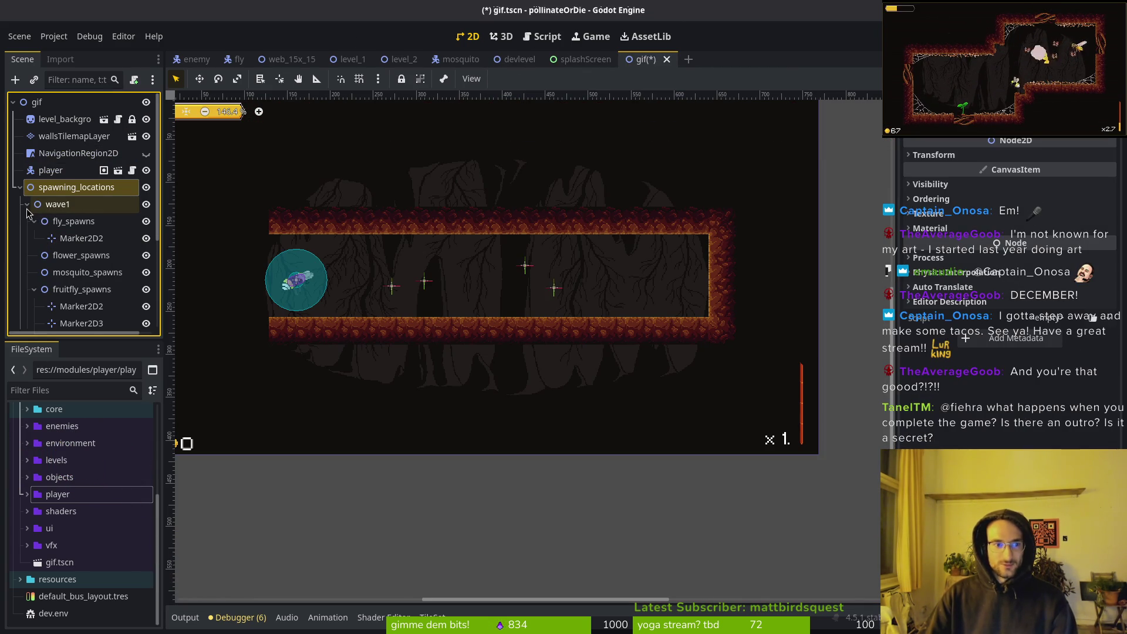
# Delete the wave2 group, collapse fruitfly_spawns, and save the scene
pyautogui.scroll(-5, 26, 213)
pyautogui.click(42, 235)
pyautogui.press('Delete')
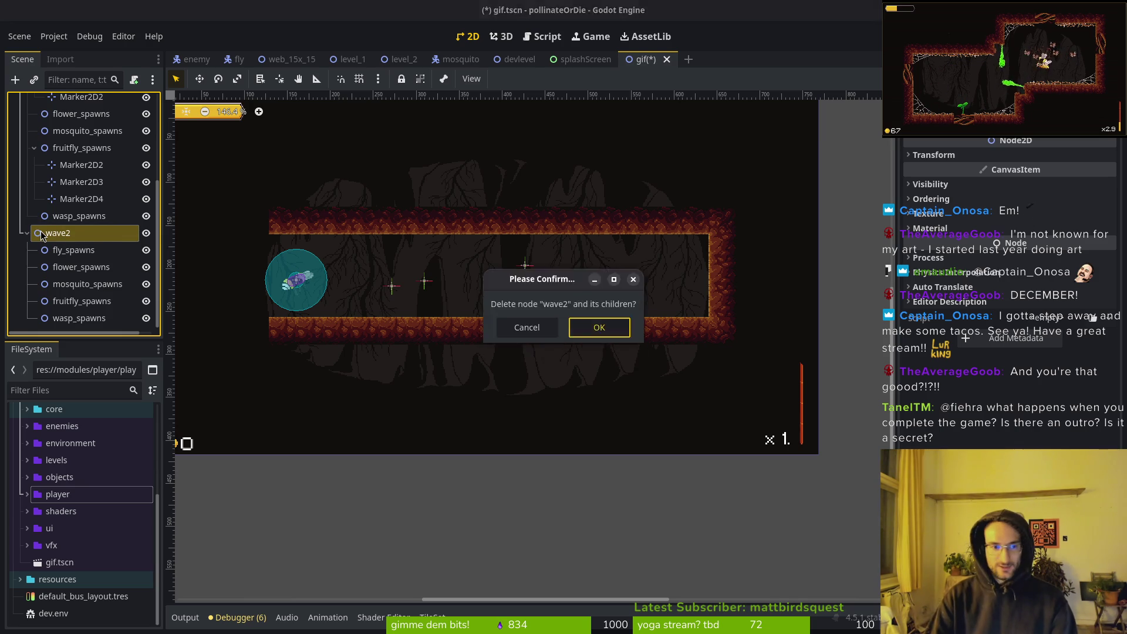
pyautogui.press('Return')
pyautogui.click(34, 250)
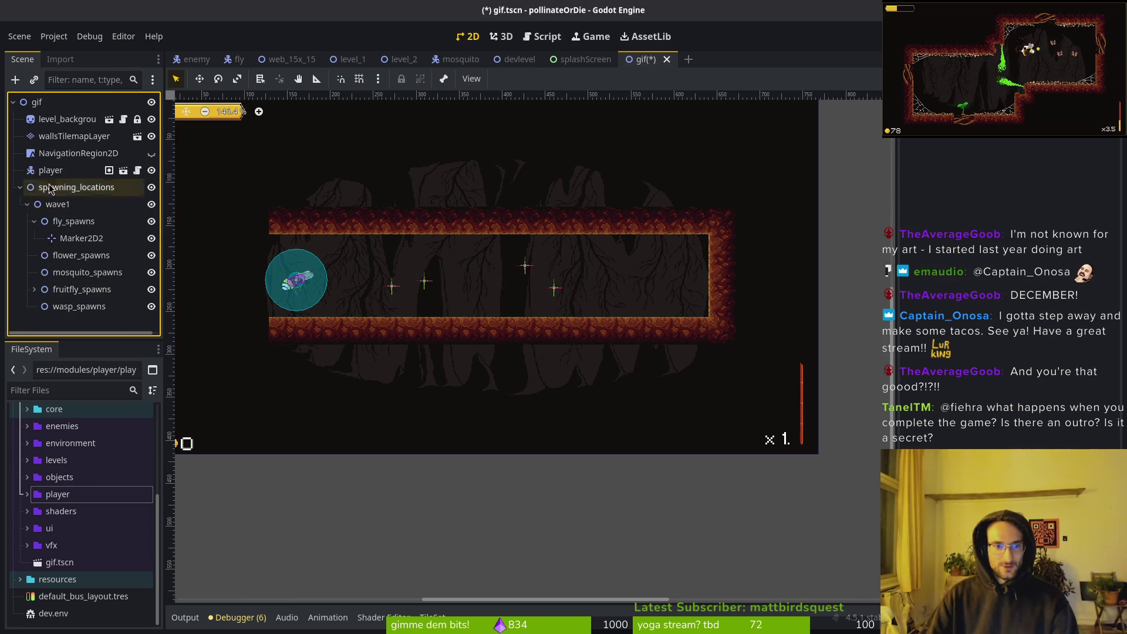
pyautogui.hotkey('ctrl', 's')
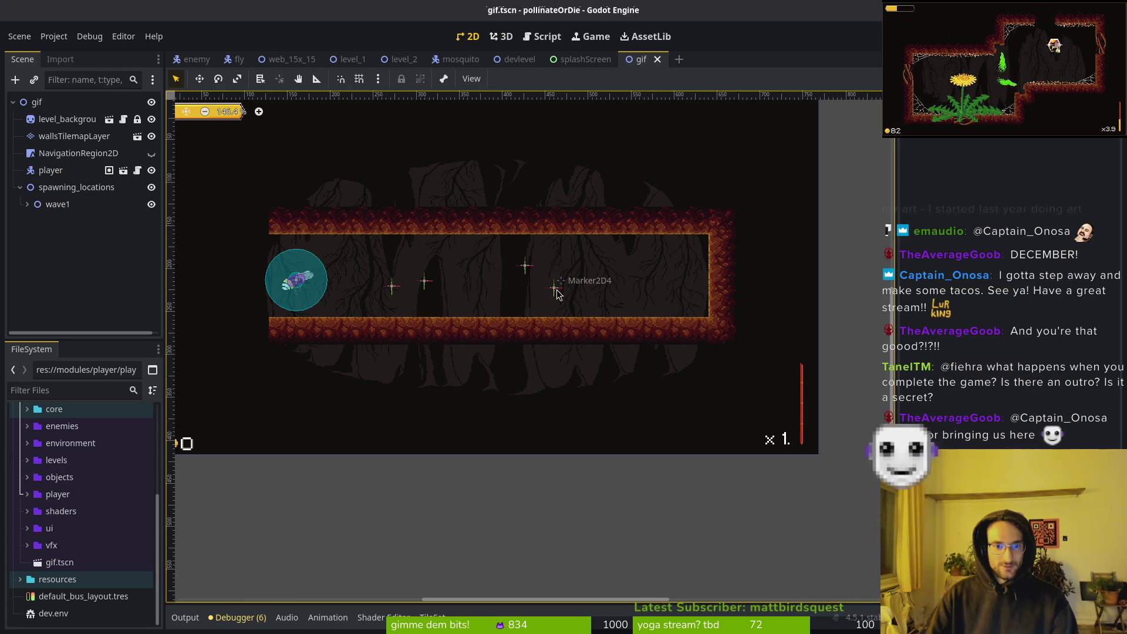
# Shift four fruitfly spawn markers rightward along the tunnel and save
pyautogui.moveTo(557, 294); pyautogui.dragTo(655, 292)
pyautogui.moveTo(538, 271); pyautogui.dragTo(584, 265)
pyautogui.moveTo(425, 282); pyautogui.dragTo(466, 287)
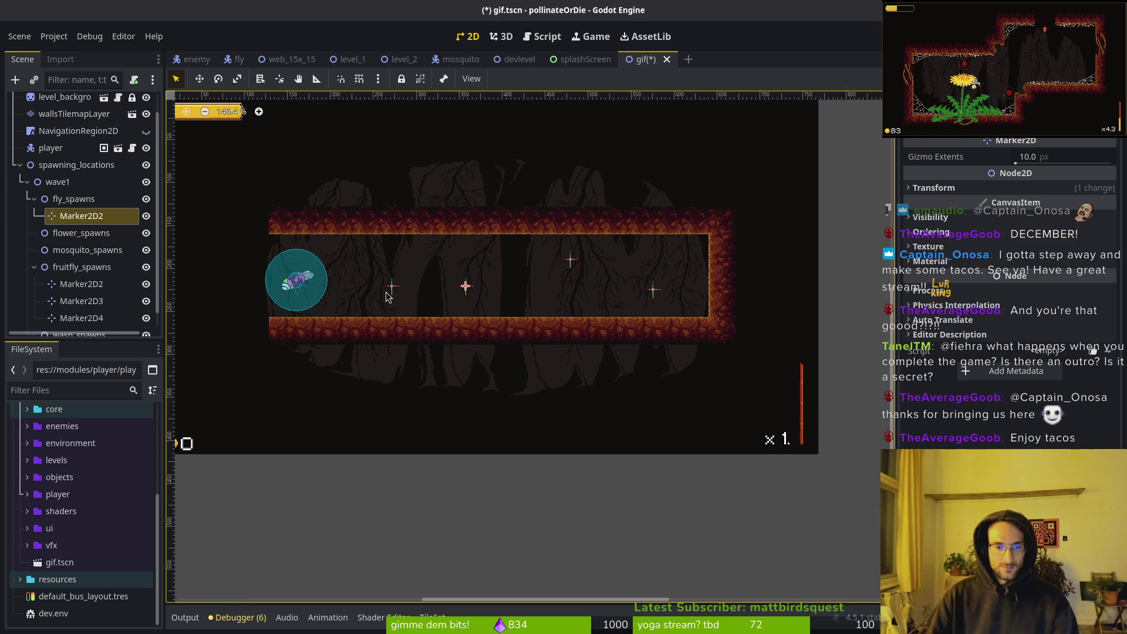
pyautogui.moveTo(391, 287); pyautogui.dragTo(406, 283)
pyautogui.hotkey('ctrl', 's')
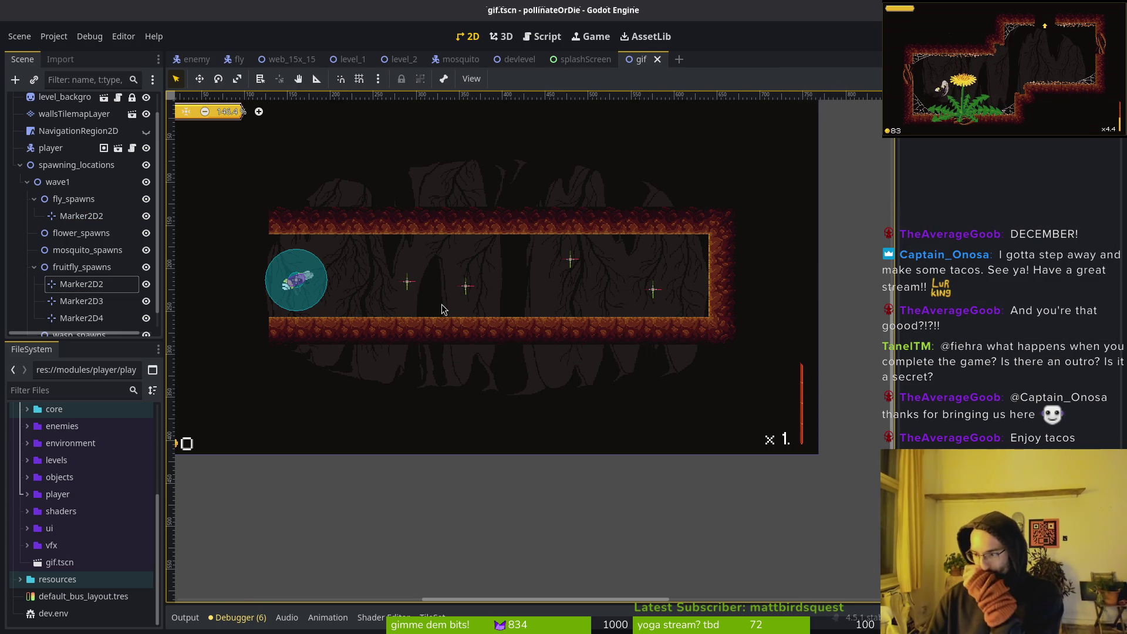
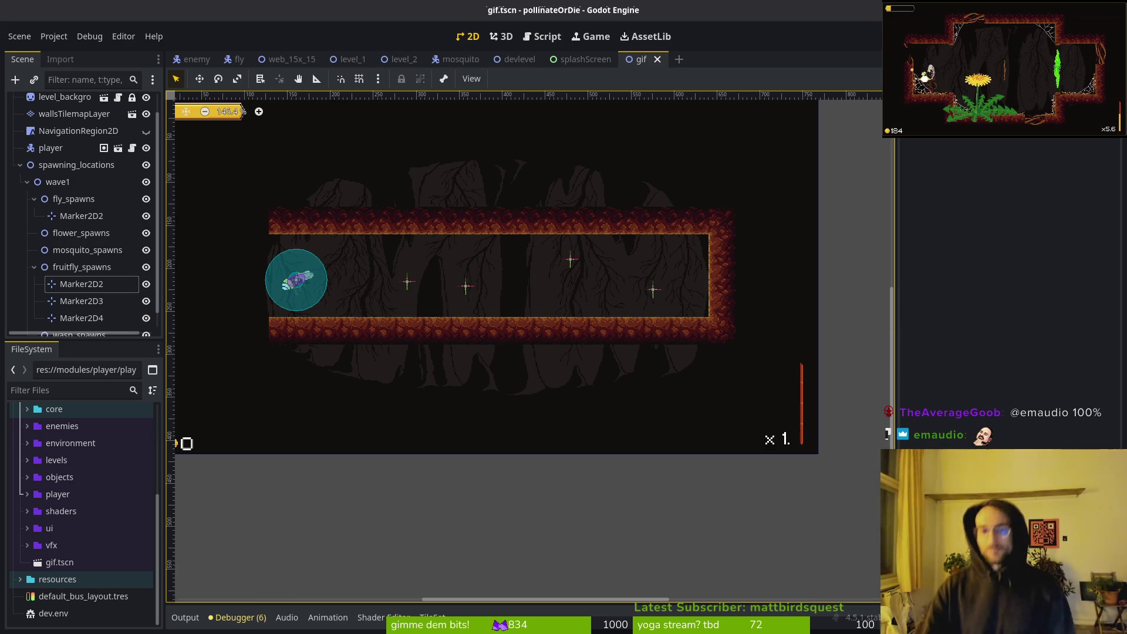
# Nudge the fruitfly_spawns Marker2D4 about 6 px left and save the gif scene
pyautogui.hscroll(-3, 649, 316)
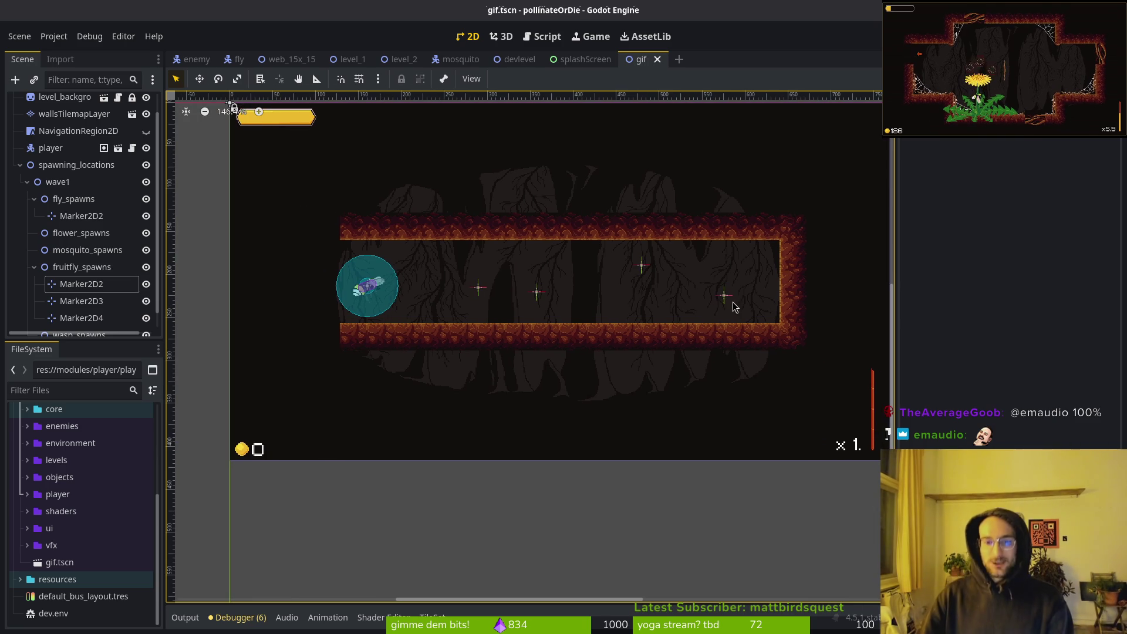
pyautogui.moveTo(725, 296)
pyautogui.mouseDown()
pyautogui.moveTo(669, 295)
pyautogui.moveTo(632, 272)
pyautogui.moveTo(669, 294)
pyautogui.mouseUp()
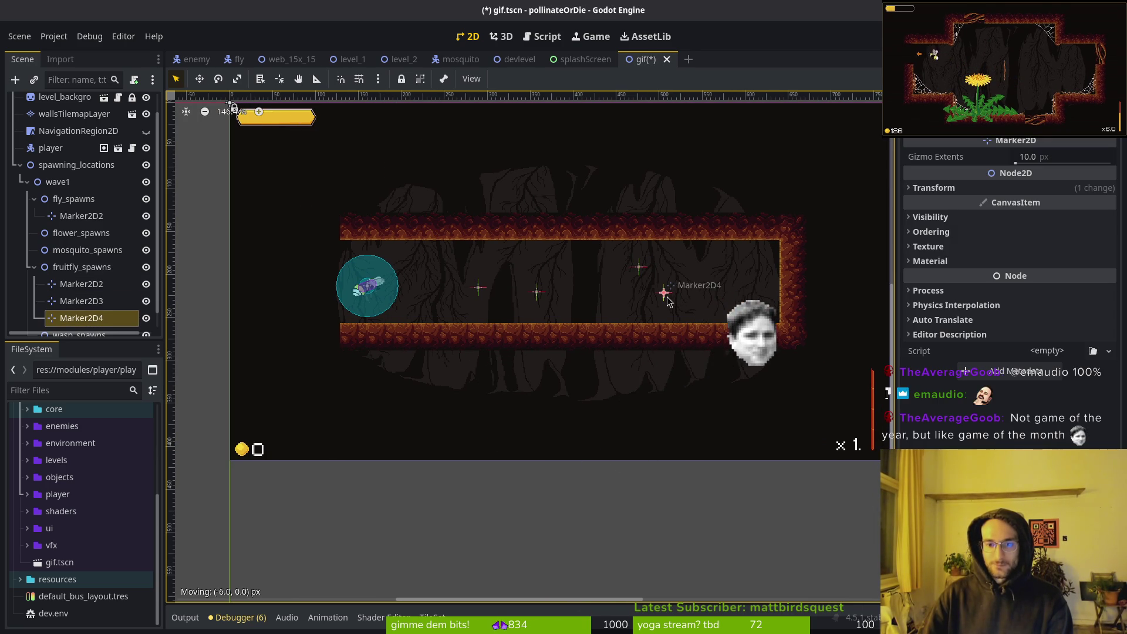
pyautogui.click(687, 311)
pyautogui.hotkey('ctrl', 's')
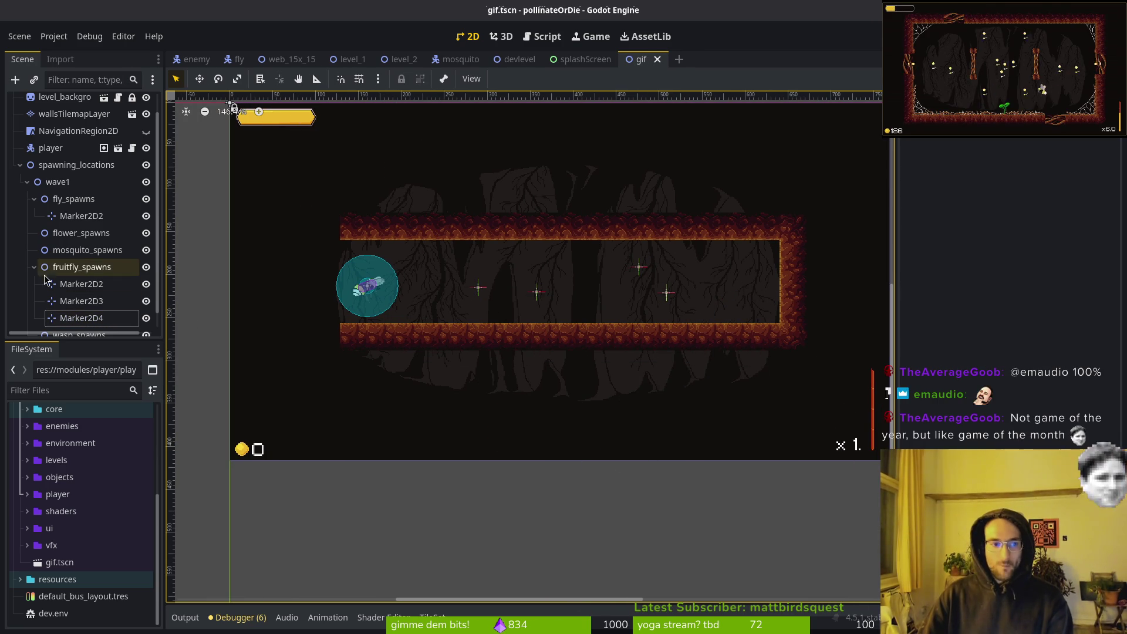
# Collapse the fruitfly_spawns and fly_spawns groups and bring up the gif root node's context menu
pyautogui.click(34, 267)
pyautogui.click(34, 220)
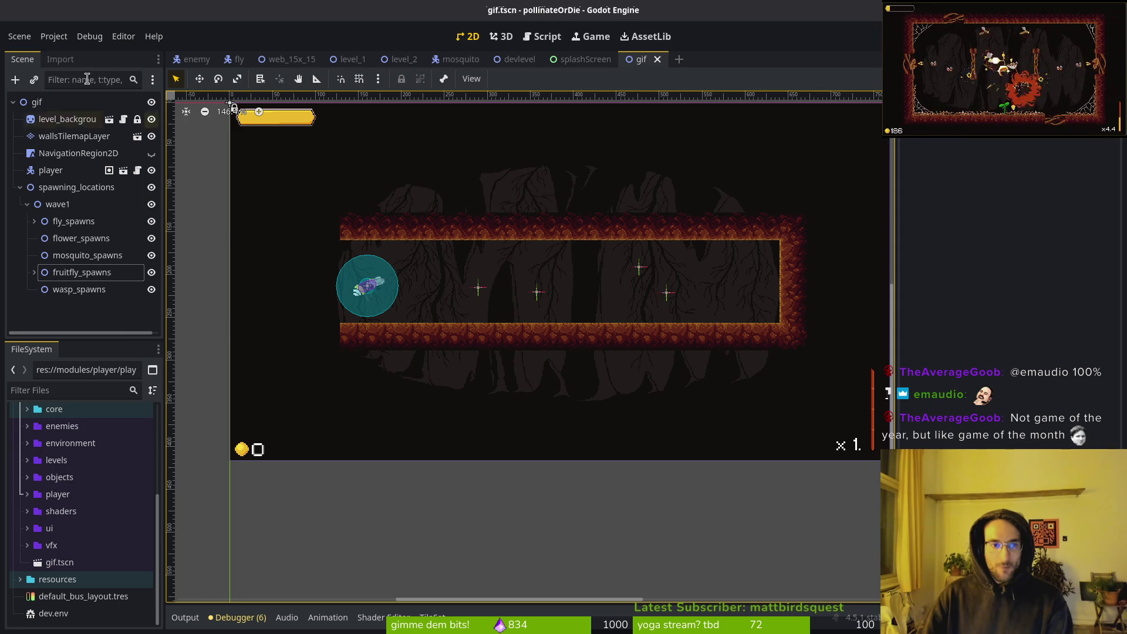
pyautogui.click(65, 104)
pyautogui.rightClick(64, 104)
# Create a new gif.gd script and attach it to the gif root node
pyautogui.click(176, 245)
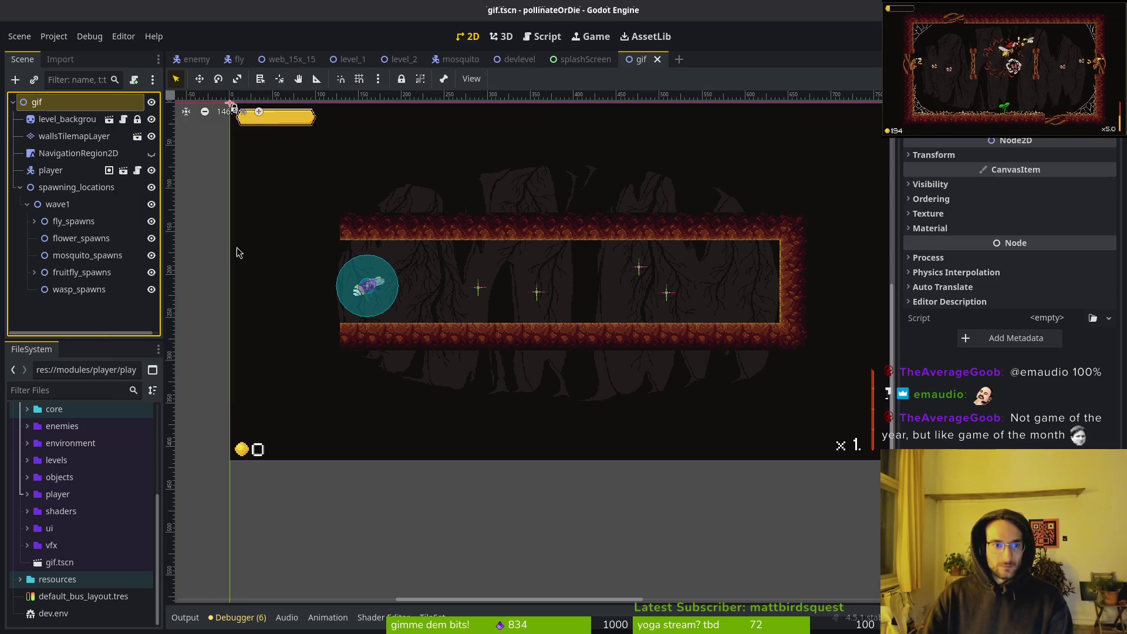
pyautogui.click(644, 414)
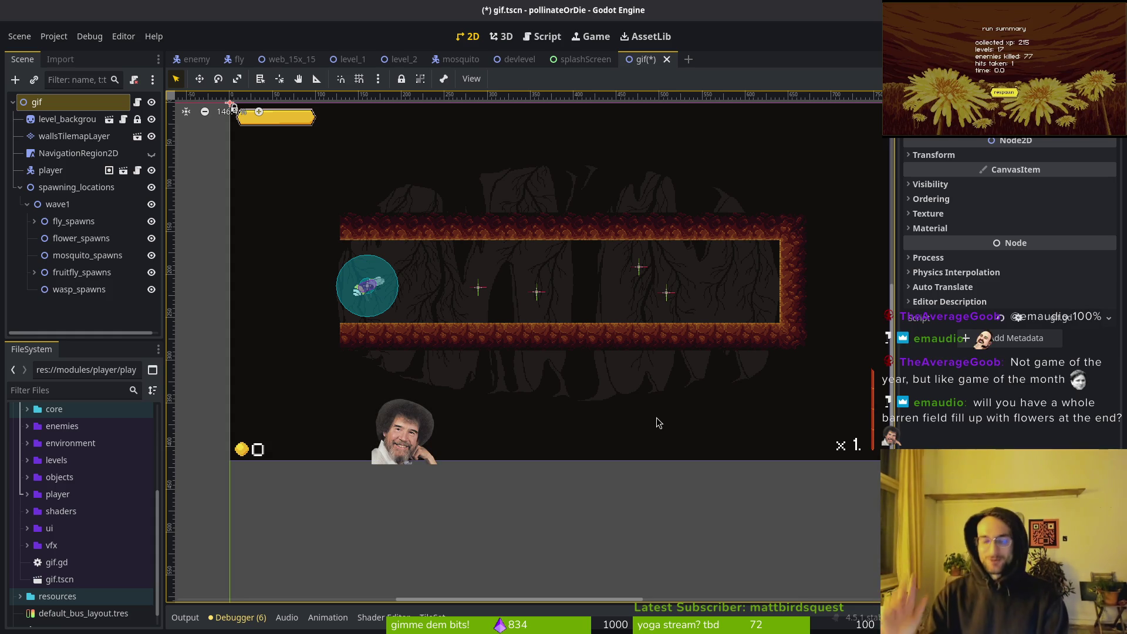
pyautogui.press('super')
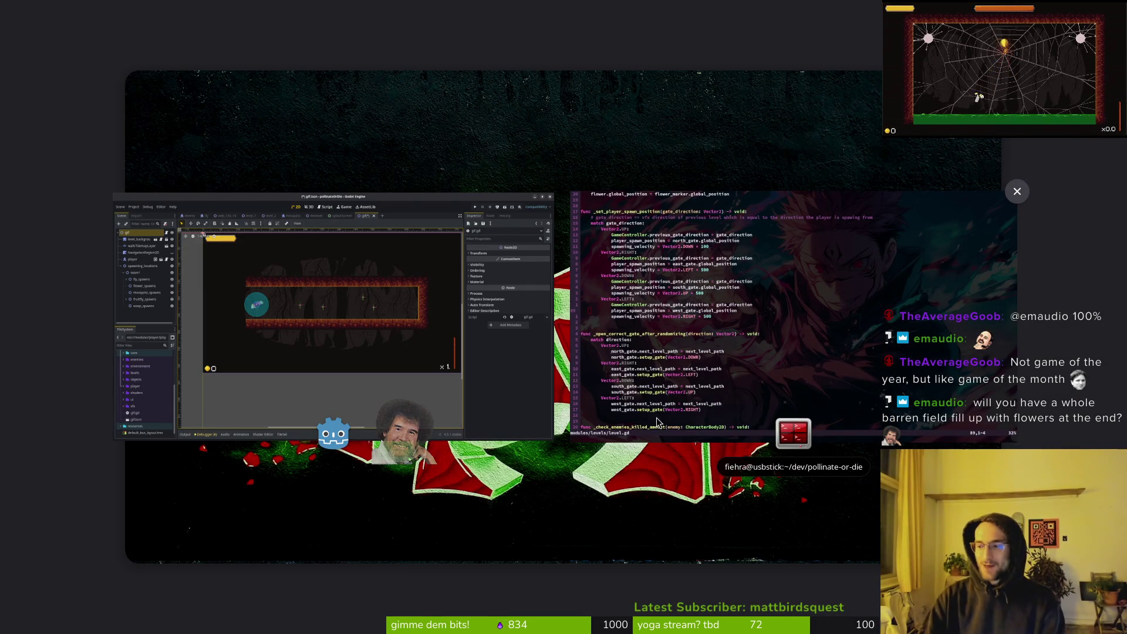
pyautogui.press('super')
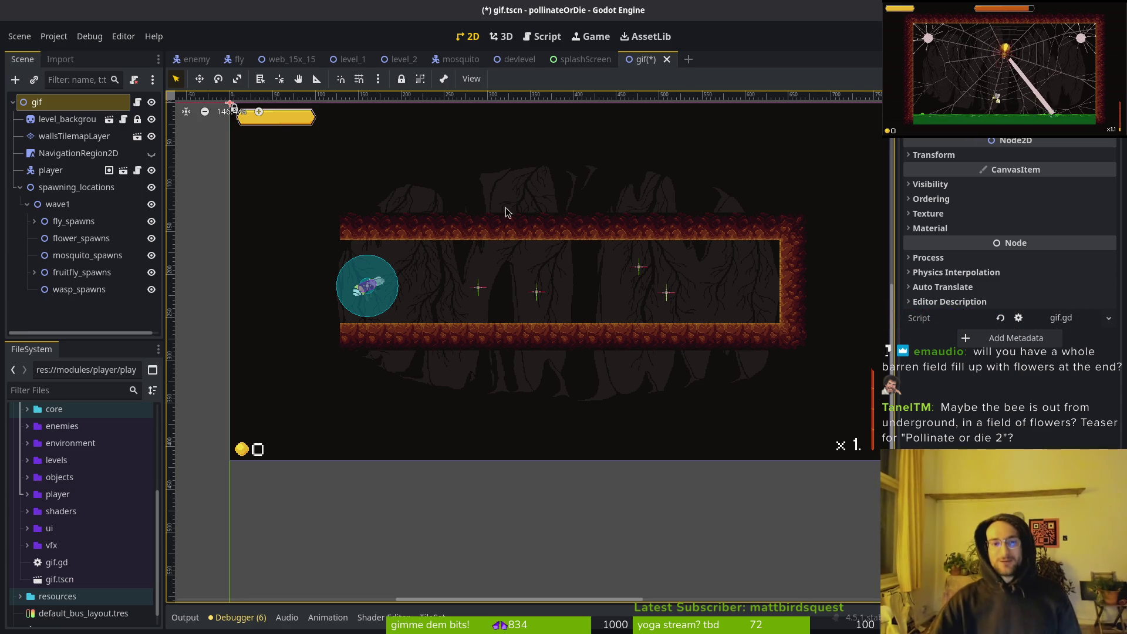
# Look over the cave corridor, fold the spawning_locations group, and save gif.tscn
pyautogui.scroll(-1, 550, 228)
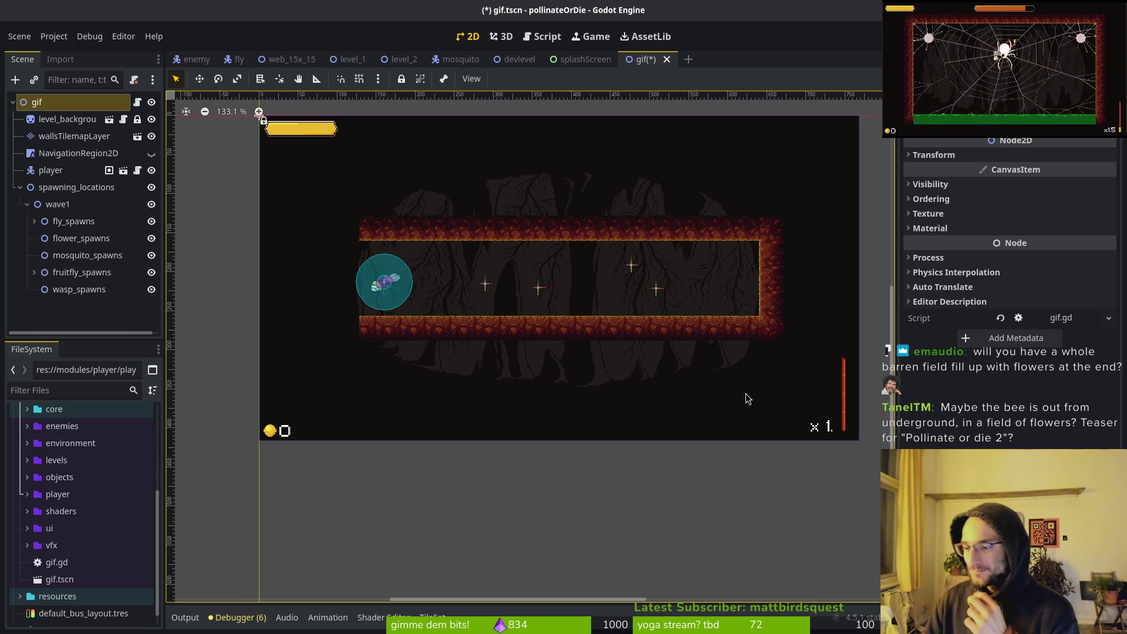
pyautogui.scroll(3, 768, 265)
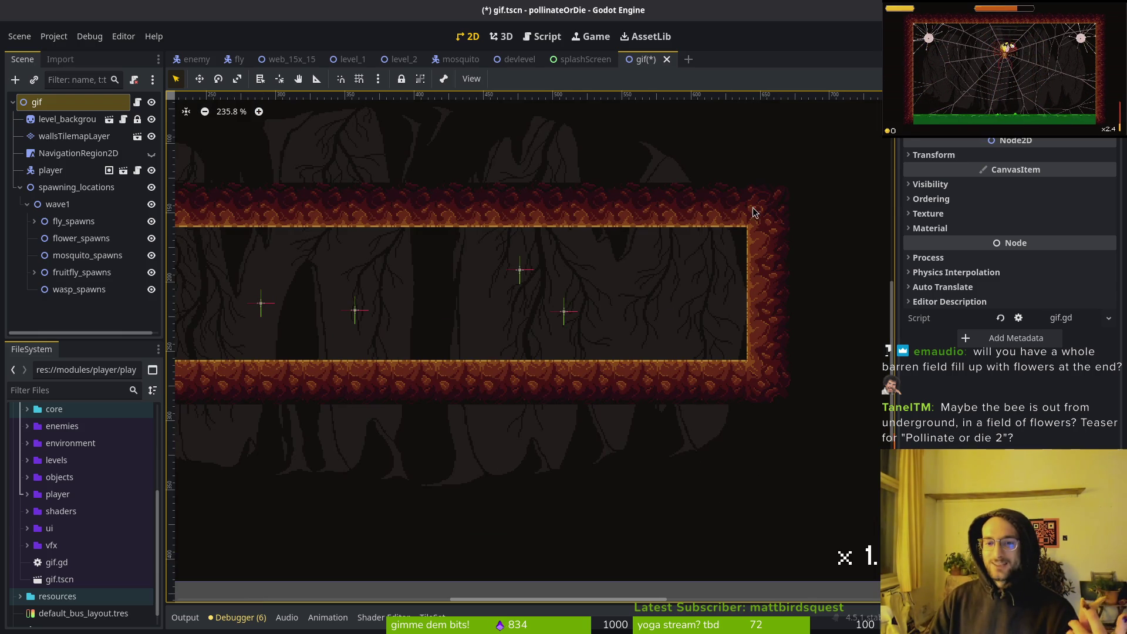
pyautogui.scroll(4, 770, 209)
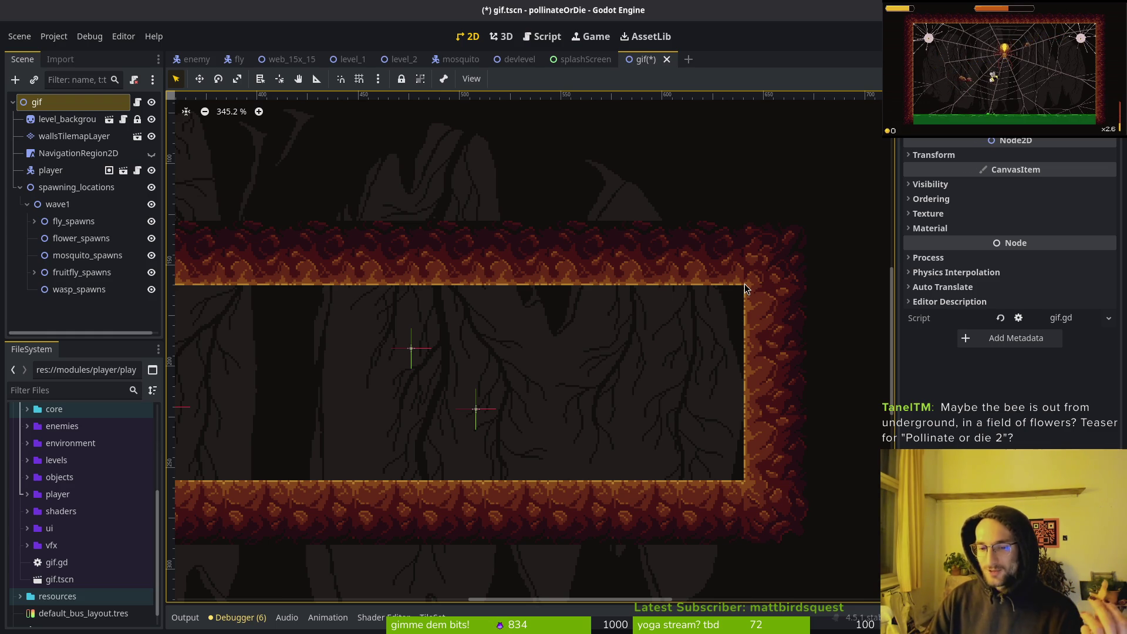
pyautogui.scroll(5, 776, 486)
pyautogui.scroll(-6, 739, 505)
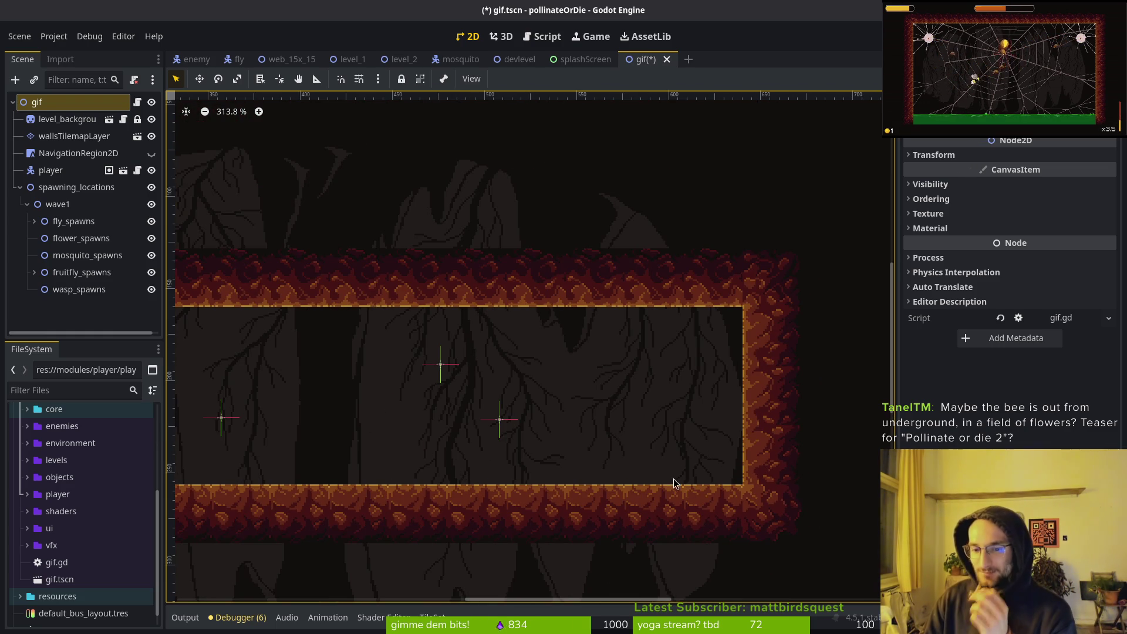
pyautogui.scroll(-5, 683, 449)
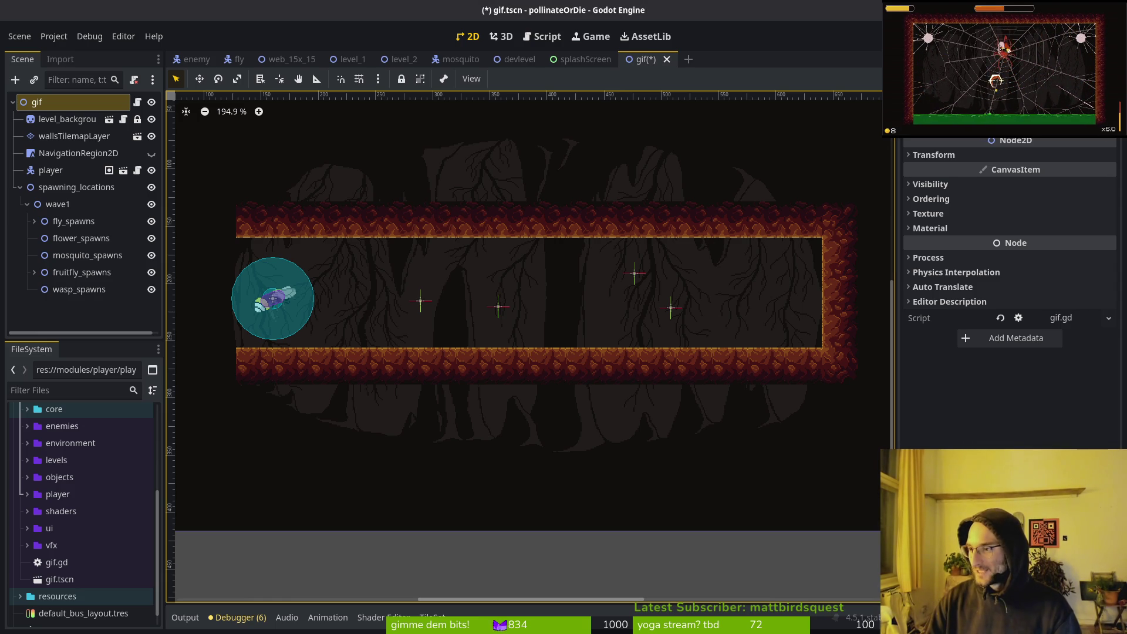
pyautogui.hscroll(2, 594, 345)
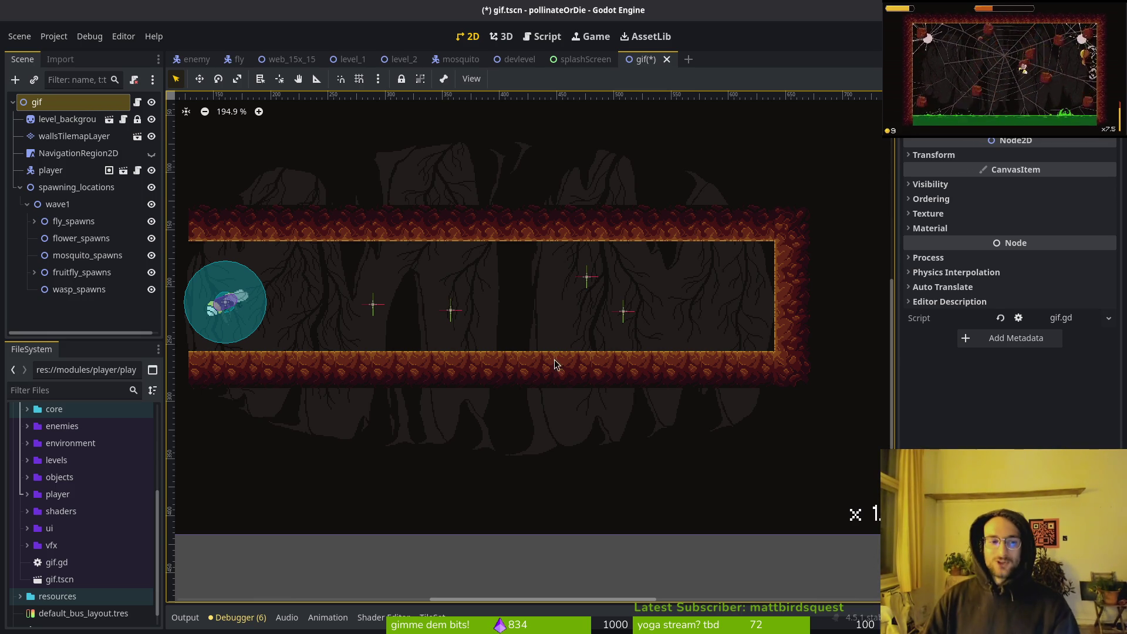
pyautogui.hscroll(-1, 520, 340)
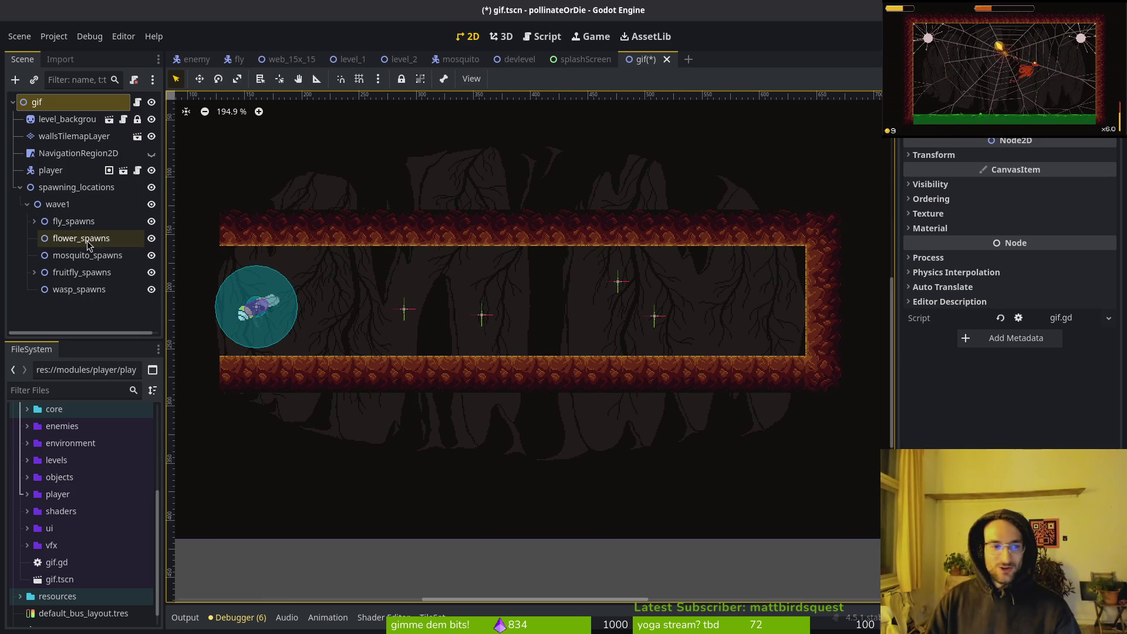
pyautogui.click(20, 186)
pyautogui.hotkey('ctrl', 's')
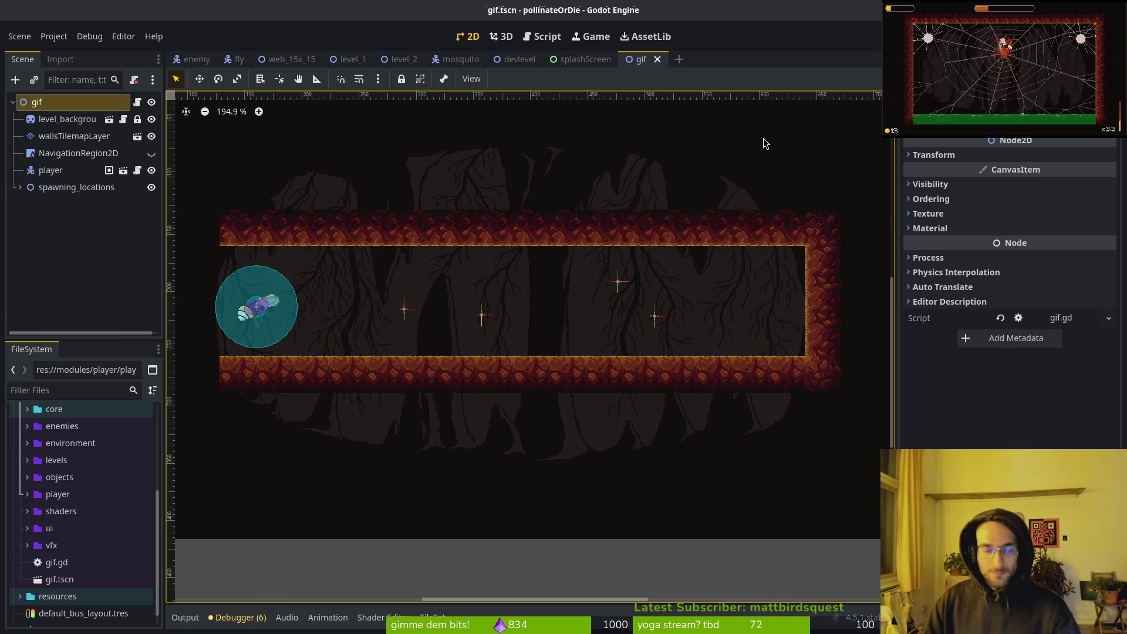
# Open gif.gd and level.gd in Neovim through the project file finder
pyautogui.hotkey('alt', 'Tab')
pyautogui.press('space')
pyautogui.press('f')
pyautogui.press('f')
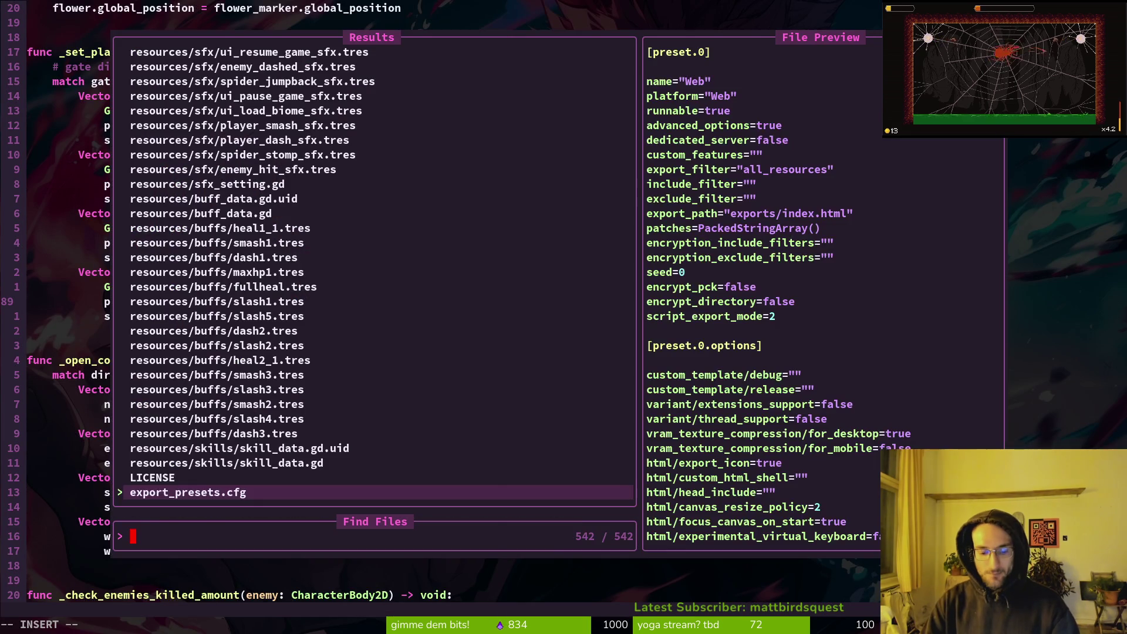
pyautogui.write('gif')
pyautogui.press('Return')
pyautogui.press('space')
pyautogui.press('f')
pyautogui.press('f')
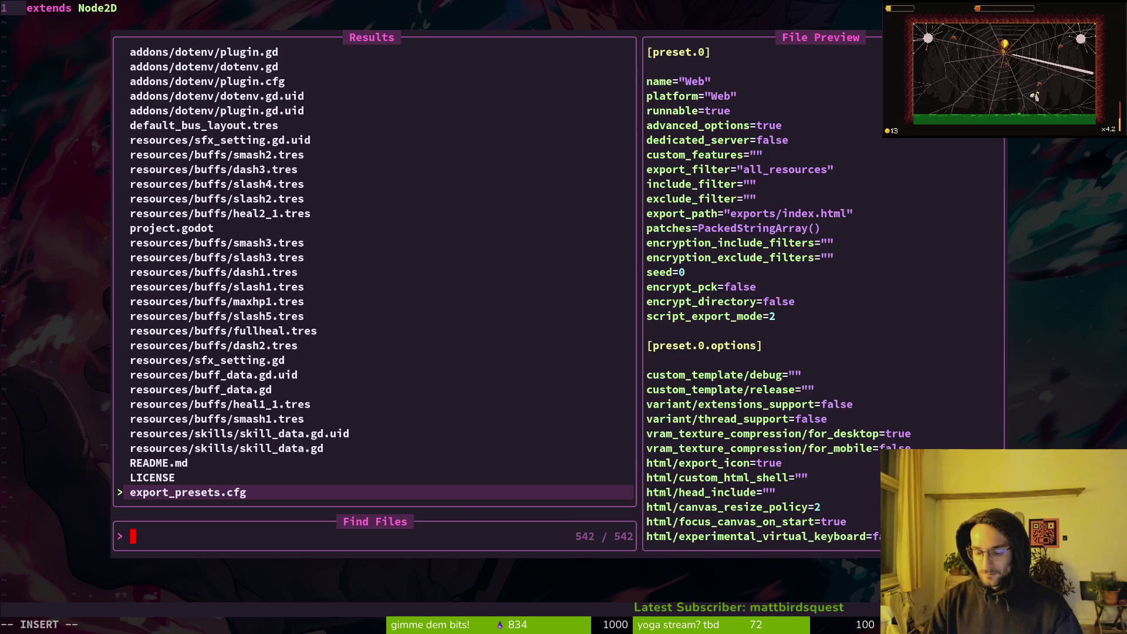
pyautogui.write('level')
pyautogui.press('Return')
# Copy the wave 1 spawn declarations and spawn_component declaration from level.gd into gif.gd, saving
pyautogui.hotkey('ctrl', 'o')
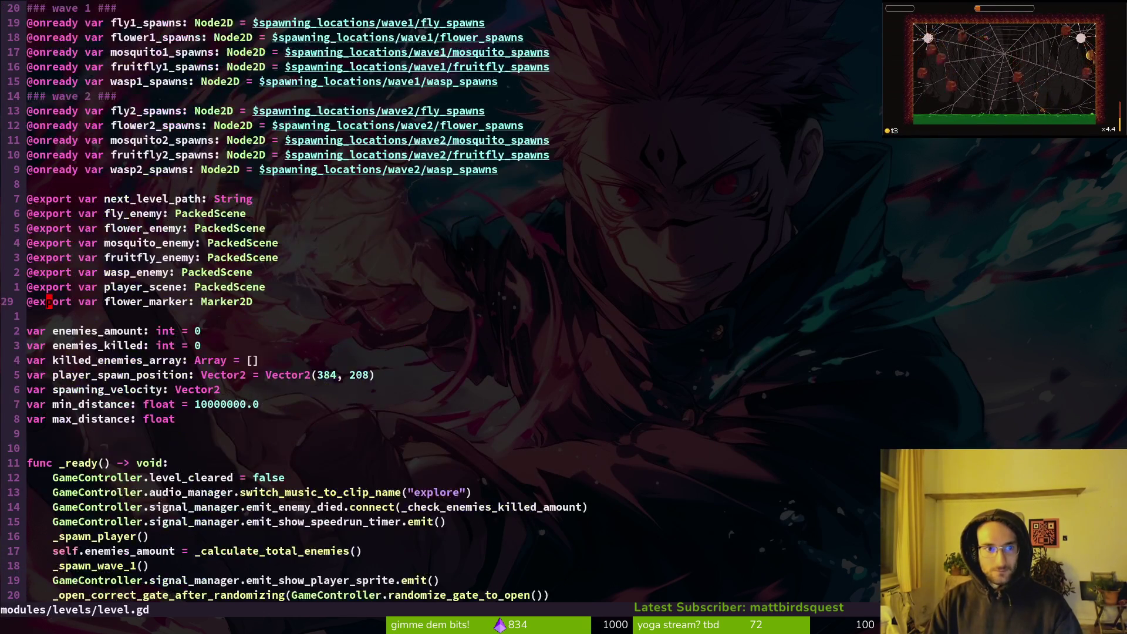
pyautogui.hotkey('shift', 'v')
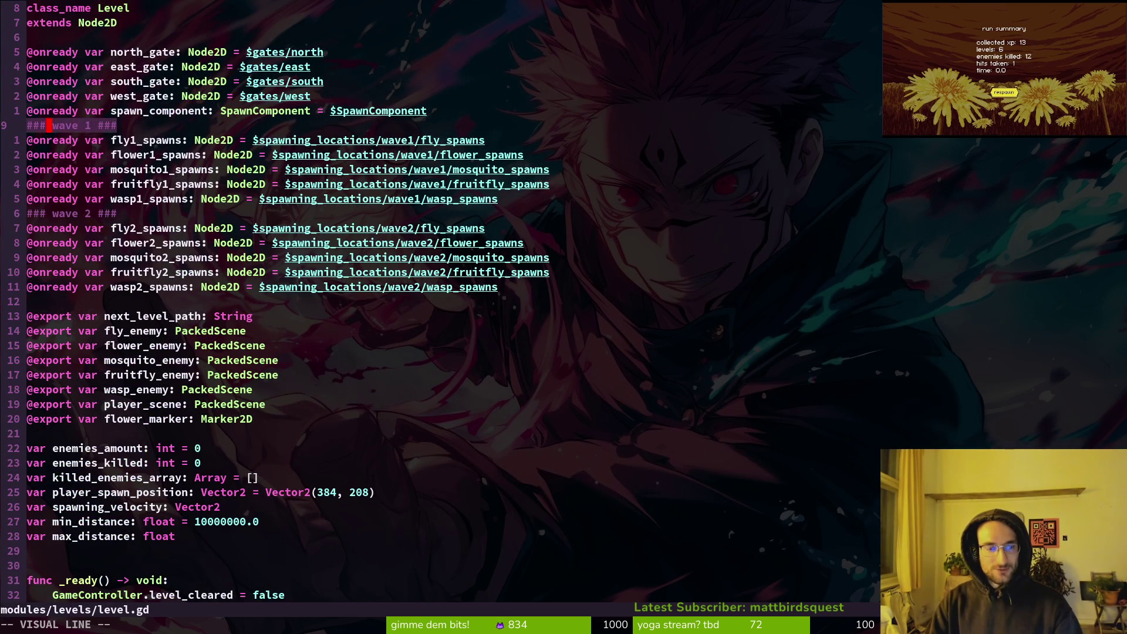
pyautogui.press('j')
pyautogui.press('j')
pyautogui.press('j')
pyautogui.press('y')
pyautogui.hotkey('ctrl', 'o')
pyautogui.write('p')
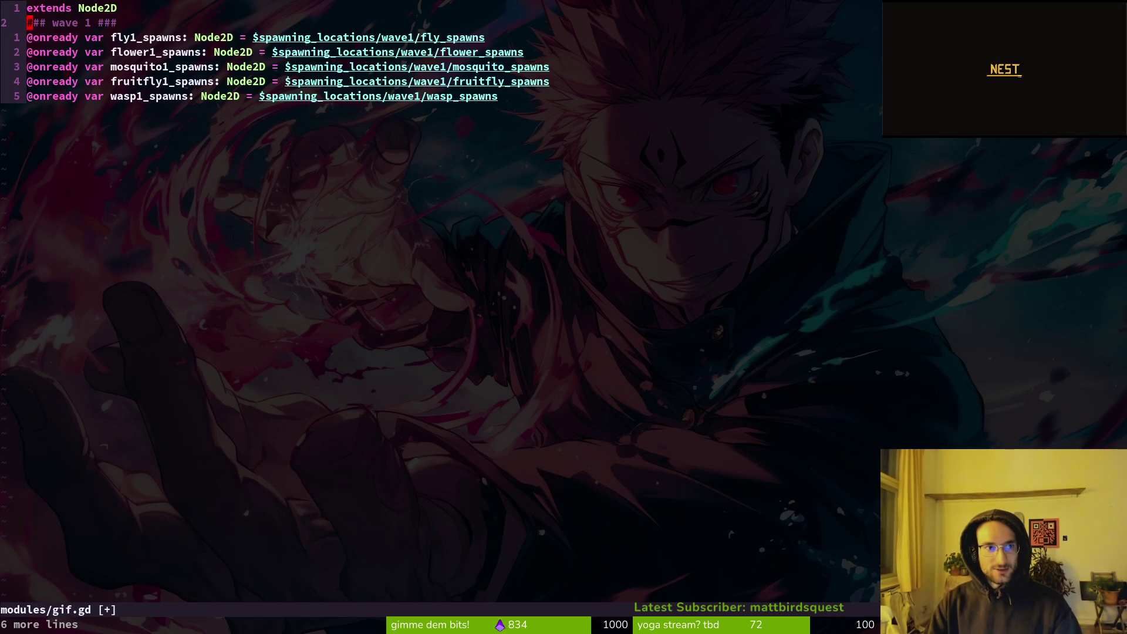
pyautogui.write(':w')
pyautogui.press('Return')
pyautogui.hotkey('ctrl', 'o')
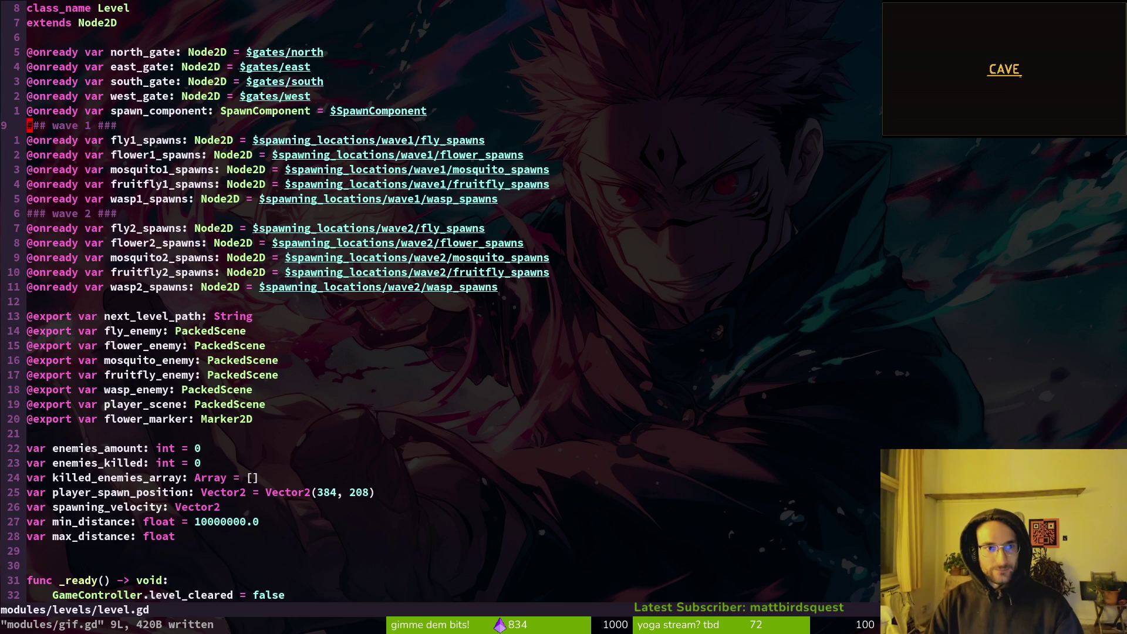
pyautogui.press('y')
pyautogui.press('y')
pyautogui.hotkey('ctrl', 'o')
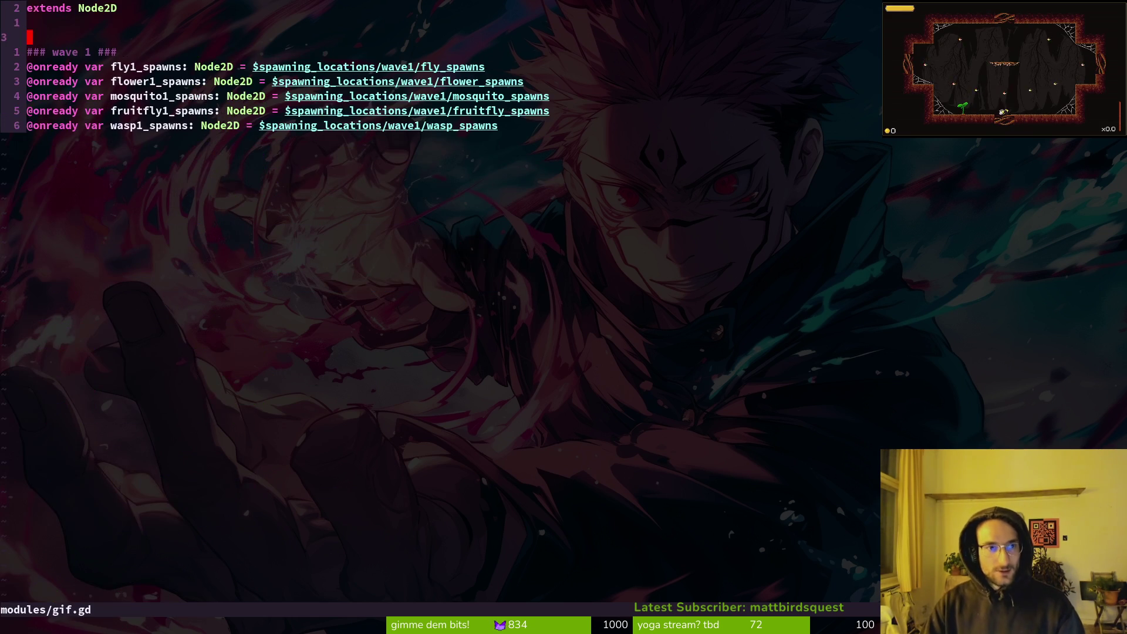
pyautogui.write('jp:w')
pyautogui.press('Return')
pyautogui.hotkey('ctrl', 'o')
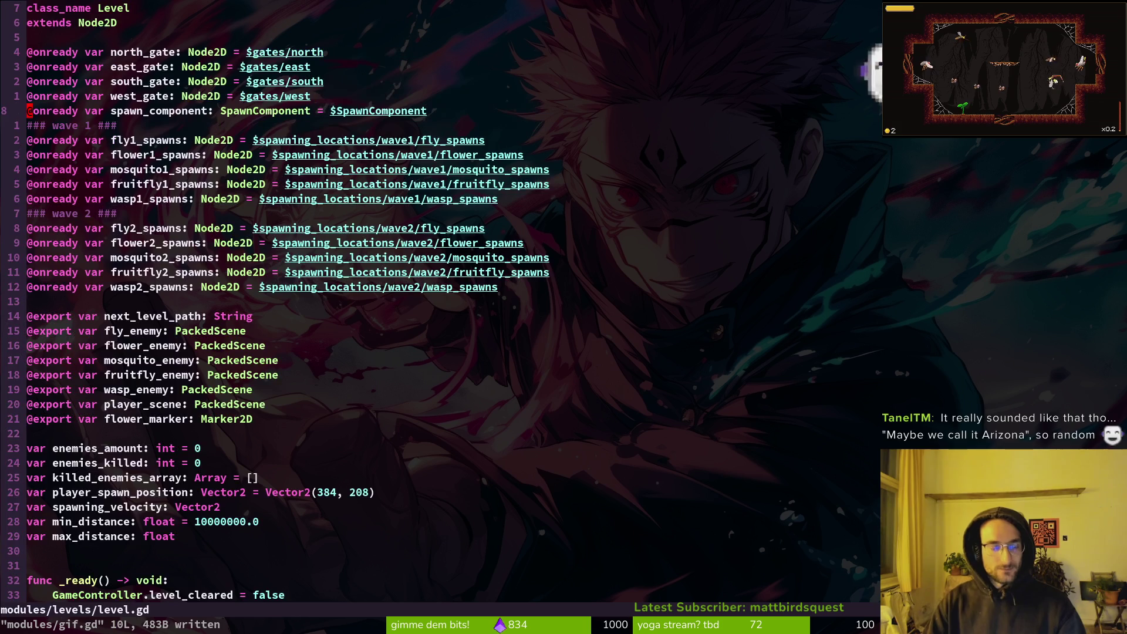
pyautogui.press('j')
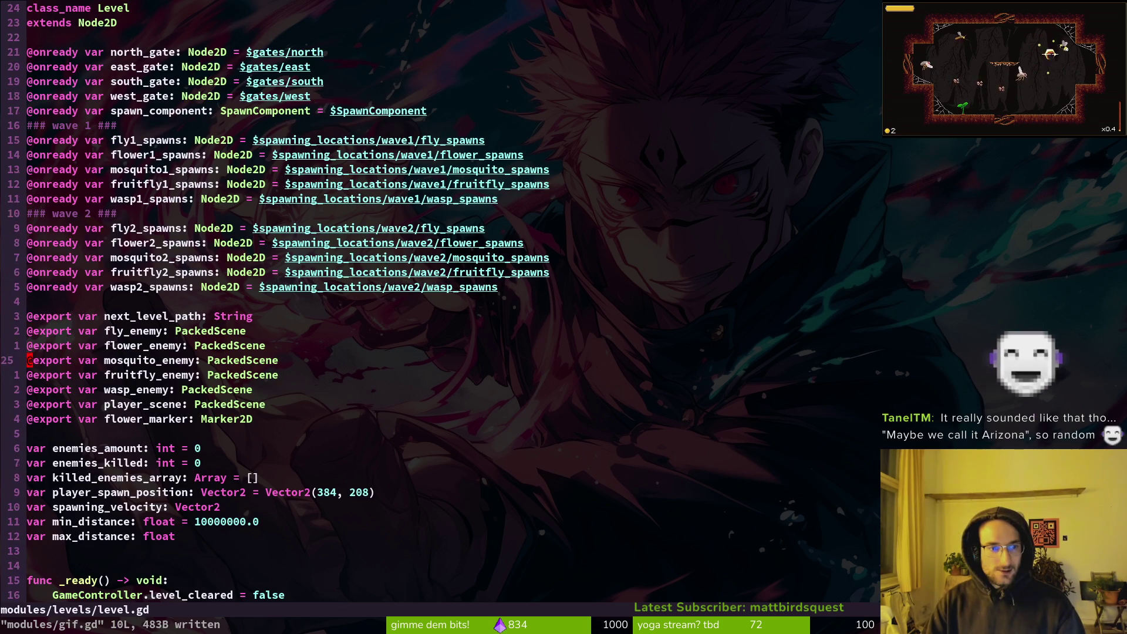
pyautogui.hotkey('shift', 'v')
pyautogui.press('j')
pyautogui.press('j')
pyautogui.press('j')
pyautogui.press('j')
pyautogui.press('j')
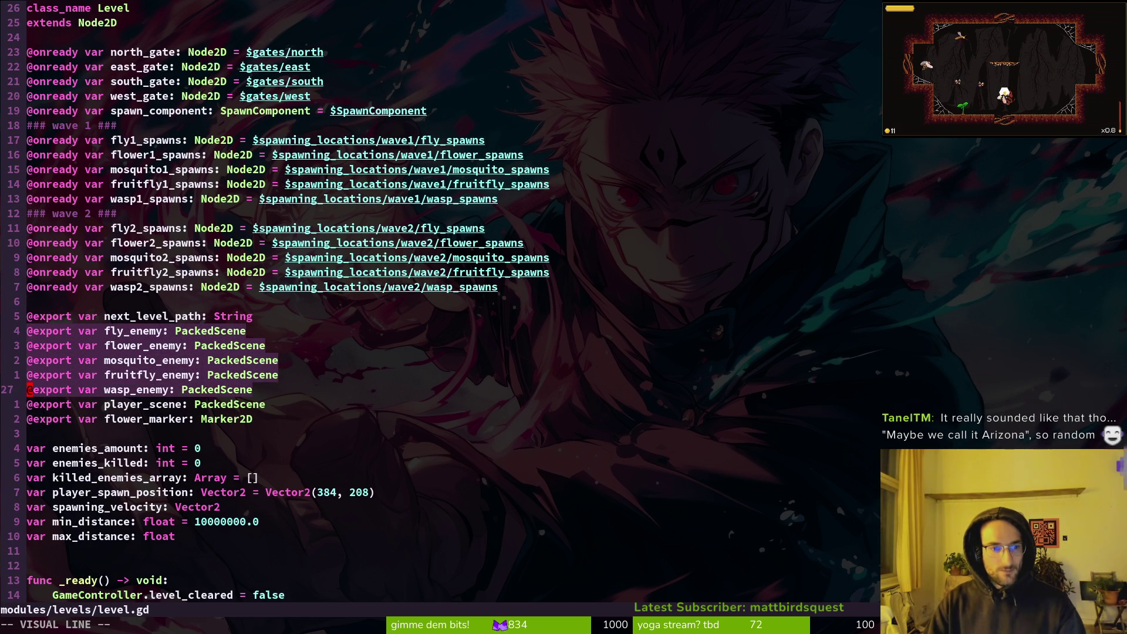
pyautogui.press('k')
pyautogui.press('y')
pyautogui.hotkey('ctrl', '6')
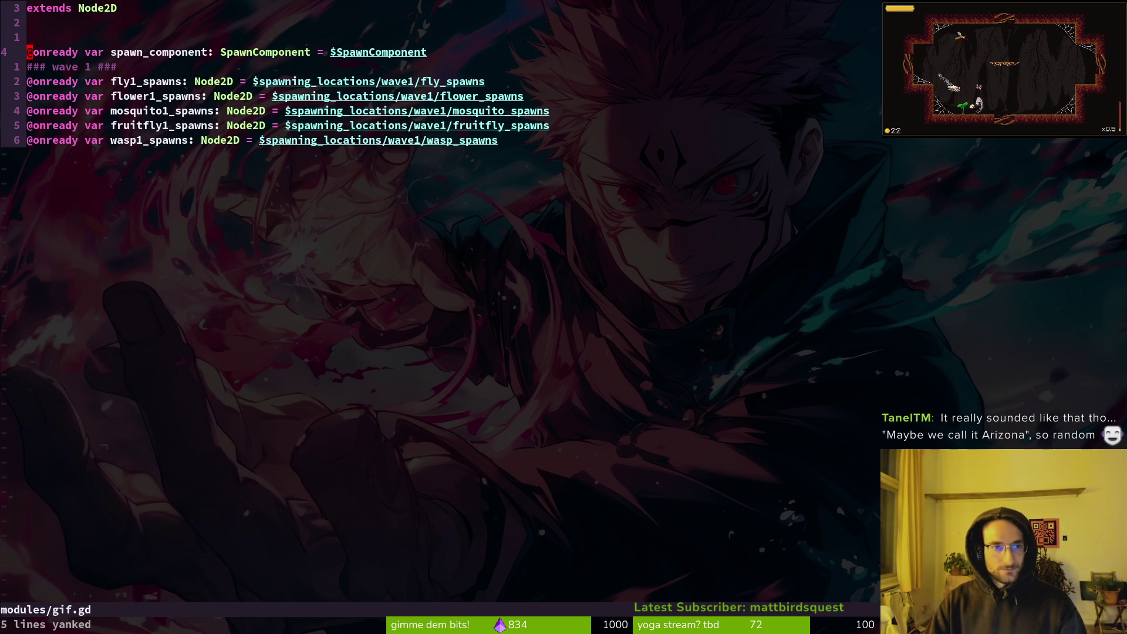
pyautogui.press('o')
pyautogui.press('Escape')
pyautogui.press('p')
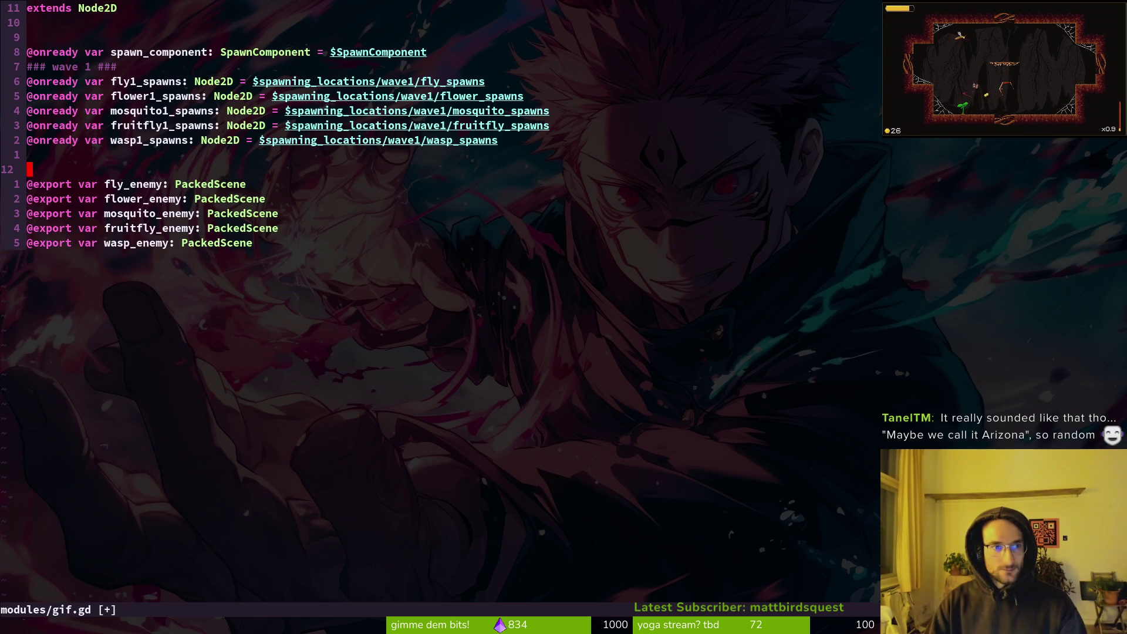
pyautogui.hotkey('ctrl', 's')
# Browse level.gd's _ready to locate the _spawn_player() and _spawn_wave_1() calls
pyautogui.hotkey('ctrl', '6')
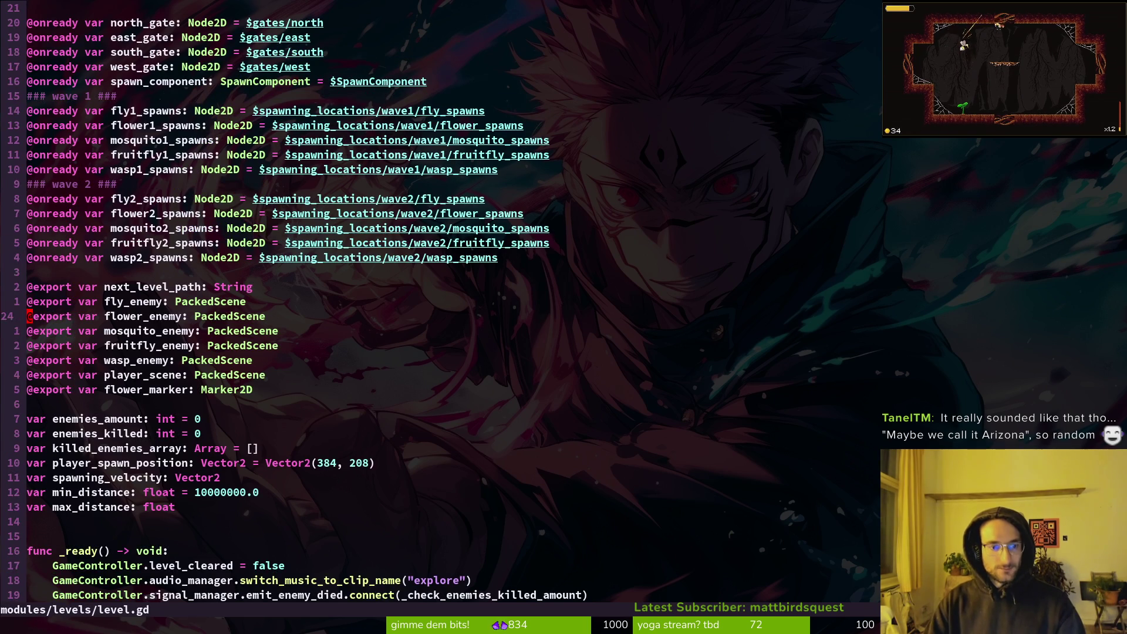
pyautogui.press('j')
pyautogui.press('j')
pyautogui.press('j')
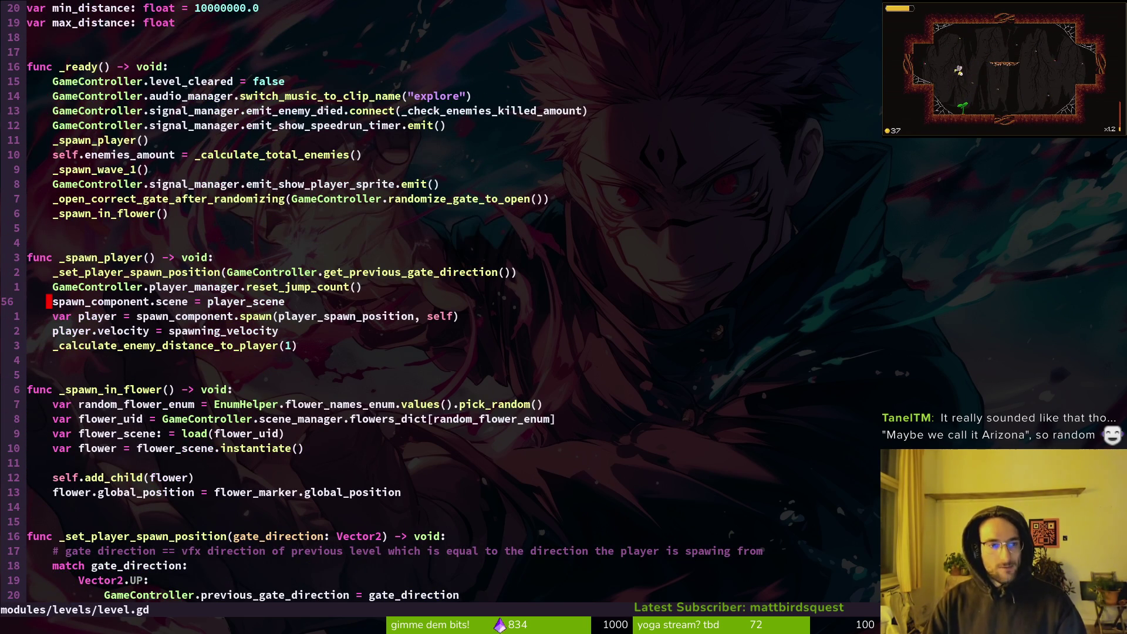
pyautogui.press('k')
pyautogui.press('k')
pyautogui.press('k')
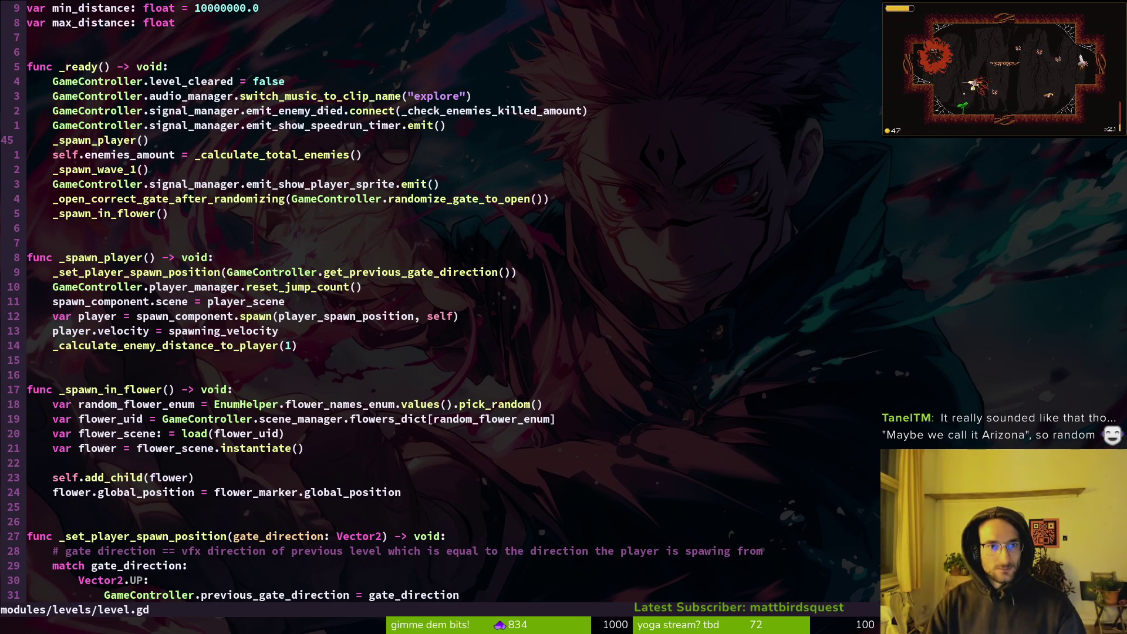
pyautogui.press('j')
pyautogui.press('j')
pyautogui.press('V')
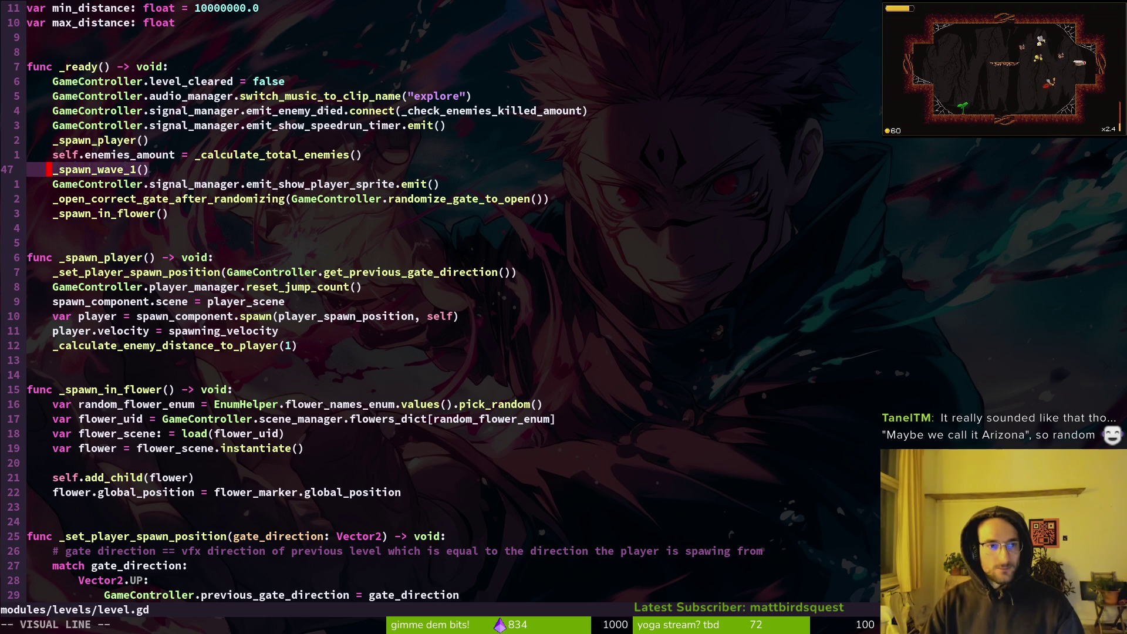
pyautogui.press('Escape')
pyautogui.hotkey('ctrl', '6')
pyautogui.hotkey('alt', 'Tab')
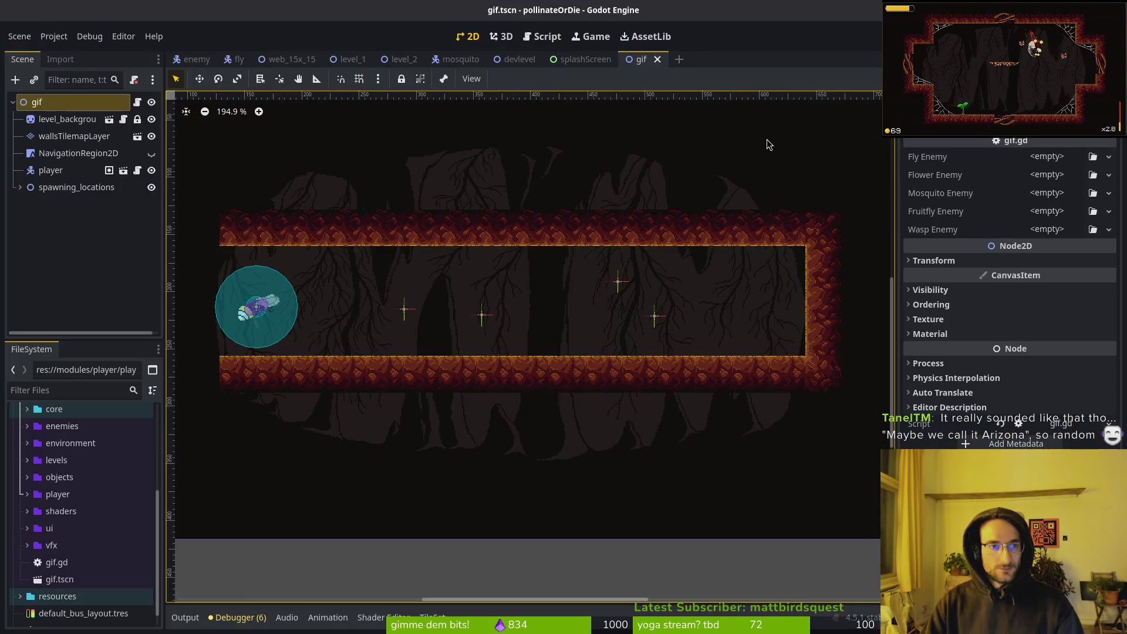
pyautogui.hotkey('alt', 'Tab')
pyautogui.hotkey('ctrl', '6')
# Yank the nine-line _ready function from level.gd
pyautogui.press('{')
pyautogui.press('V')
pyautogui.press('j')
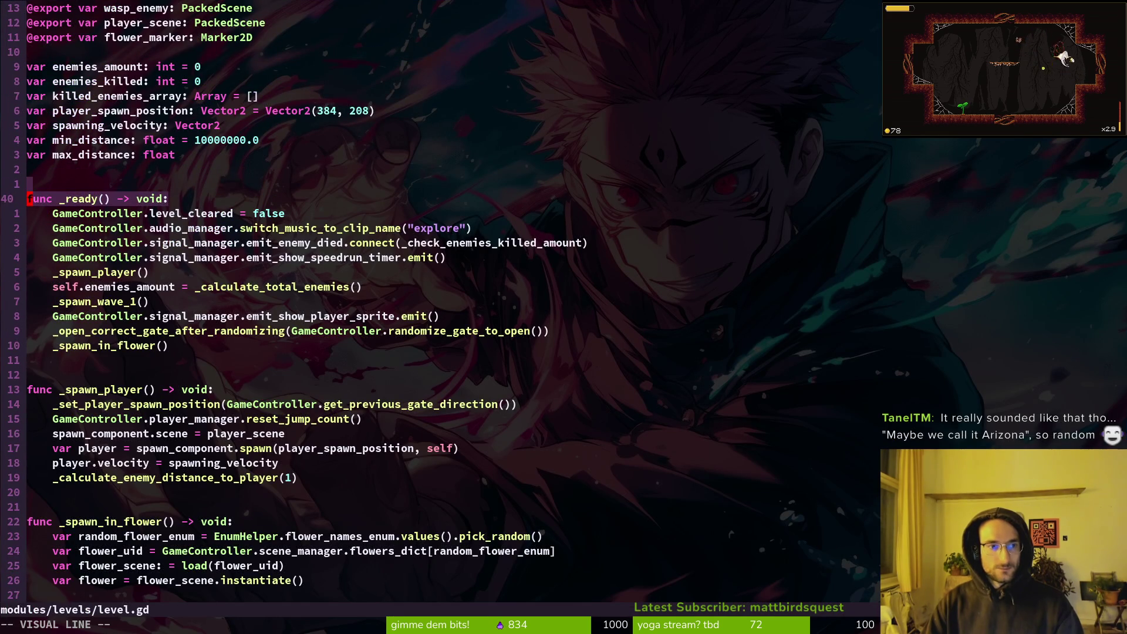
pyautogui.press('j')
pyautogui.press('j')
pyautogui.press('j')
pyautogui.press('y')
# Paste _ready into gif.gd, delete the _spawn_player and enemies_amount lines, and save
pyautogui.hotkey('ctrl', '6')
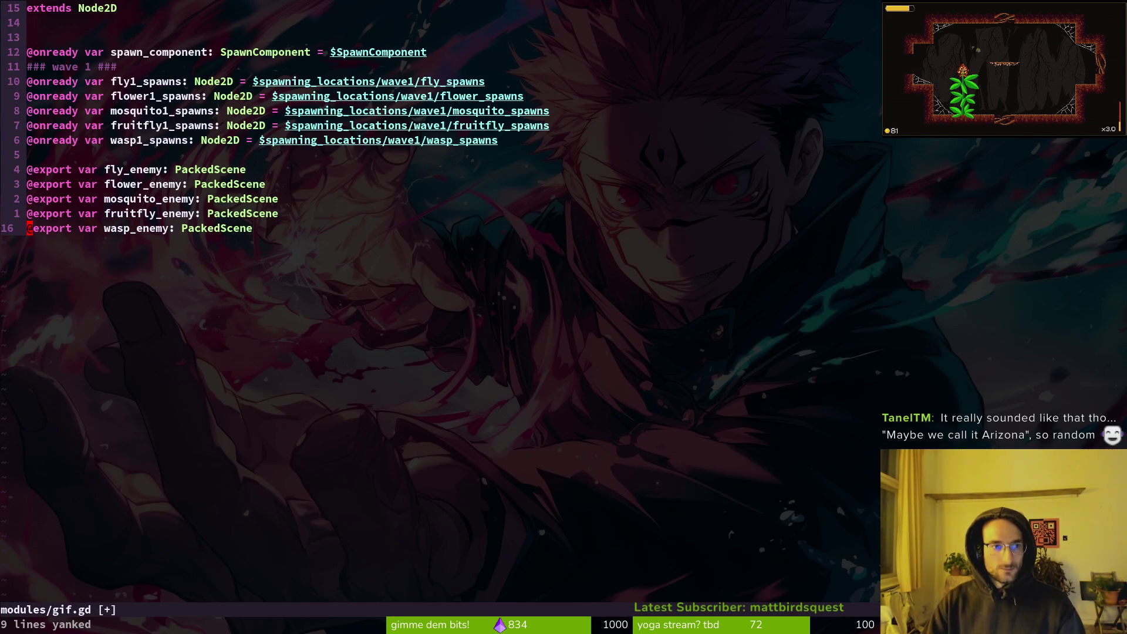
pyautogui.press('p')
pyautogui.press('j')
pyautogui.press('j')
pyautogui.press('j')
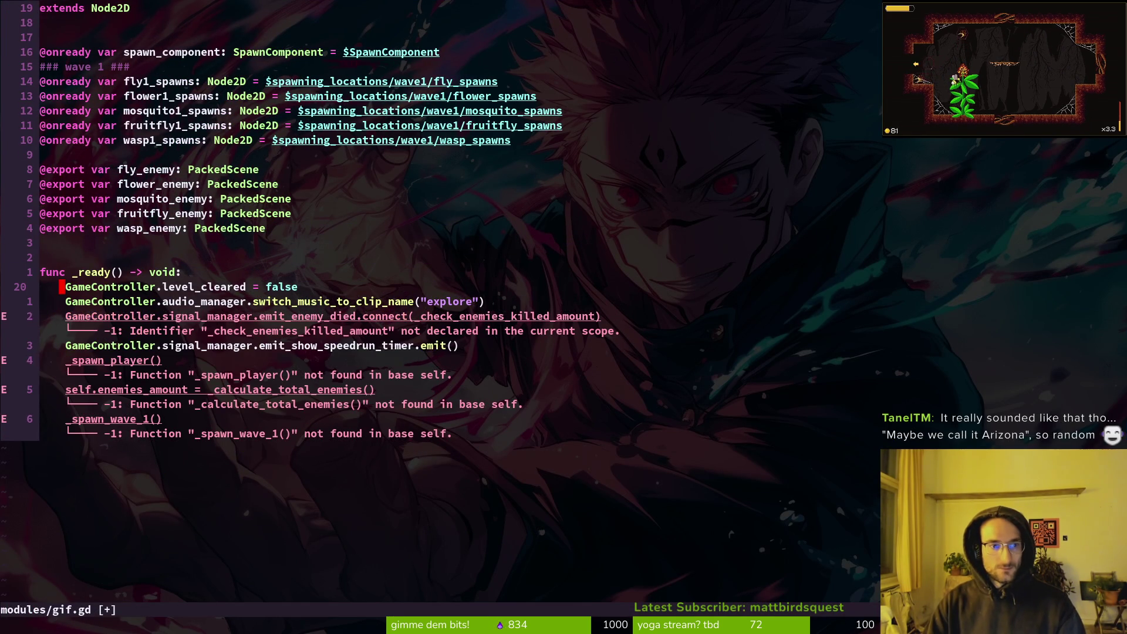
pyautogui.press('d')
pyautogui.press('d')
pyautogui.press('d')
pyautogui.press('d')
pyautogui.press('d')
pyautogui.press('d')
pyautogui.press('d')
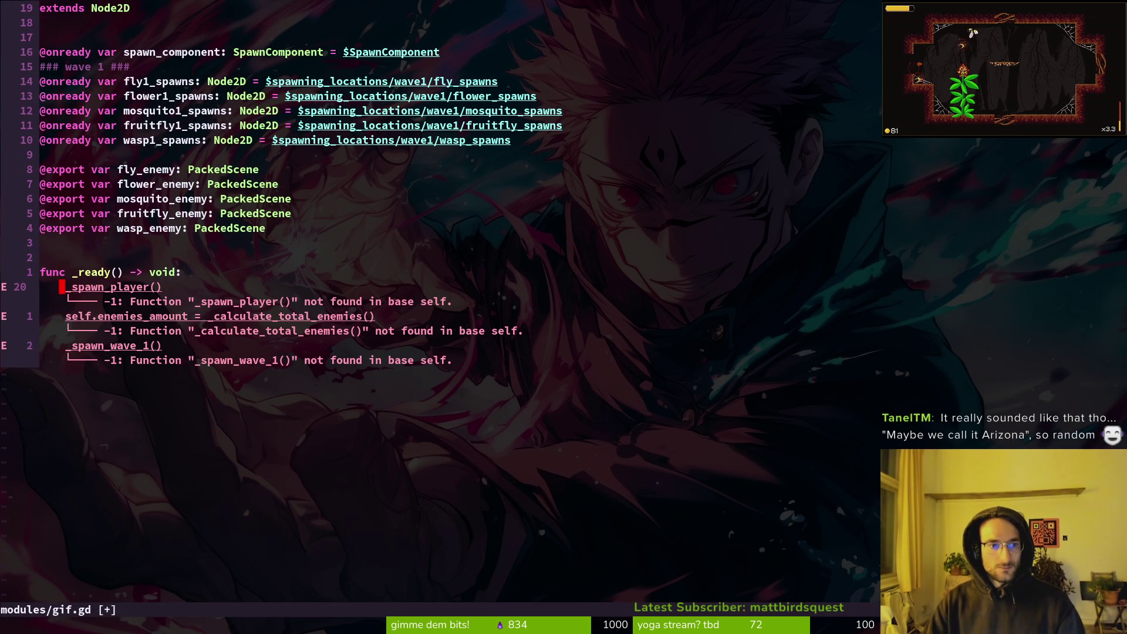
pyautogui.press('d')
pyautogui.press('d')
pyautogui.press('d')
pyautogui.write(':w')
pyautogui.press('Return')
pyautogui.hotkey('ctrl', '6')
pyautogui.press('z')
pyautogui.press('z')
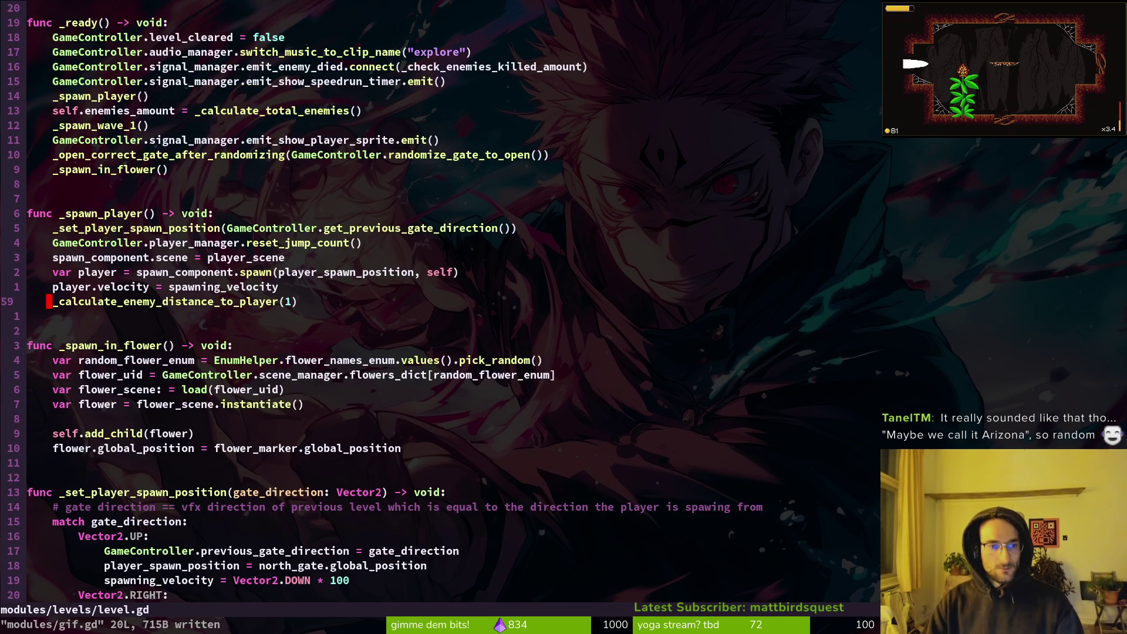
# Yank level.gd's whole _spawn_wave_1 function and add blank lines below _ready in gif.gd
pyautogui.hotkey('ctrl', 'd')
pyautogui.hotkey('ctrl', 'd')
pyautogui.hotkey('ctrl', 'd')
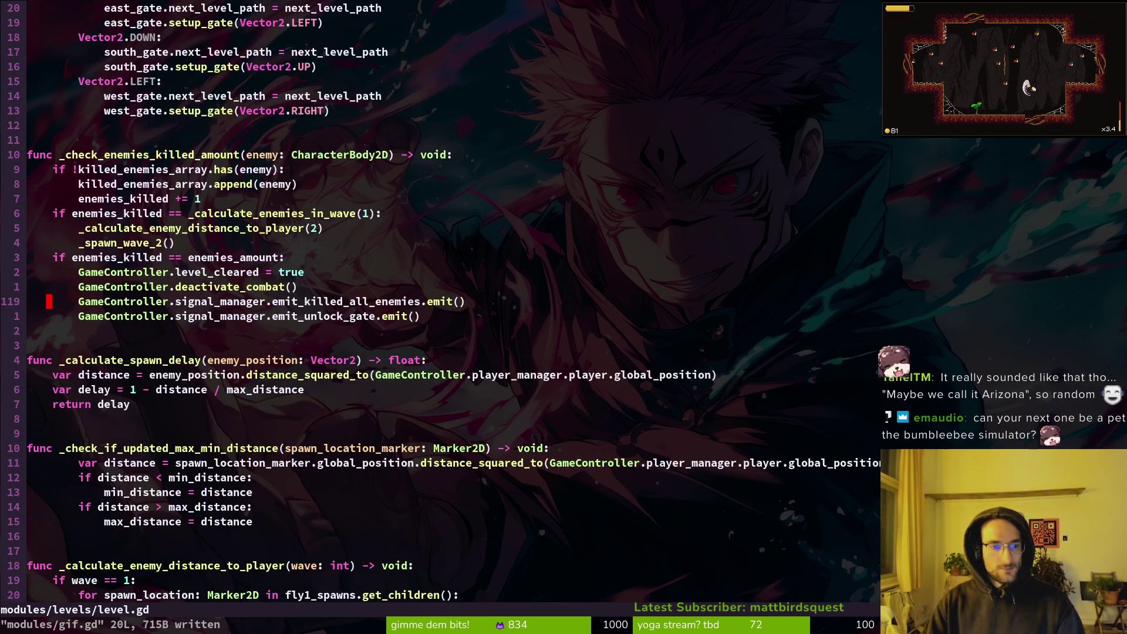
pyautogui.hotkey('ctrl', 'd')
pyautogui.hotkey('ctrl', 'd')
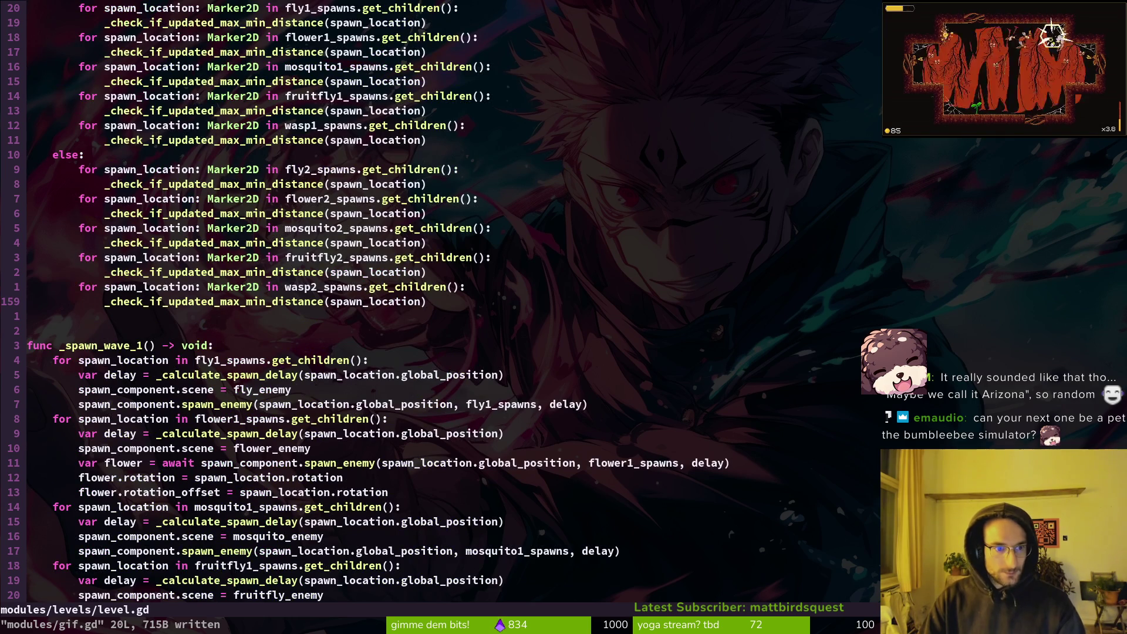
pyautogui.press('j')
pyautogui.press('j')
pyautogui.press('j')
pyautogui.hotkey('shift', 'v')
pyautogui.hotkey('ctrl', 'd')
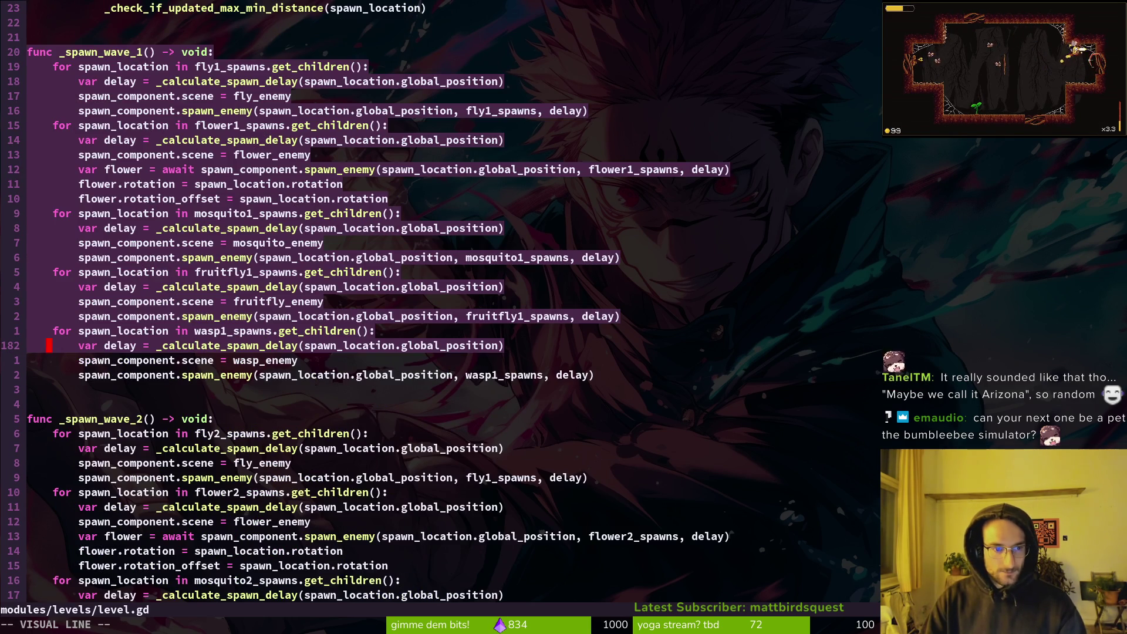
pyautogui.press('j')
pyautogui.press('j')
pyautogui.press('y')
pyautogui.hotkey('ctrl', '6')
pyautogui.press('p')
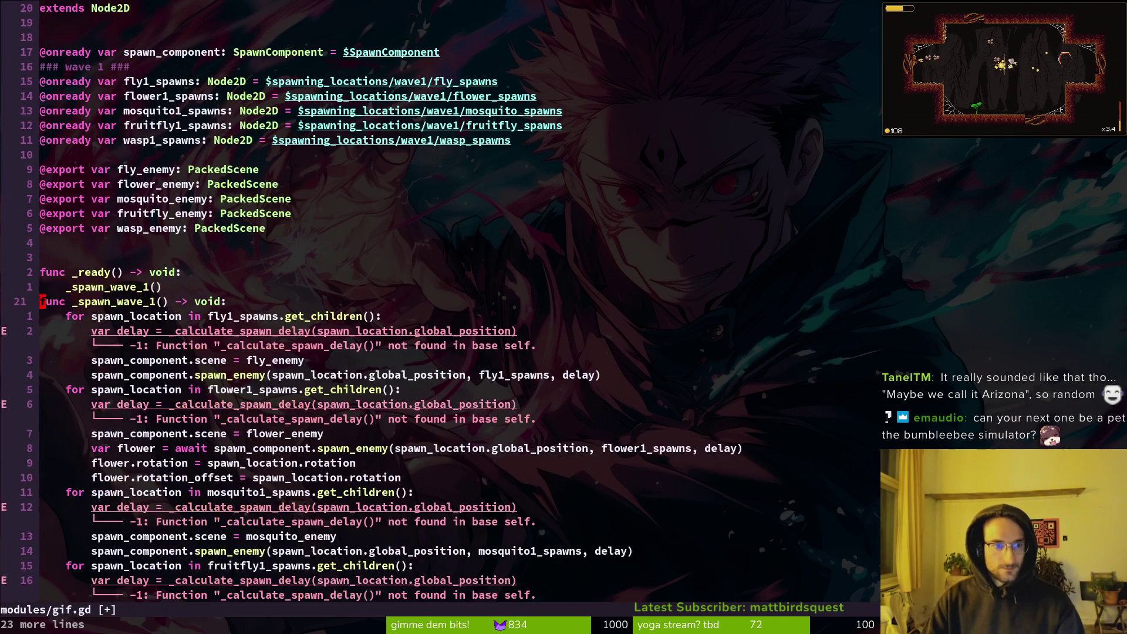
pyautogui.press('O')
pyautogui.press('Return')
pyautogui.press('Escape')
# Paste _spawn_wave_1 into gif.gd and strip the spawn delays from the fly and flower loops
pyautogui.press('j')
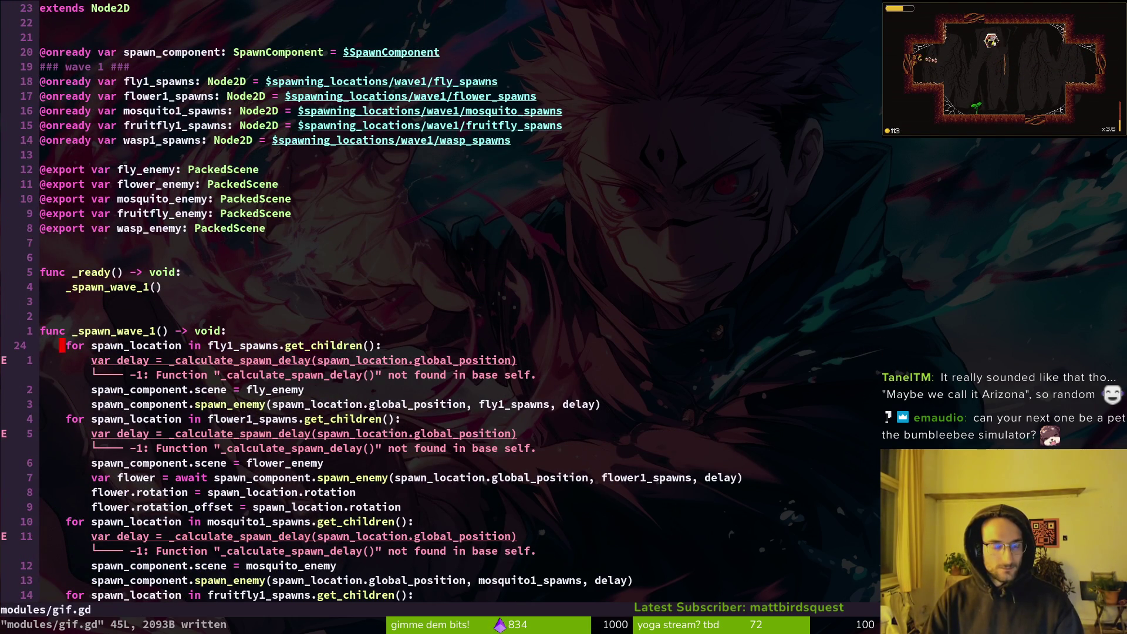
pyautogui.press('j')
pyautogui.press('j')
pyautogui.press('d')
pyautogui.press('d')
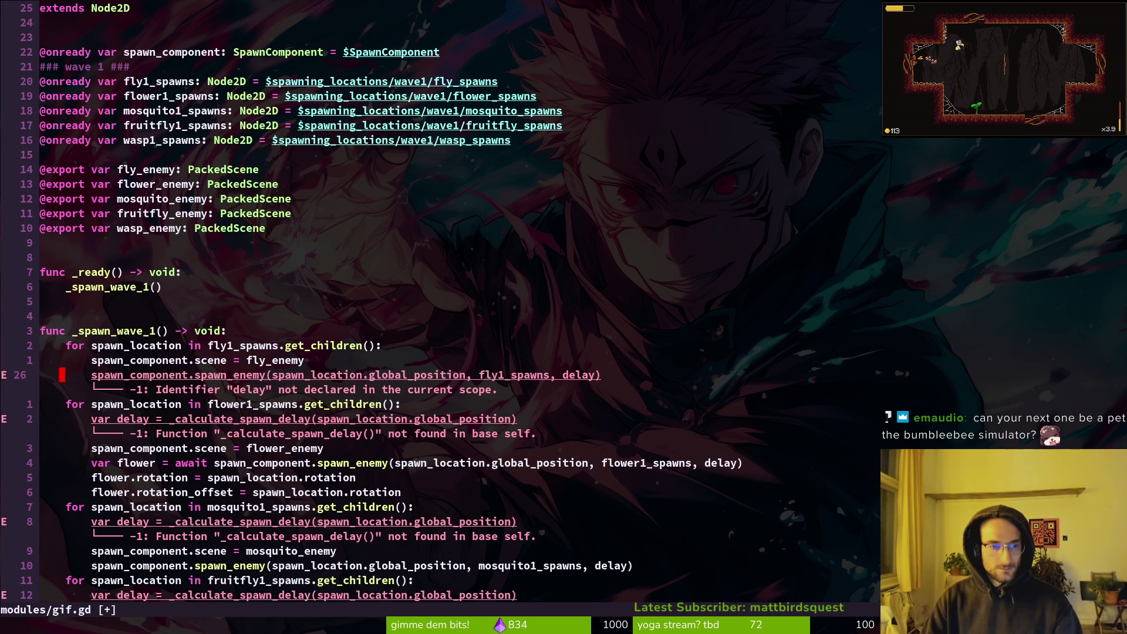
pyautogui.press('BackSpace')
pyautogui.press('BackSpace')
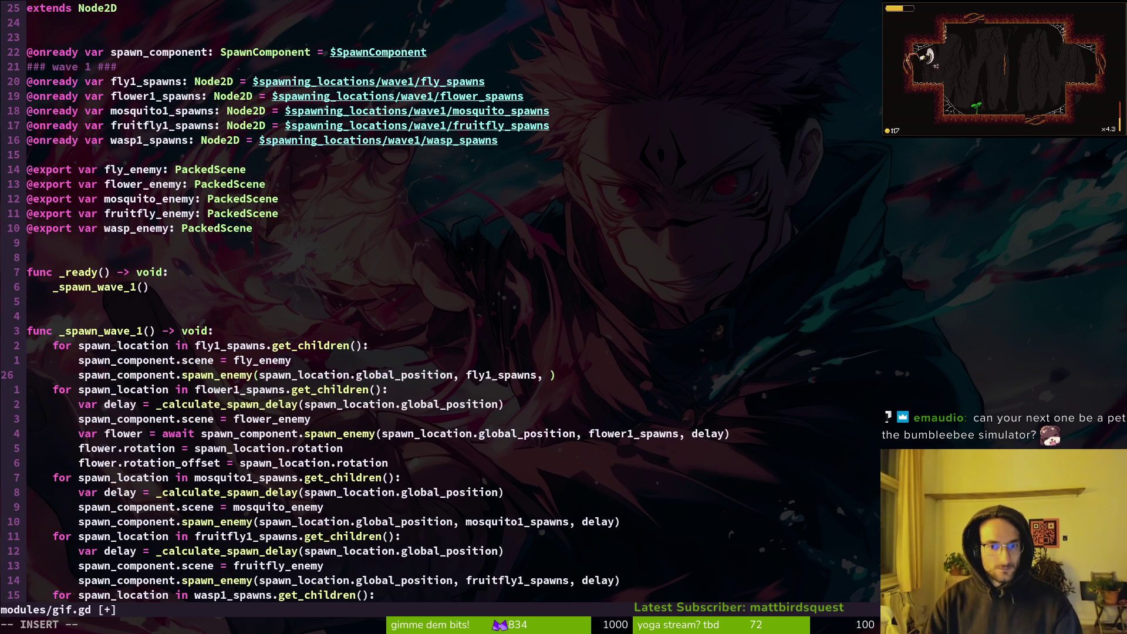
pyautogui.press('Escape')
pyautogui.write(':w')
pyautogui.press('Return')
pyautogui.press('j')
pyautogui.press('j')
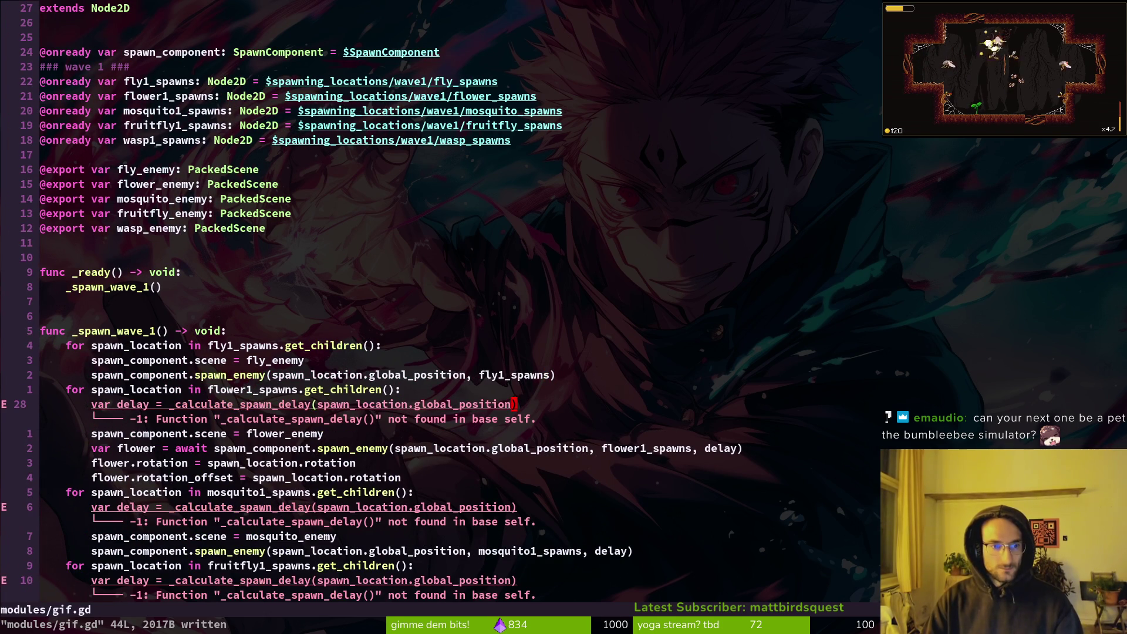
pyautogui.press('d')
pyautogui.press('d')
pyautogui.press('j')
pyautogui.press('w')
pyautogui.press('w')
pyautogui.press('w')
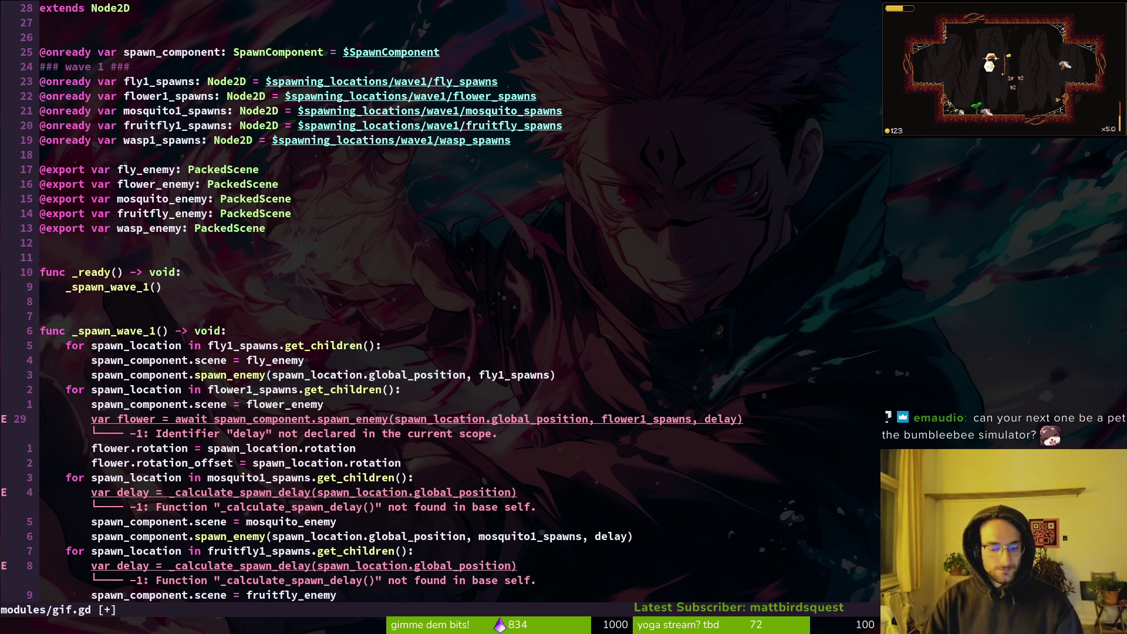
pyautogui.press('A')
pyautogui.press('BackSpace')
pyautogui.press('BackSpace')
pyautogui.press('BackSpace')
pyautogui.press('Escape')
pyautogui.write(':w')
pyautogui.press('Return')
# Remove the delay calculations and delay arguments from the mosquito and fruitfly loops
pyautogui.press('j')
pyautogui.press('j')
pyautogui.press('j')
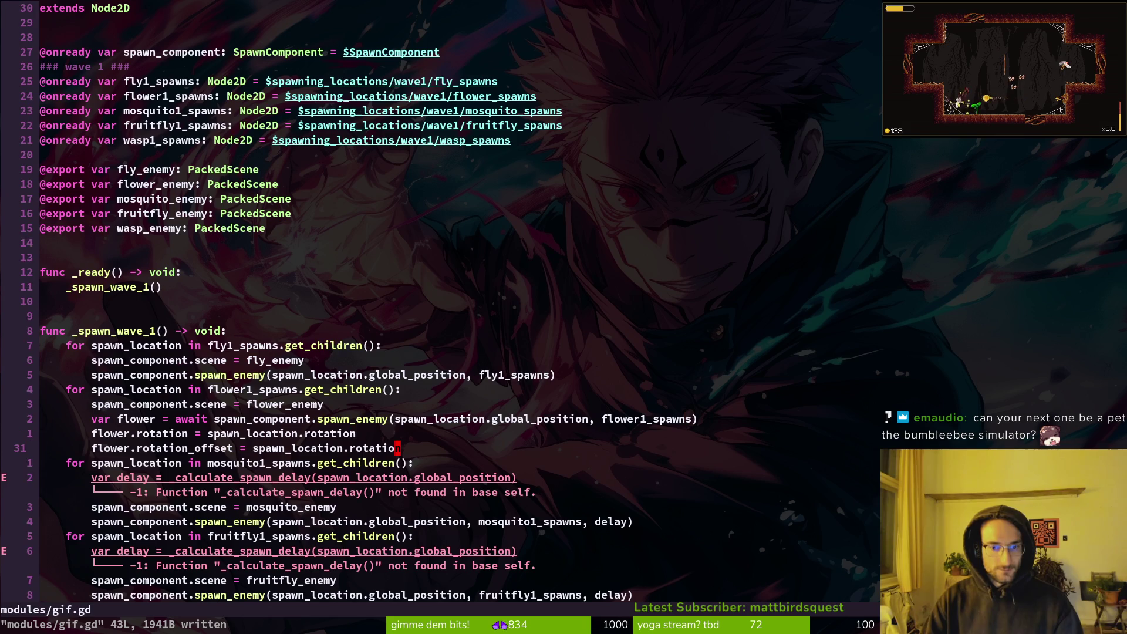
pyautogui.press('$')
pyautogui.press('j')
pyautogui.press('d')
pyautogui.press('d')
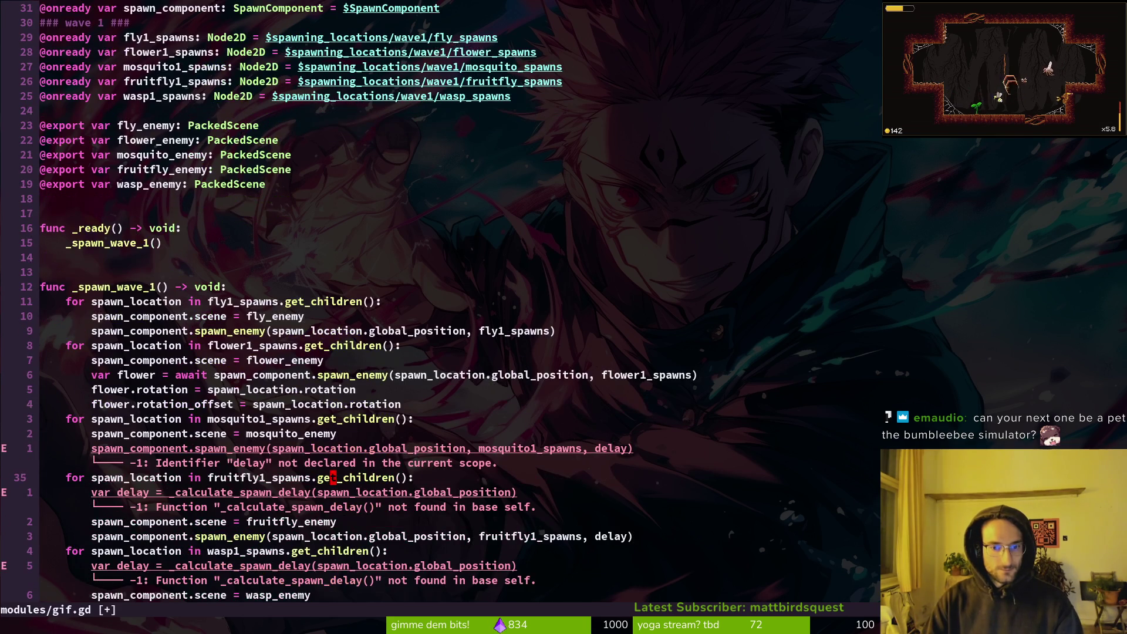
pyautogui.press('j')
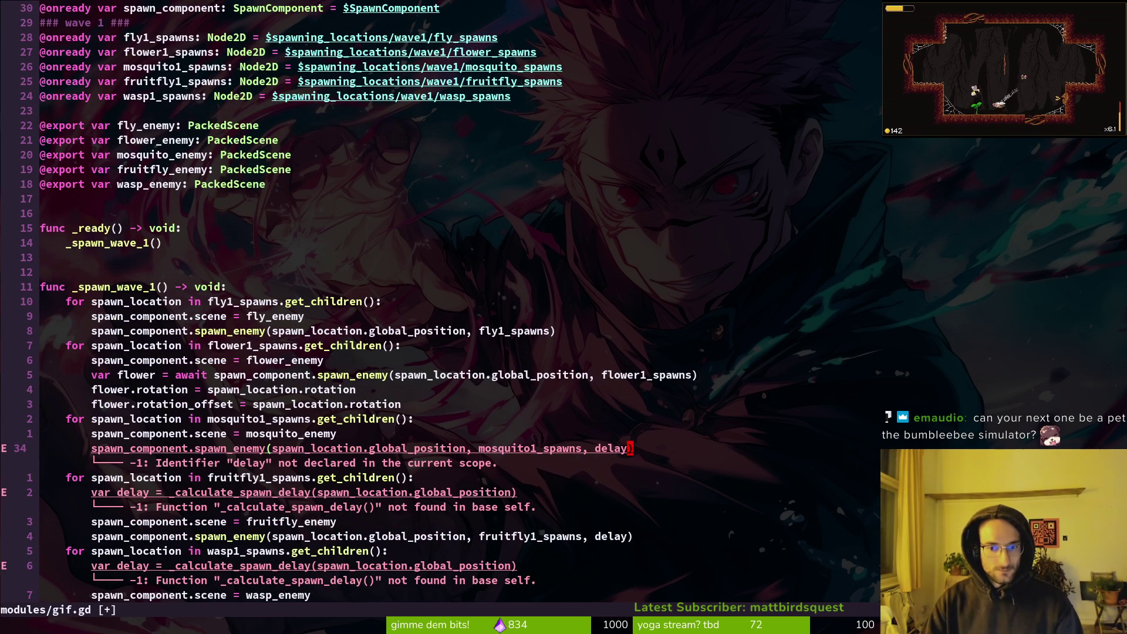
pyautogui.press('d')
pyautogui.press('F')
pyautogui.press(',')
pyautogui.press('x')
pyautogui.press('j')
pyautogui.press('j')
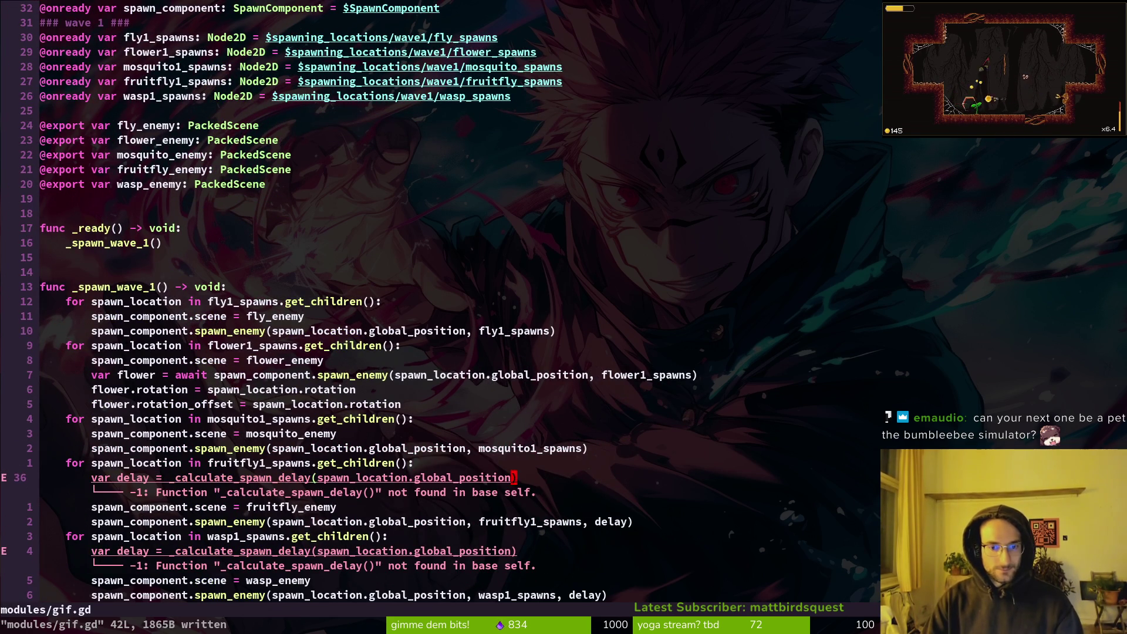
pyautogui.press('d')
pyautogui.press('d')
pyautogui.press('j')
pyautogui.press('j')
pyautogui.press('k')
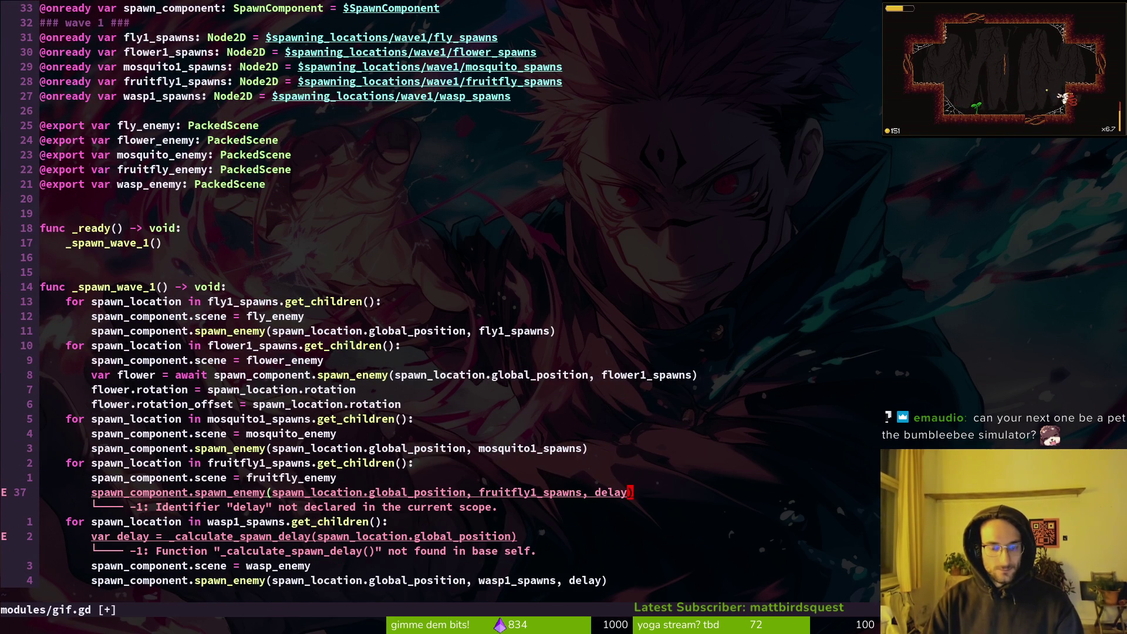
pyautogui.press('d')
pyautogui.press('F')
pyautogui.press(',')
# Strip the delay from the wasp loop and save gif.gd
pyautogui.press('j')
pyautogui.press('j')
pyautogui.press('d')
pyautogui.press('d')
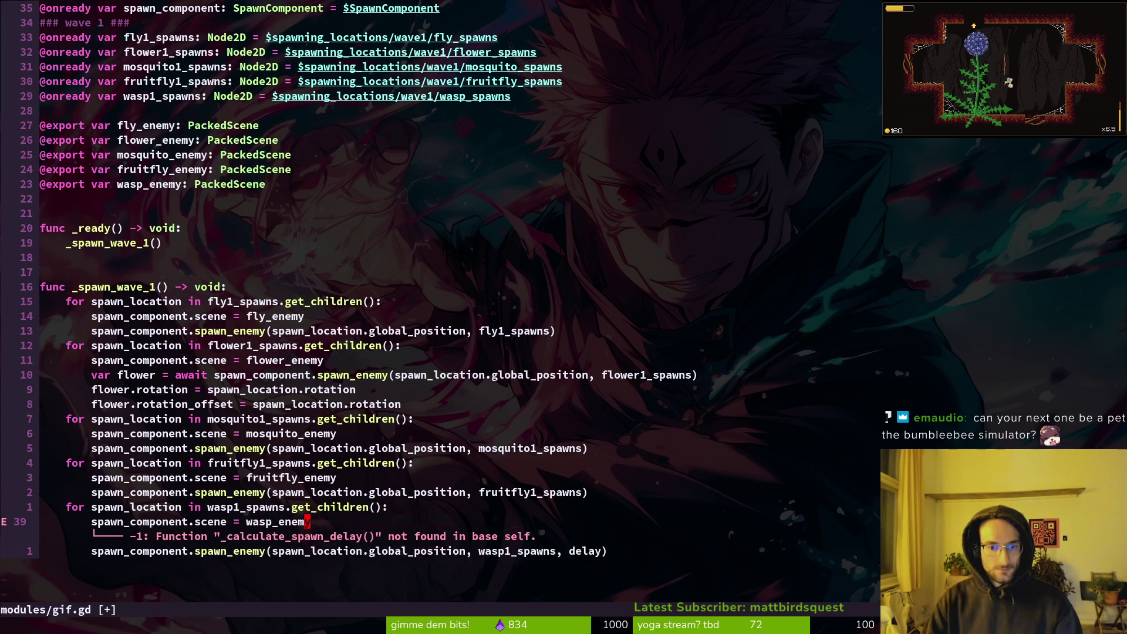
pyautogui.press('j')
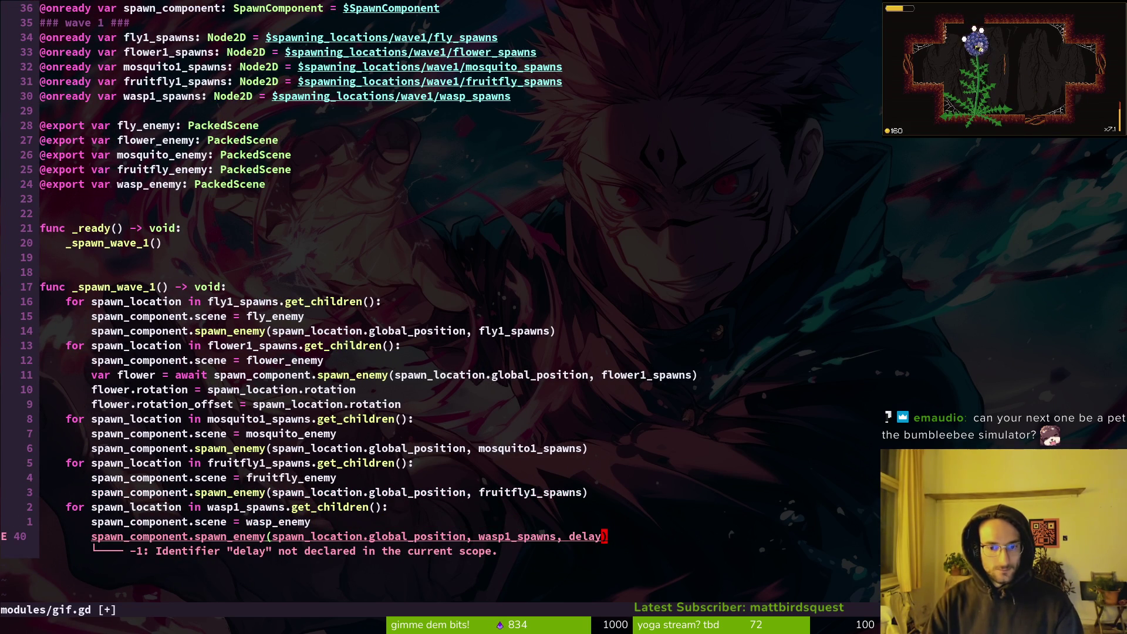
pyautogui.press('c')
pyautogui.press('i')
pyautogui.press('w')
pyautogui.press('BackSpace')
pyautogui.press('BackSpace')
pyautogui.press('Escape')
pyautogui.write(':w')
pyautogui.press('Return')
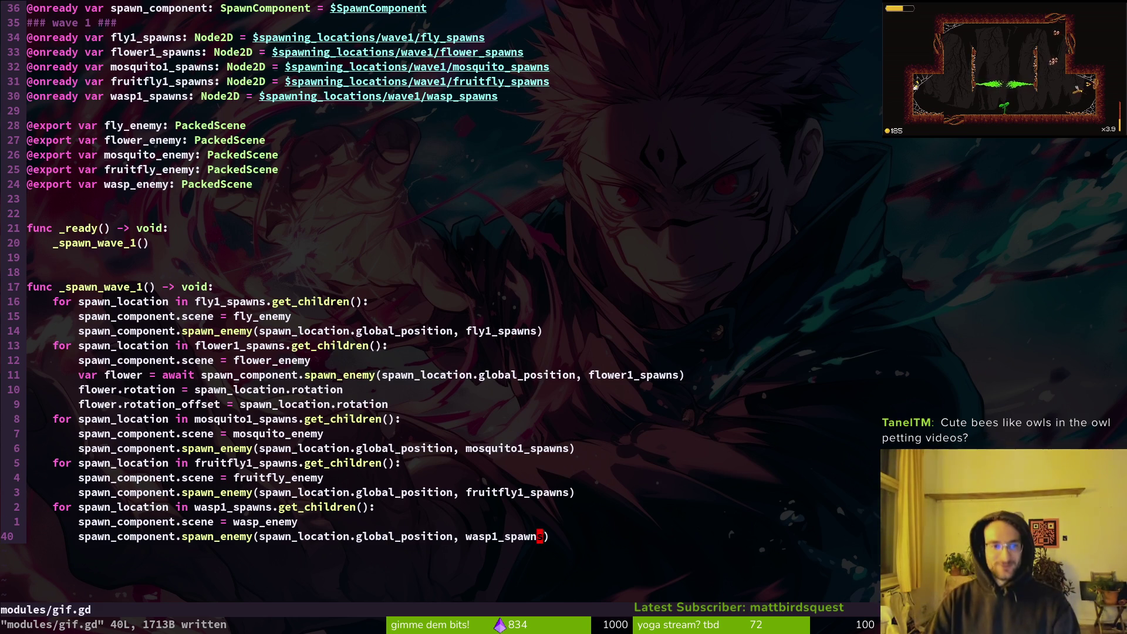
pyautogui.press('k')
pyautogui.press('k')
pyautogui.press('k')
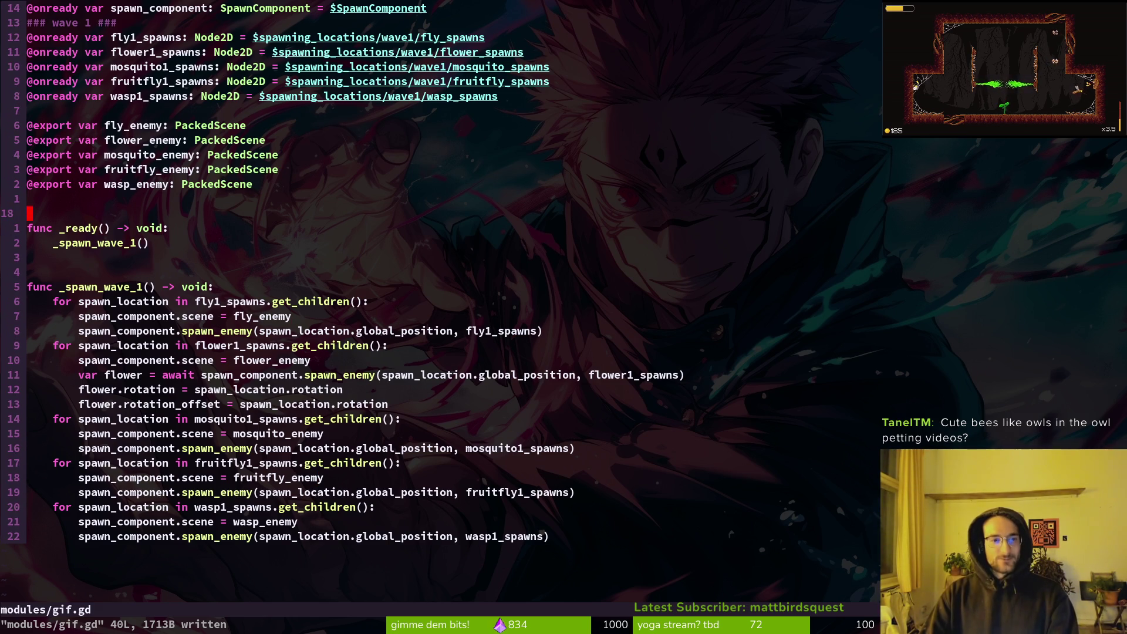
# Quick-load fly.tscn into Fly Enemy and mutated_flower.tscn into the Flower Enemy slot
pyautogui.hotkey('alt', 'Tab')
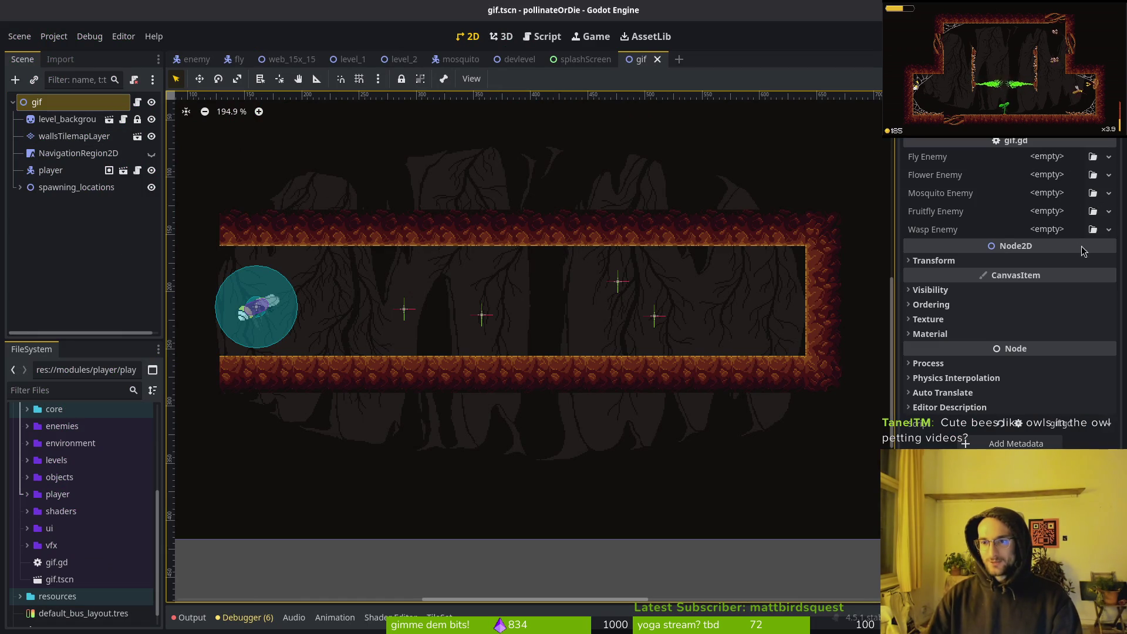
pyautogui.click(1051, 156)
pyautogui.click(1069, 218)
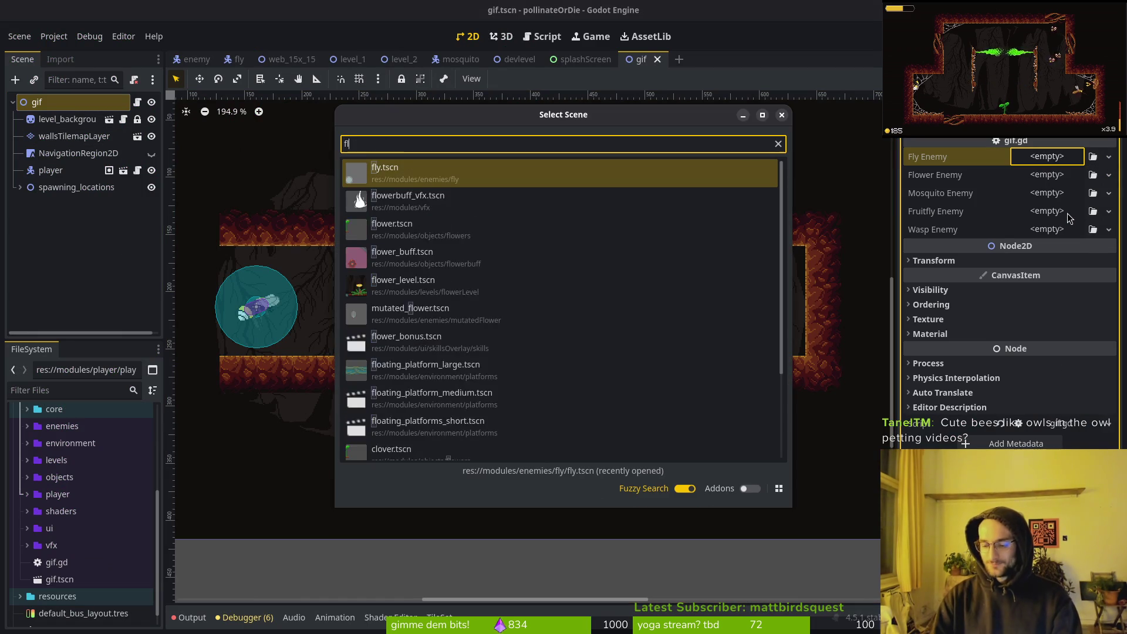
pyautogui.write('flyts')
pyautogui.press('Return')
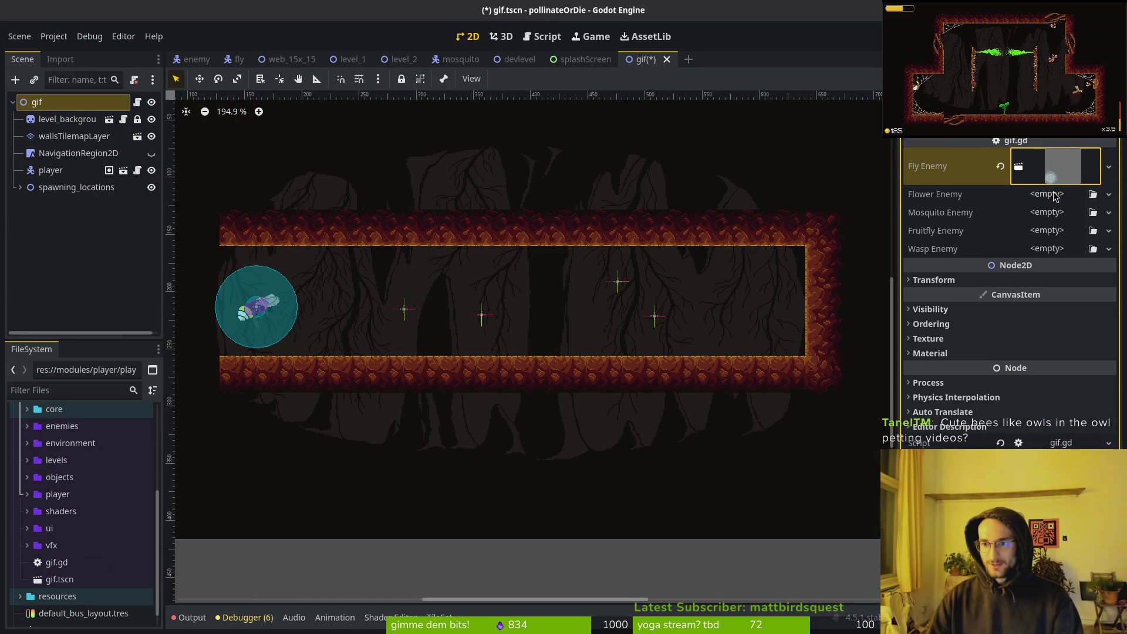
pyautogui.click(1055, 196)
pyautogui.click(1042, 231)
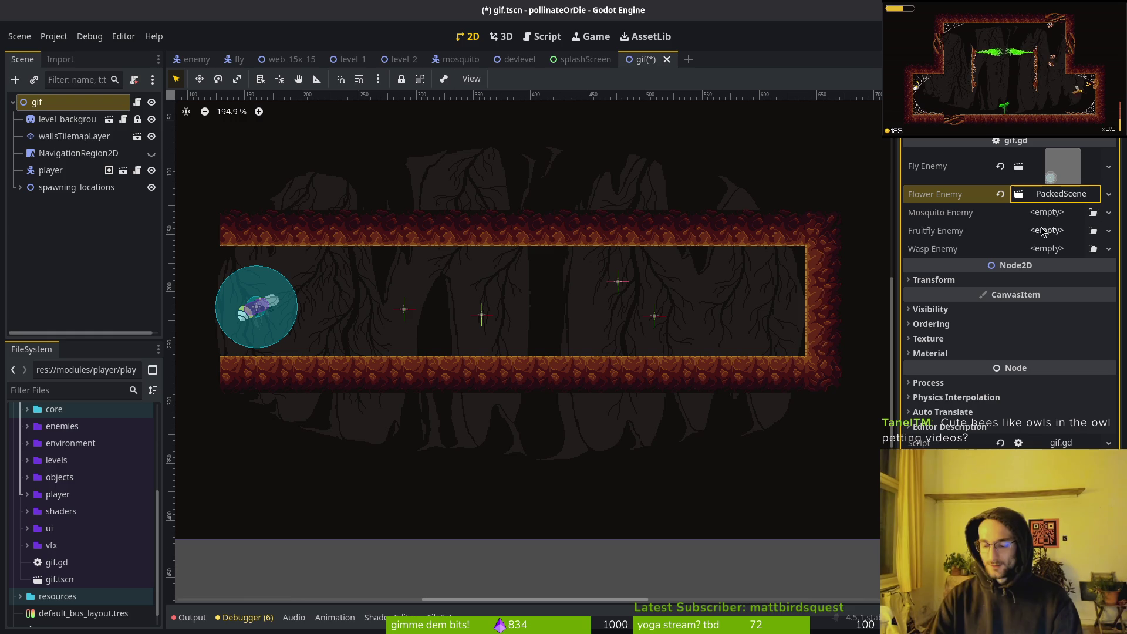
pyautogui.click(1111, 198)
pyautogui.click(1063, 252)
pyautogui.write('flower')
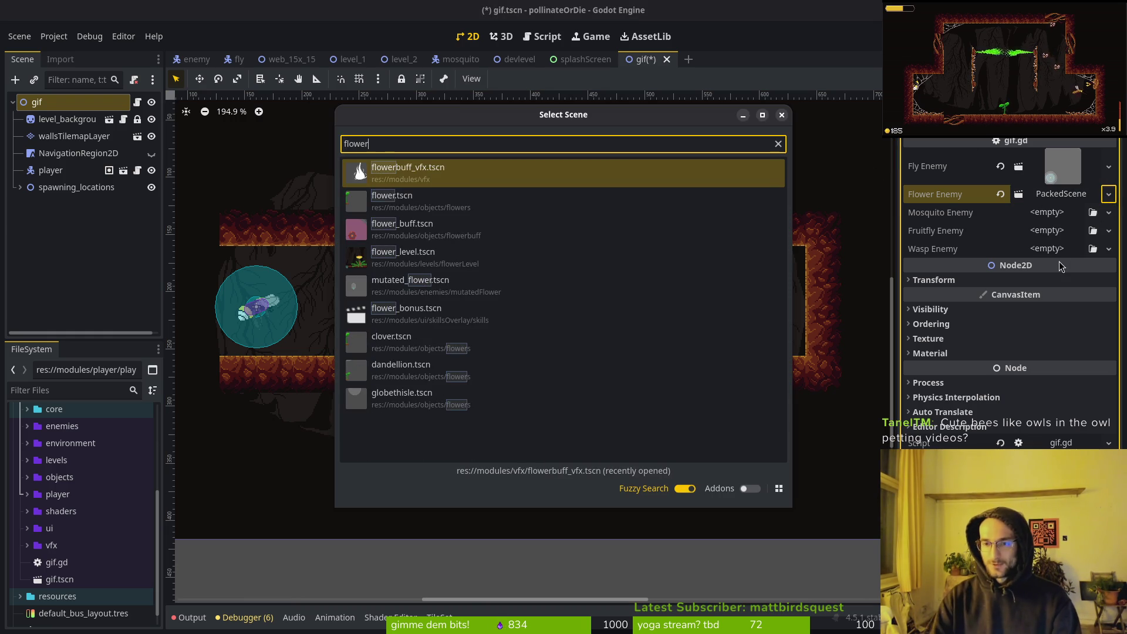
pyautogui.press('Down')
pyautogui.press('Down')
pyautogui.press('Down')
pyautogui.press('Return')
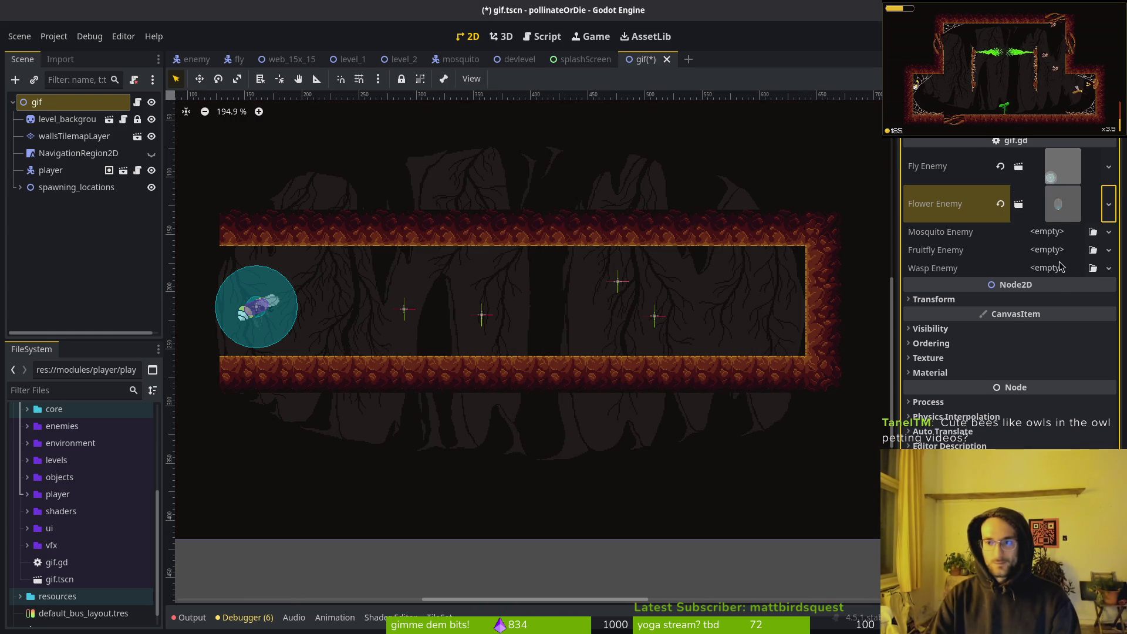
# Quick-load the mosquito, fruitfly.tscn and wasp scenes into the Mosquito, Fruitfly and Wasp Enemy slots
pyautogui.click(1108, 231)
pyautogui.click(1065, 292)
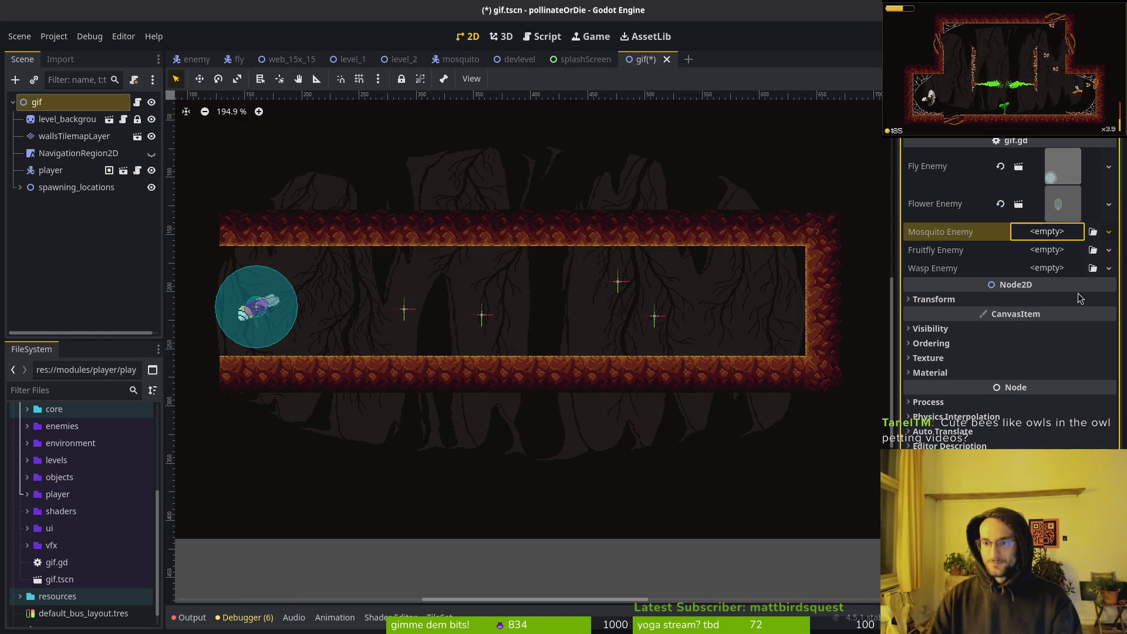
pyautogui.write('mosq')
pyautogui.press('Return')
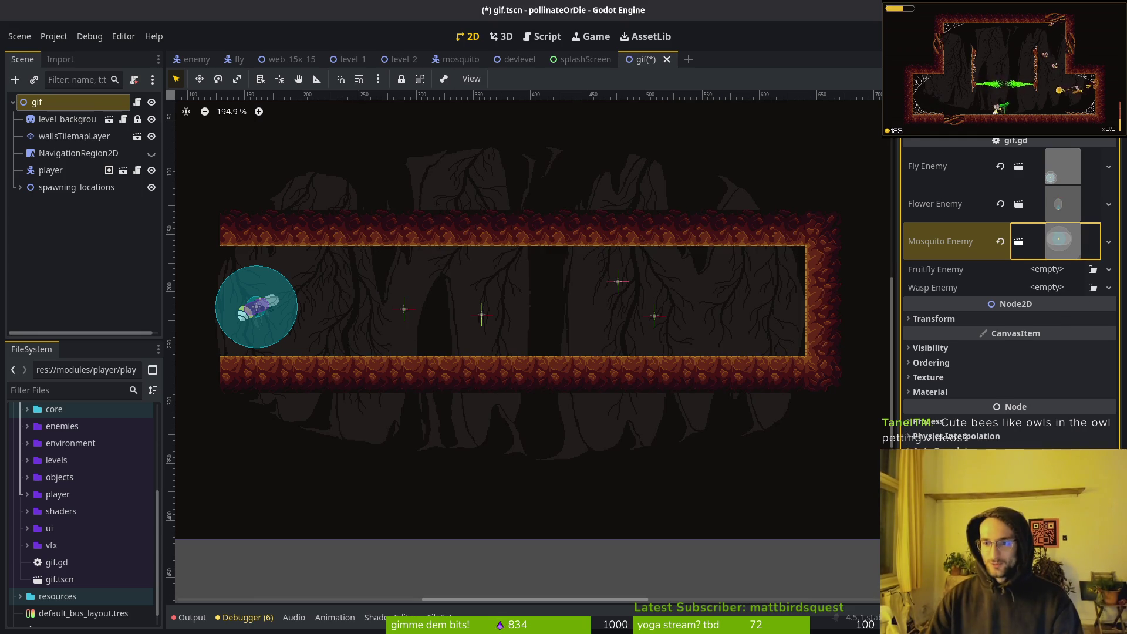
pyautogui.click(1108, 269)
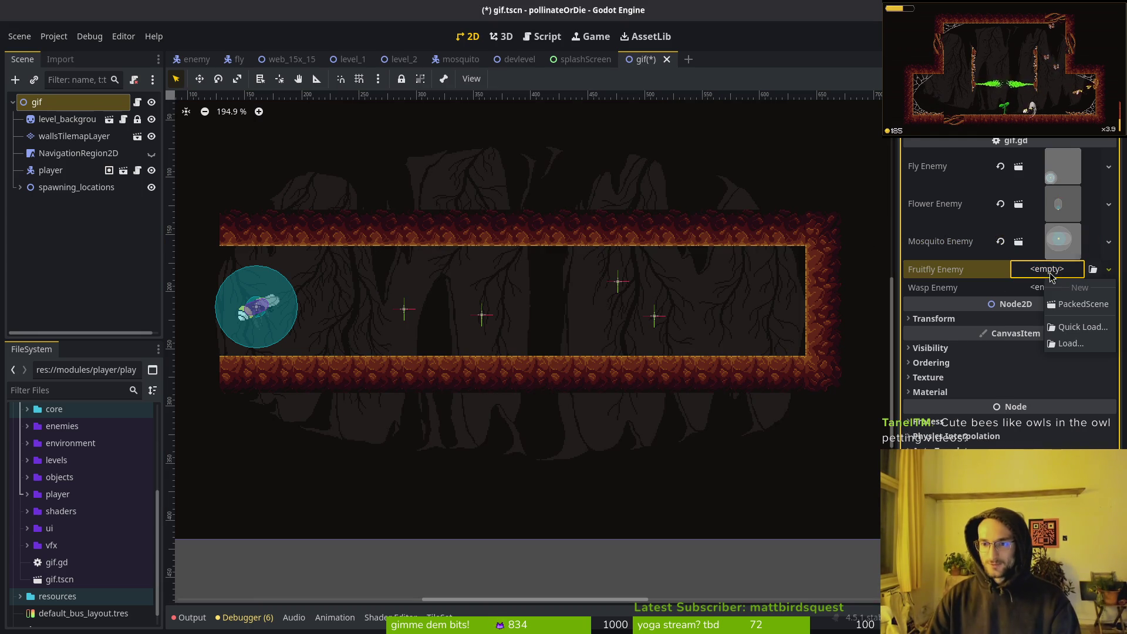
pyautogui.click(1081, 326)
pyautogui.write('fruit')
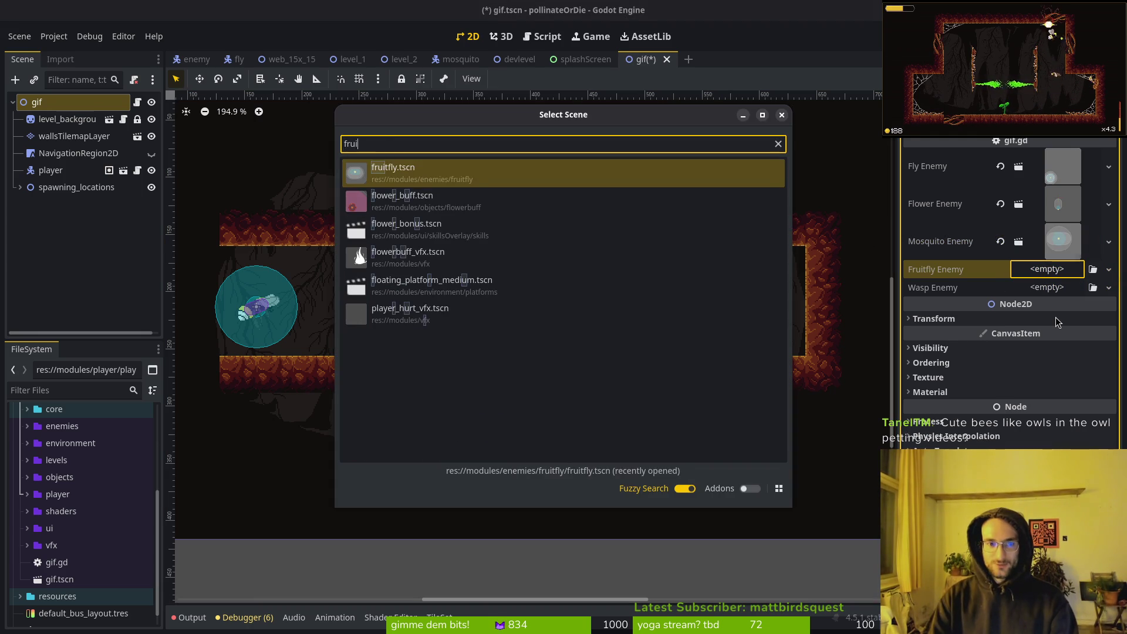
pyautogui.press('Return')
pyautogui.click(1046, 306)
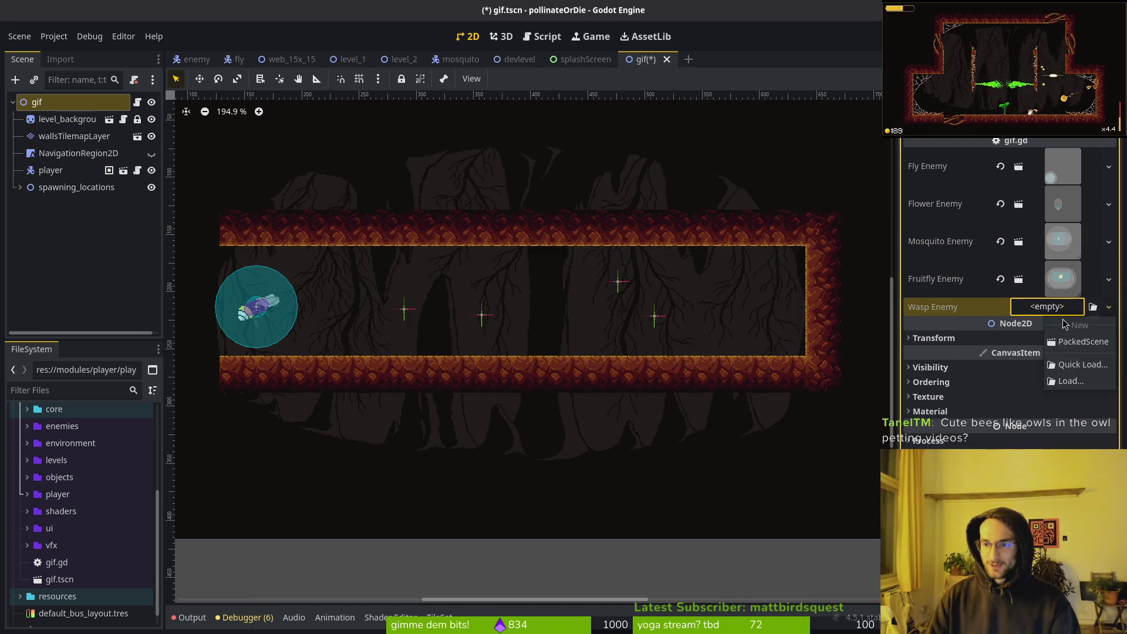
pyautogui.click(1060, 364)
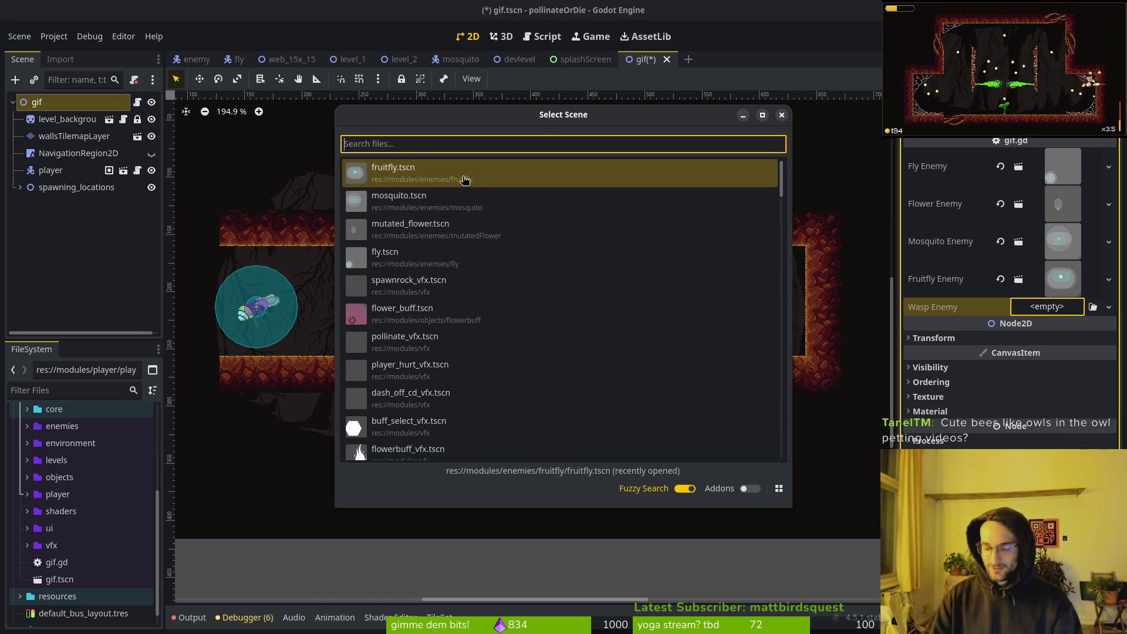
pyautogui.write('wasp')
pyautogui.press('Return')
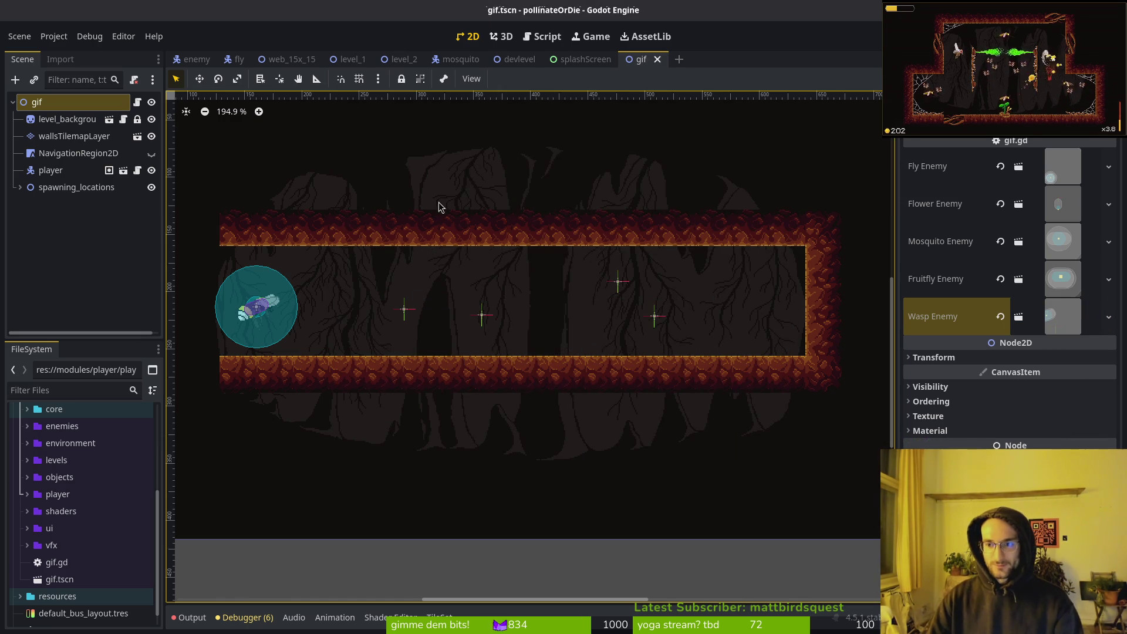
pyautogui.scroll(-4, 438, 202)
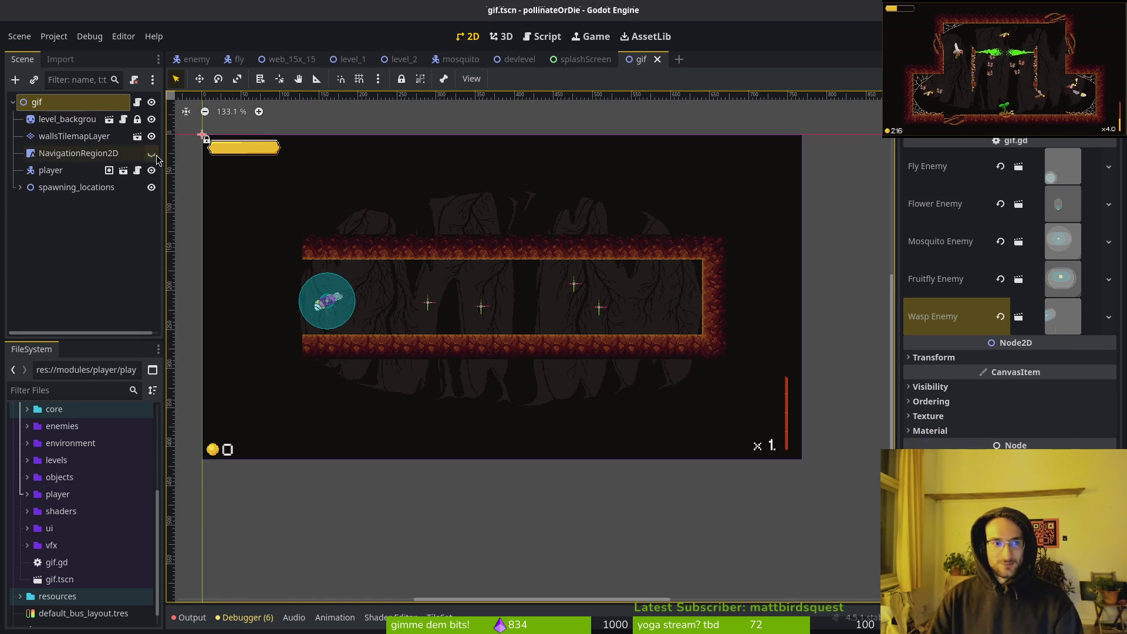
# Test-run the game from its main menu, stop it with F8, and launch it again
pyautogui.press('F5')
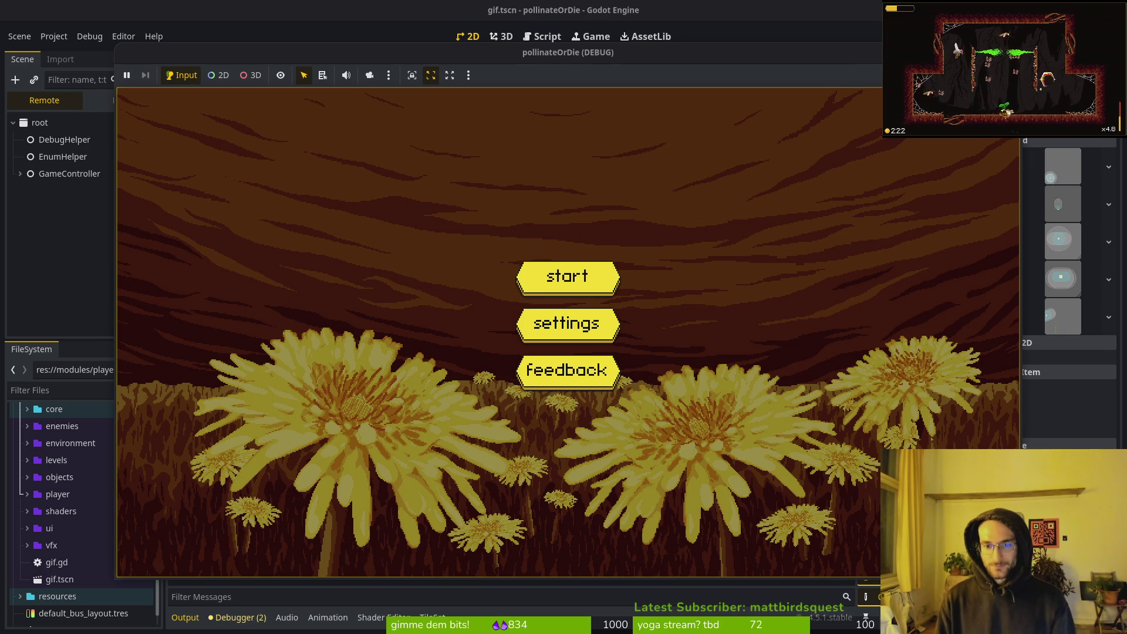
pyautogui.press('Return')
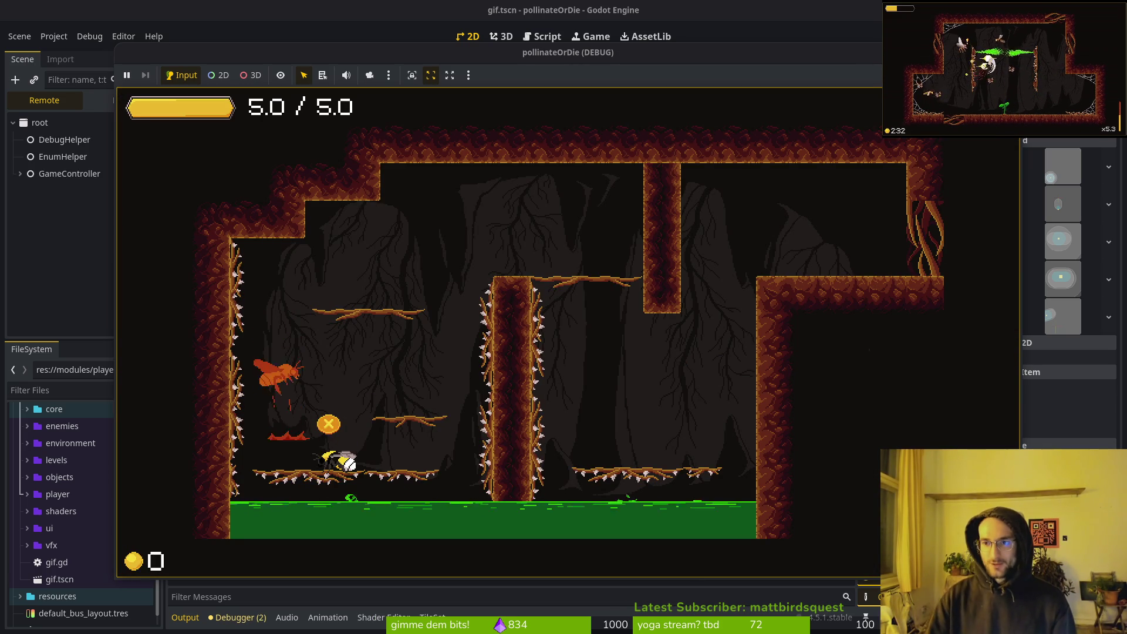
pyautogui.press('F8')
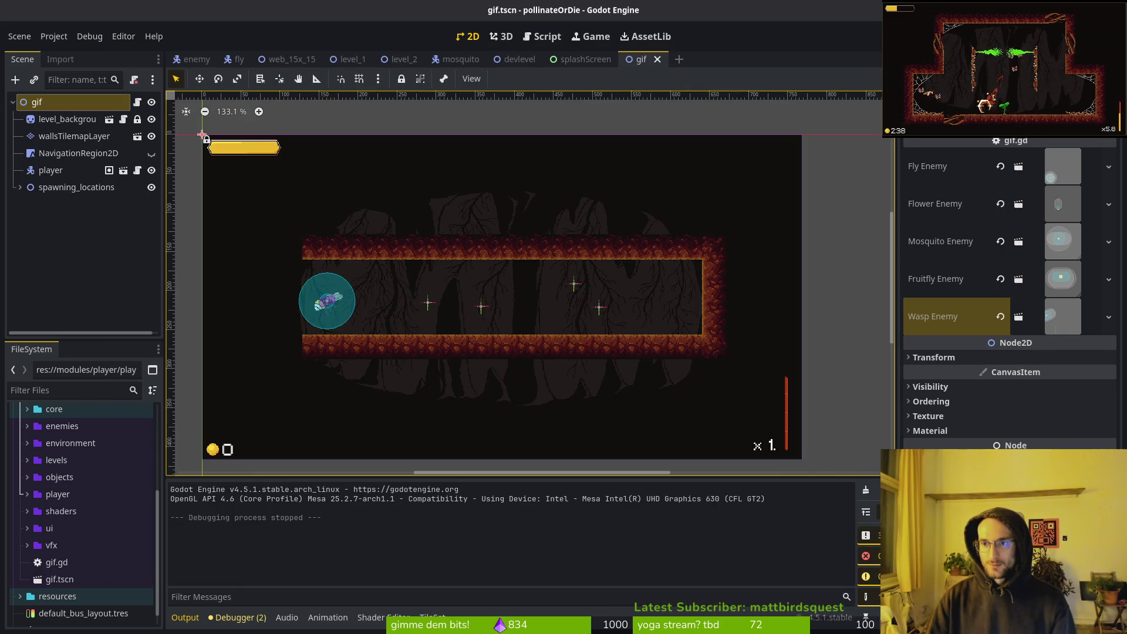
pyautogui.press('F5')
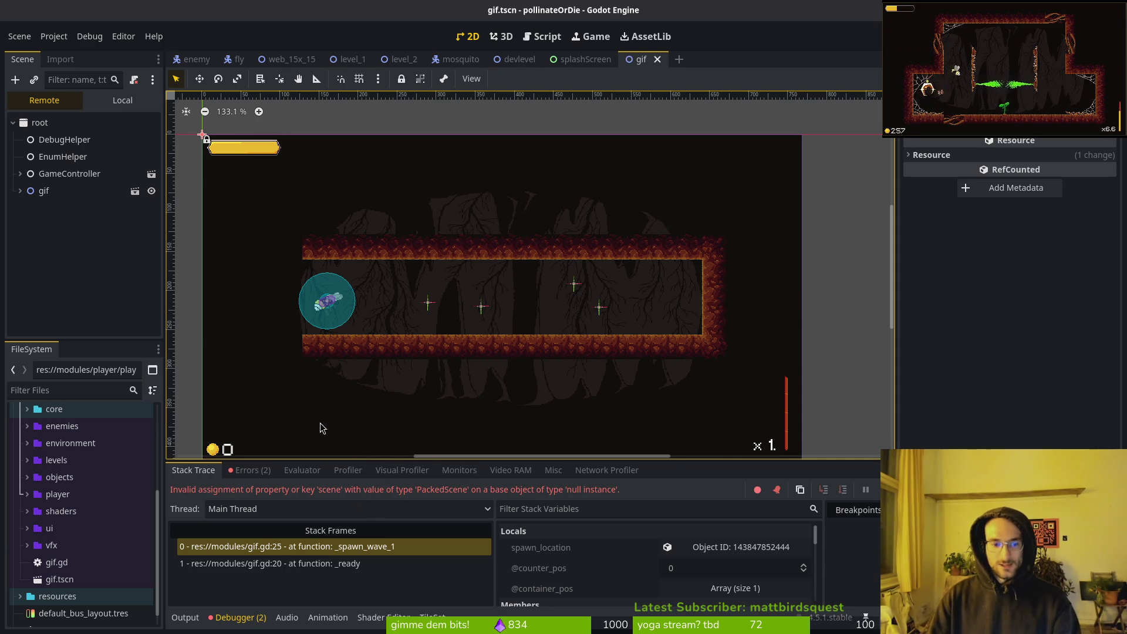
# Review the gif scene's nodes and enemy properties, then bring up the debugger
pyautogui.click(123, 101)
pyautogui.click(54, 128)
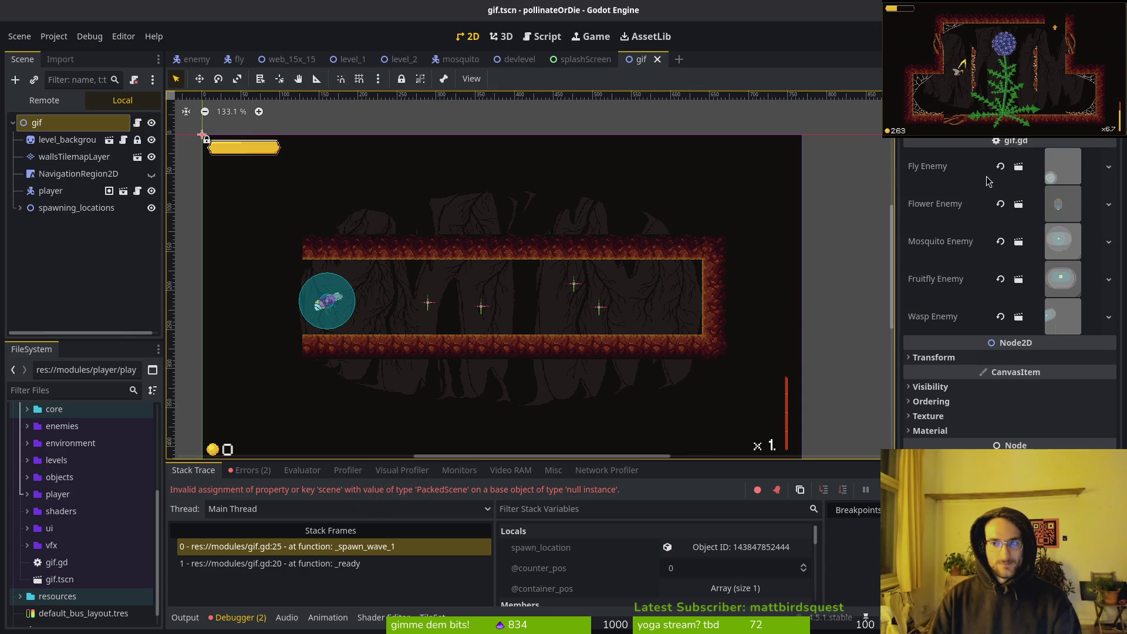
pyautogui.click(69, 157)
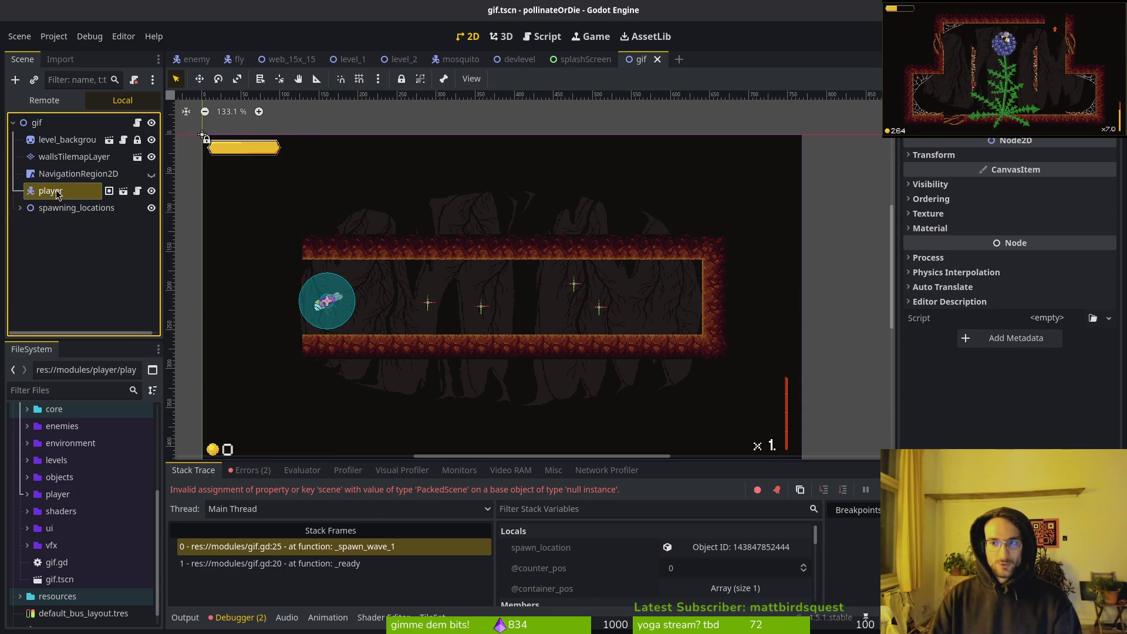
pyautogui.click(53, 123)
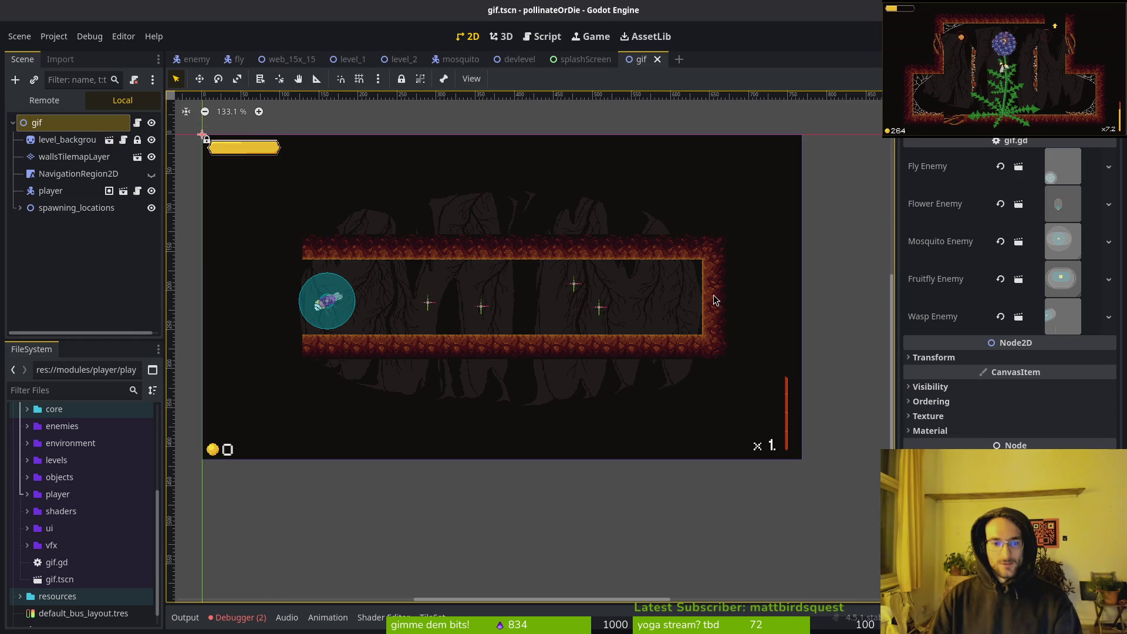
pyautogui.click(236, 619)
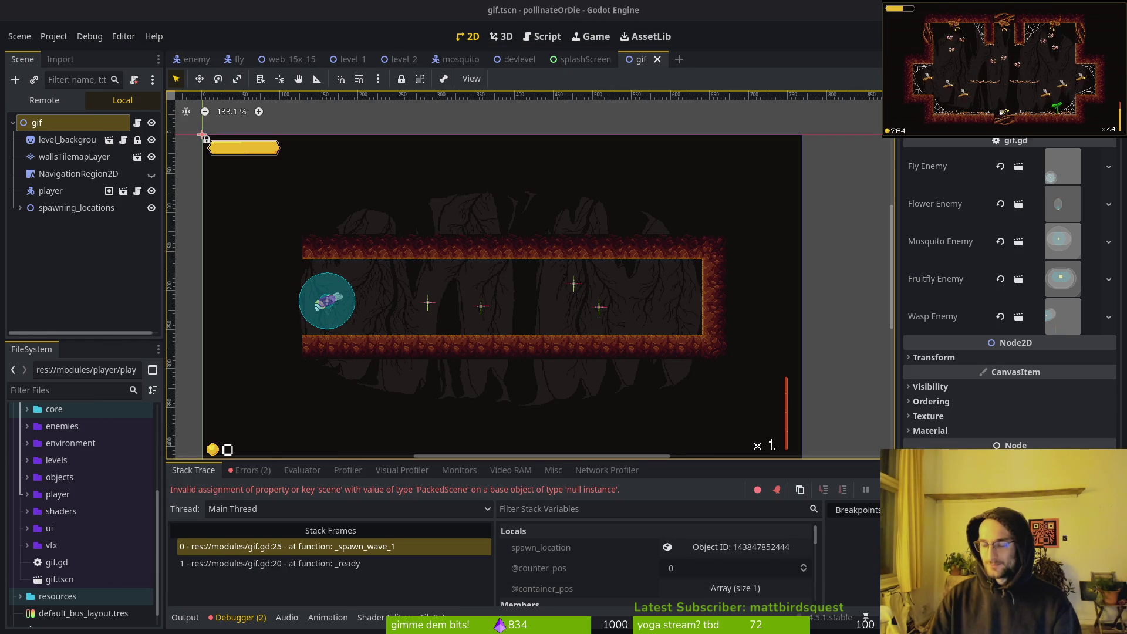
# Trace the failing spawn_component.scene assignment line in gif.gd within Neovim
pyautogui.hotkey('alt', 'Tab')
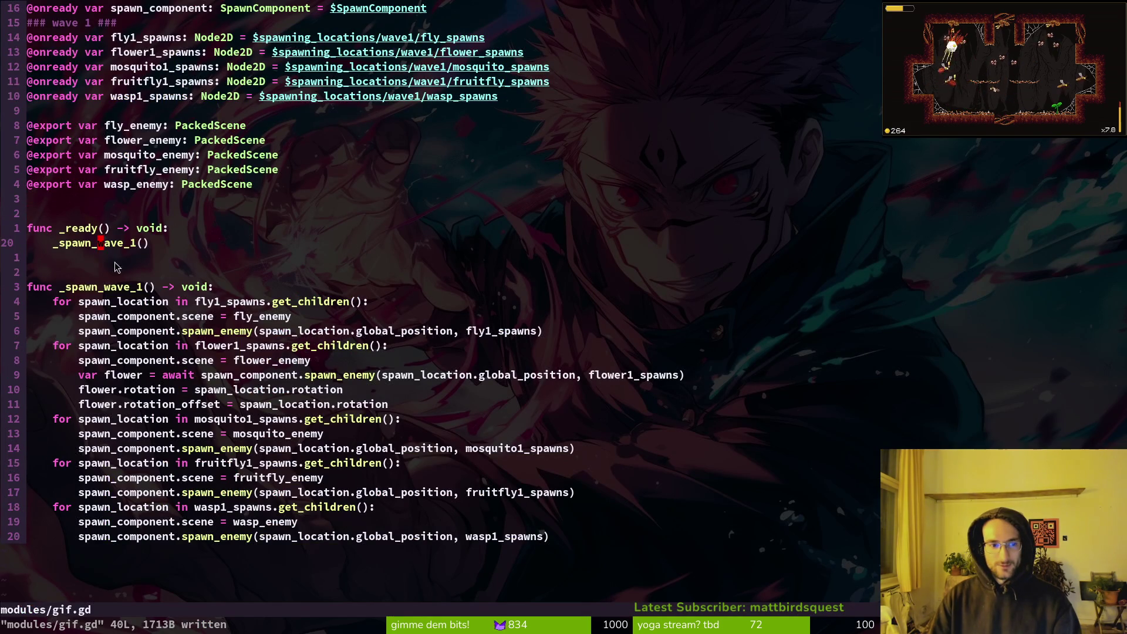
pyautogui.press('4')
pyautogui.press('j')
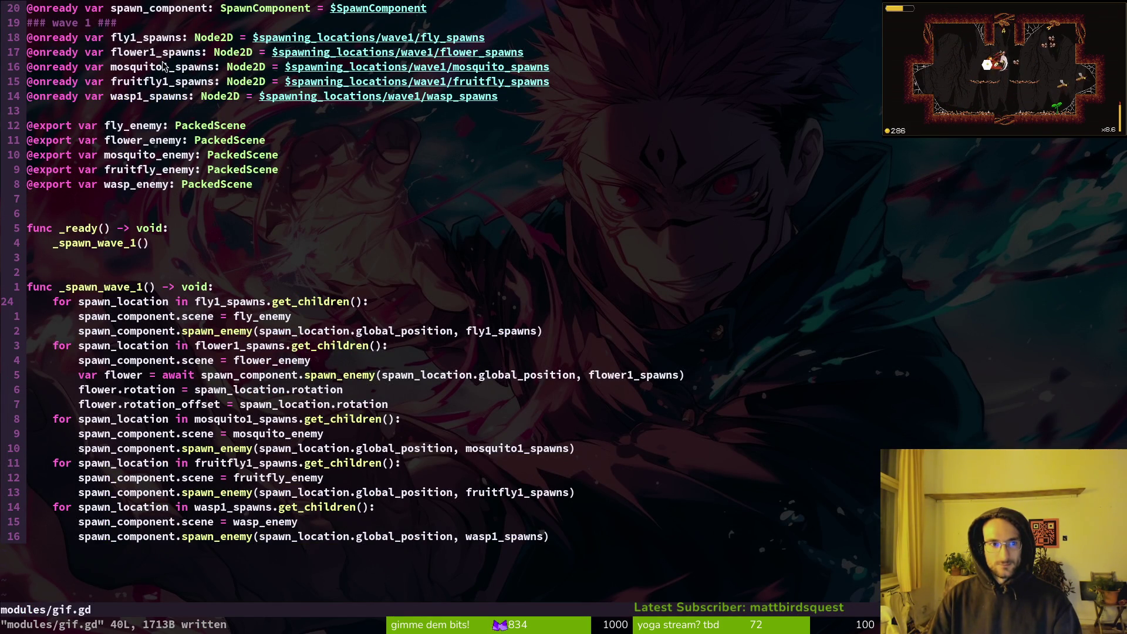
pyautogui.click(327, 37)
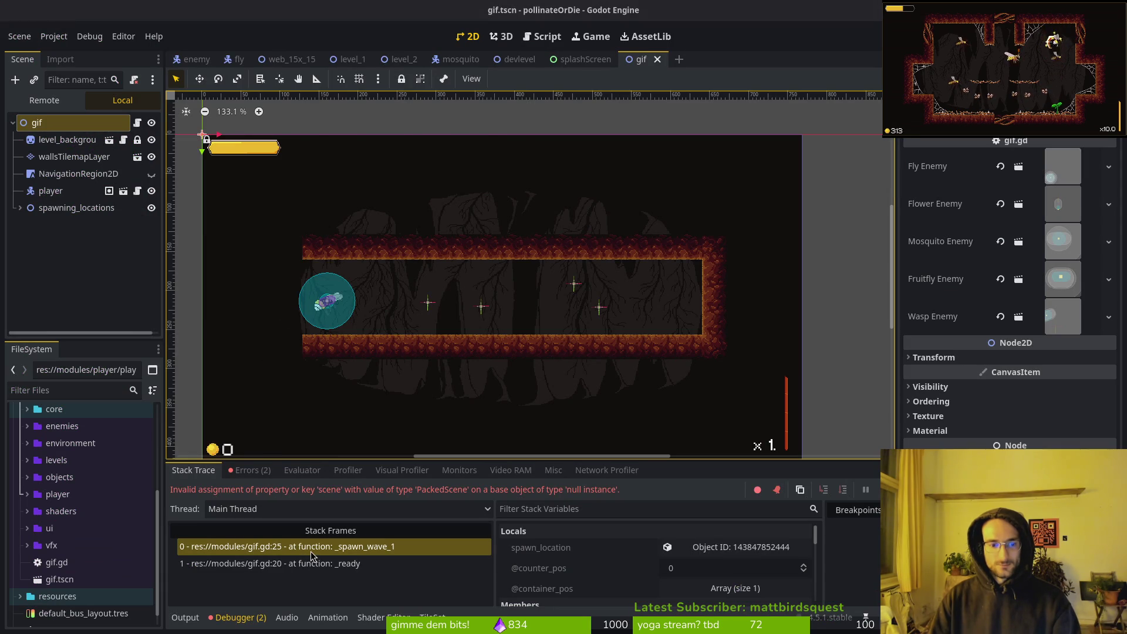
pyautogui.click(311, 553)
pyautogui.click(125, 332)
pyautogui.click(104, 300)
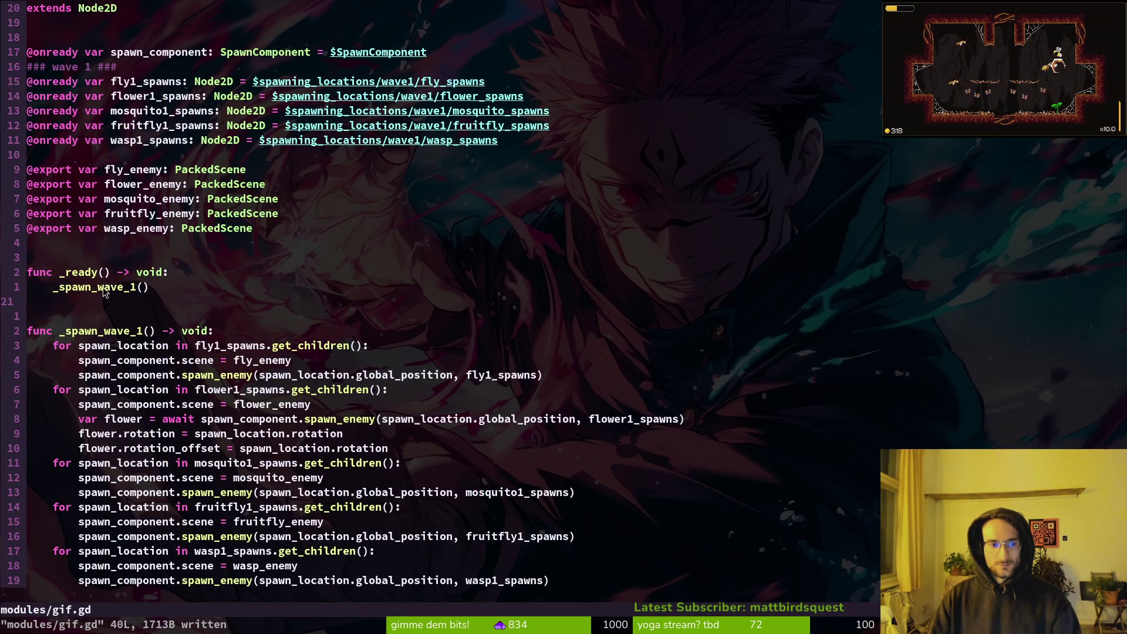
pyautogui.click(121, 348)
pyautogui.click(117, 361)
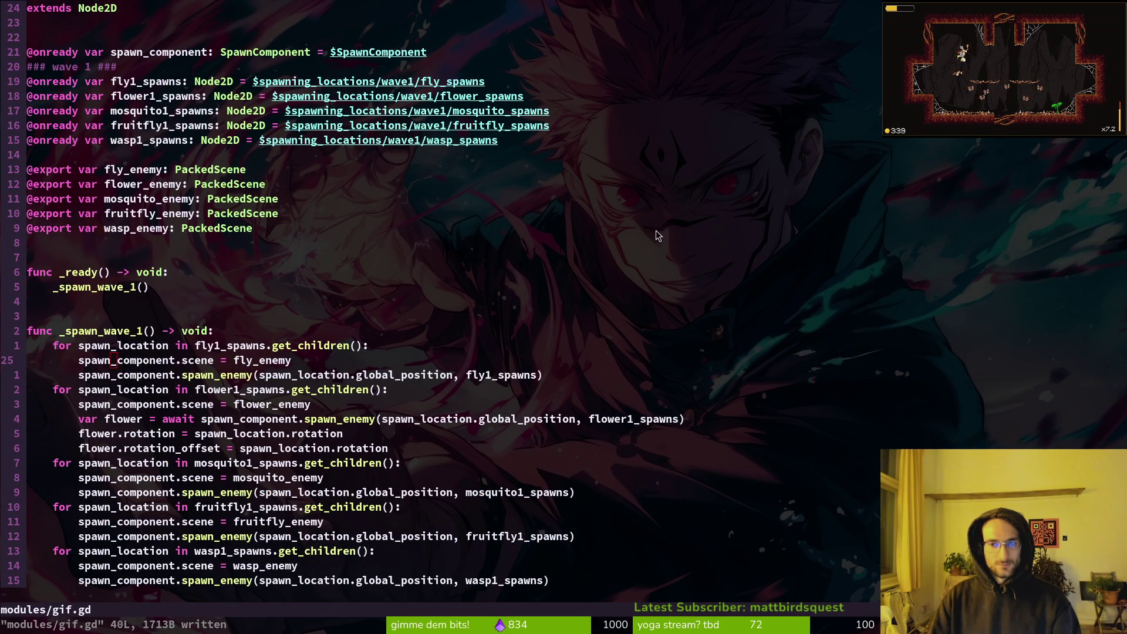
# Re-run the gif scene and list the errors it reports
pyautogui.hotkey('alt', 'Tab')
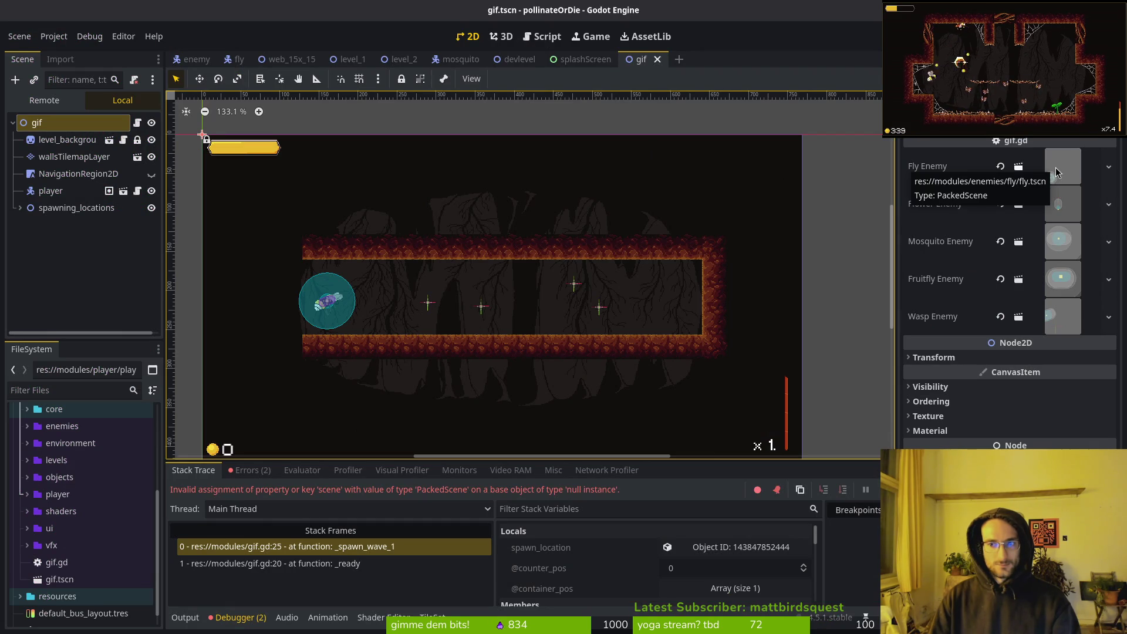
pyautogui.click(174, 162)
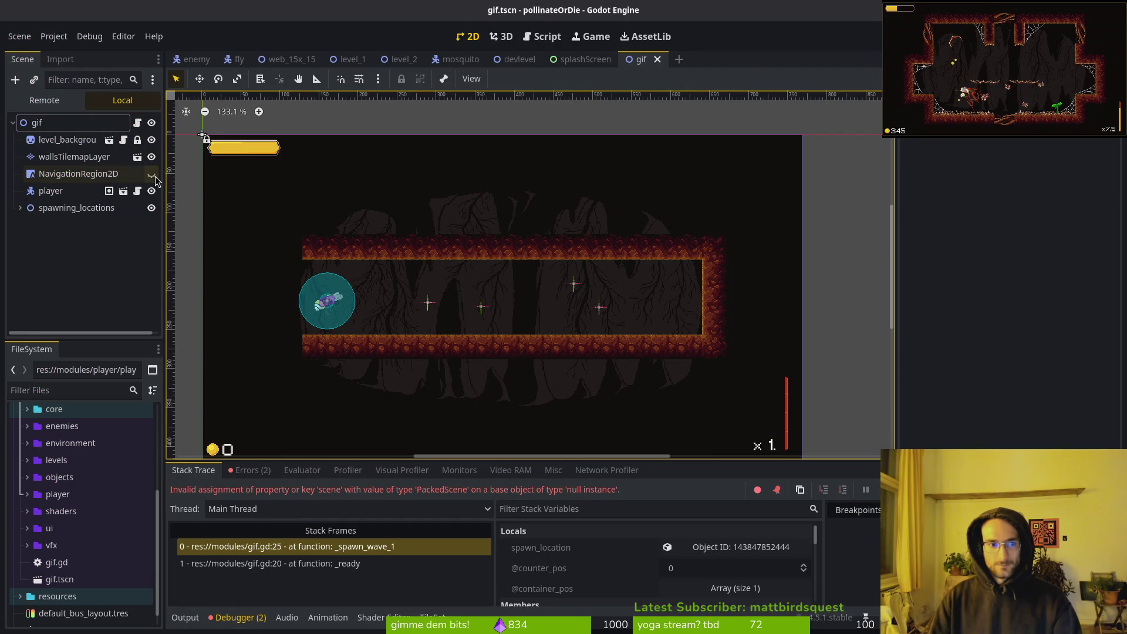
pyautogui.press('F5')
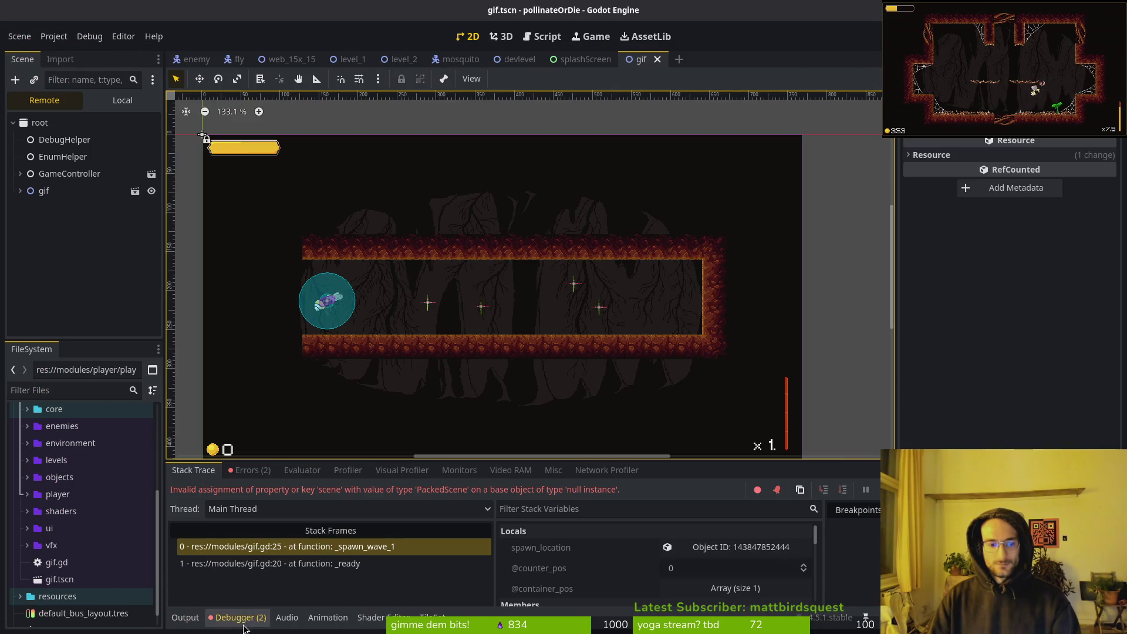
pyautogui.click(263, 469)
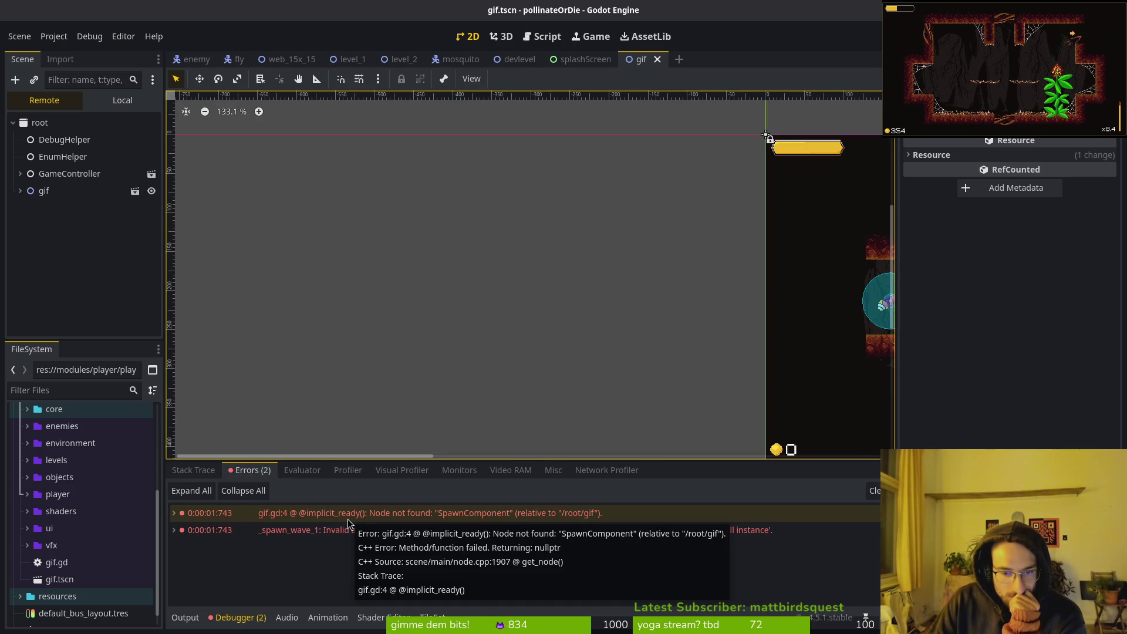
# Read the SpawnComponent not-found error and compare against devlevel's SpawnComponent node
pyautogui.click(132, 84)
pyautogui.click(123, 101)
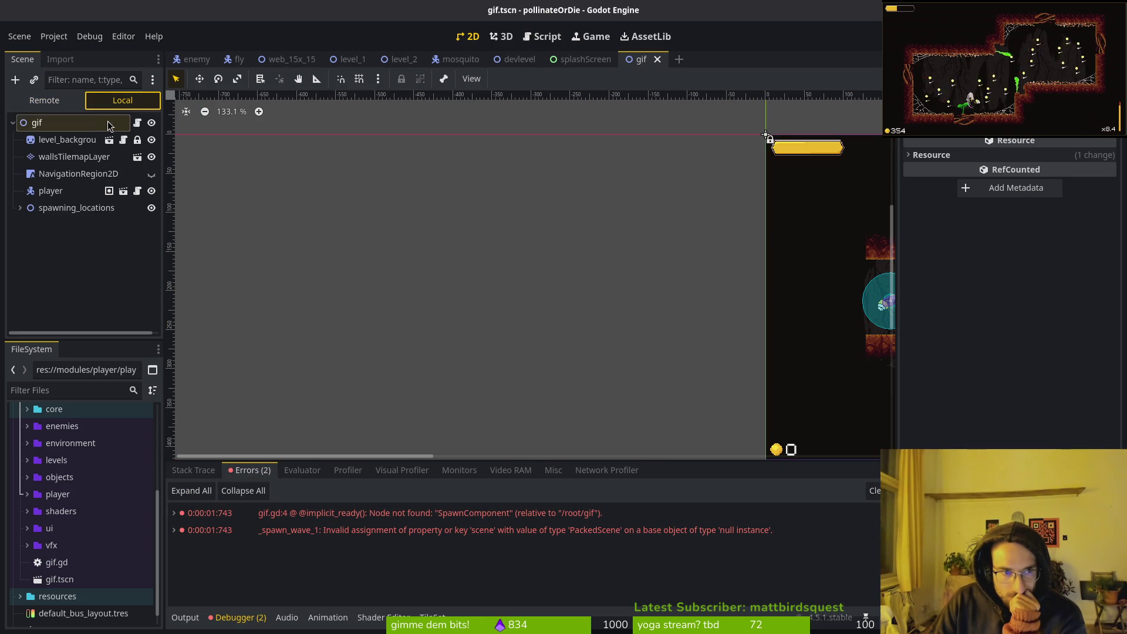
pyautogui.click(58, 211)
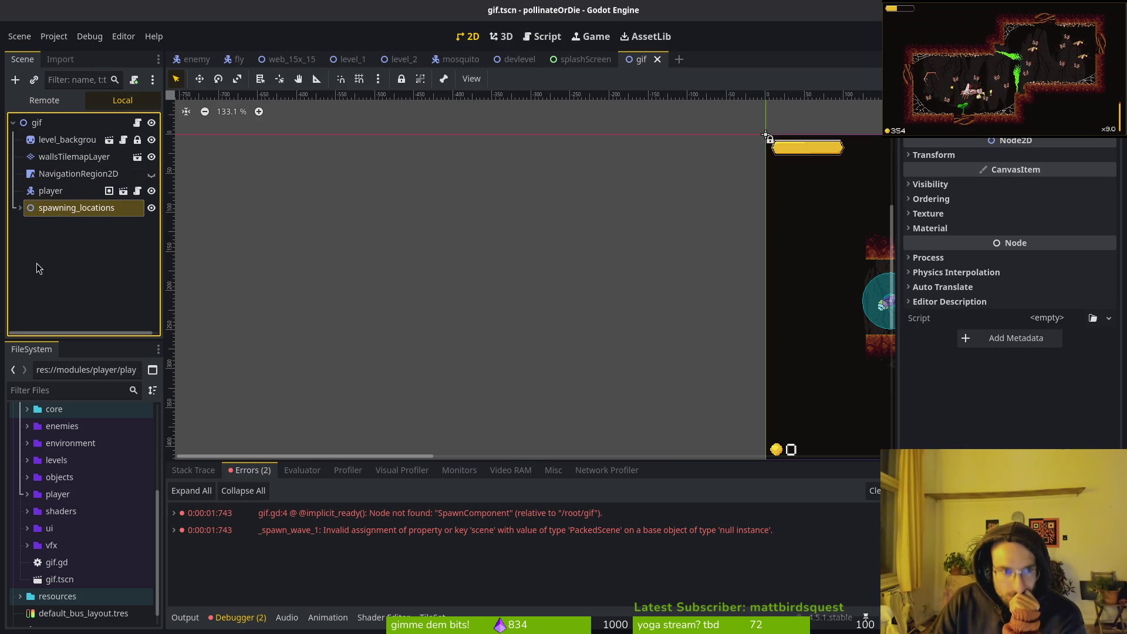
pyautogui.click(38, 267)
pyautogui.click(37, 122)
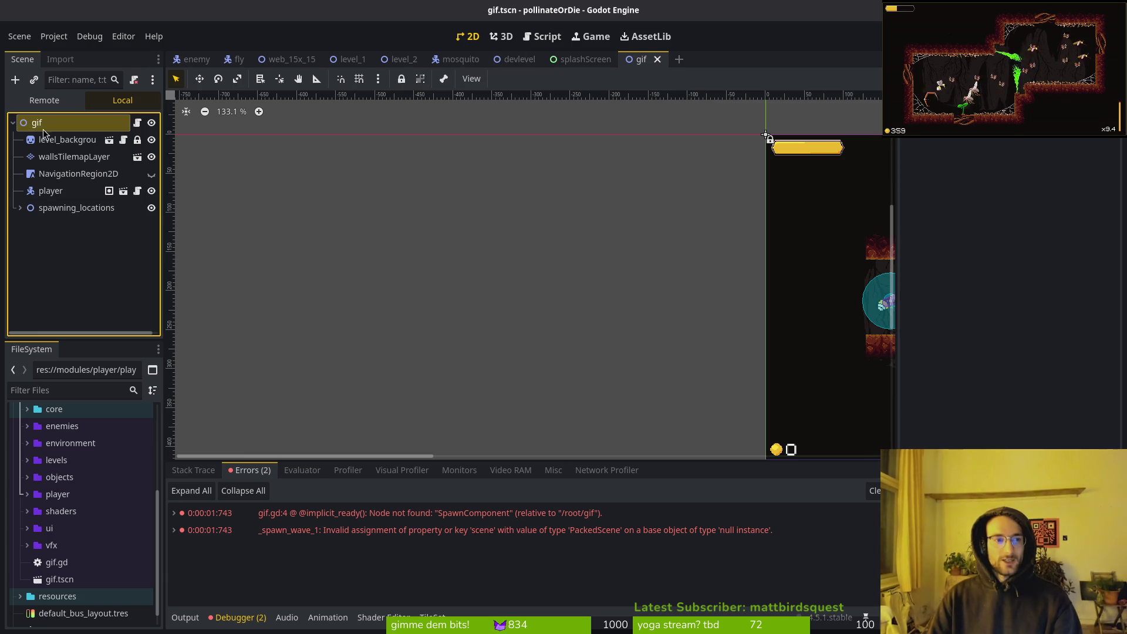
pyautogui.hotkey('ctrl', 'a')
pyautogui.press('Escape')
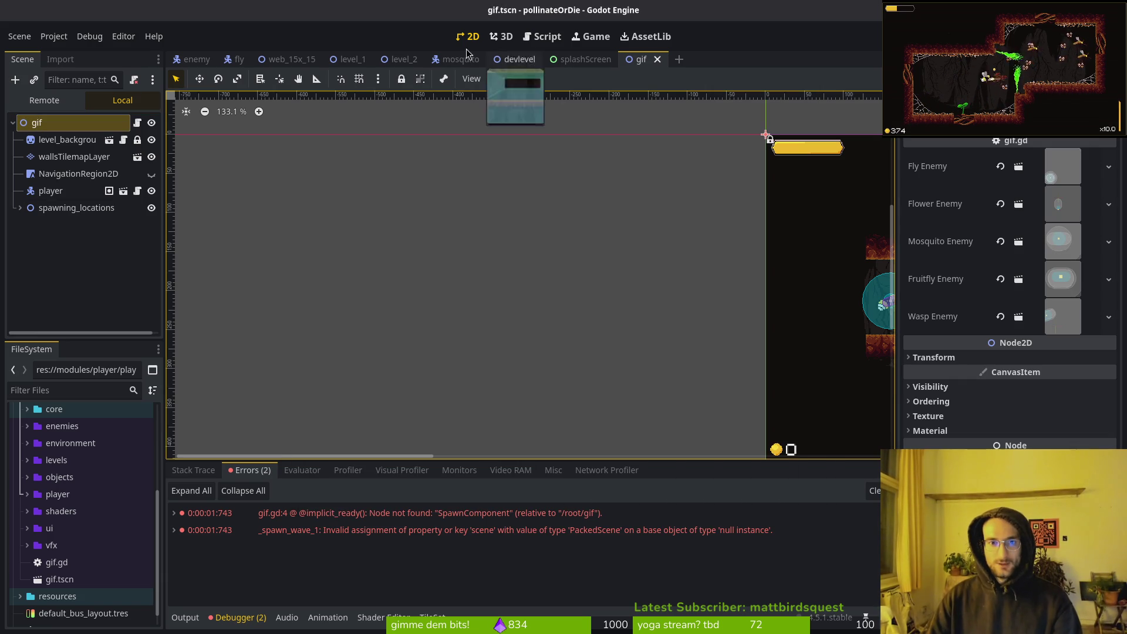
pyautogui.click(509, 59)
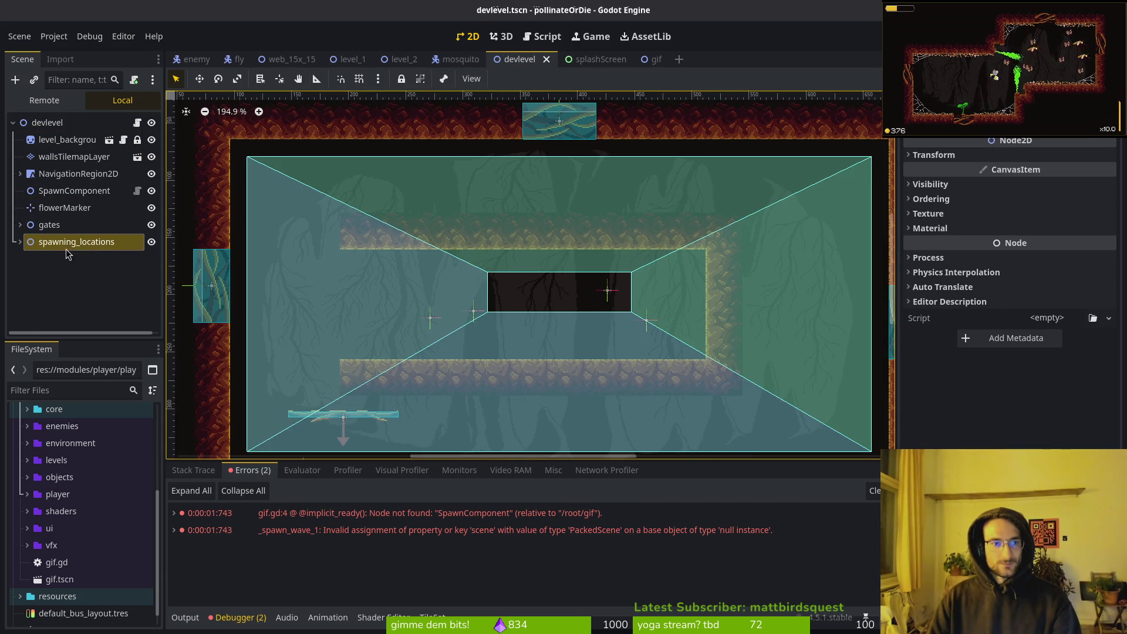
pyautogui.click(57, 194)
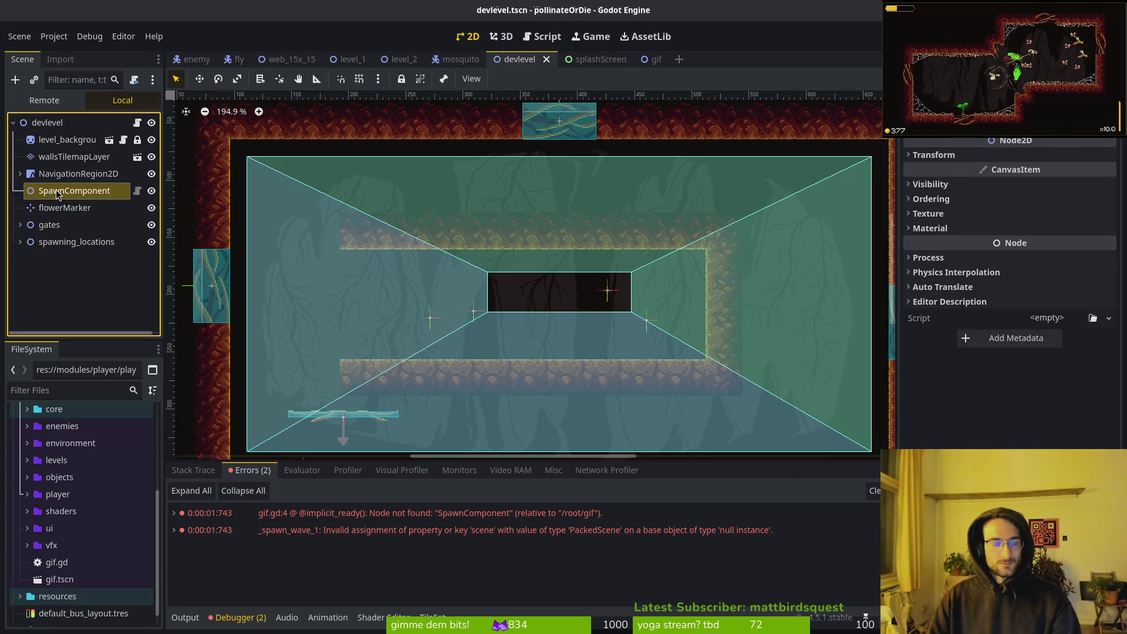
pyautogui.click(641, 59)
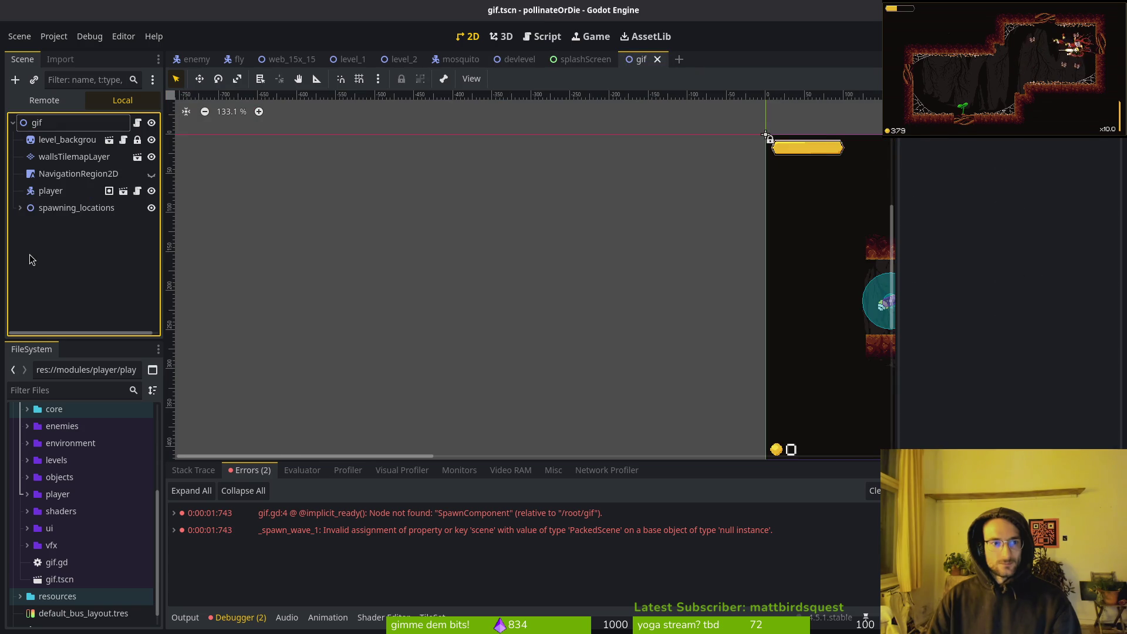
# Add a SpawnComponent child under gif, place it above spawning_locations, and save gif.tscn
pyautogui.hotkey('ctrl', 'a')
pyautogui.write('spawncomp')
pyautogui.press('Return')
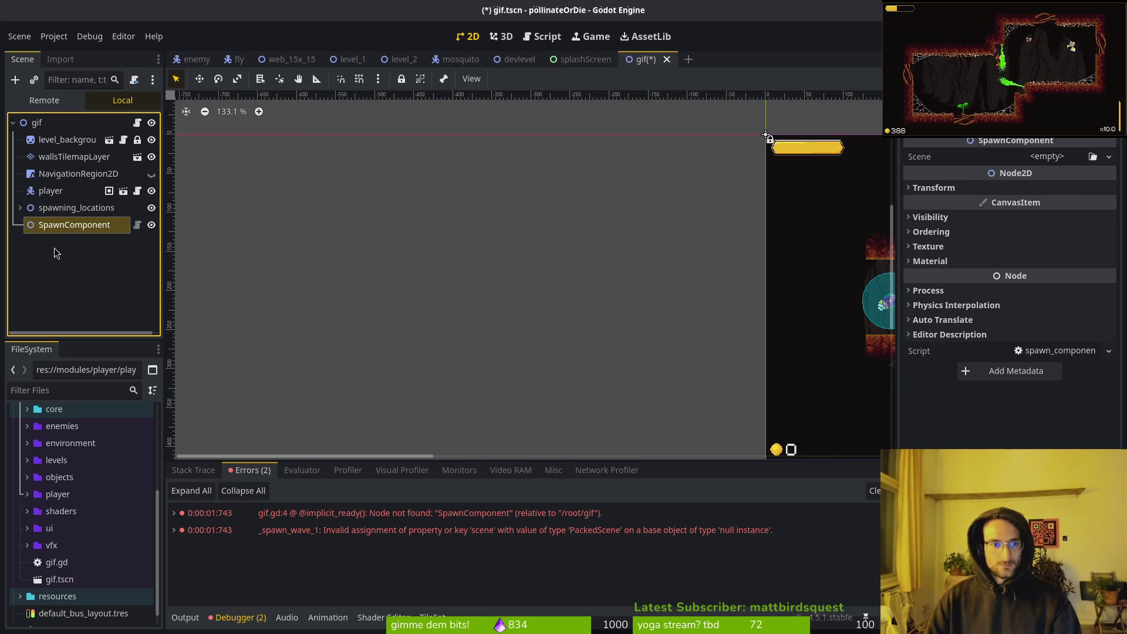
pyautogui.click(73, 225)
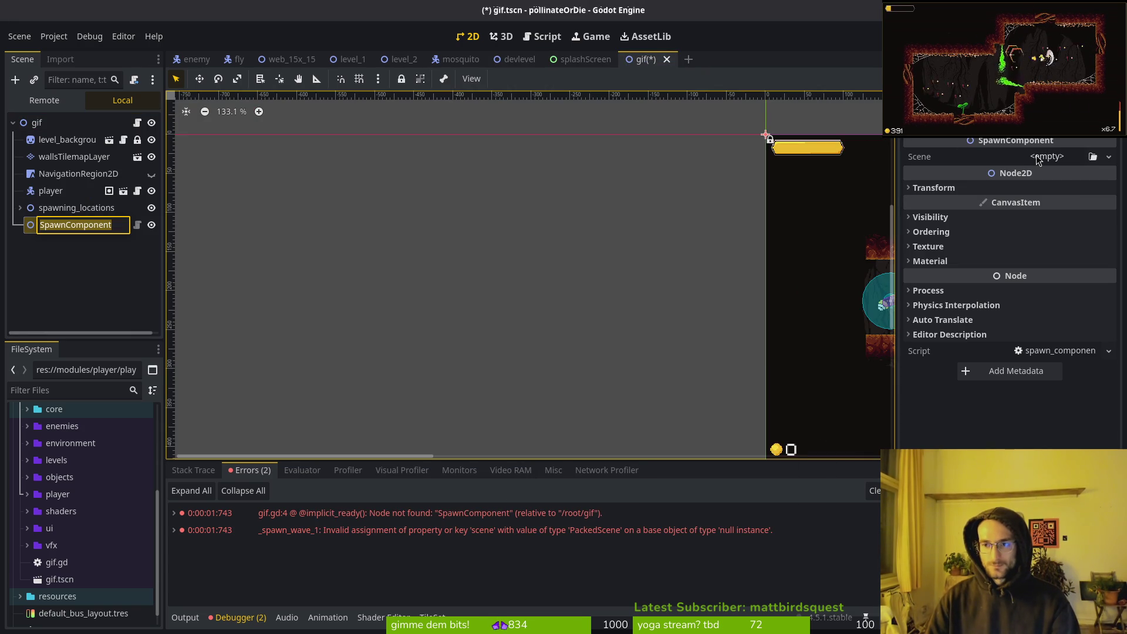
pyautogui.press('Return')
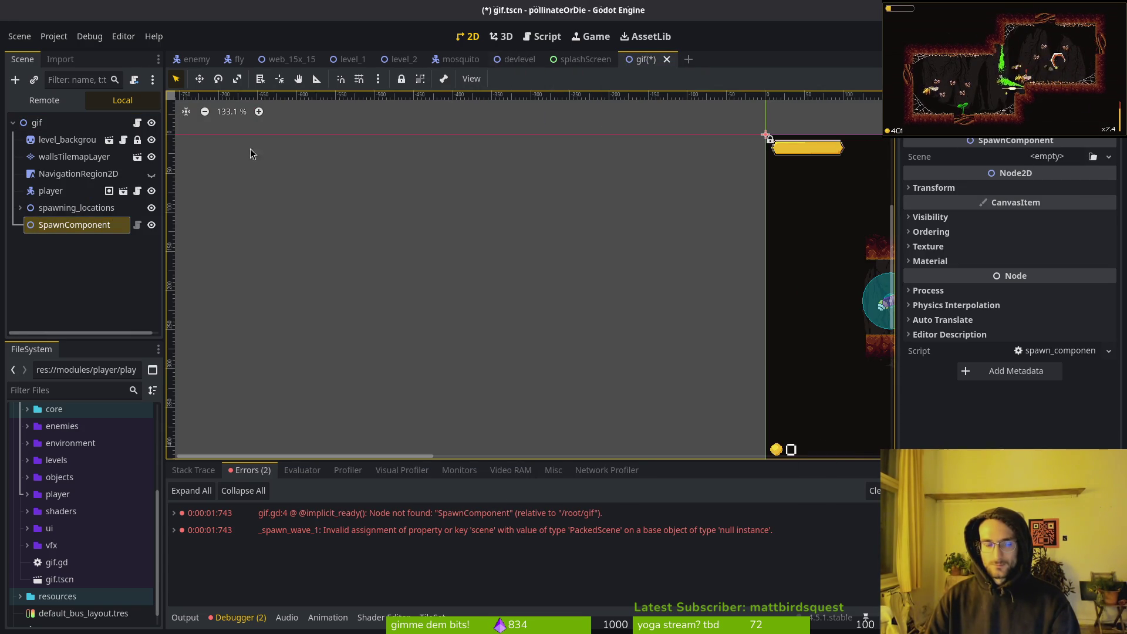
pyautogui.click(527, 61)
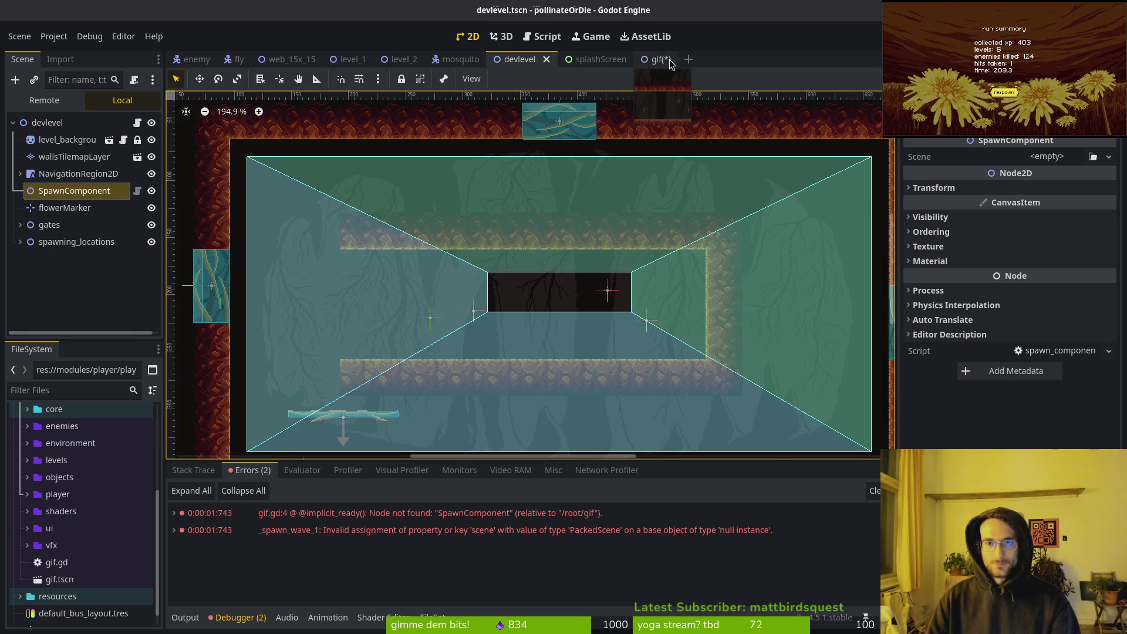
pyautogui.click(646, 60)
pyautogui.hotkey('ctrl', 's')
pyautogui.moveTo(55, 228); pyautogui.dragTo(66, 199)
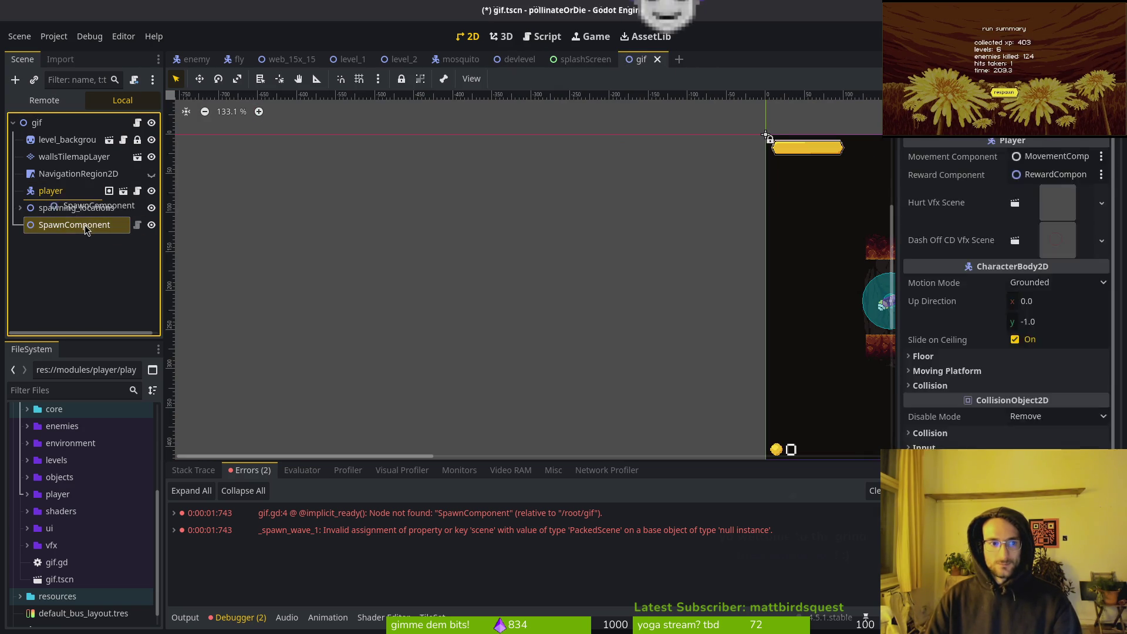
pyautogui.hotkey('ctrl', 's')
# Check the spawn_component declaration line in gif.gd
pyautogui.hotkey('alt', 'Tab')
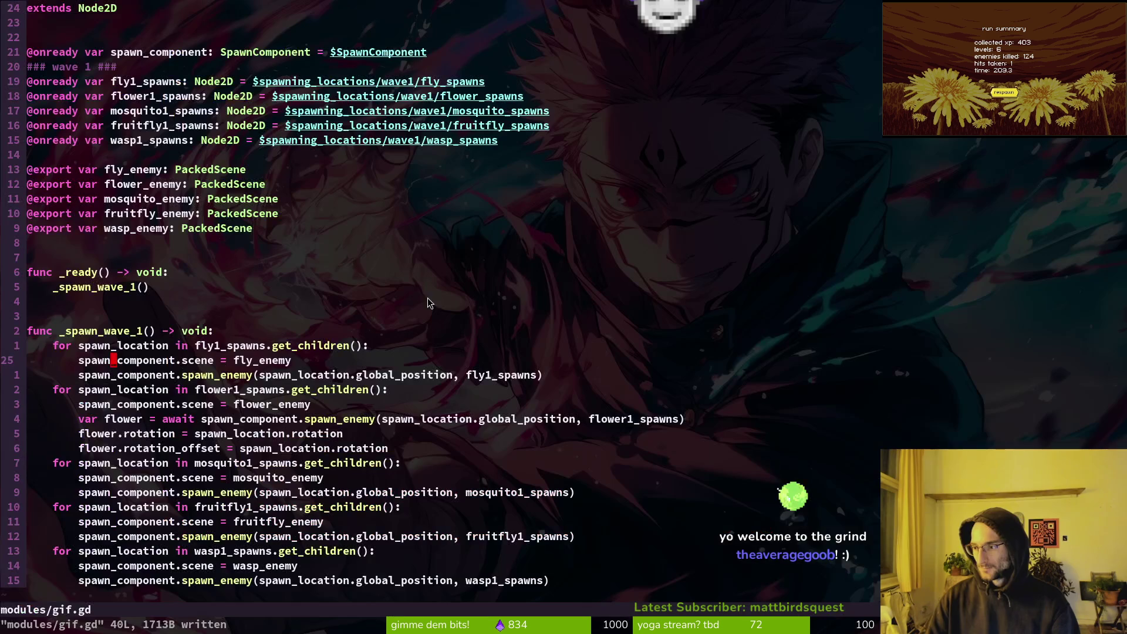
pyautogui.click(315, 55)
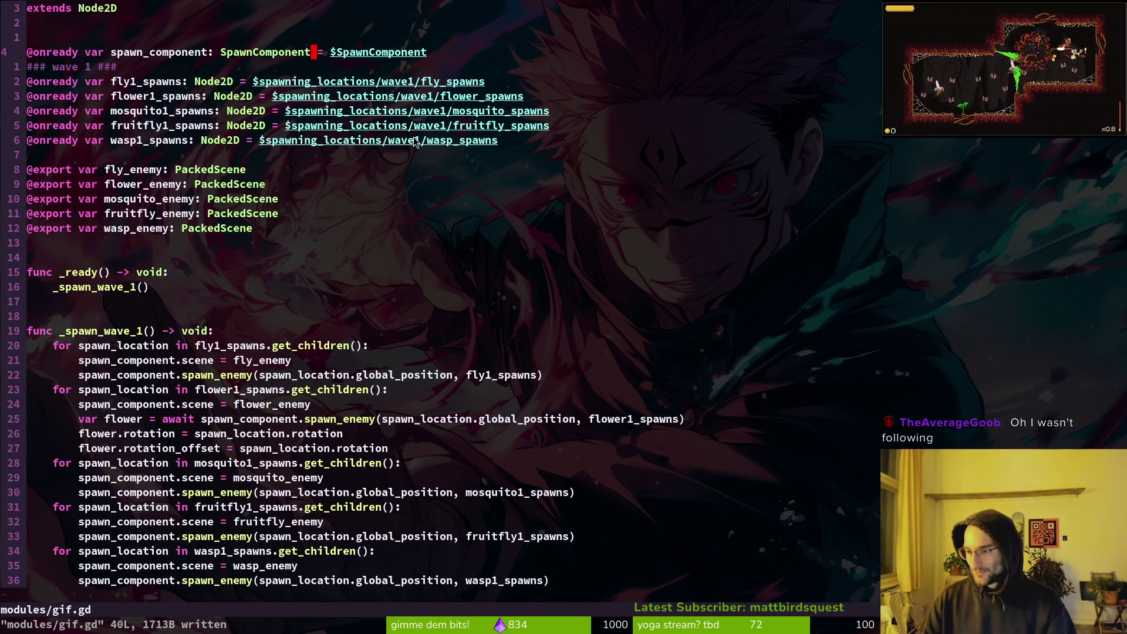
pyautogui.hotkey('alt', 'Tab')
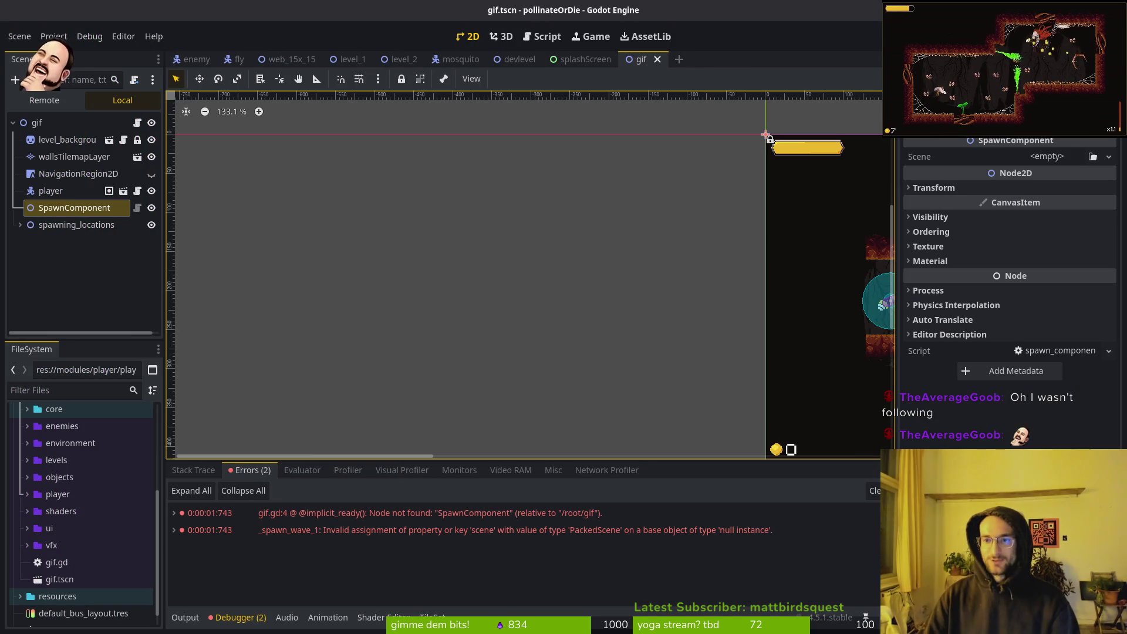
# Run the gif scene, stop it, relaunch it, and dash the bee to test spawning
pyautogui.press('F6')
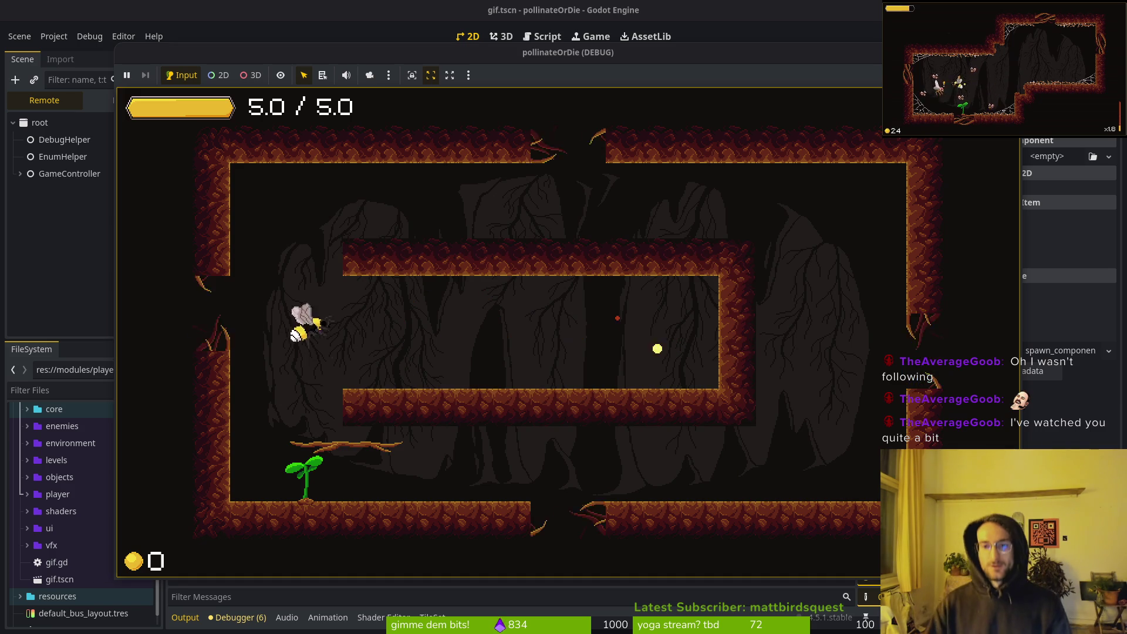
pyautogui.hotkey('alt', 'Tab')
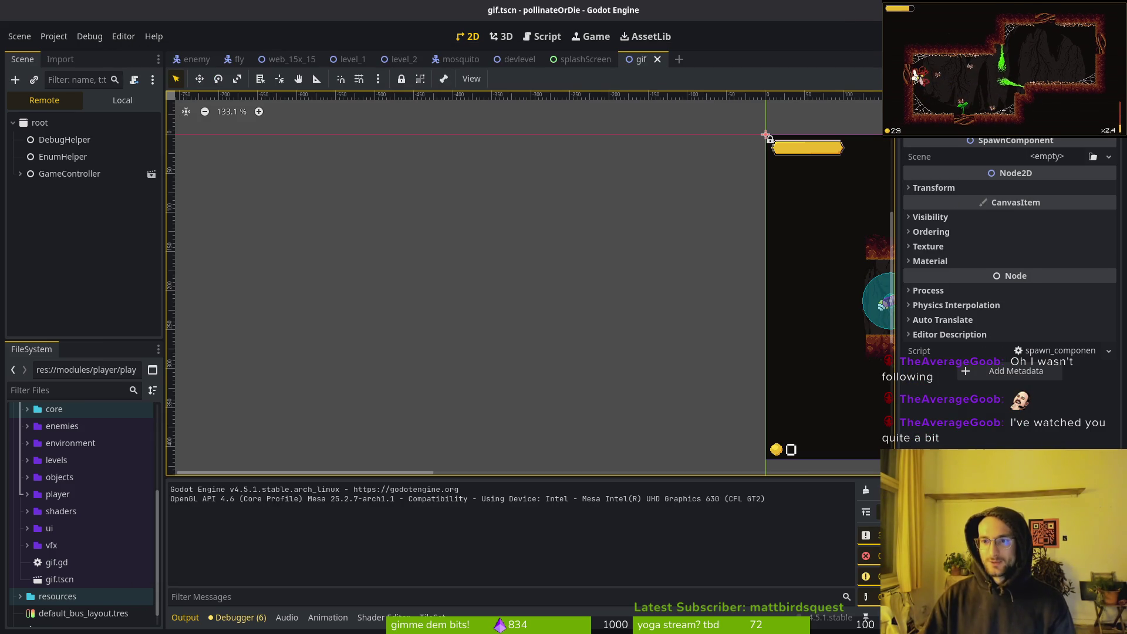
pyautogui.press('F8')
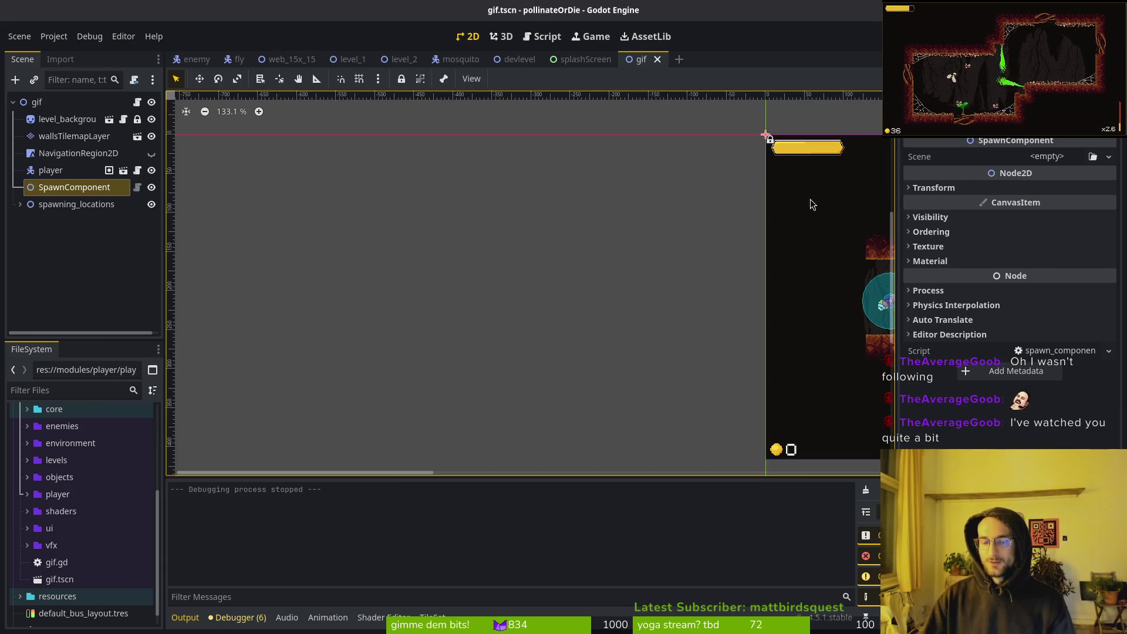
pyautogui.hscroll(10, 776, 277)
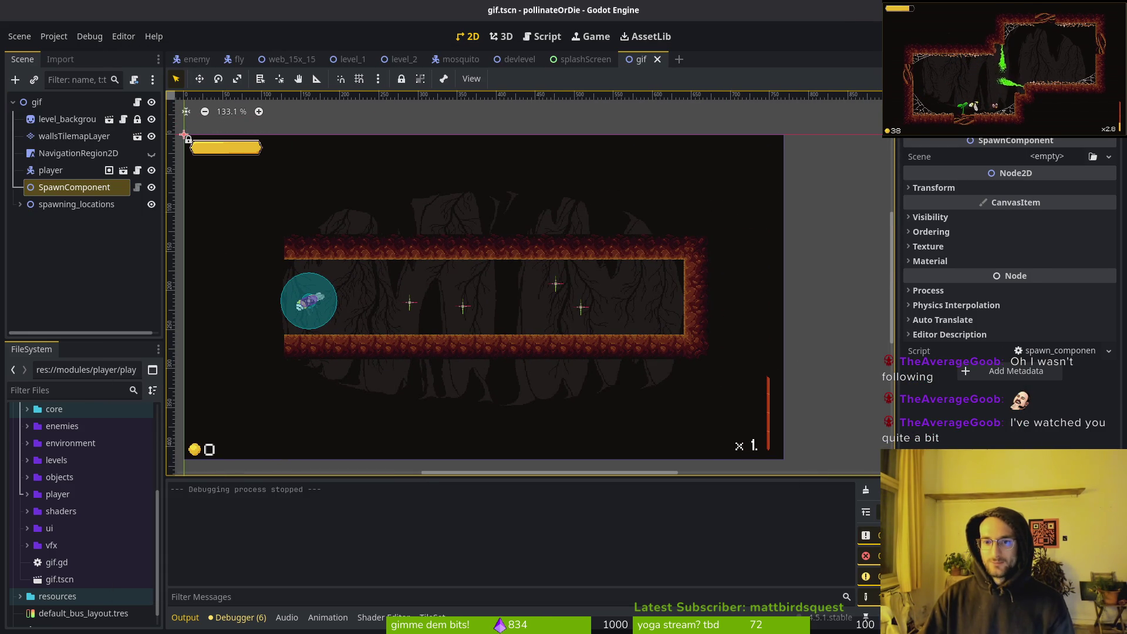
pyautogui.press('F5')
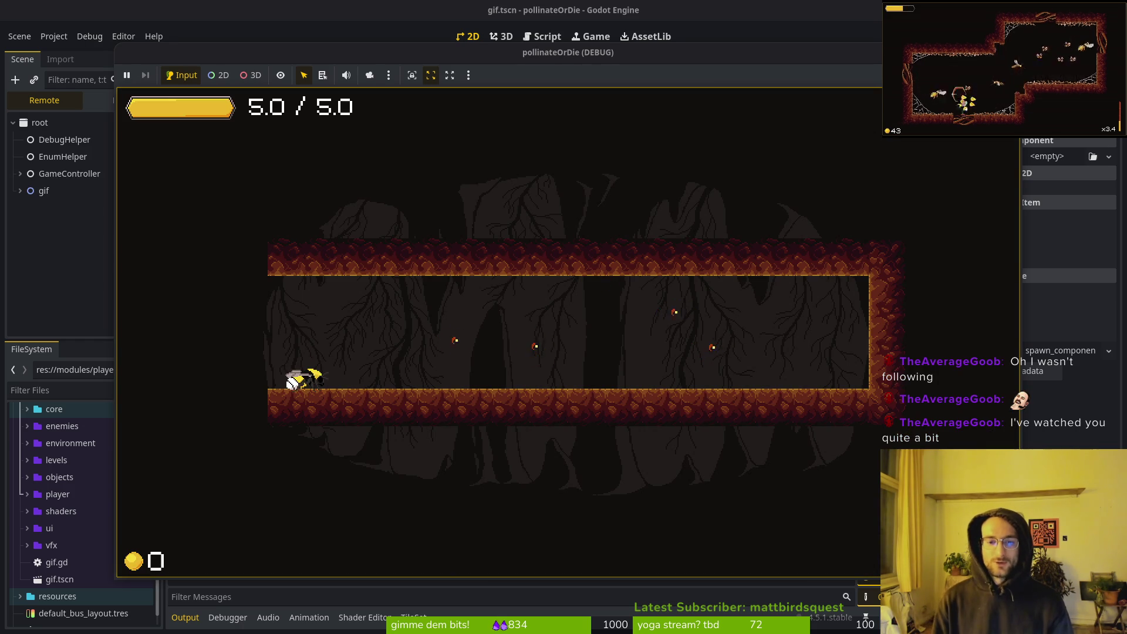
pyautogui.press('shift')
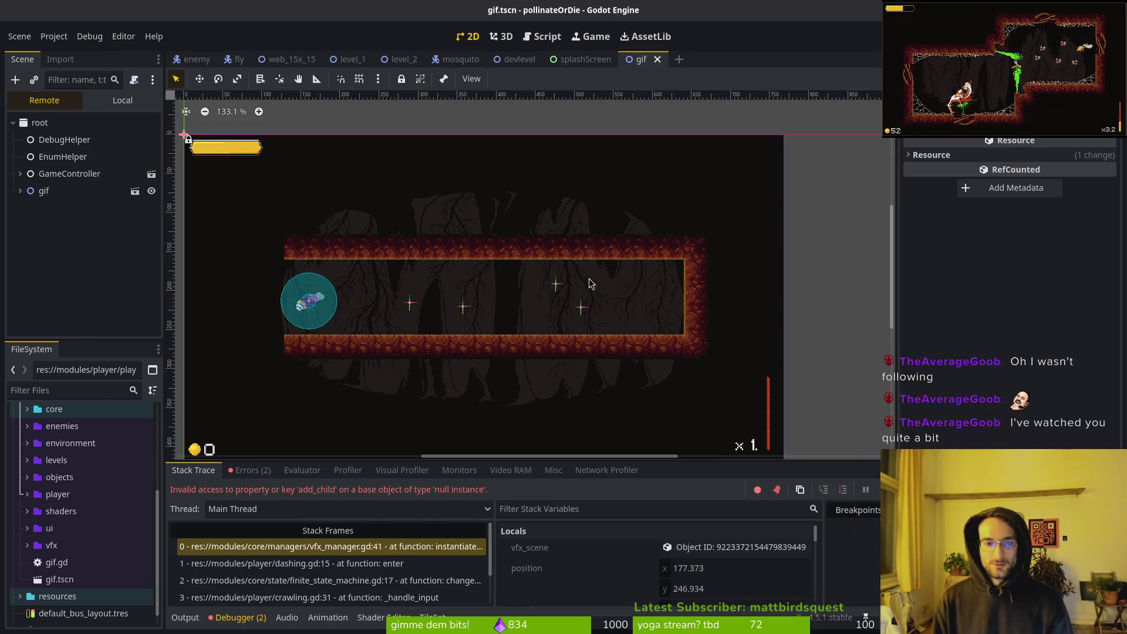